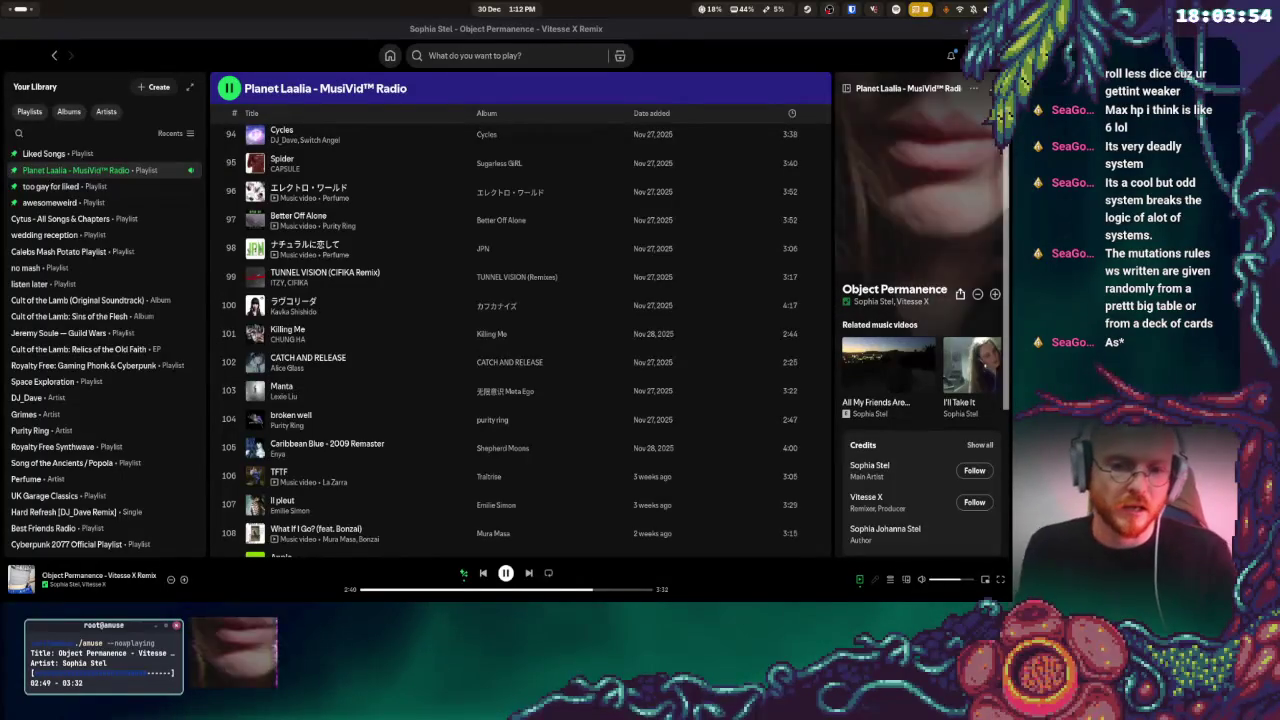
Bring the Aseprite window showing testenemy.aseprite to the front from the left workspace
key("super")
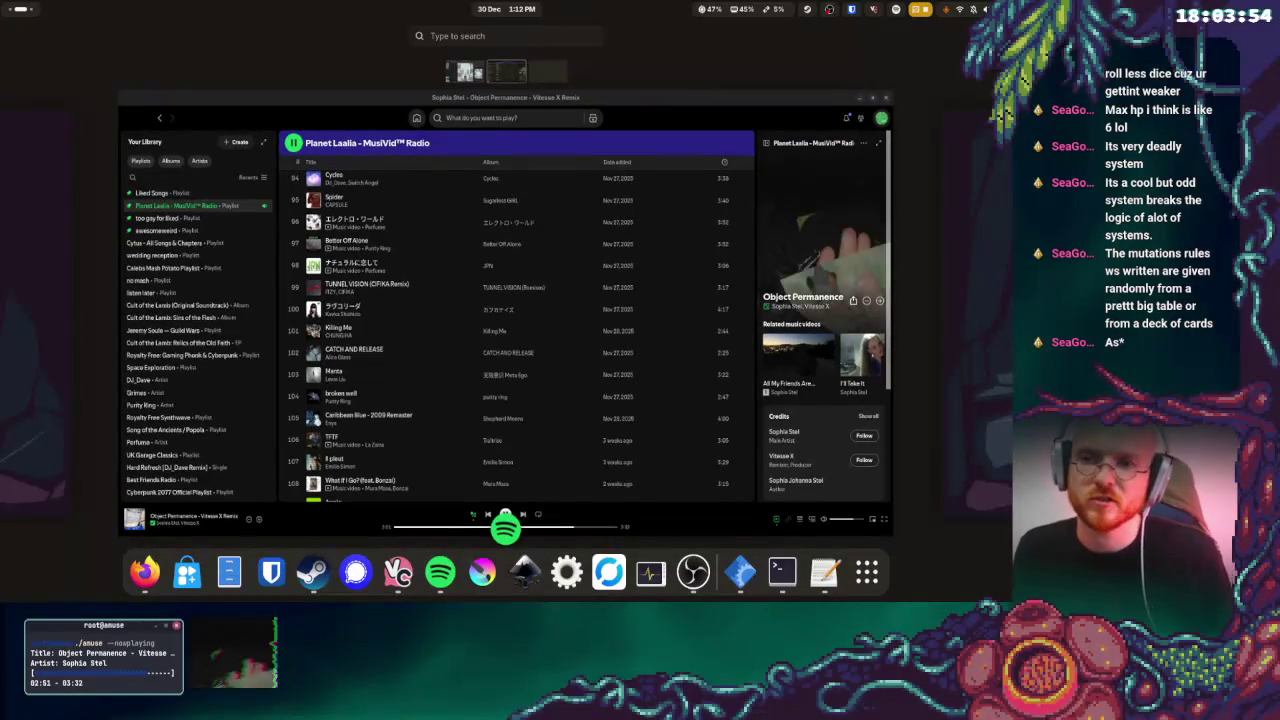
key("super+Page_Up")
left_click(618, 351)
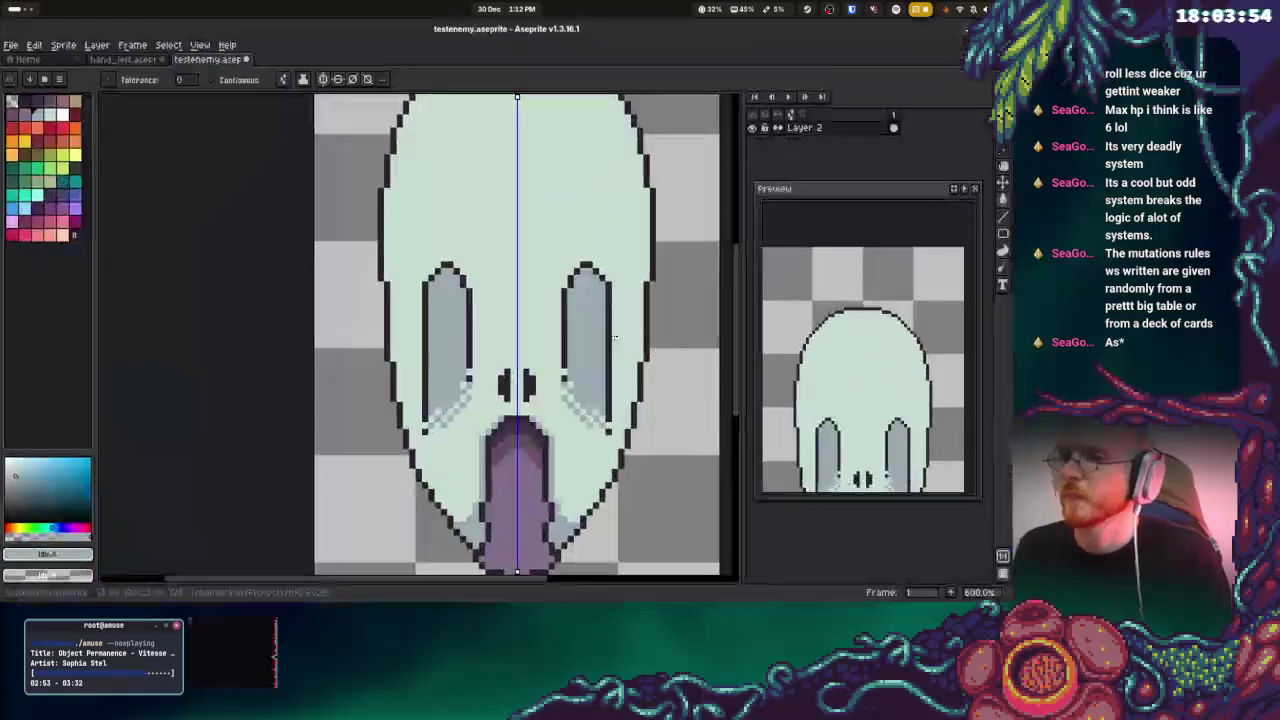
Pick the greyish purple and pencil pixels beside the tongue's lower edge
left_click(577, 408, "alt")
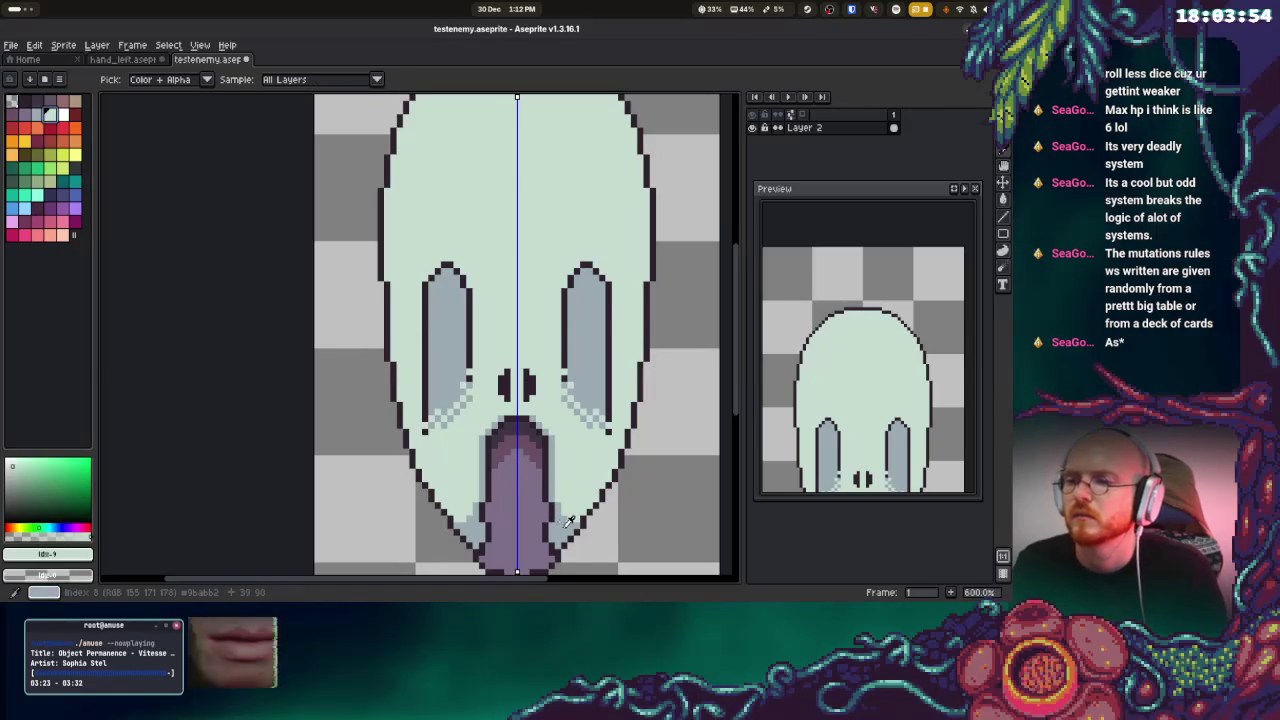
left_click(33, 197)
left_click(536, 493, "alt")
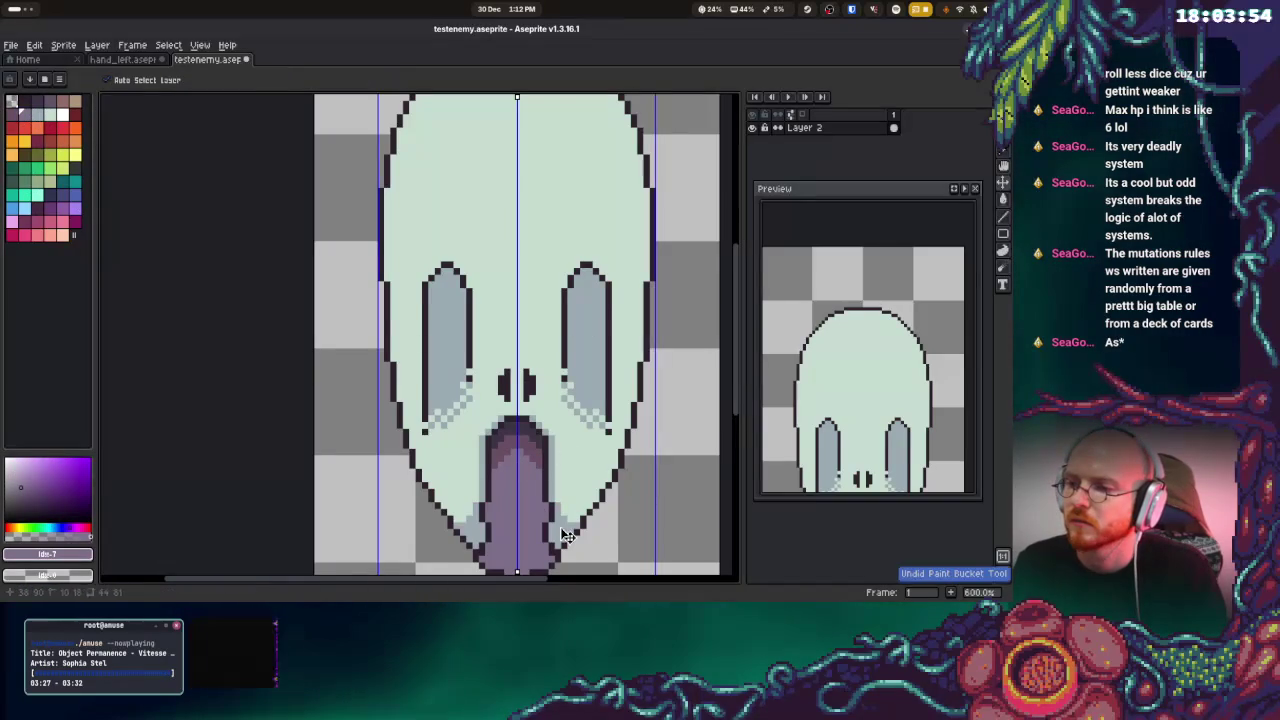
key("b")
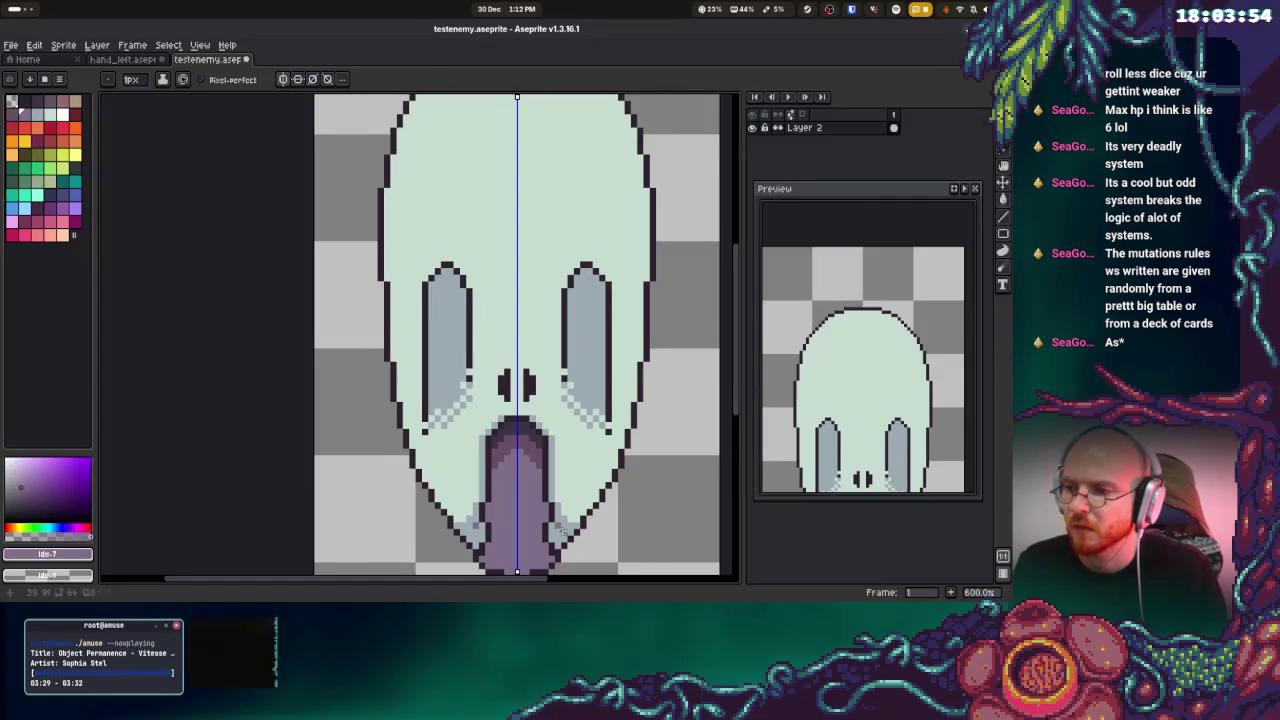
left_click_drag(561, 530, 550, 528)
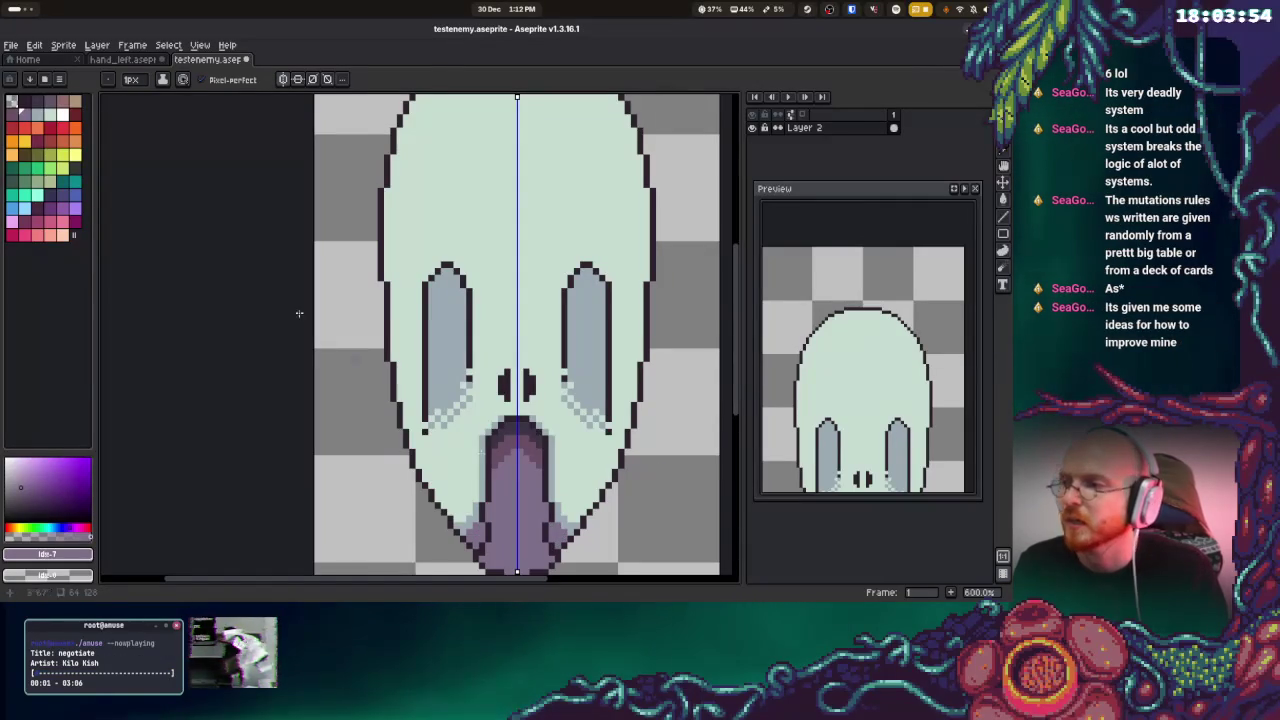
Darken mirrored pixels at both lower corners of the tongue with the neighbouring palette shade
key("bracketleft")
left_click(550, 532)
left_click(552, 540)
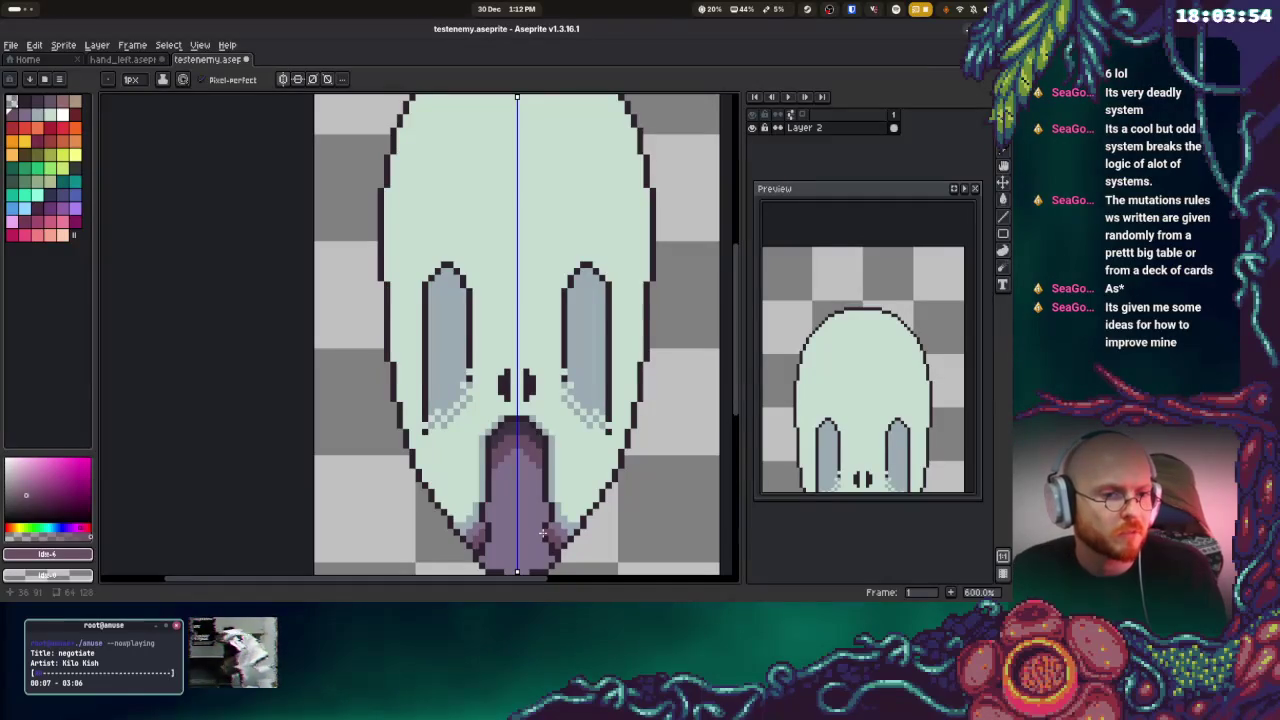
left_click_drag(538, 533, 506, 480)
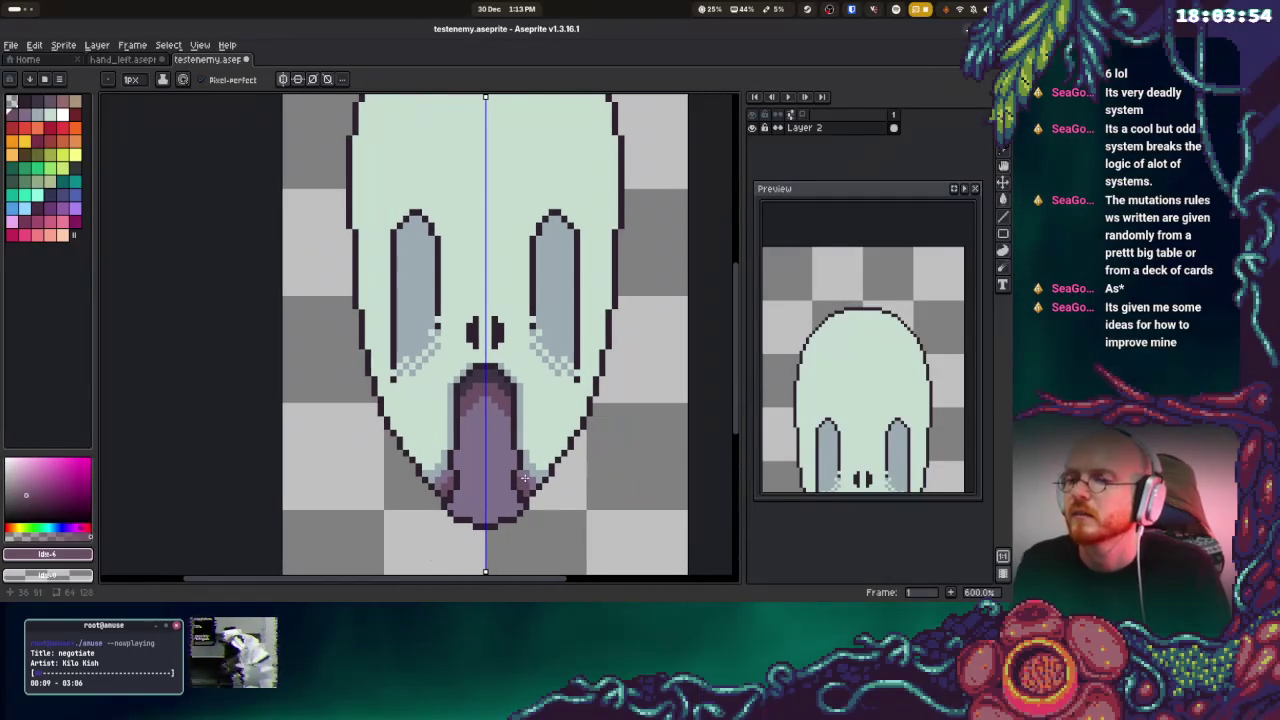
scroll(845, 400, "down", 2)
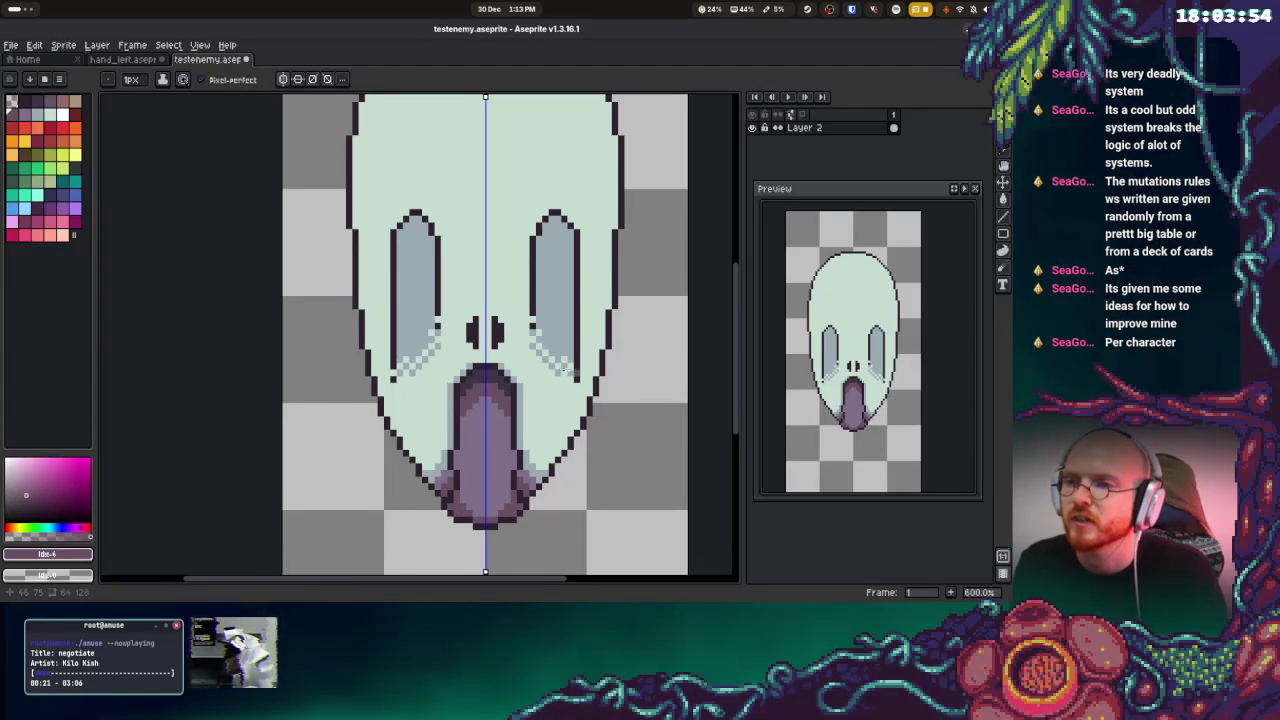
scroll(578, 365, "up", 2)
scroll(575, 365, "up", 2)
left_click(507, 351, "alt")
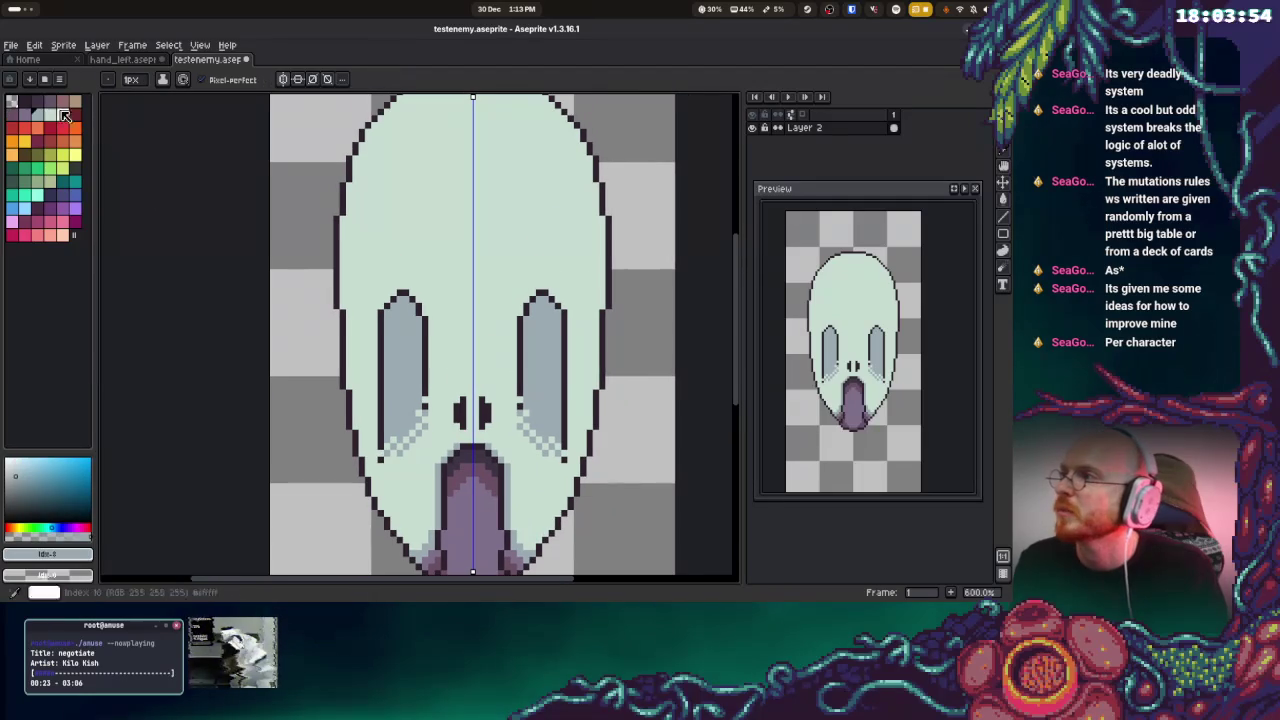
Flood-fill the tops of both eye sockets purple and add a light pixel inside each
left_click(533, 330)
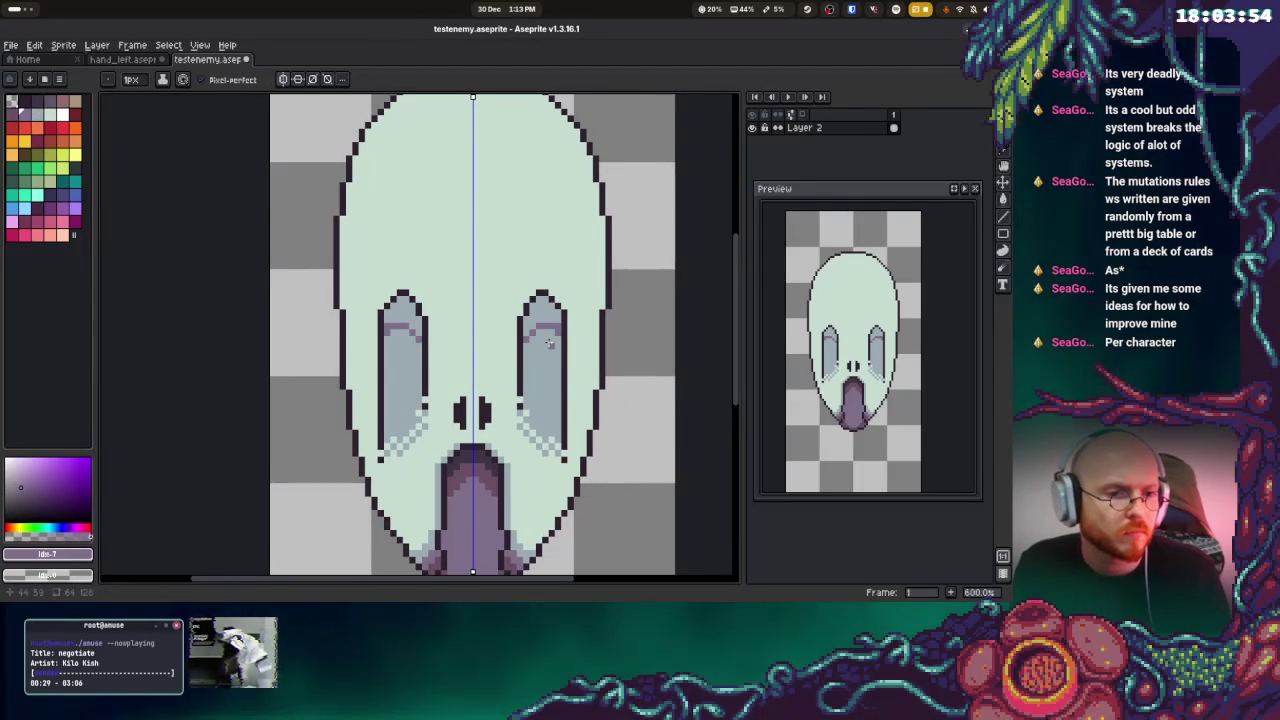
key("g")
left_click(537, 305)
key("v")
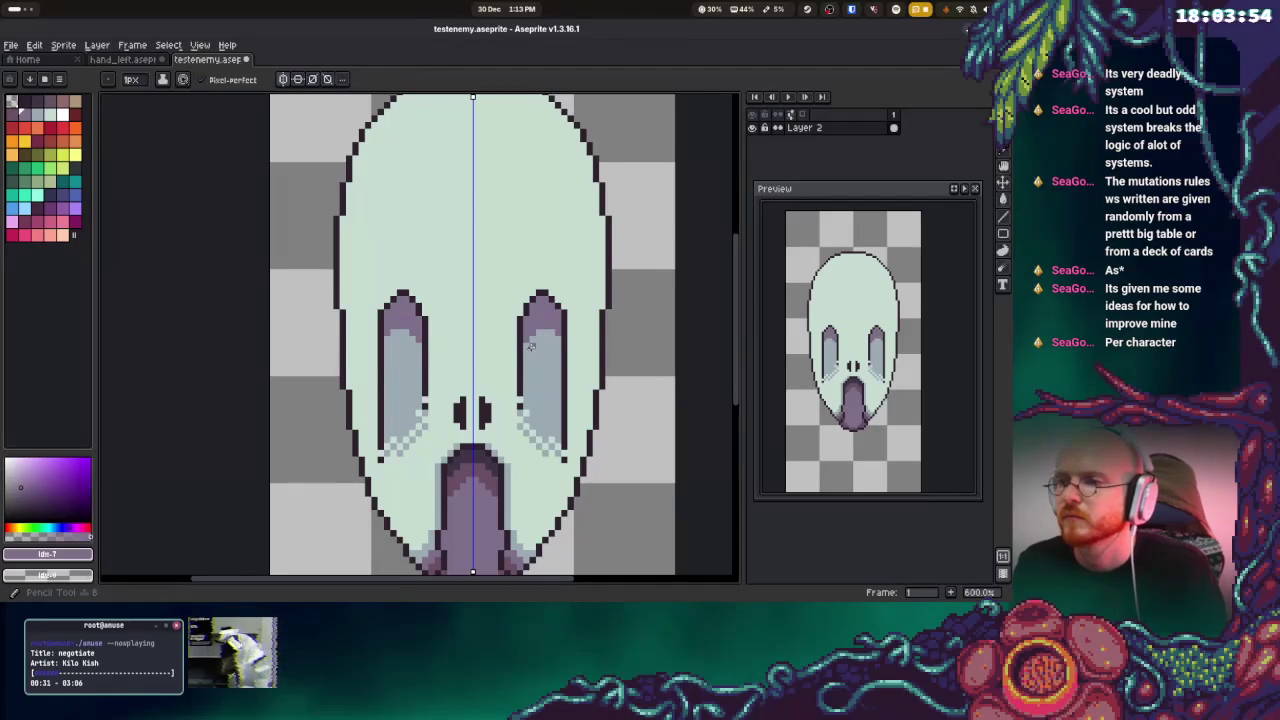
key("b")
left_click(539, 337)
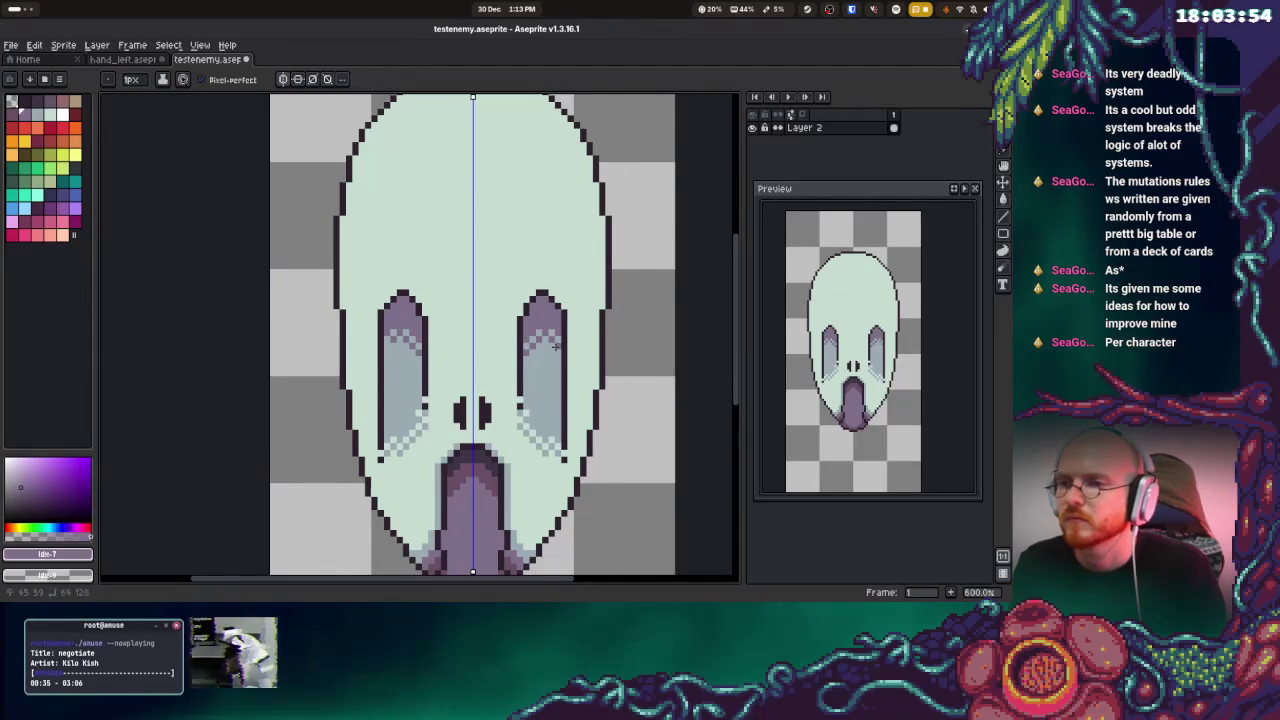
Sample purple shades from the sprite and refine the mirrored shading at the eye tops
key("alt")
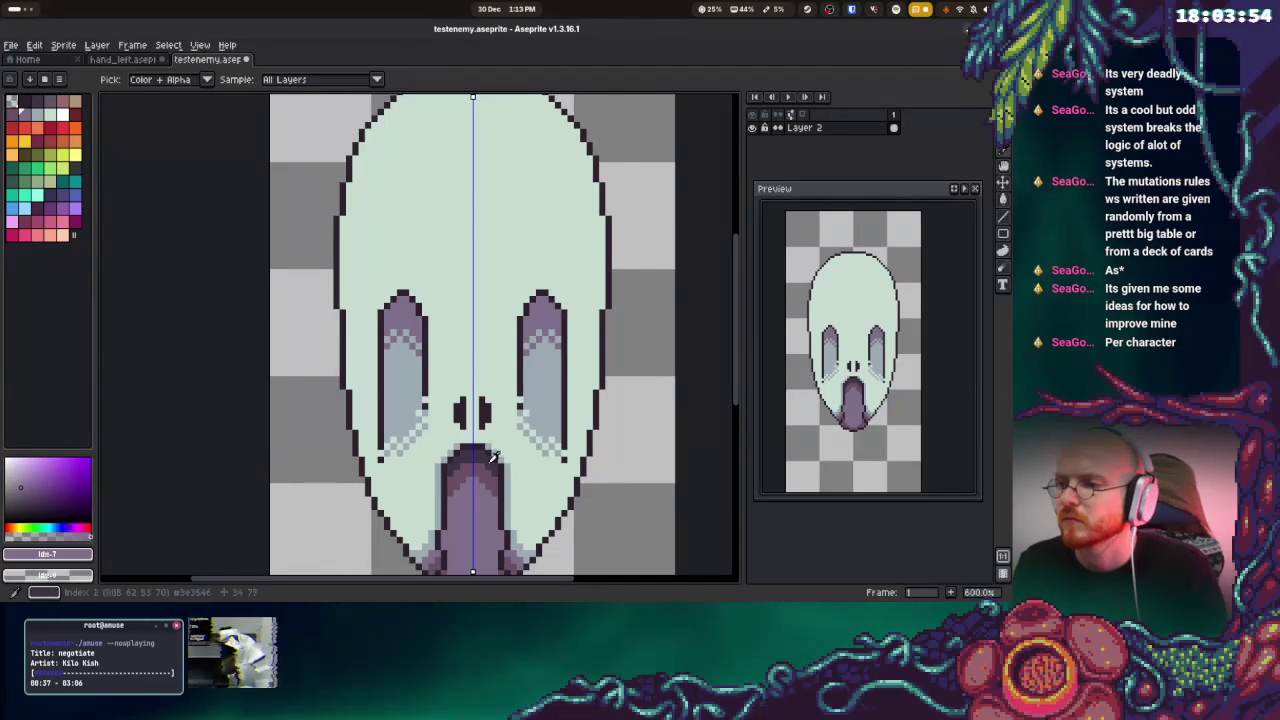
left_click(493, 456)
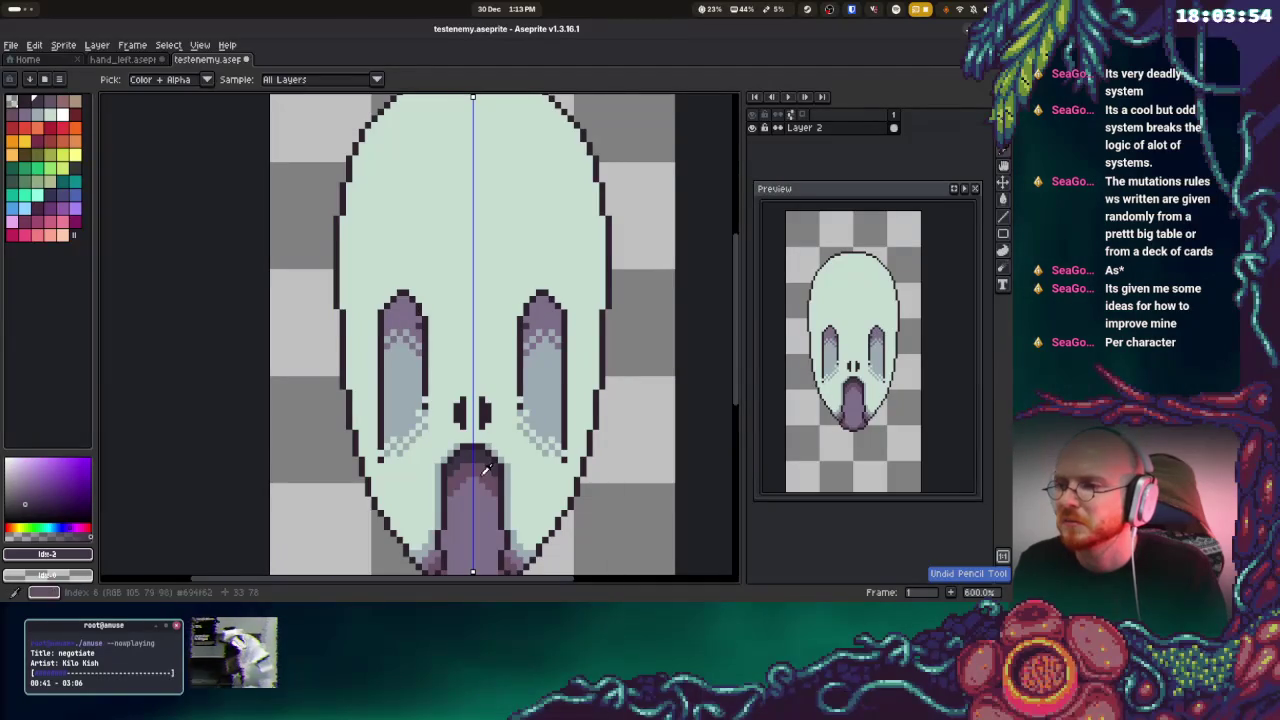
left_click(549, 325, "alt")
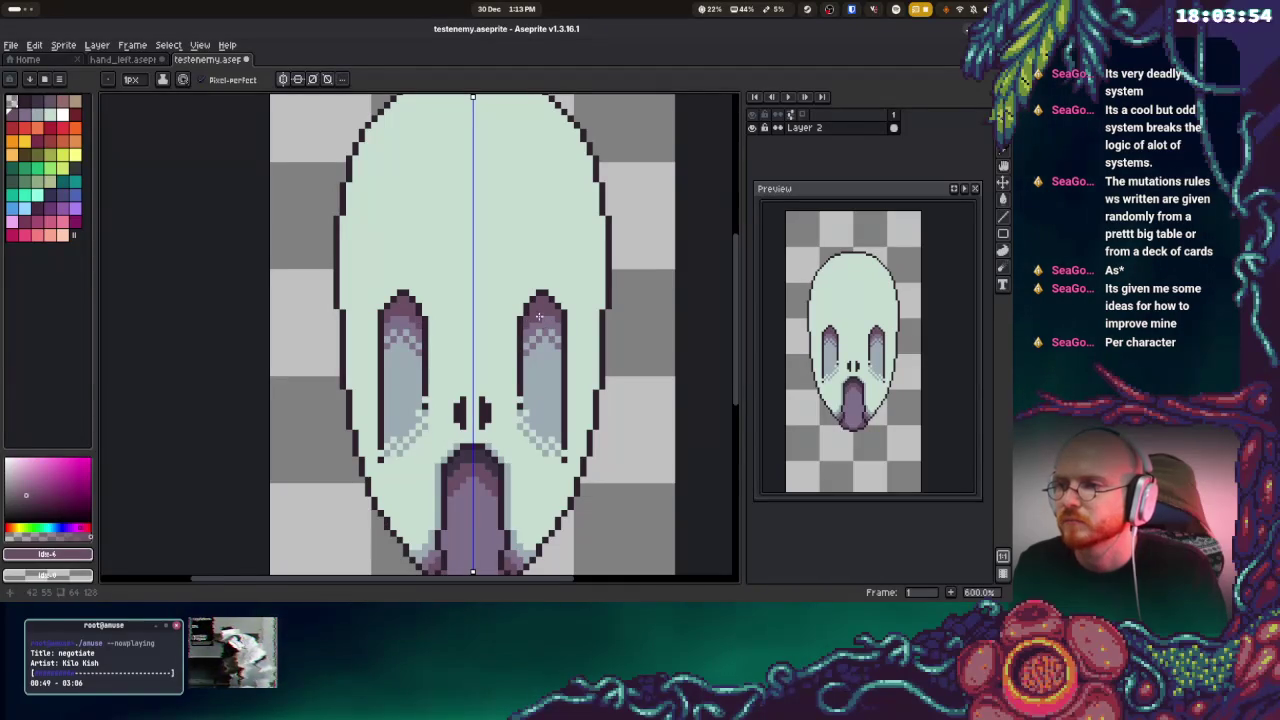
left_click(525, 326, "alt")
left_click(526, 327, "alt")
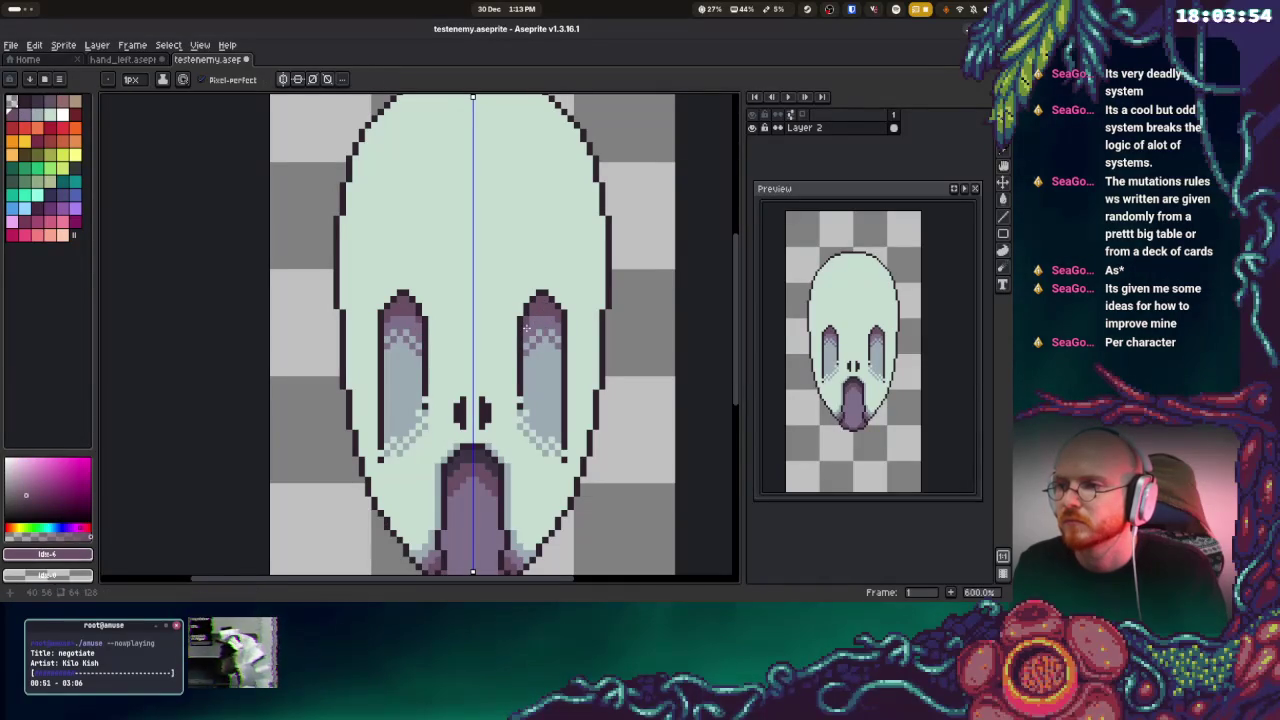
left_click(536, 318)
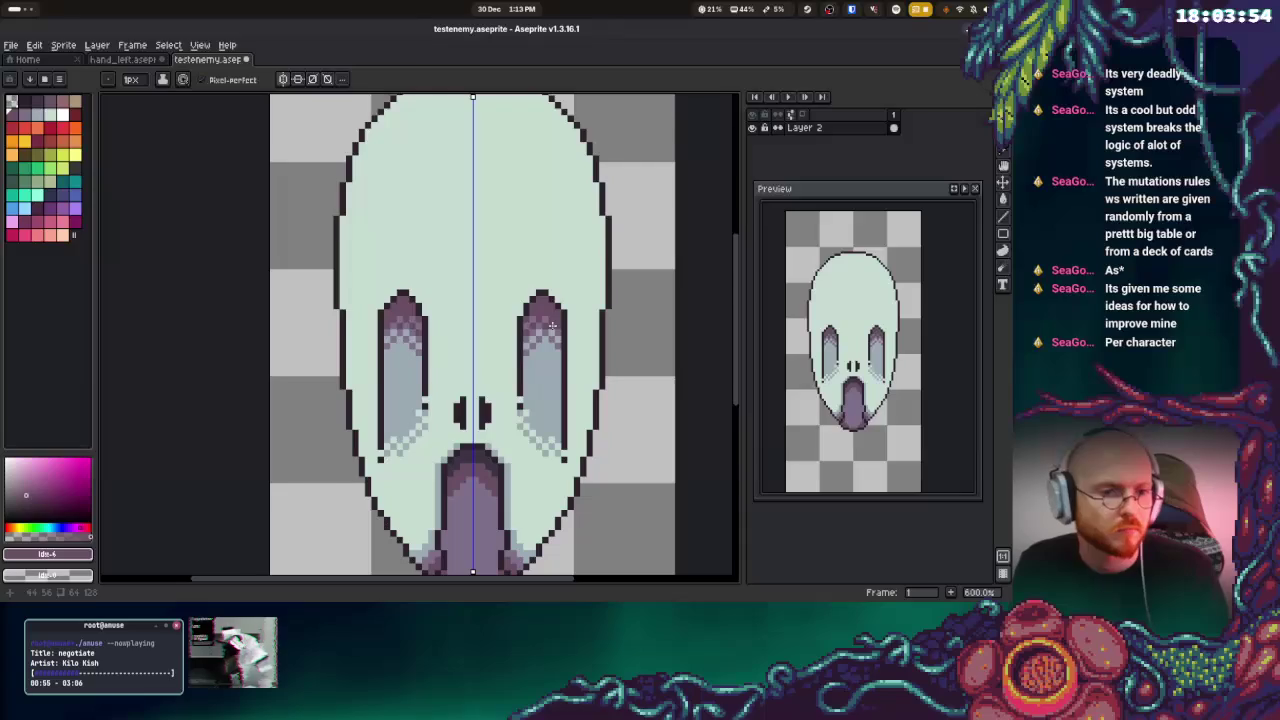
scroll(531, 378, "down", 2)
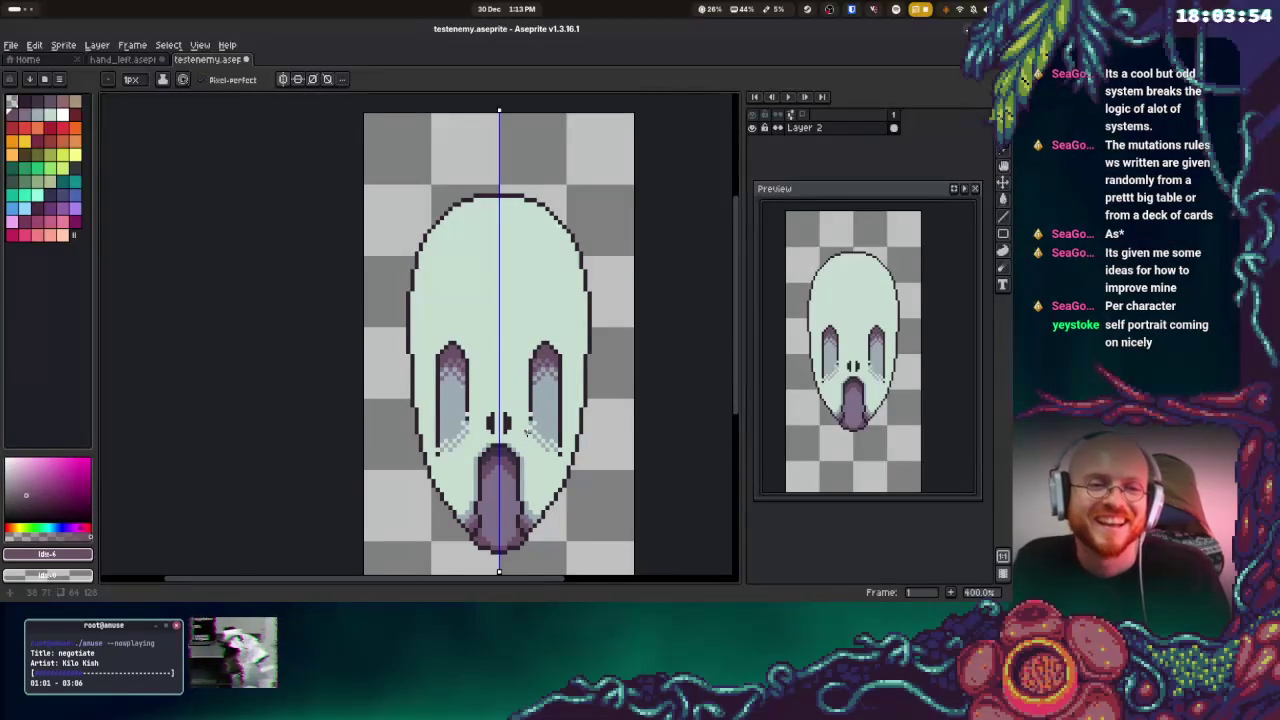
scroll(523, 435, "up", 2)
scroll(563, 357, "down", 1)
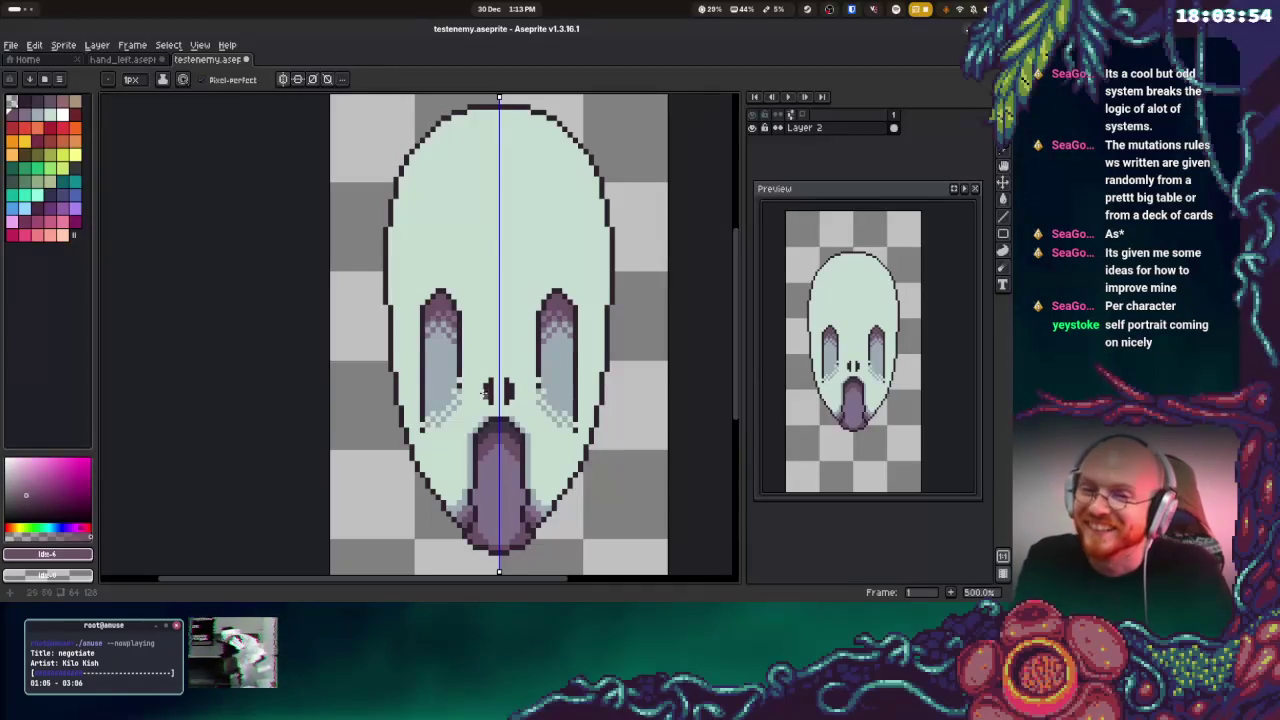
scroll(480, 420, "up", 2)
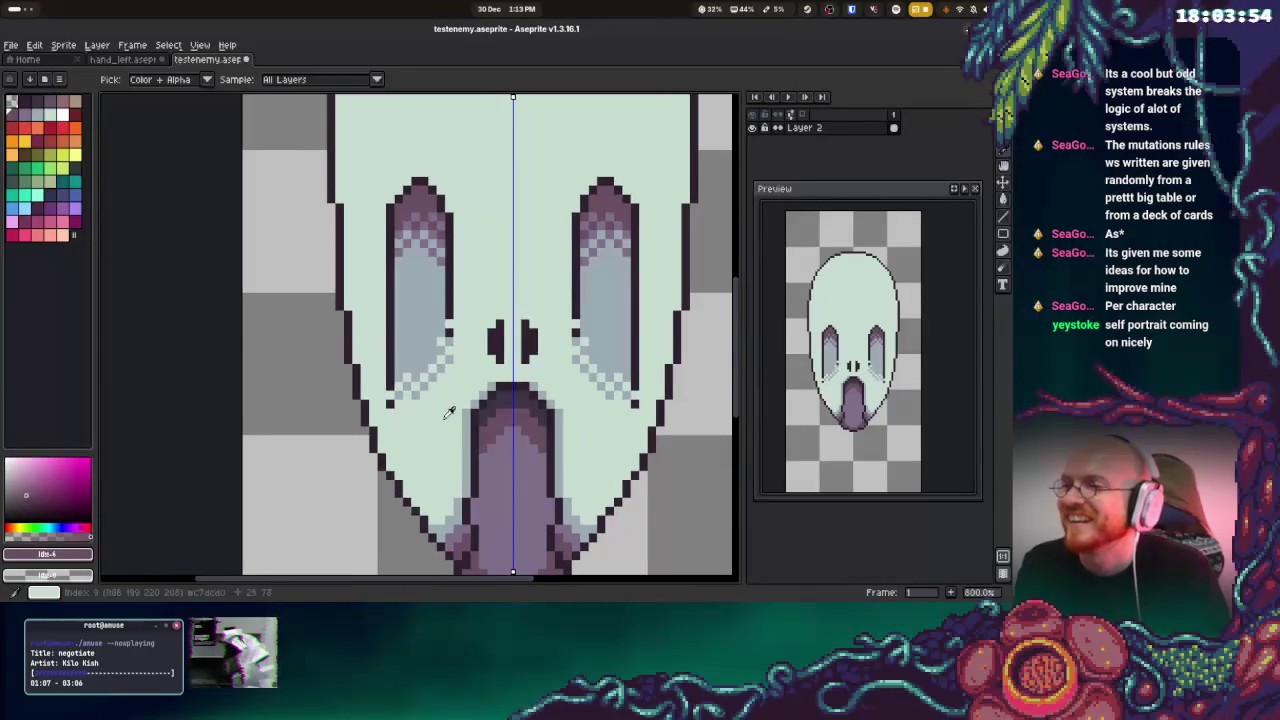
Paint mirrored white highlights below the eyes and along both lower jaws with the next palette colour
key("bracketright")
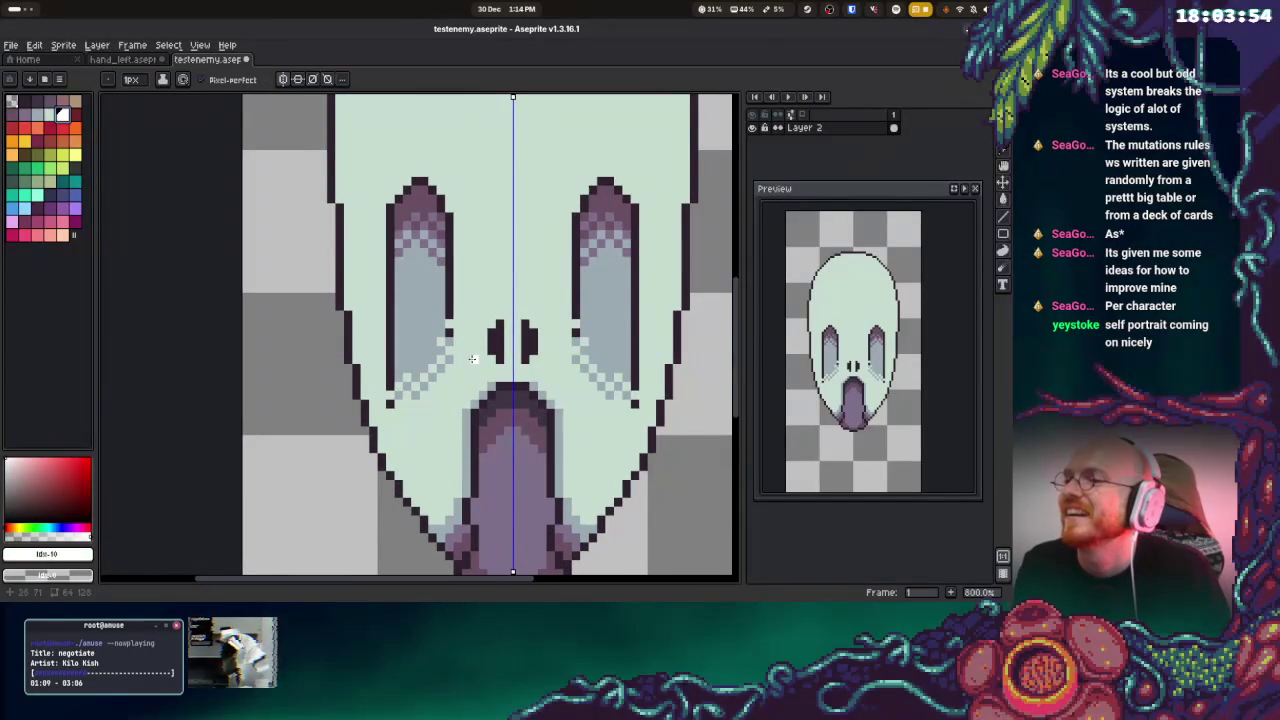
mouse_move(457, 378)
left_mouse_down()
mouse_move(387, 429)
mouse_move(392, 440)
left_mouse_up()
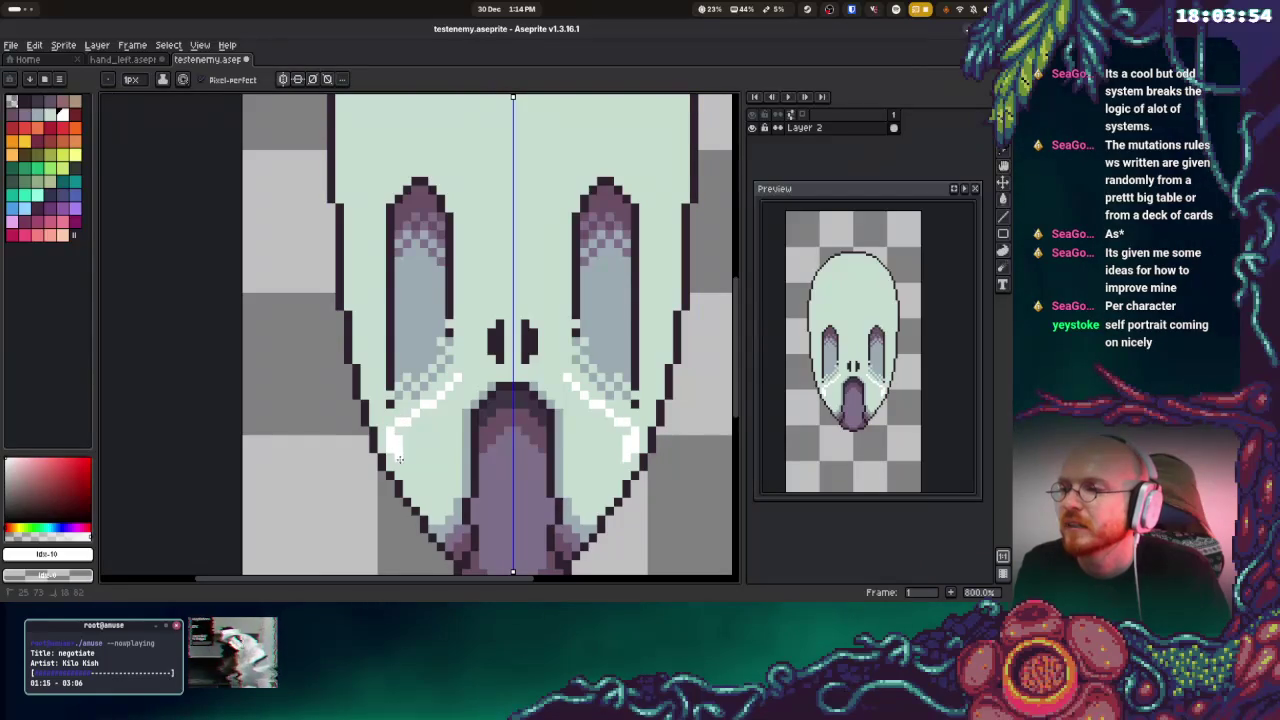
mouse_move(416, 490)
left_mouse_down()
mouse_move(426, 504)
mouse_move(444, 496)
mouse_move(451, 398)
mouse_move(468, 362)
left_mouse_up()
mouse_move(442, 404)
left_mouse_down()
mouse_move(416, 428)
mouse_move(418, 464)
mouse_move(398, 430)
mouse_move(430, 496)
mouse_move(438, 440)
mouse_move(436, 489)
mouse_move(434, 437)
mouse_move(424, 458)
mouse_move(414, 448)
left_mouse_up()
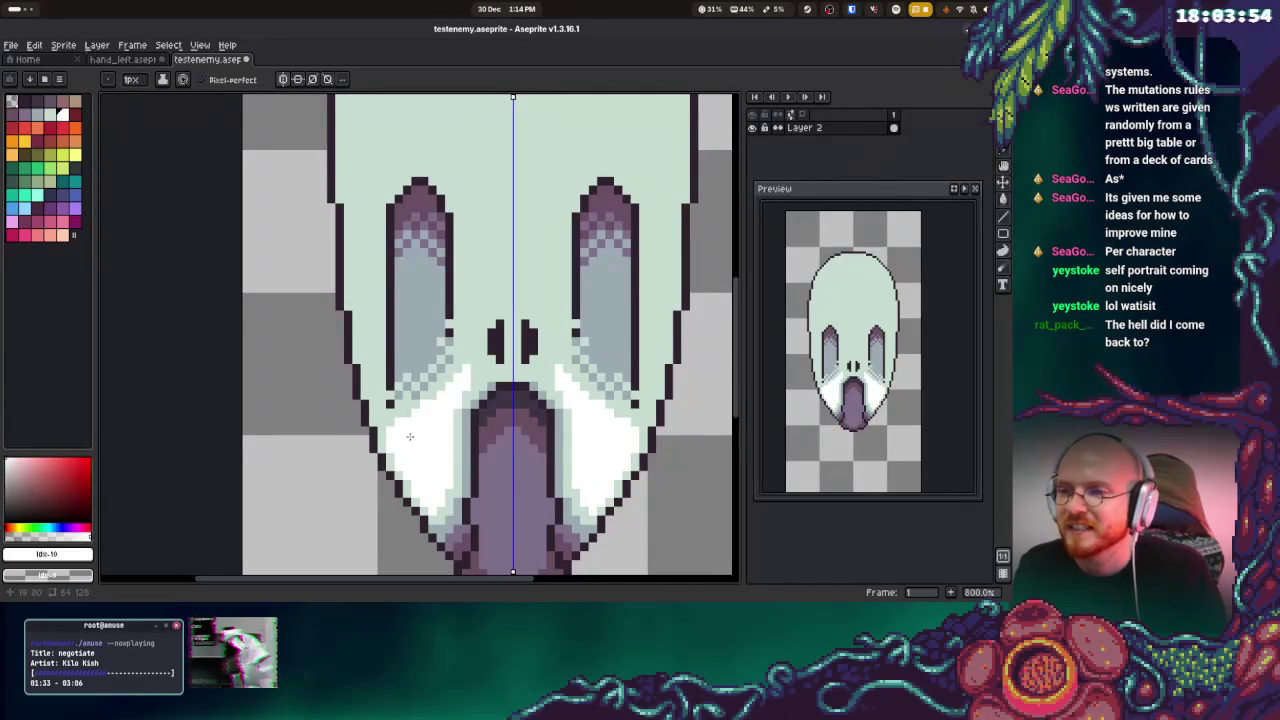
left_click_drag(591, 306, 600, 371)
Outline and fill a white streak down the centre of the forehead
key("i")
key("b")
scroll(580, 450, "up", 3)
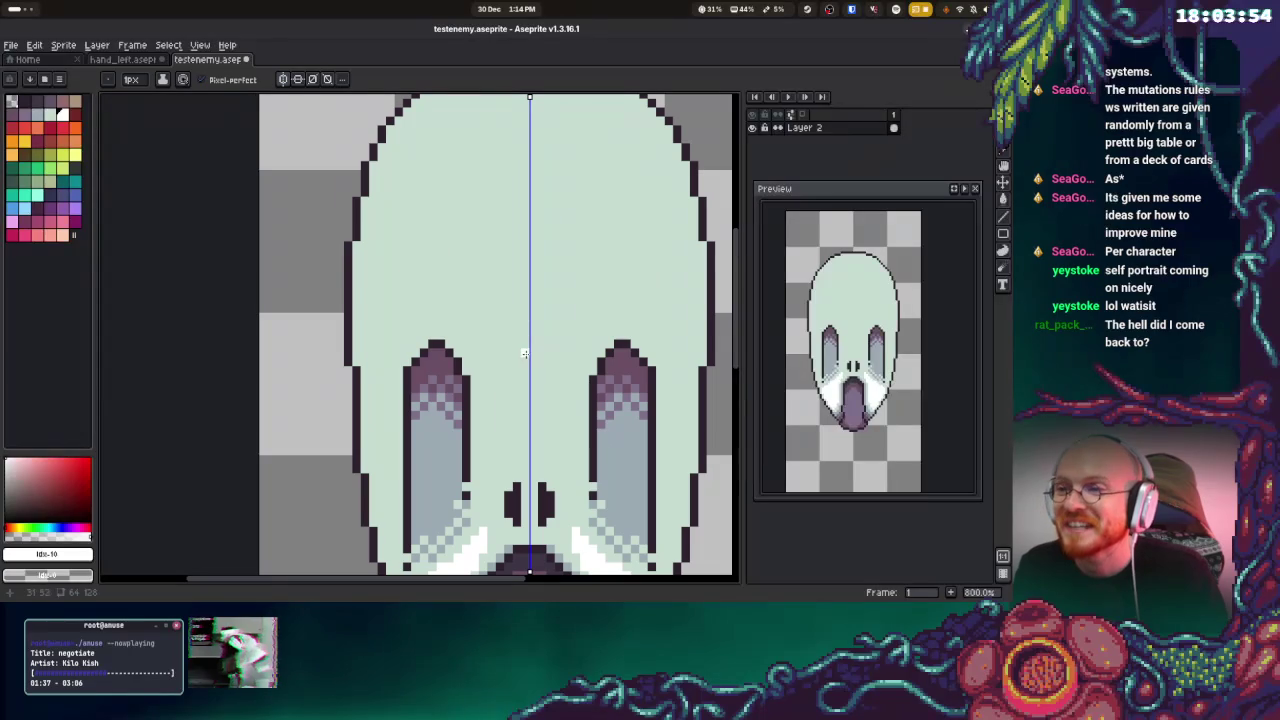
mouse_move(520, 364)
left_mouse_down()
mouse_move(498, 470)
mouse_move(528, 452)
left_mouse_up()
key("g")
left_click(528, 430)
scroll(531, 400, "down", 2)
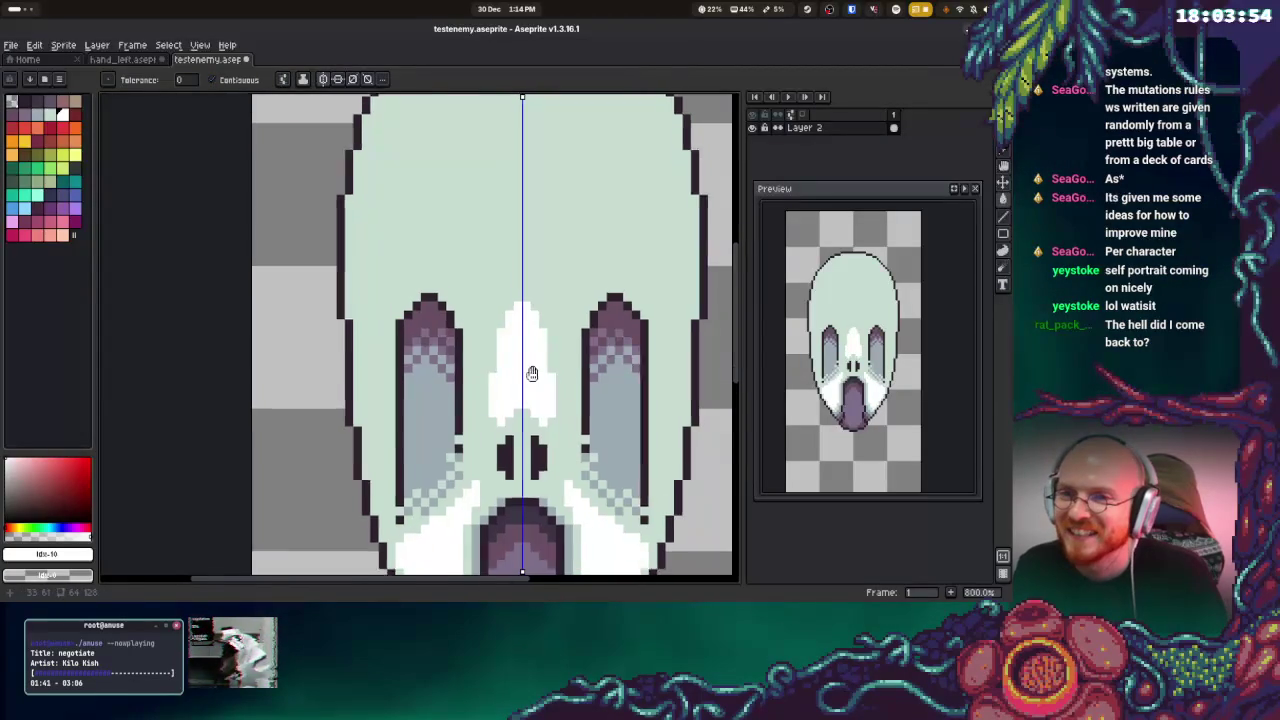
key("b")
scroll(535, 371, "down", 1)
Pick white from the sprite and add mirrored white pixels to the cheeks
left_click(535, 396, "alt")
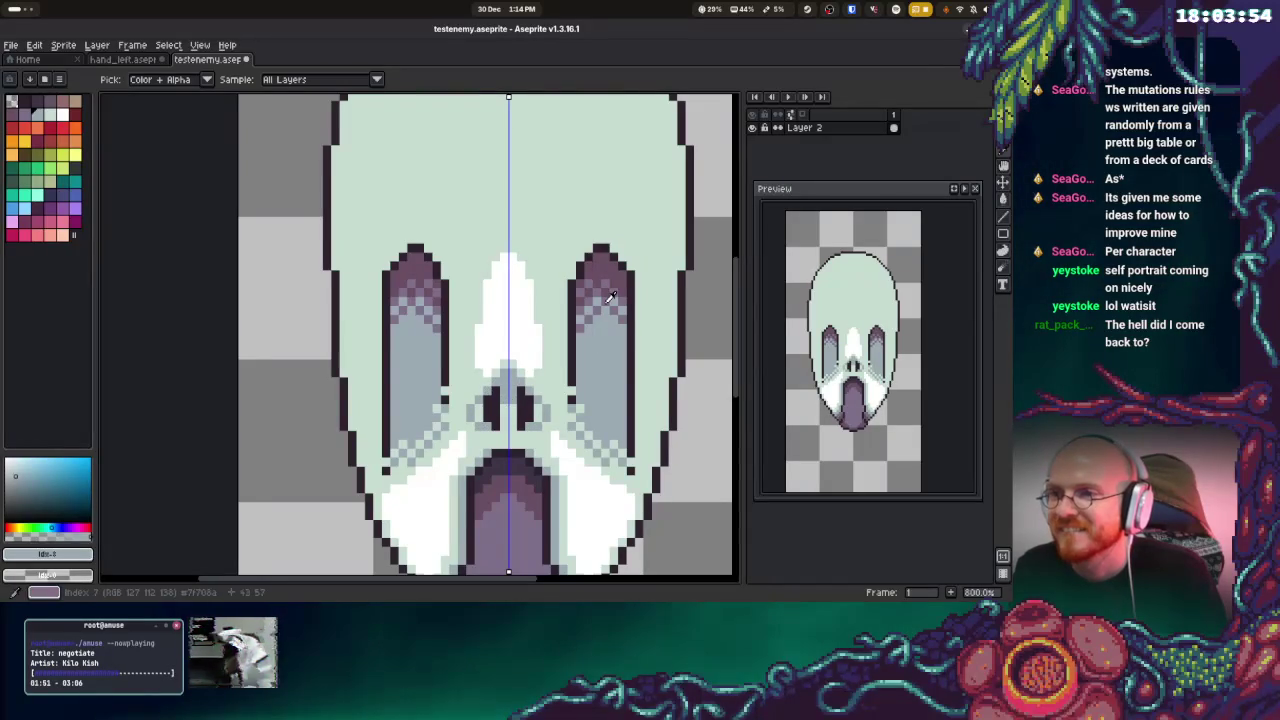
left_click(608, 292, "alt")
left_click(505, 425, "alt")
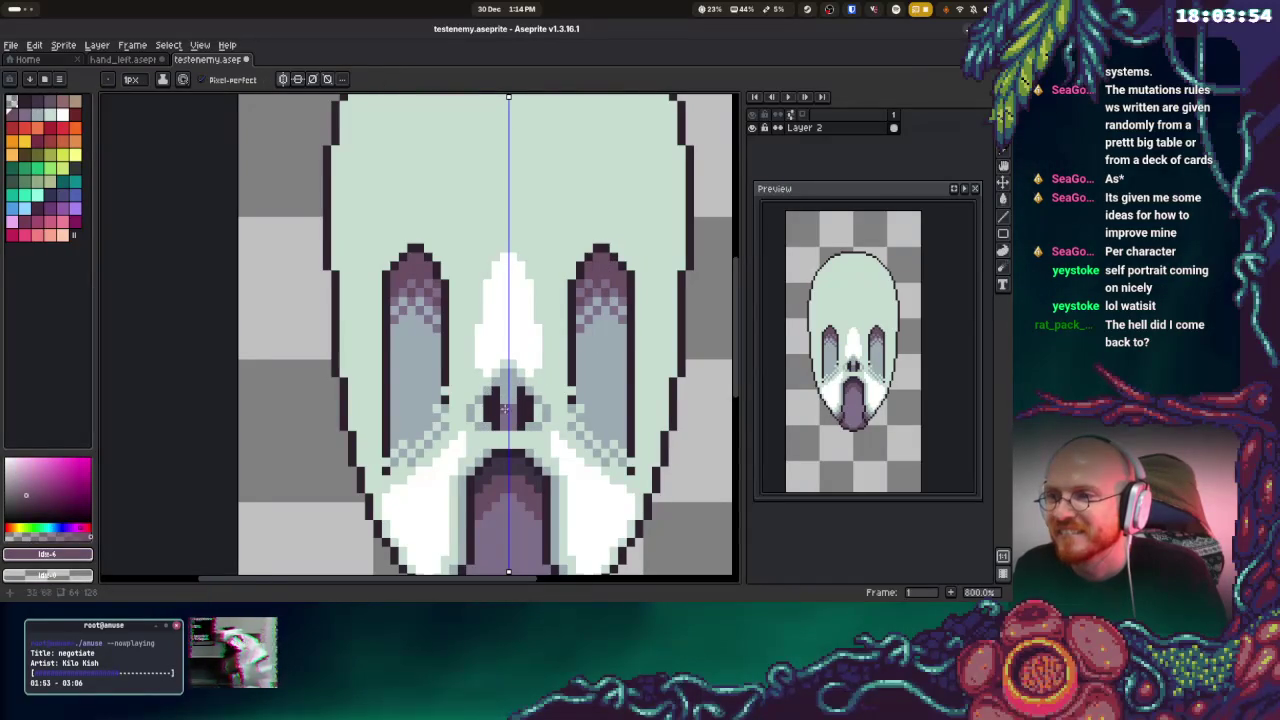
left_click(490, 408, "alt")
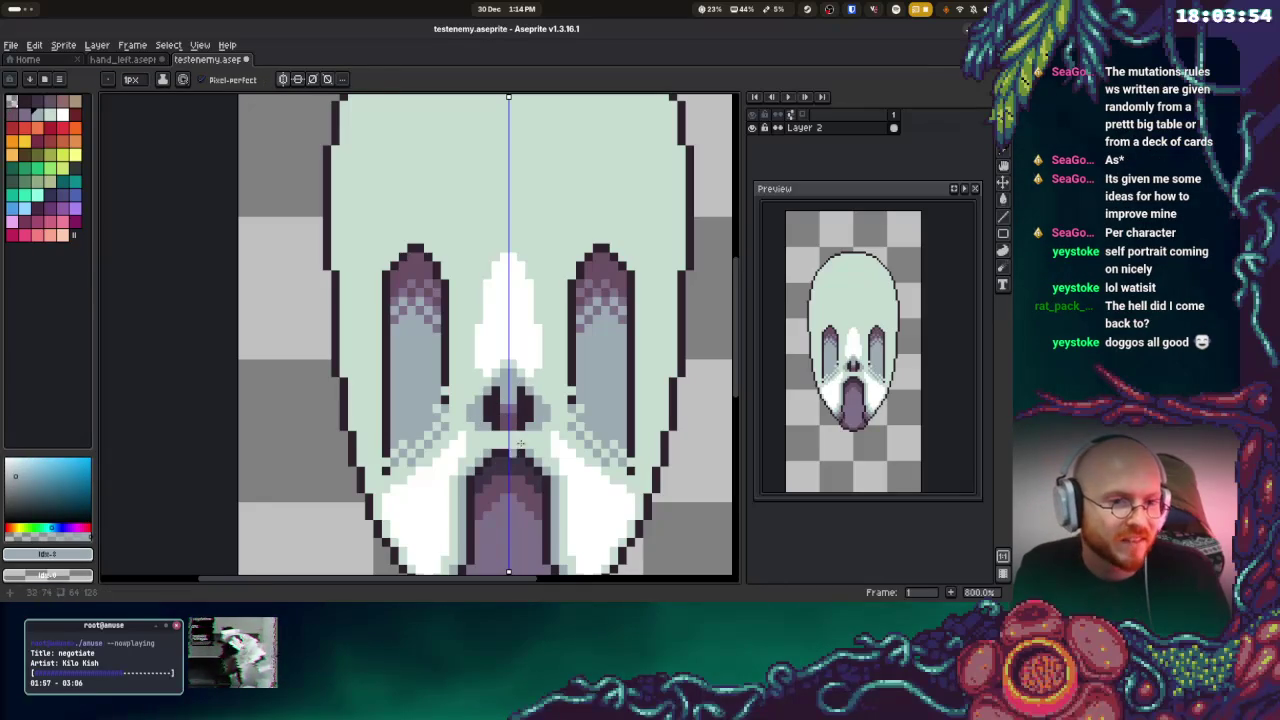
key("alt")
left_click(542, 372, "alt")
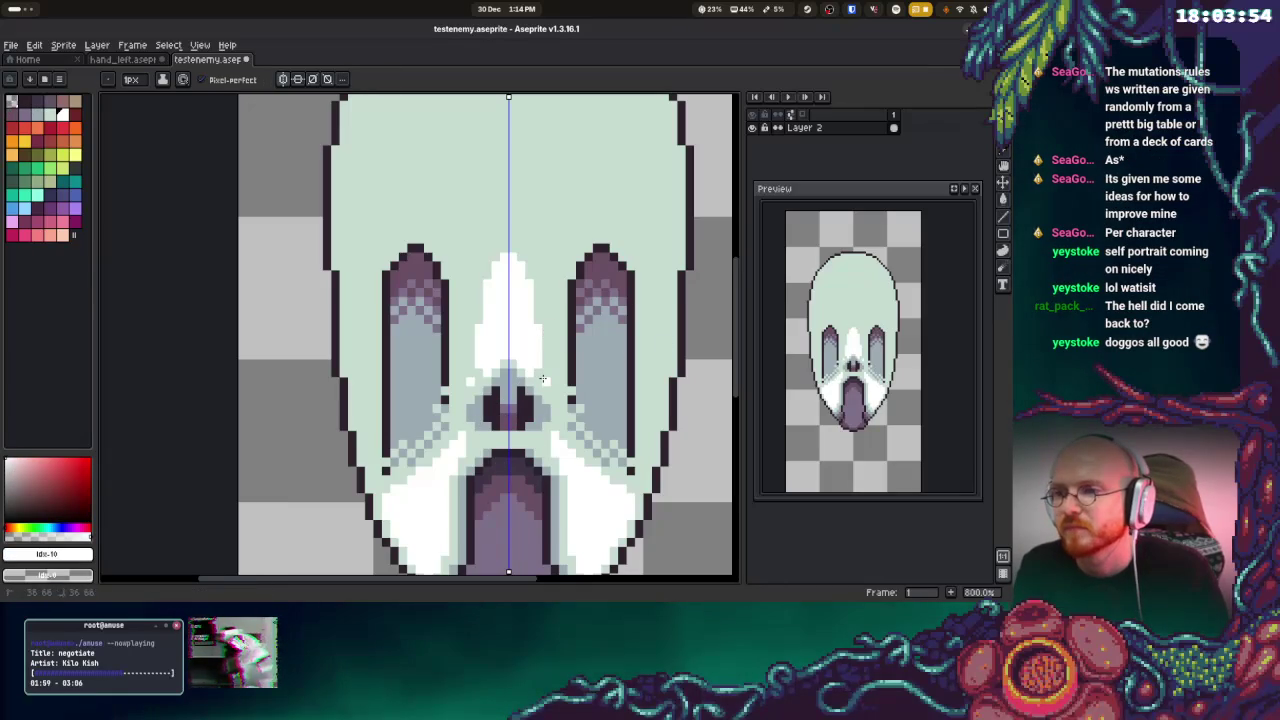
key("ctrl")
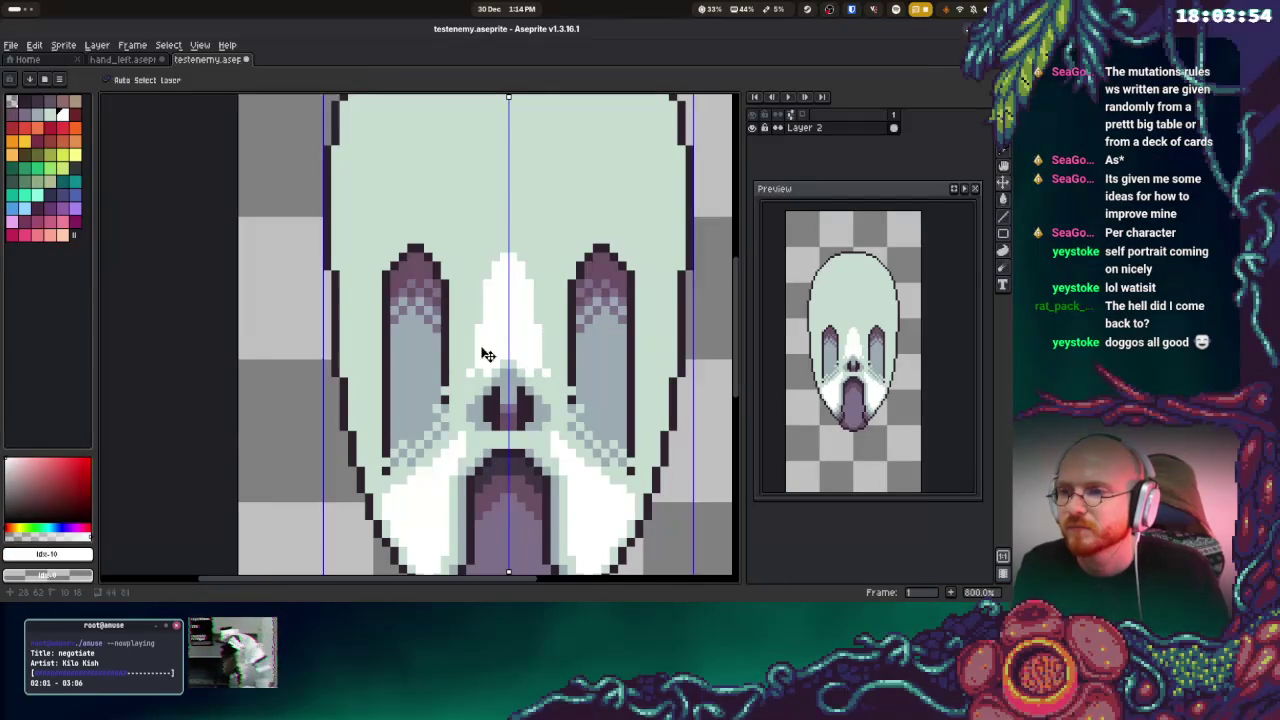
left_click(478, 308)
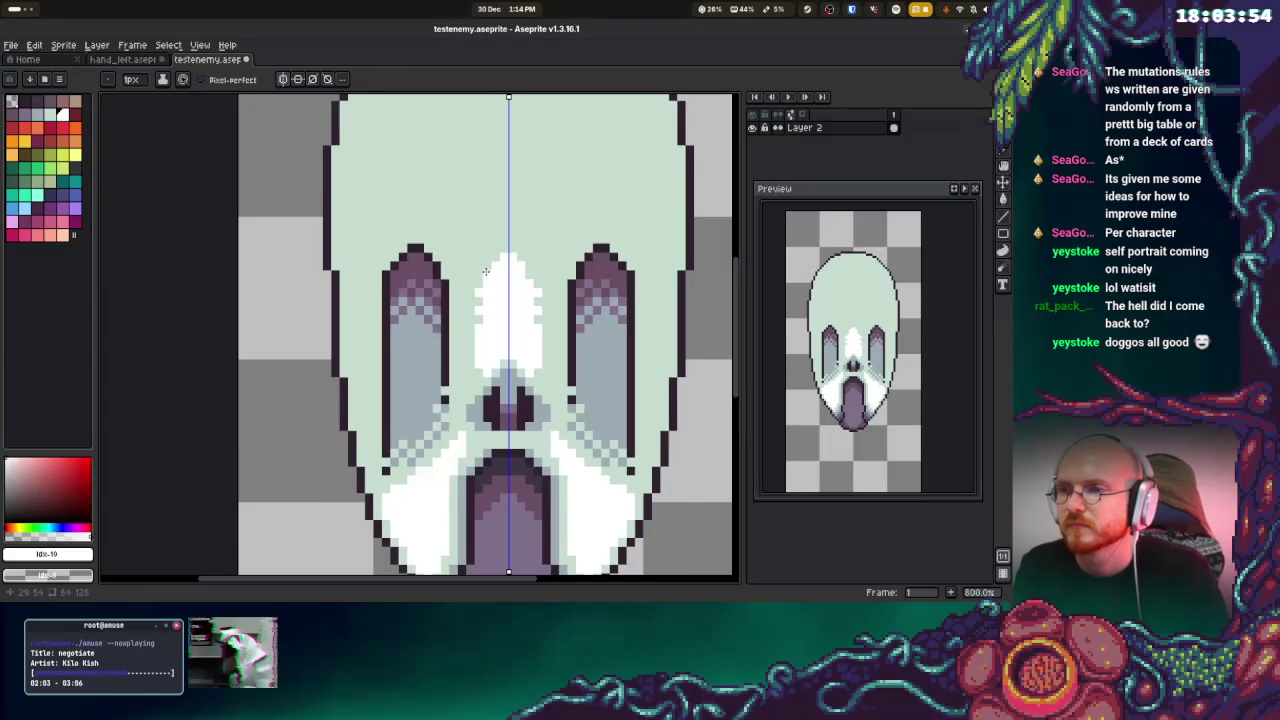
Extend the white centre streak up the forehead and trim its top pixel with mint
left_click_drag(504, 252, 504, 220)
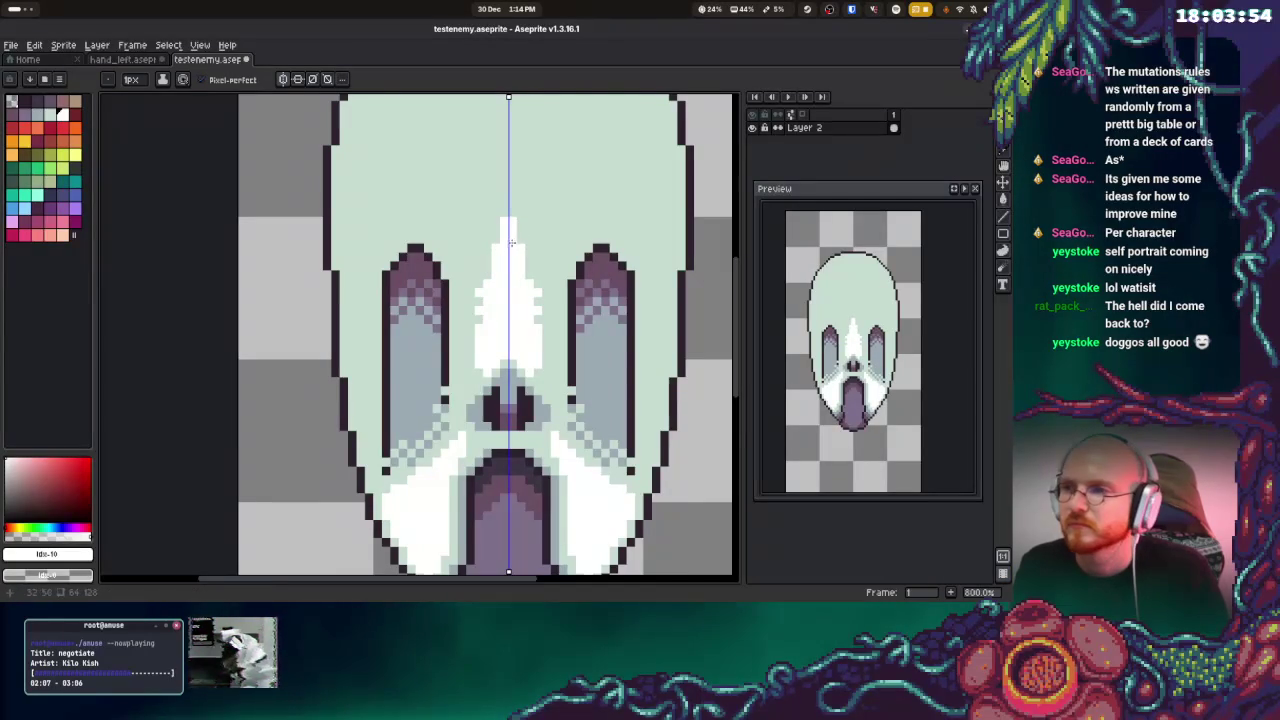
left_click(508, 226, "alt")
left_click(505, 238)
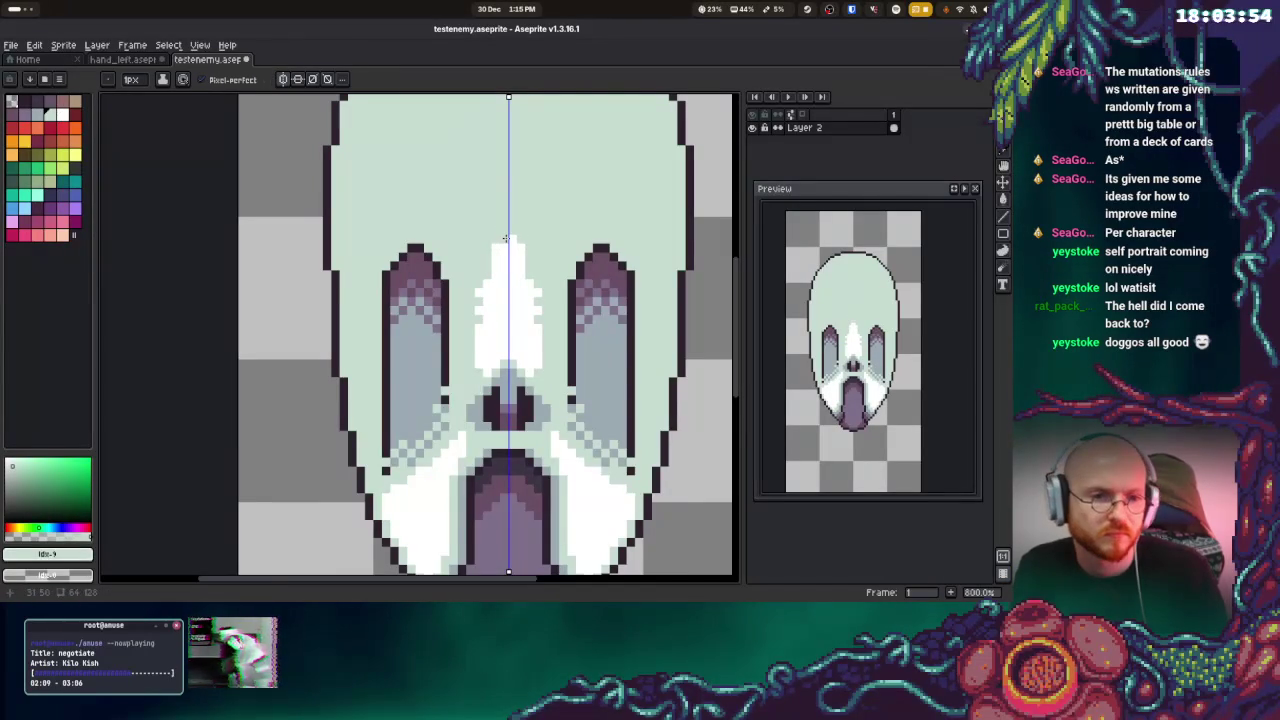
scroll(510, 252, "down", 1)
scroll(510, 252, "down", 1)
Whiten two mint pixels in the lower cheek, mirrored on both sides
left_click(606, 309, "alt")
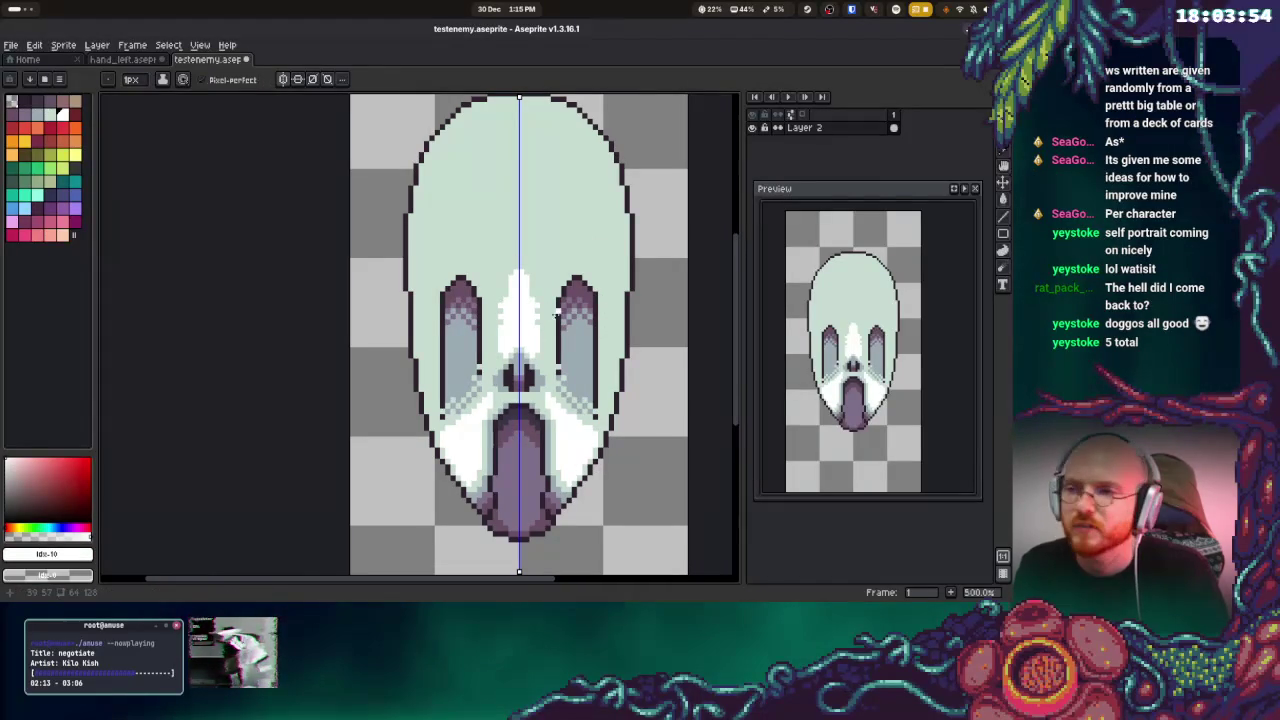
left_click_drag(595, 436, 615, 404)
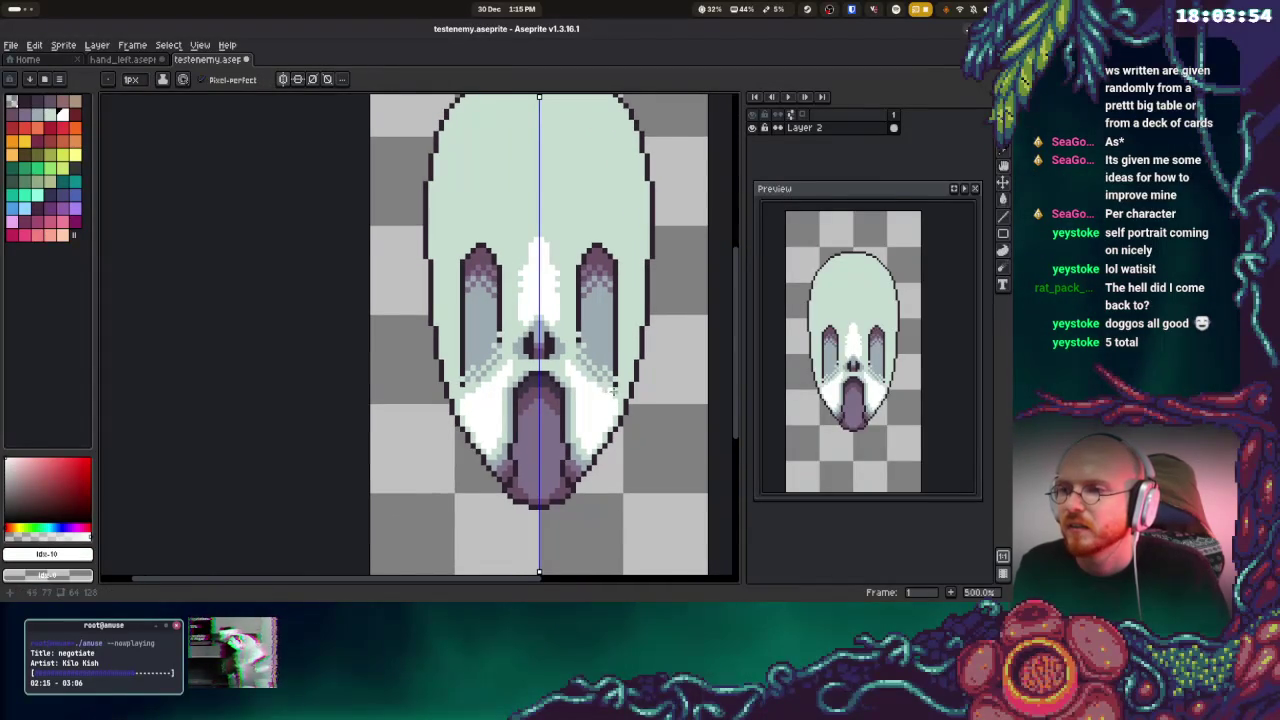
scroll(613, 390, "up", 1)
scroll(613, 390, "up", 6)
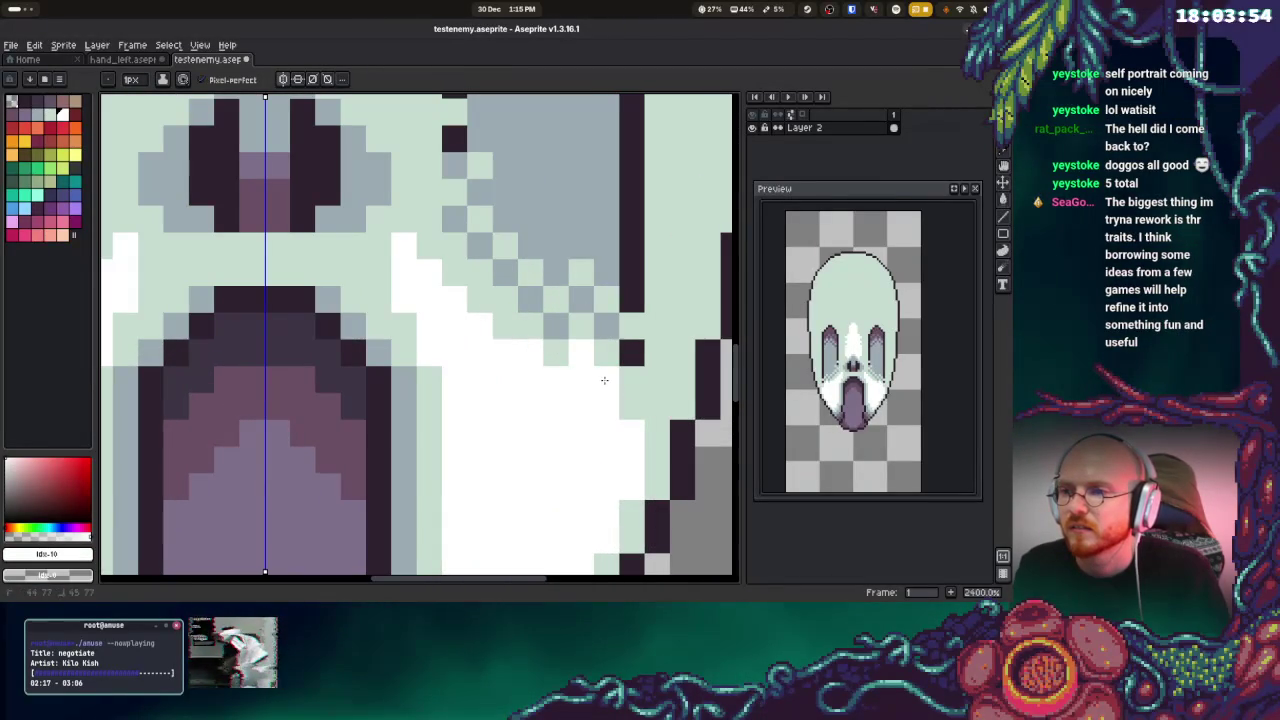
key("ctrl+z")
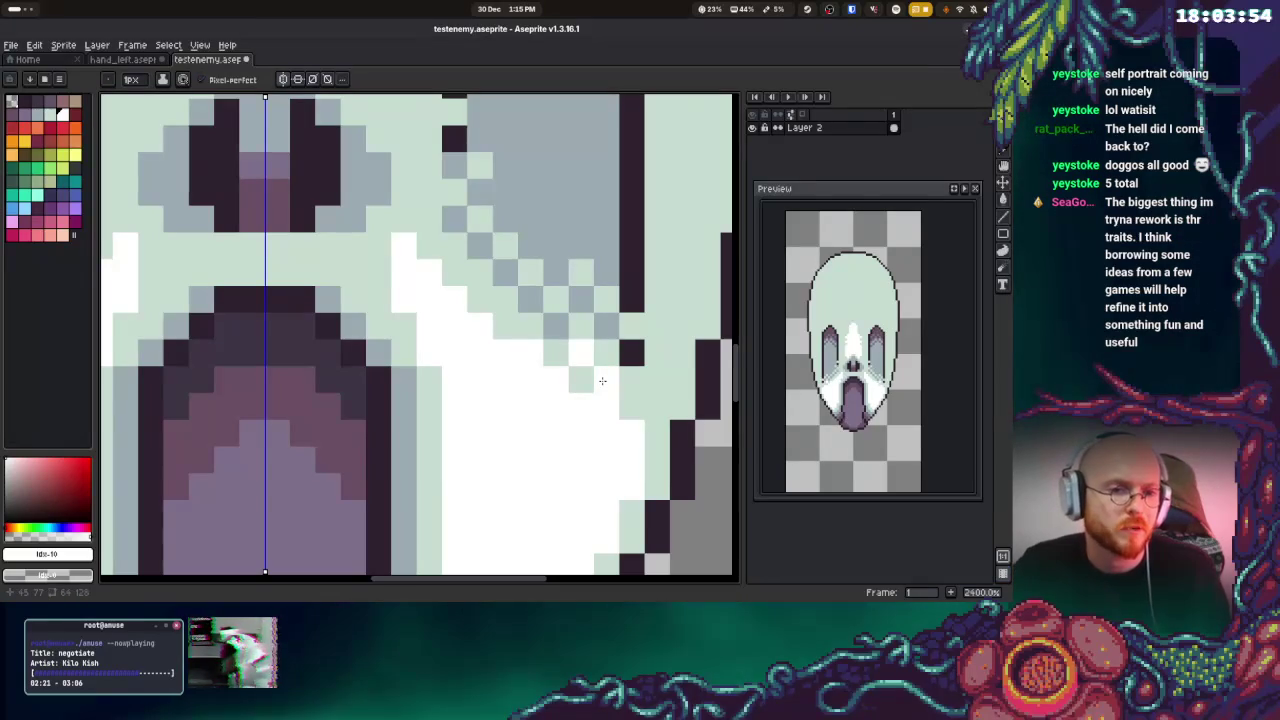
left_click_drag(592, 388, 651, 399)
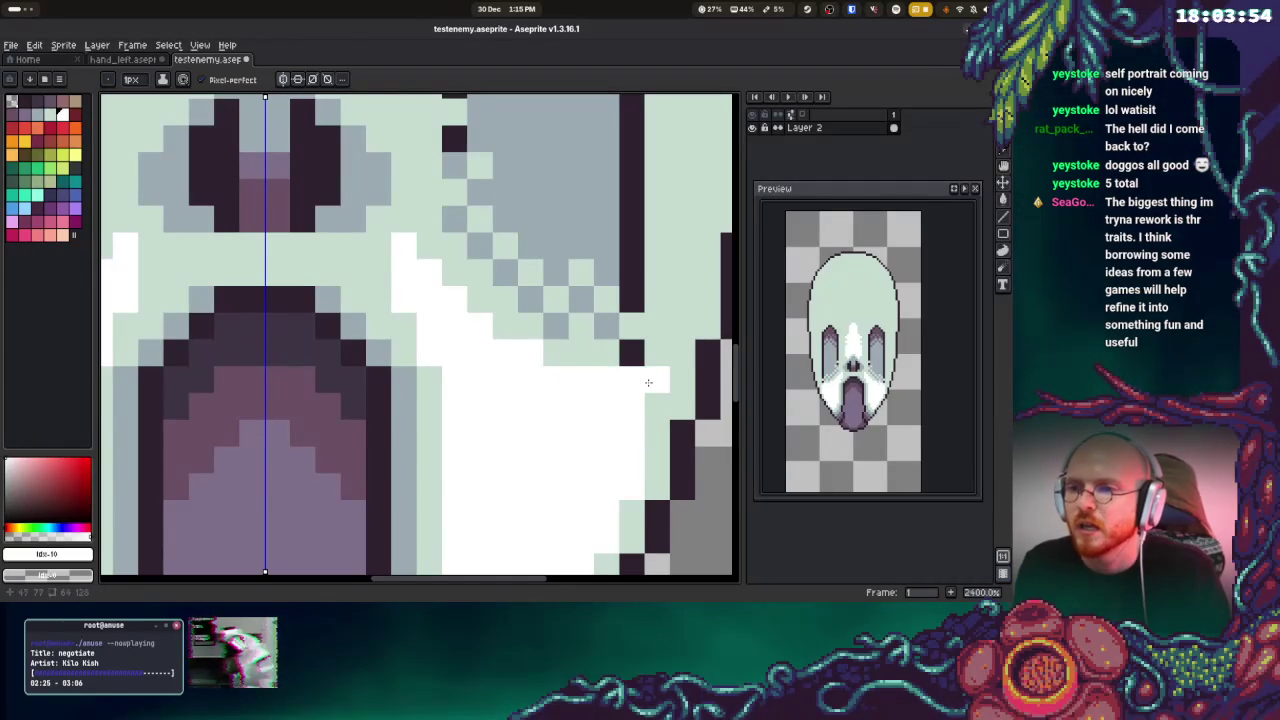
Lighten the dark outline pixels beside the eyes with mint and grey-blue
scroll(656, 384, "down", 3)
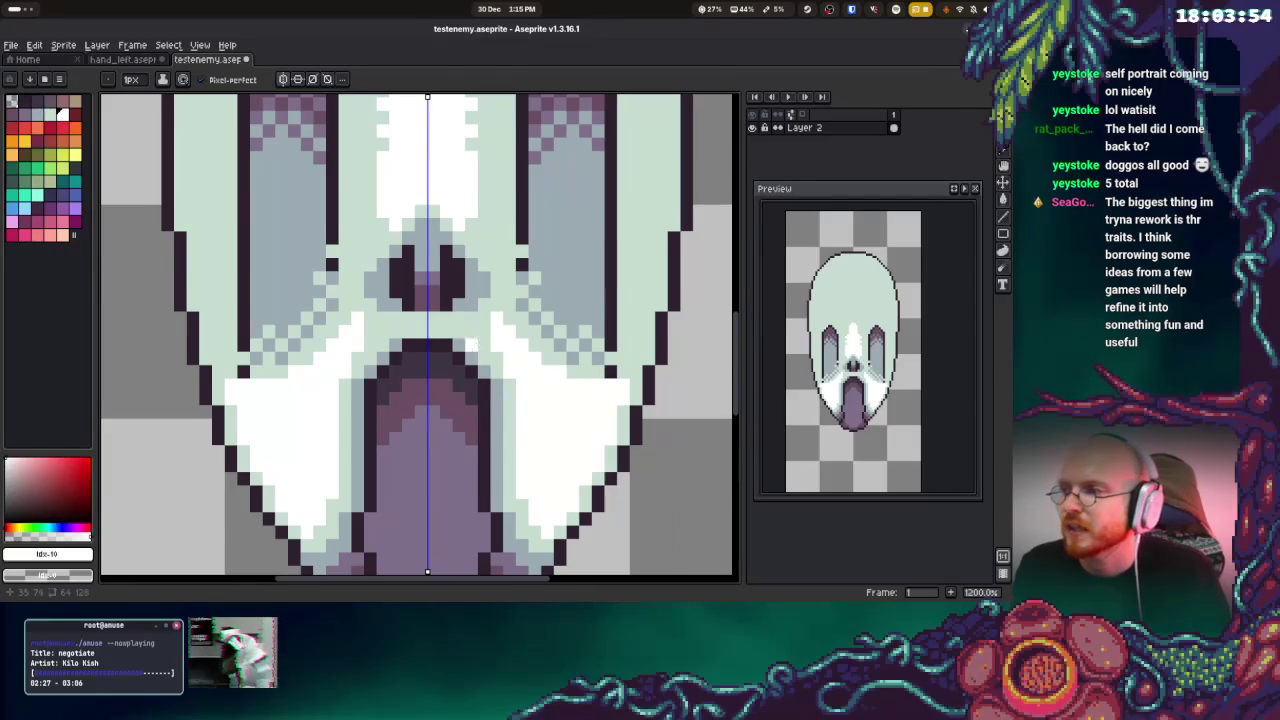
scroll(290, 440, "up", 2)
scroll(450, 460, "down", 1)
scroll(471, 417, "up", 1)
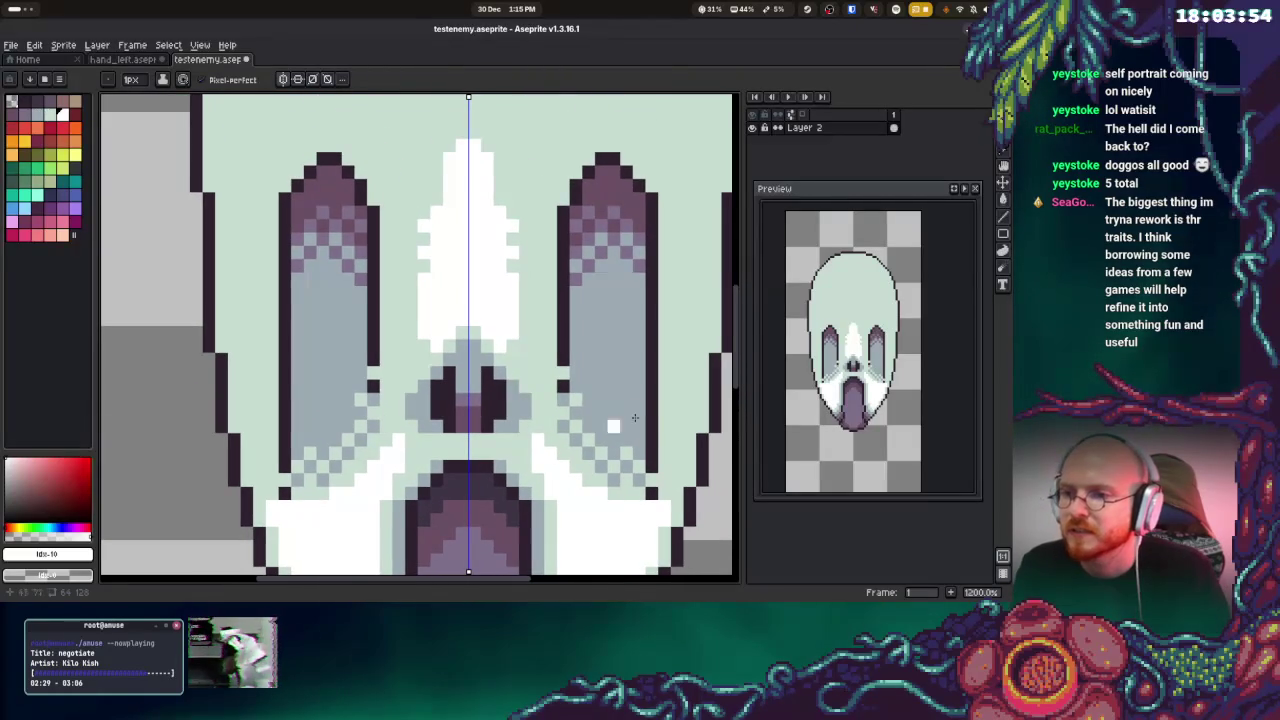
left_click(662, 484, "alt")
left_click_drag(651, 493, 648, 457)
left_click(646, 465, "alt")
left_click(651, 438)
left_click(566, 369)
Dither dark purple pixels in a checker pattern down both eye sockets
scroll(526, 391, "up", 1)
left_click(606, 299, "alt")
left_click(577, 341)
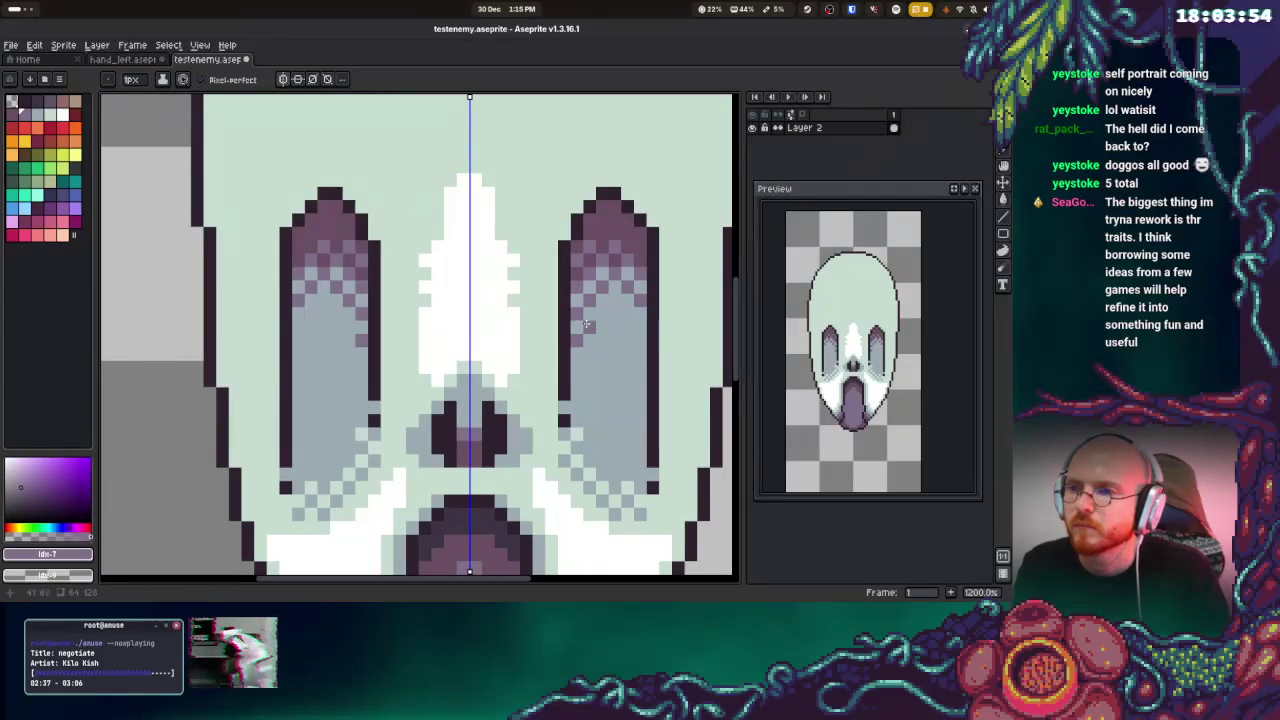
left_click(615, 301)
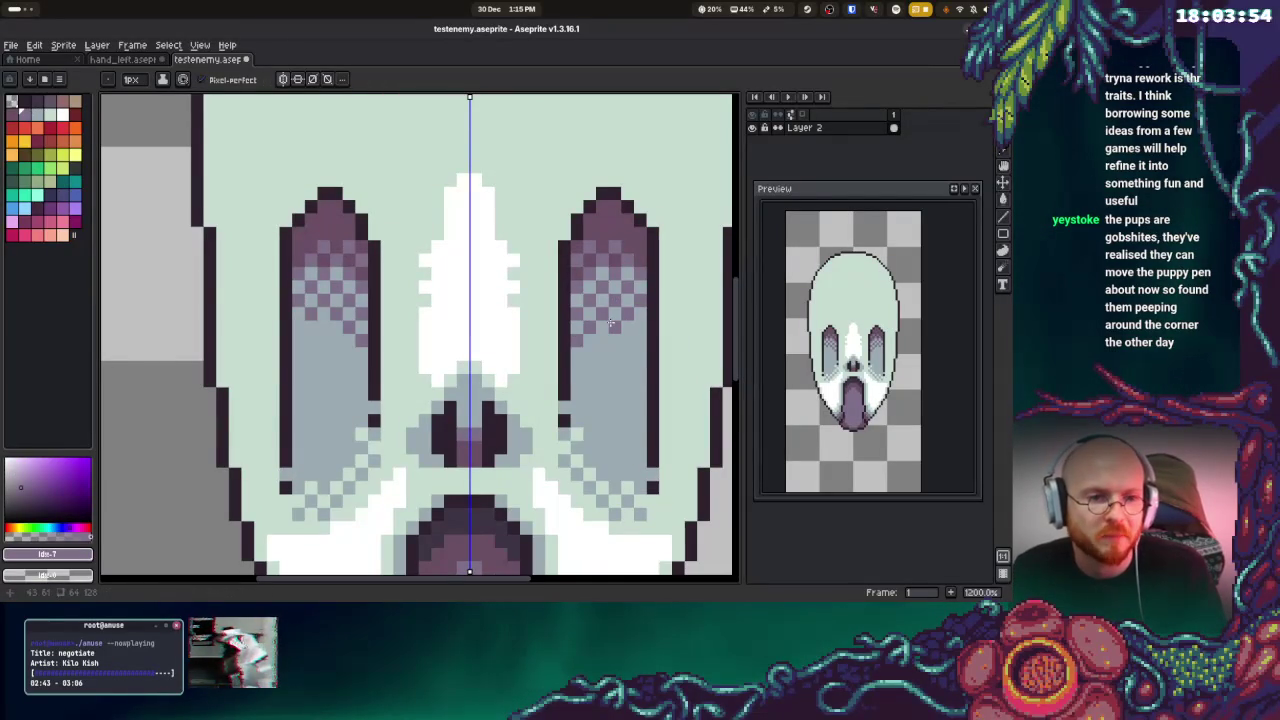
left_click(617, 327)
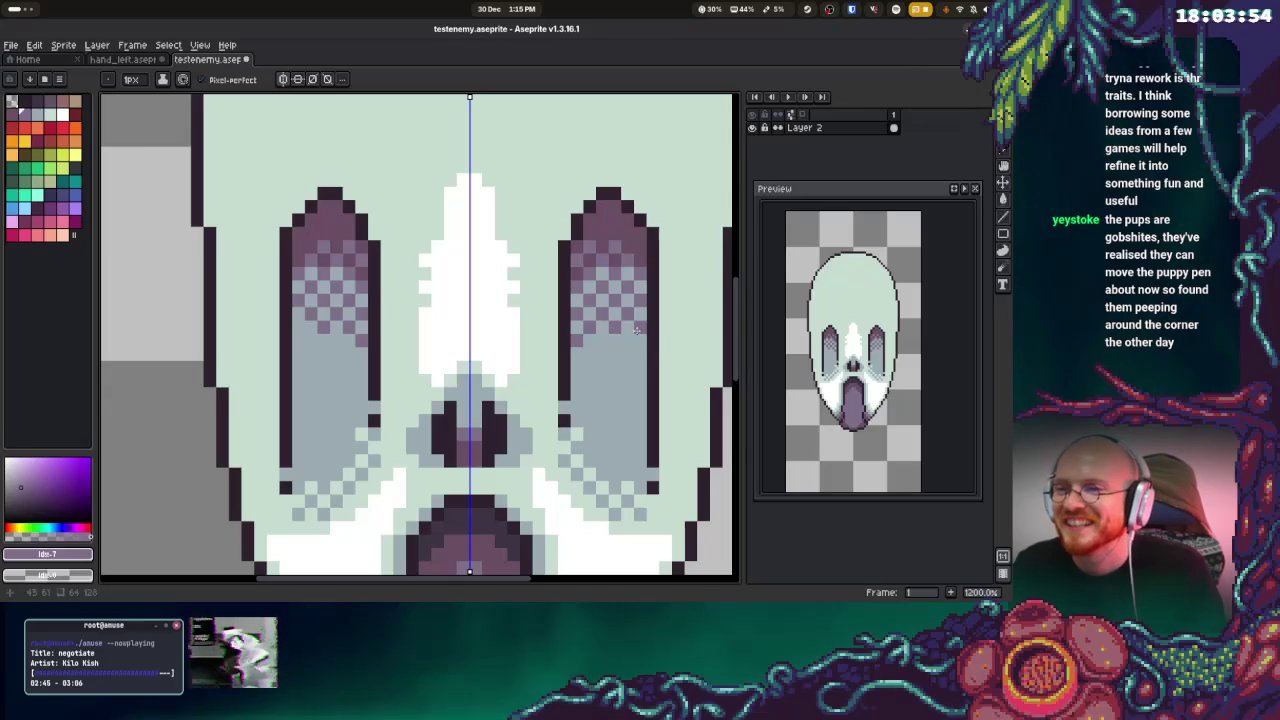
left_click(625, 342)
left_click(640, 354)
left_click(590, 354)
left_click(604, 367)
left_click(627, 369)
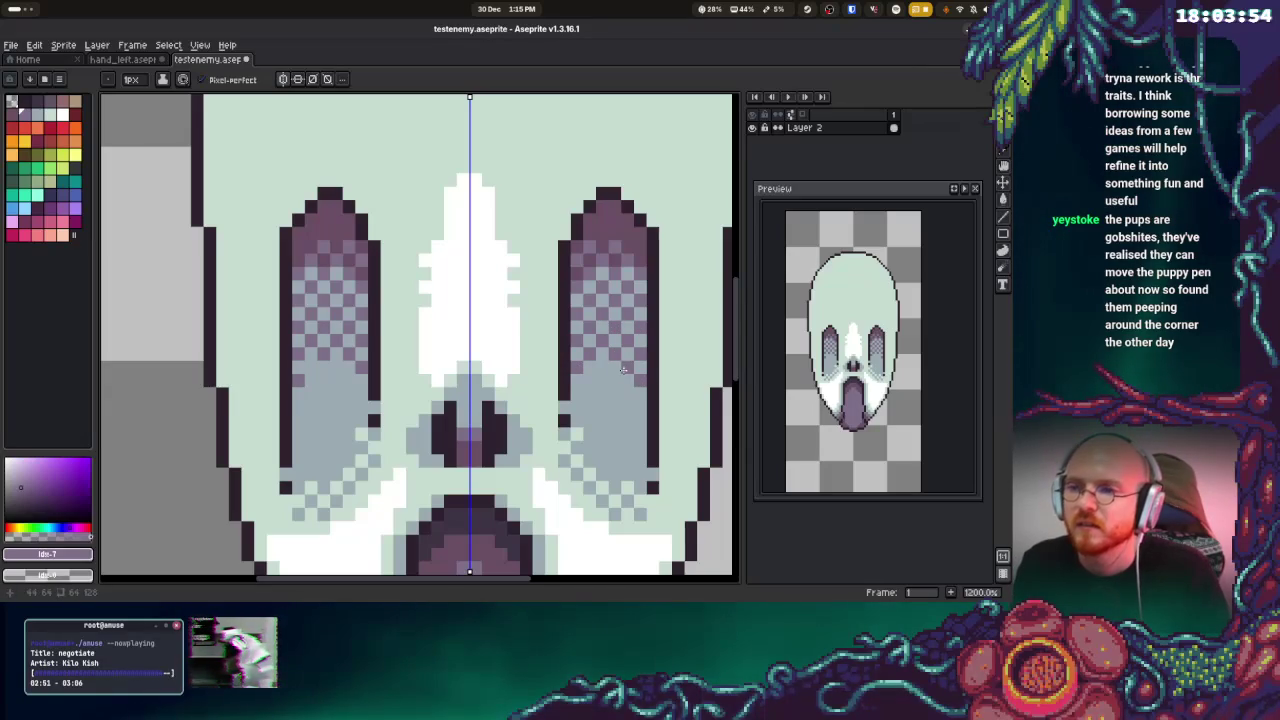
left_click(589, 381)
left_click(603, 367)
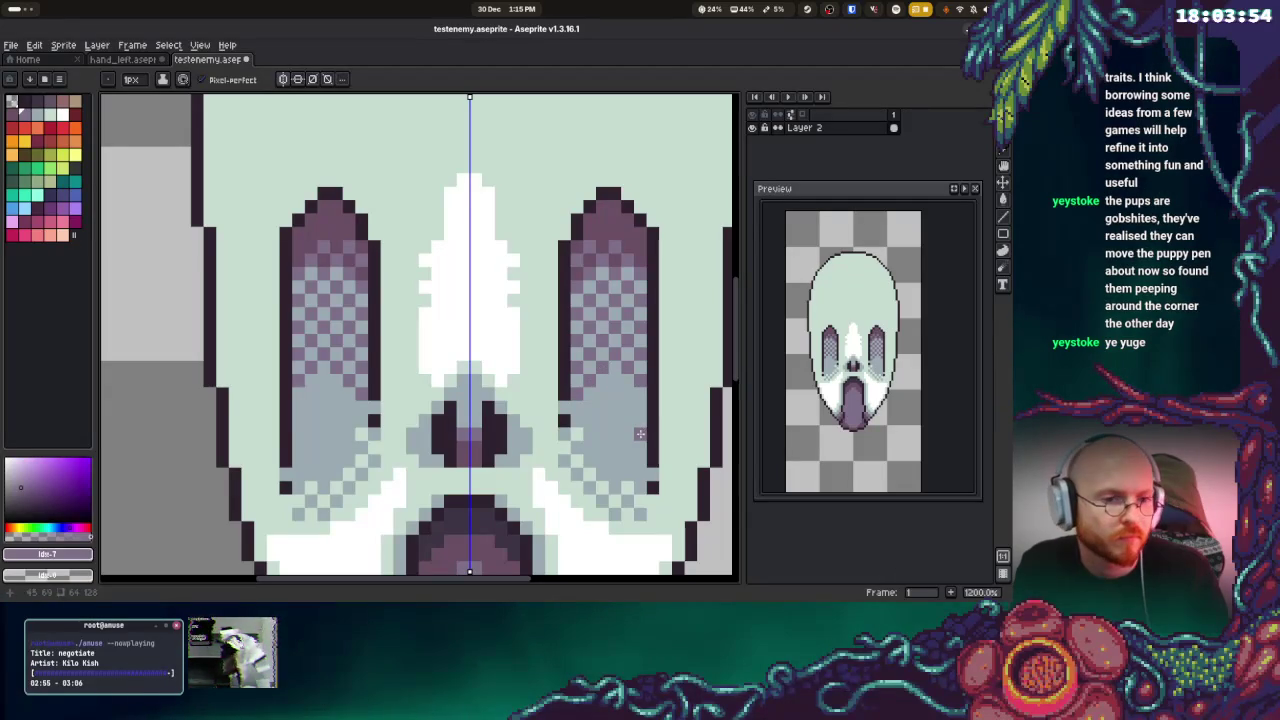
Extend the dither to the eye bottoms and darken the socket tops with the outline colour
left_click(601, 394)
left_click(626, 420)
left_click(614, 381)
left_click(626, 394)
left_click(640, 433)
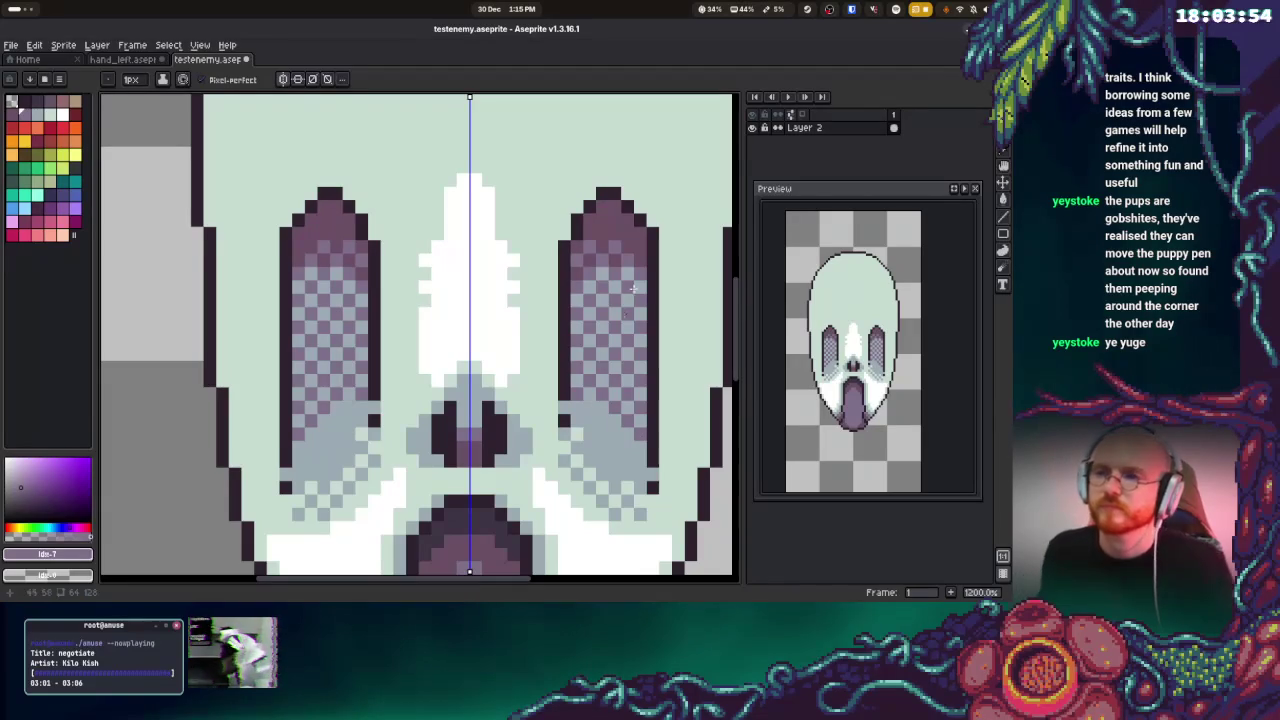
key("i")
left_click(518, 509)
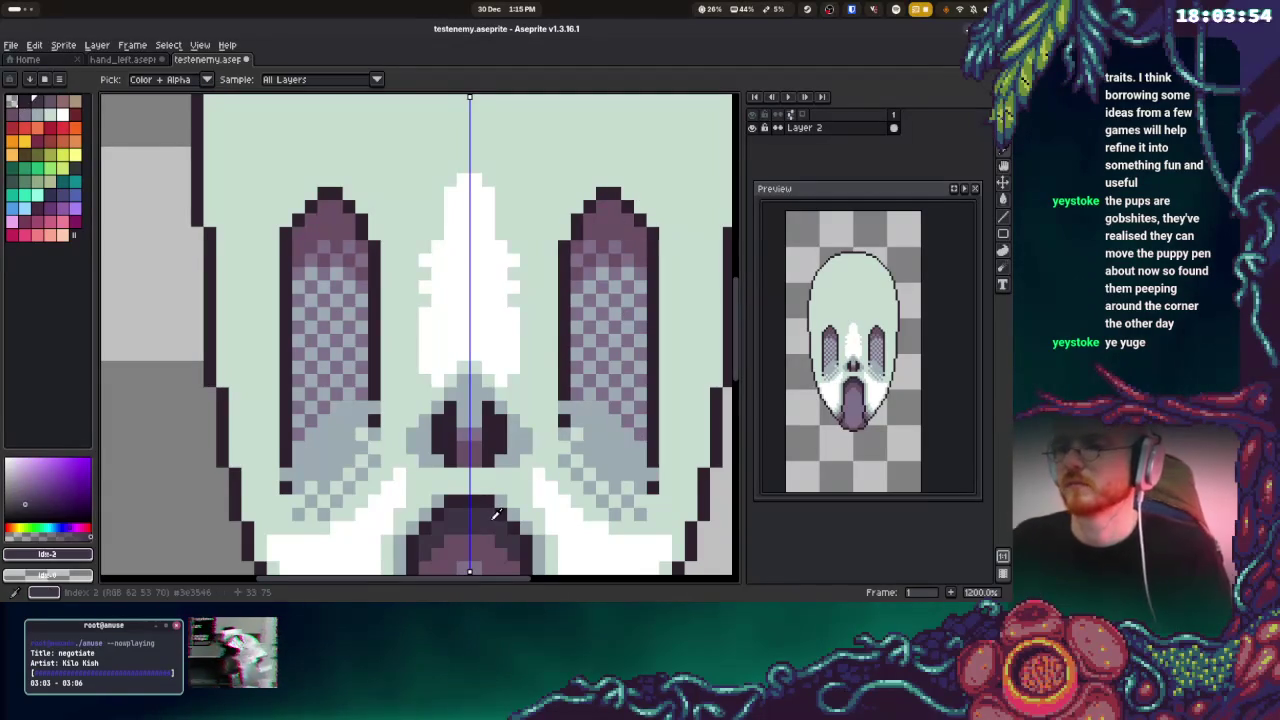
key("b")
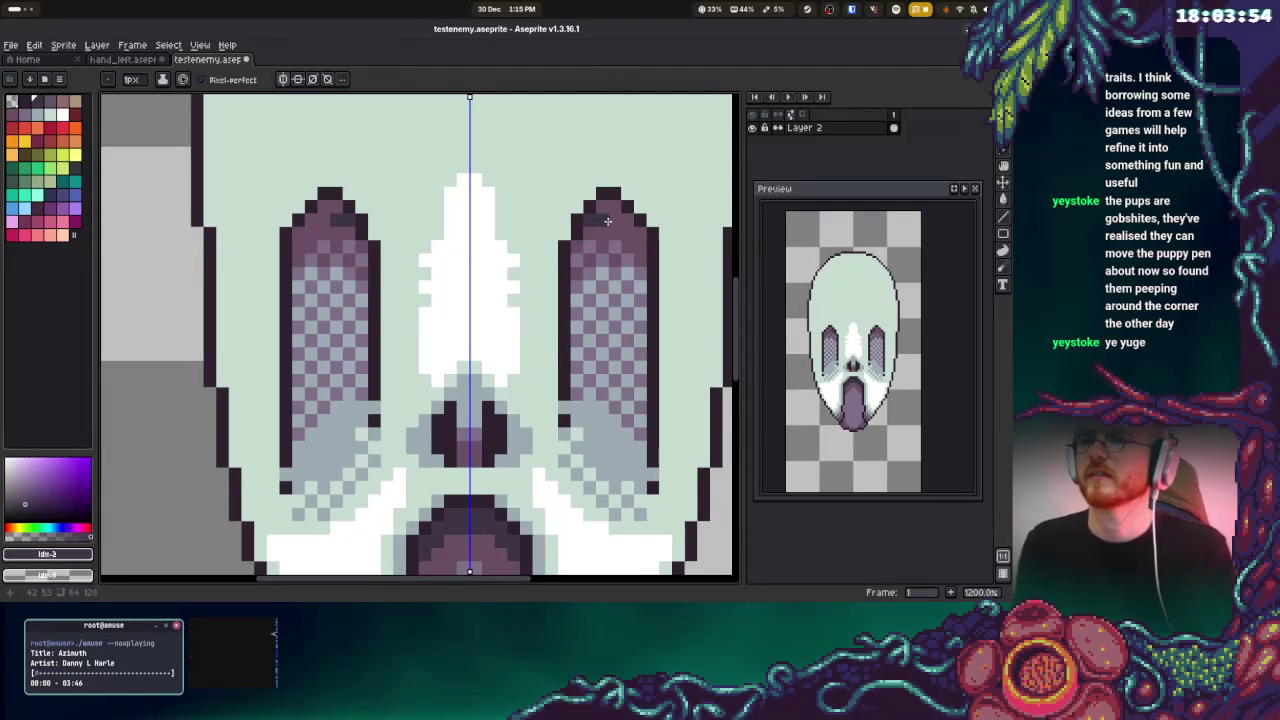
left_click(622, 220)
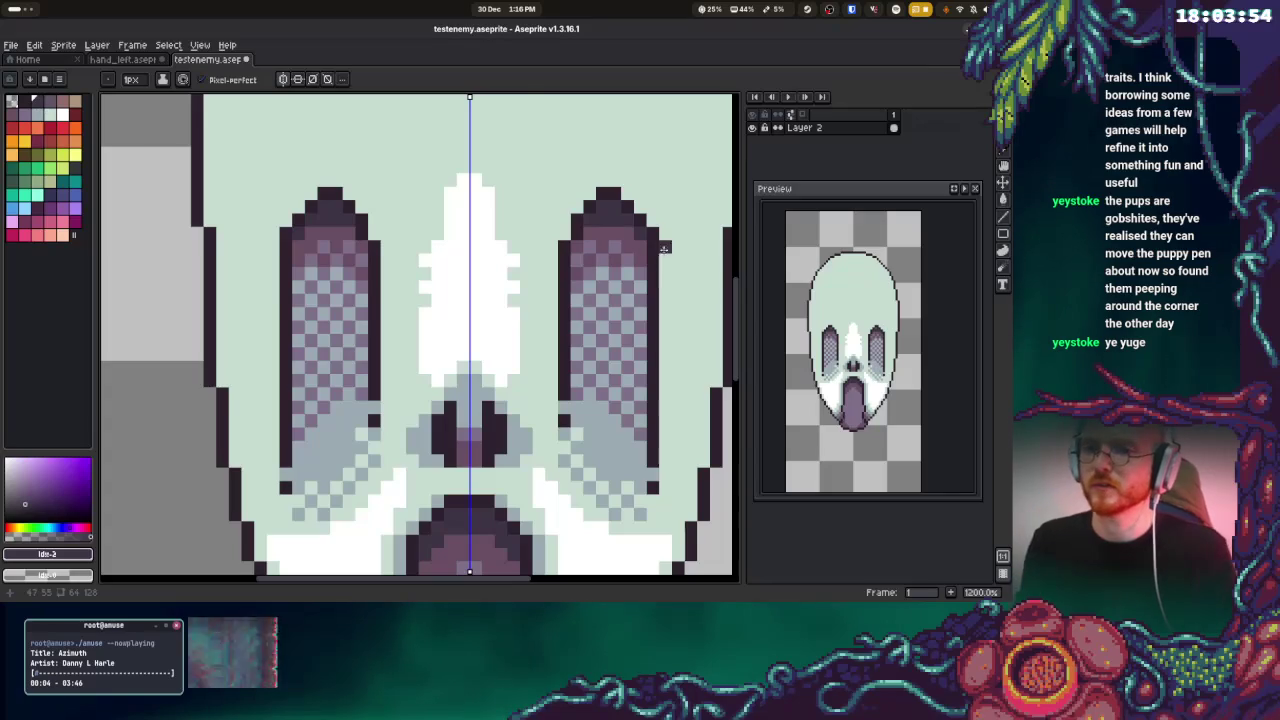
Draw mirrored white eyebrows above both eyes
scroll(610, 270, "down", 2)
scroll(620, 295, "down", 1)
scroll(634, 322, "down", 1)
scroll(634, 322, "up", 1)
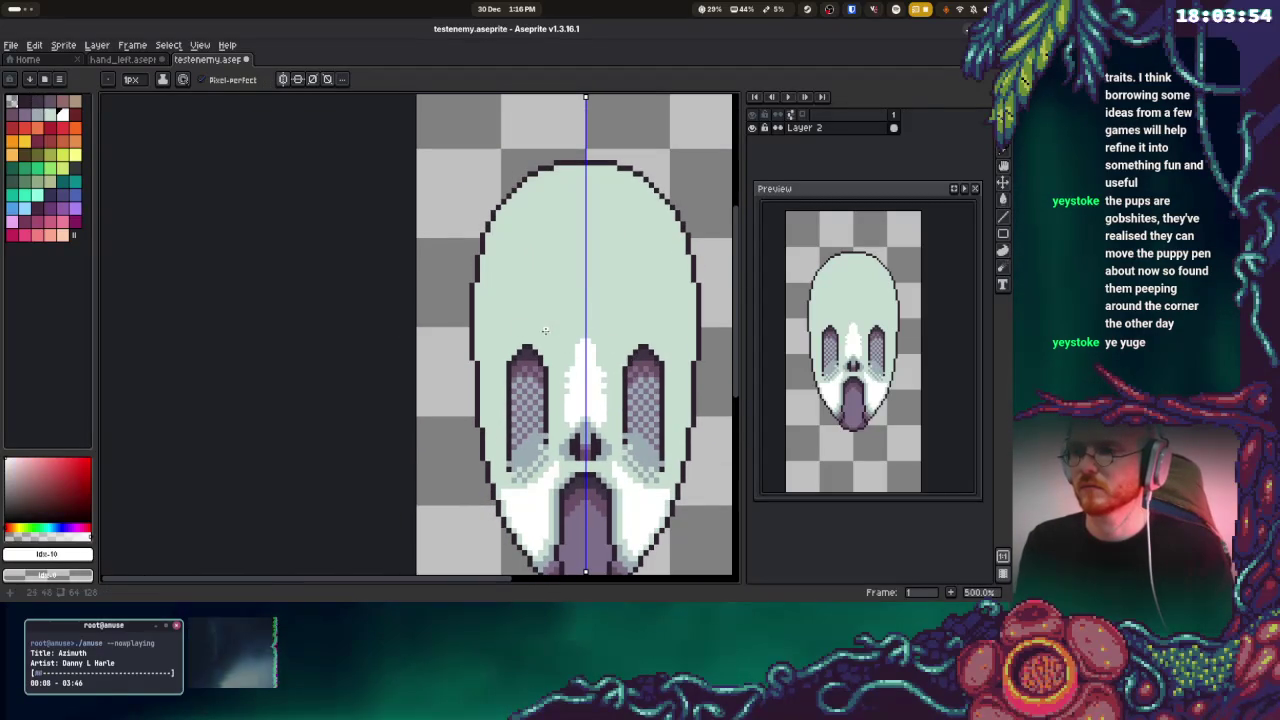
left_click_drag(562, 295, 492, 342)
Shade under the brows and up both face edges with pale blue-grey
scroll(513, 322, "down", 1)
key("alt")
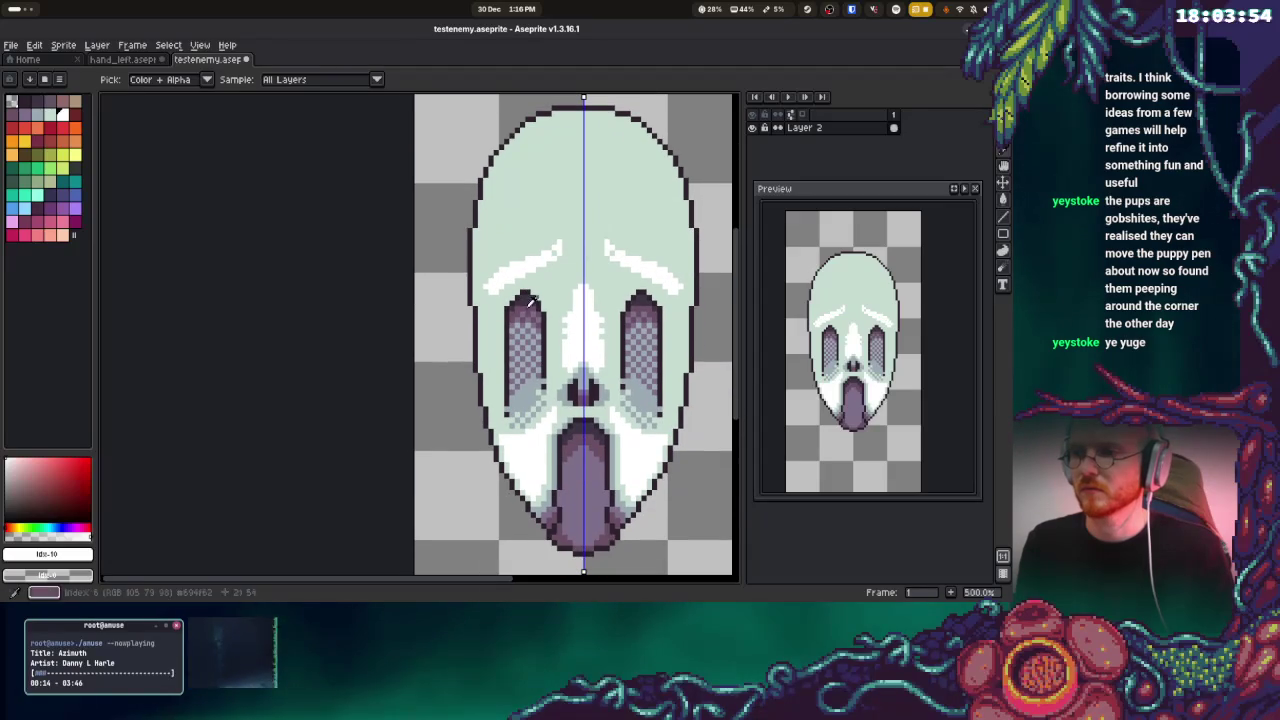
left_click(526, 399, "alt")
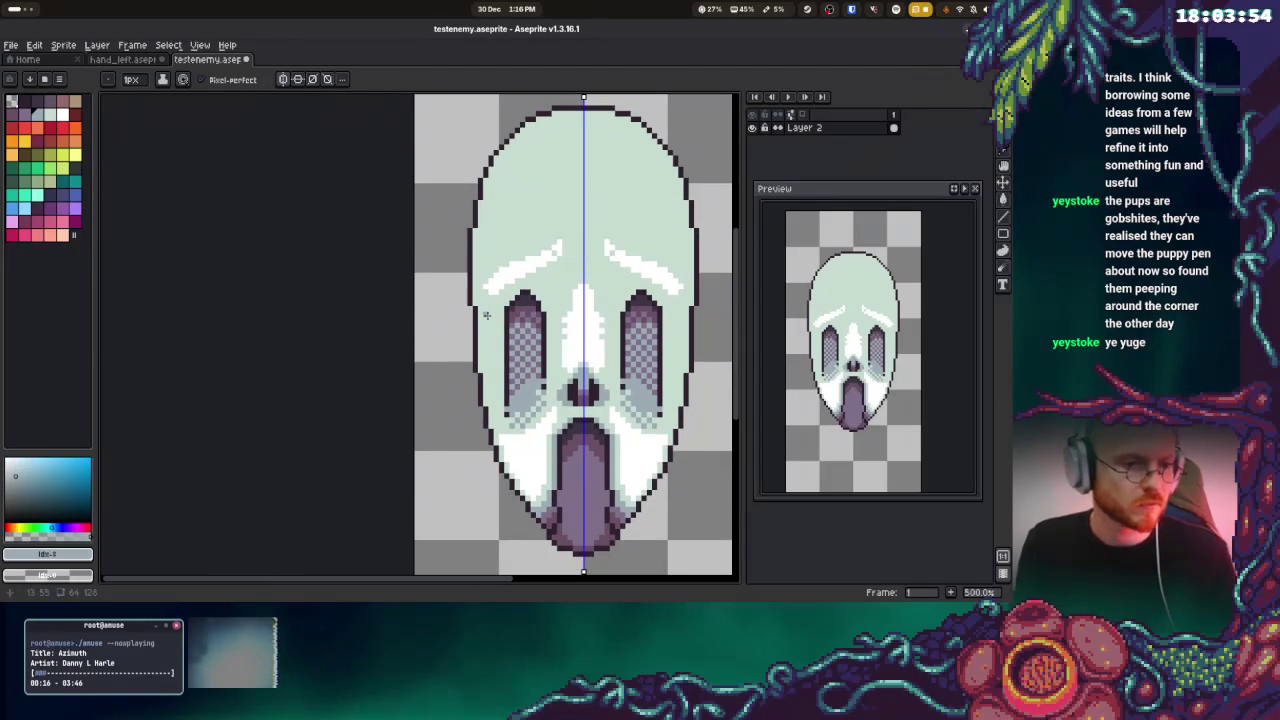
left_click_drag(480, 315, 494, 315)
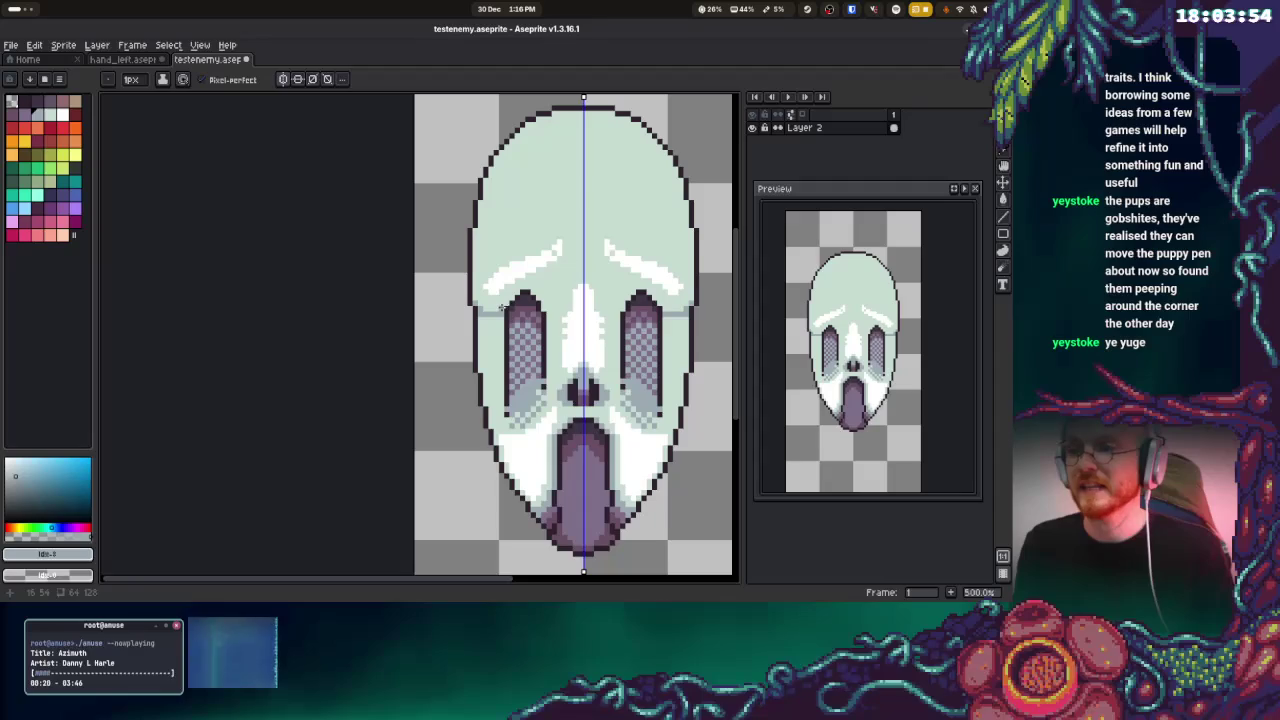
left_click_drag(482, 318, 480, 345)
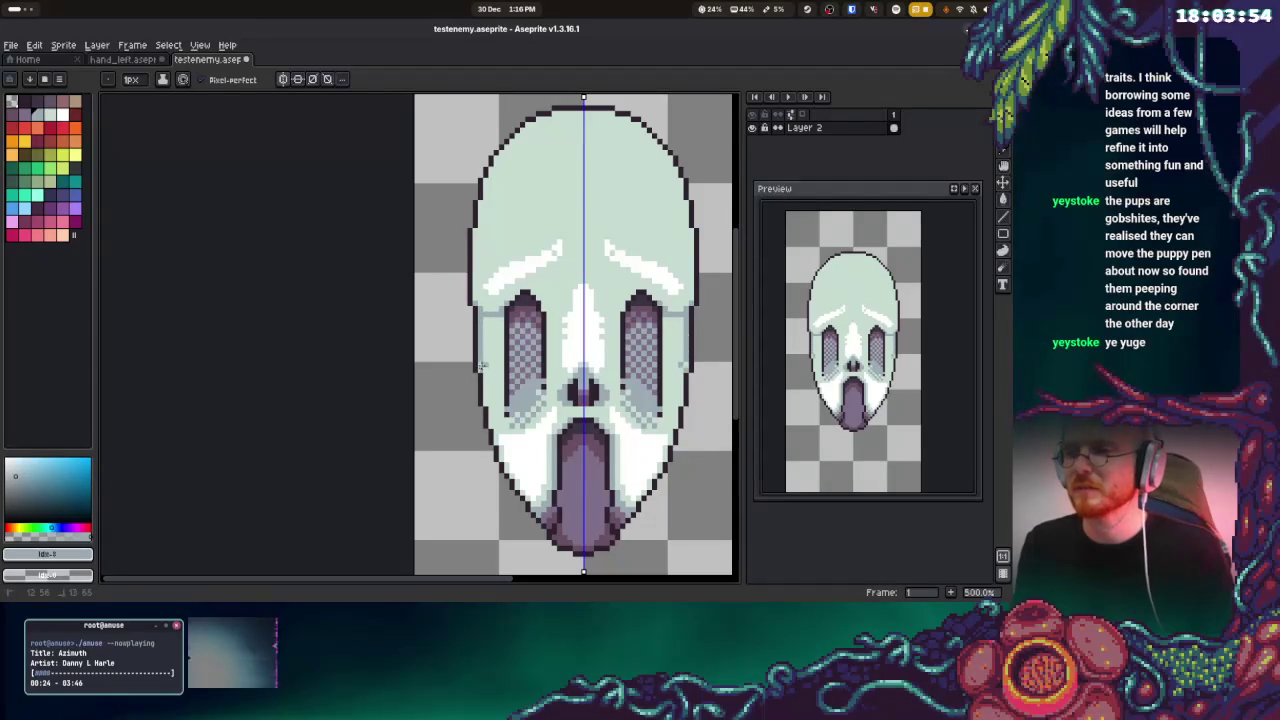
left_click(491, 403)
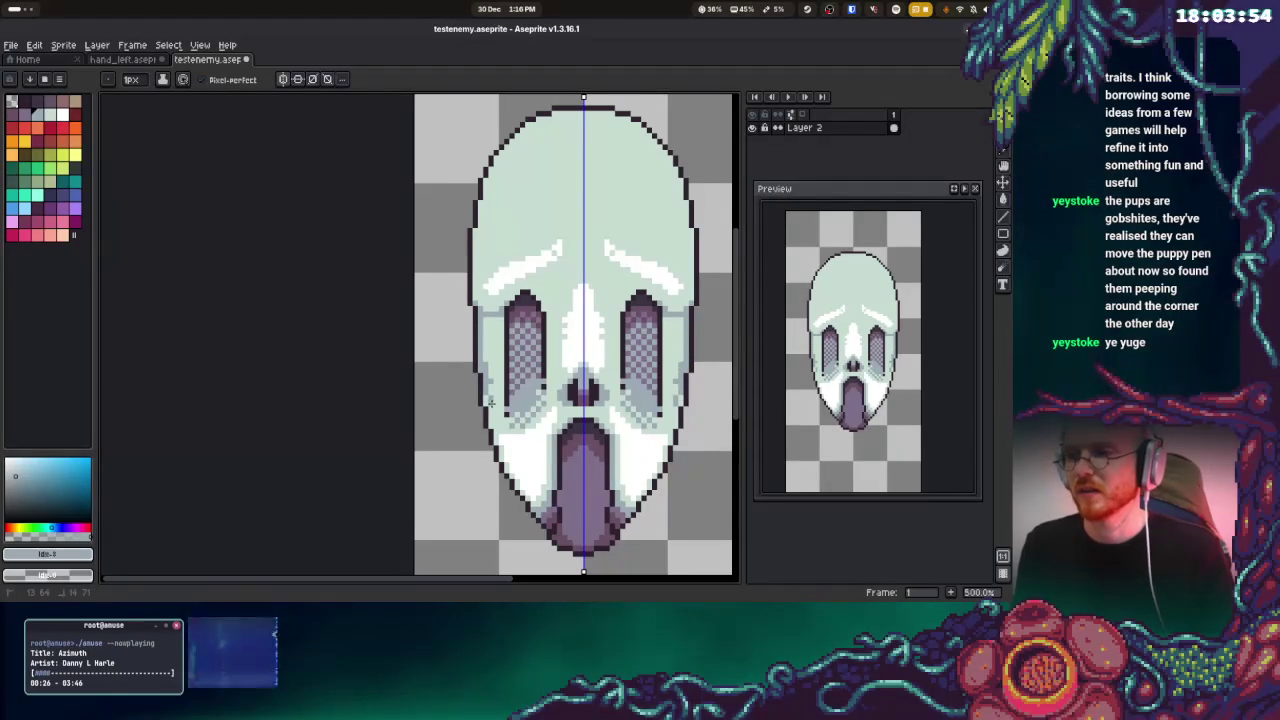
left_click_drag(496, 408, 502, 316)
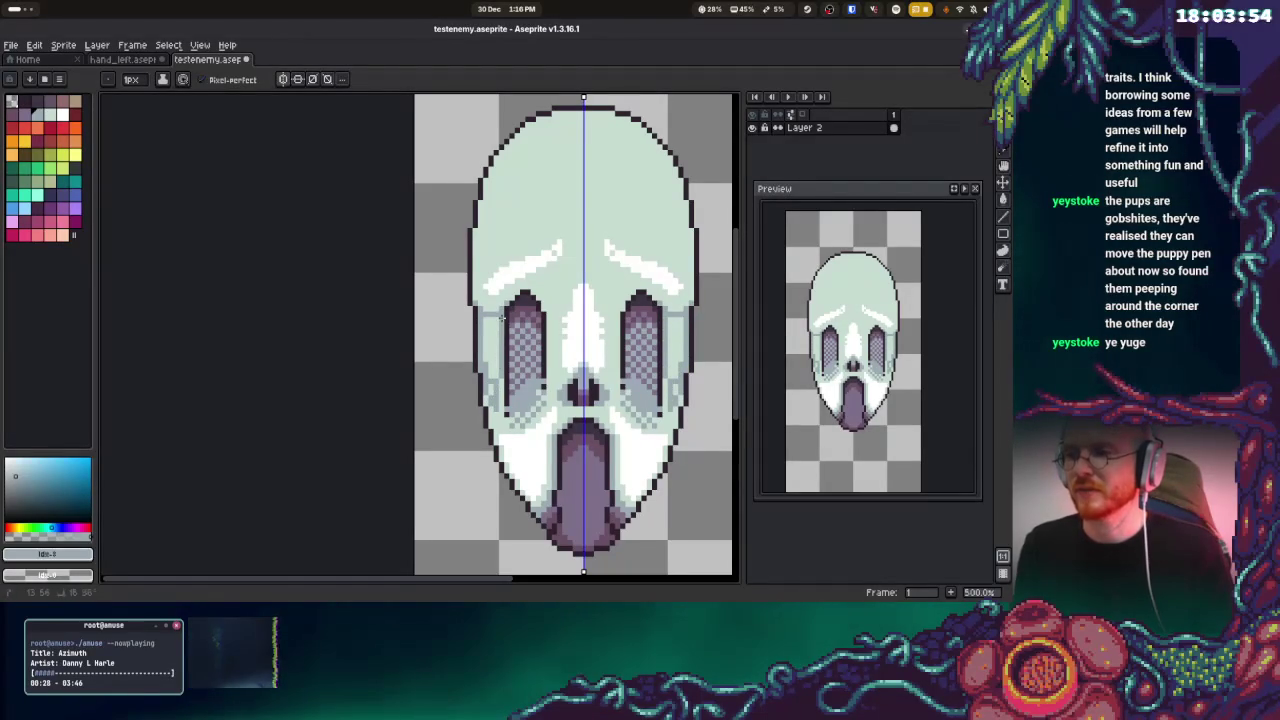
key("g")
key("b")
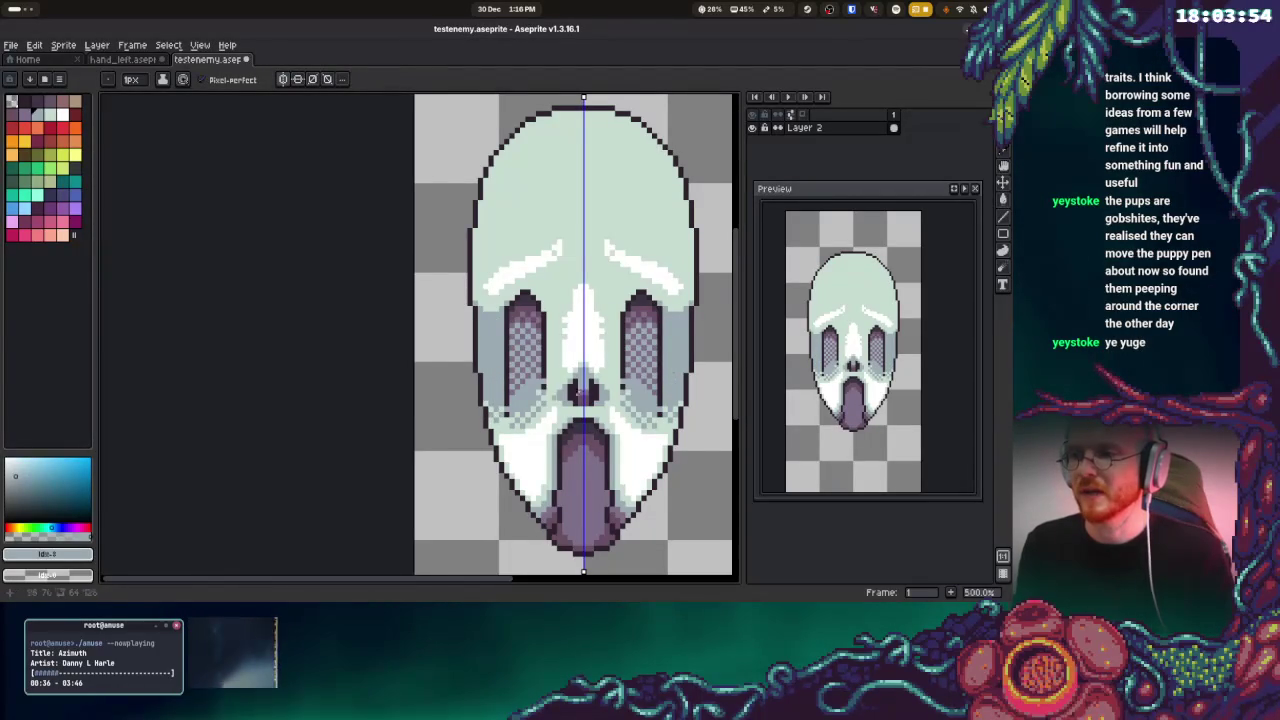
scroll(600, 360, "right", 1)
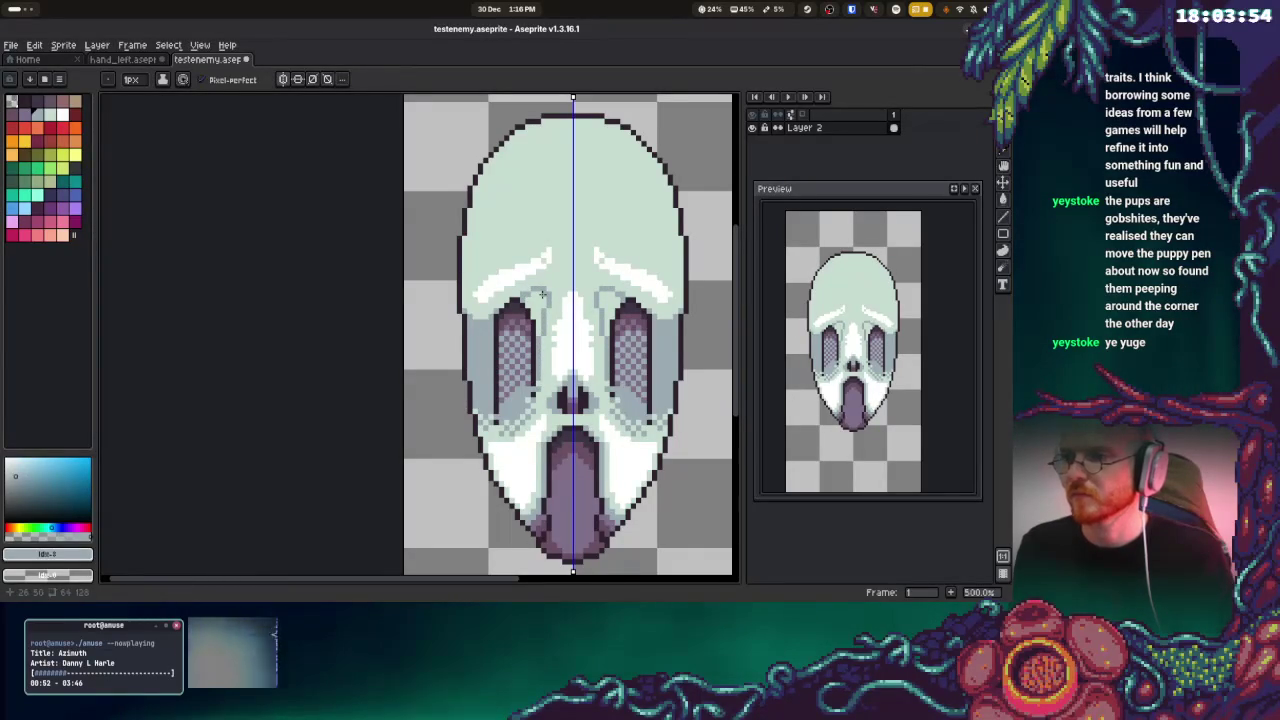
Paint mirrored pale skull-green streaks along the lower cheeks beside the mouth
key("g")
key("b")
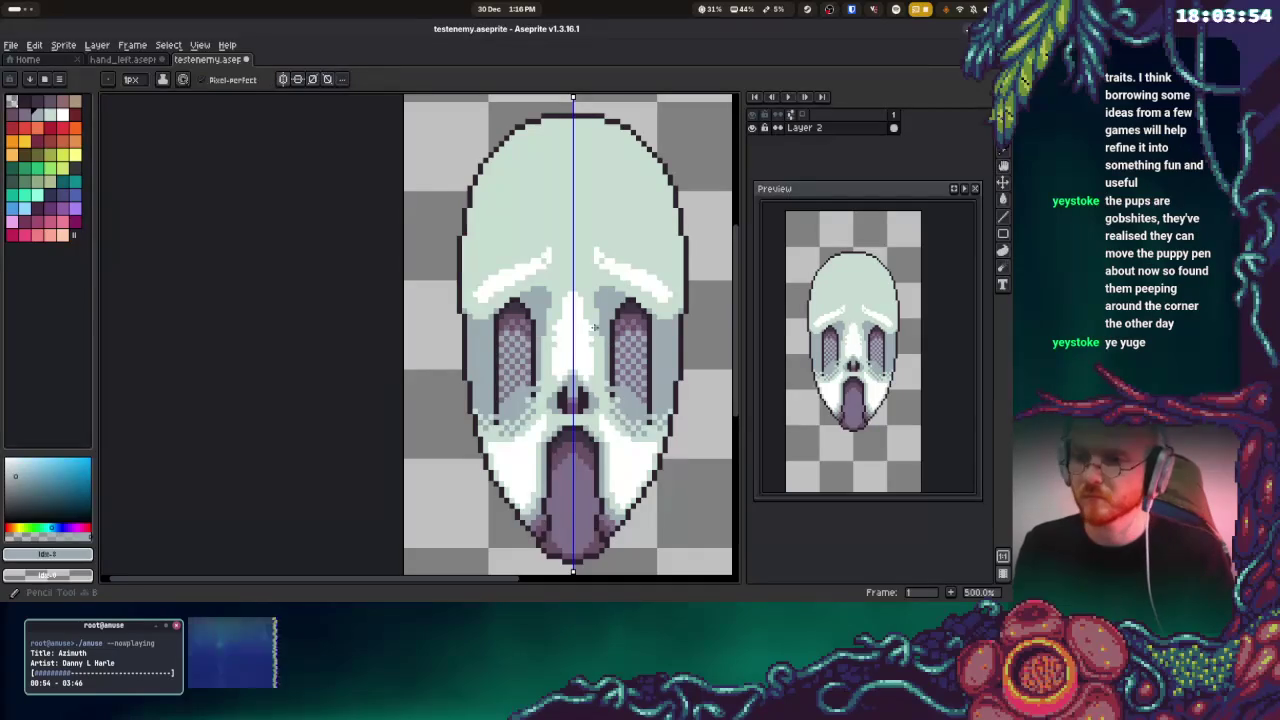
left_click_drag(602, 334, 590, 299)
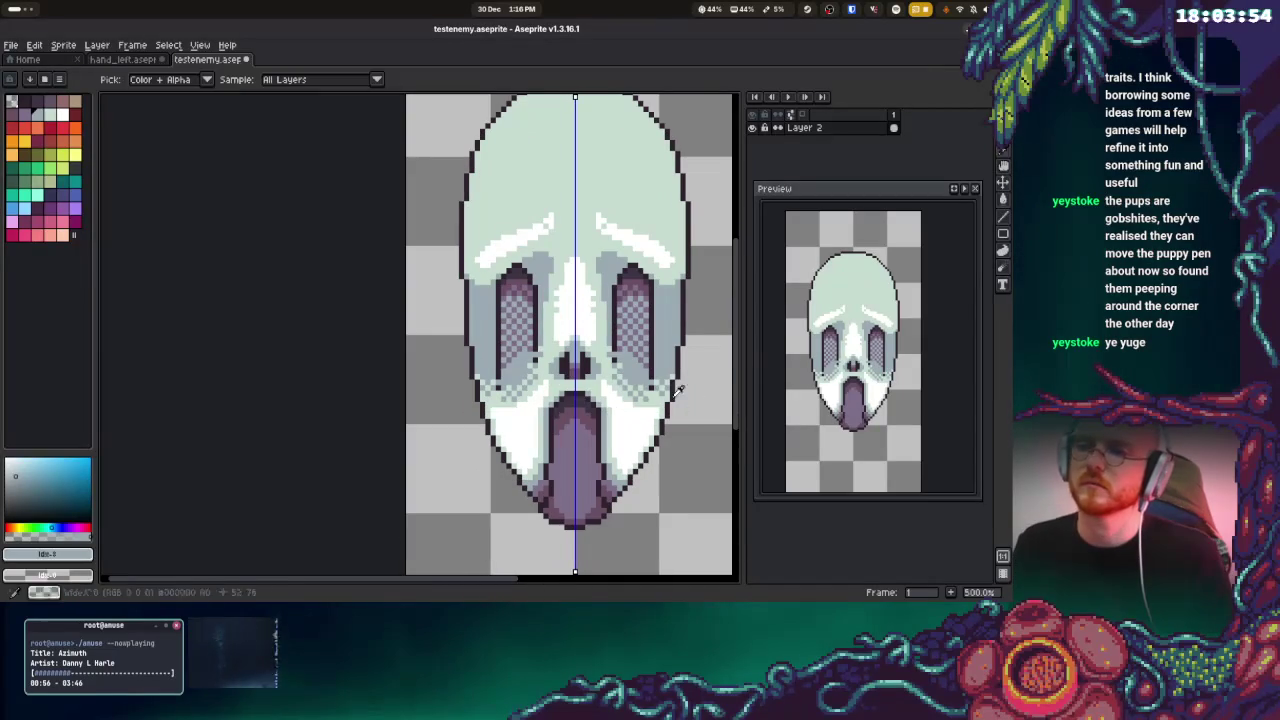
left_click(603, 400, "alt")
left_click_drag(610, 422, 658, 420)
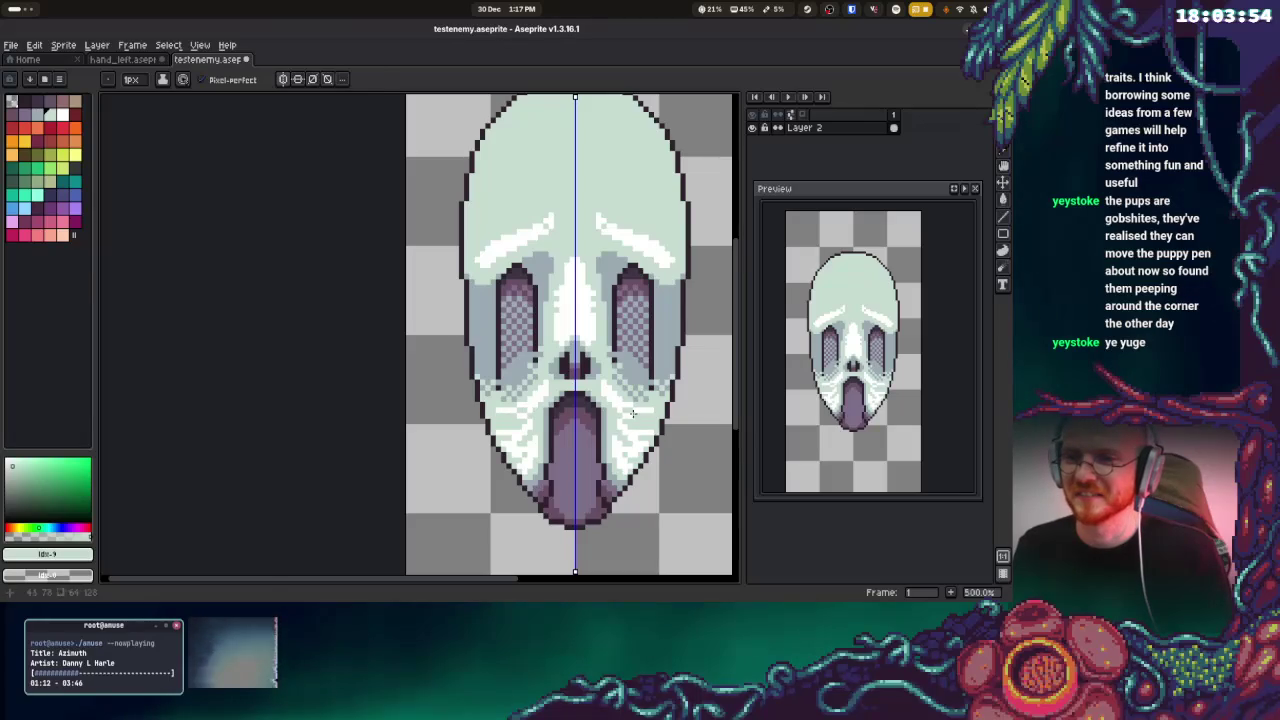
left_click(632, 413, "alt")
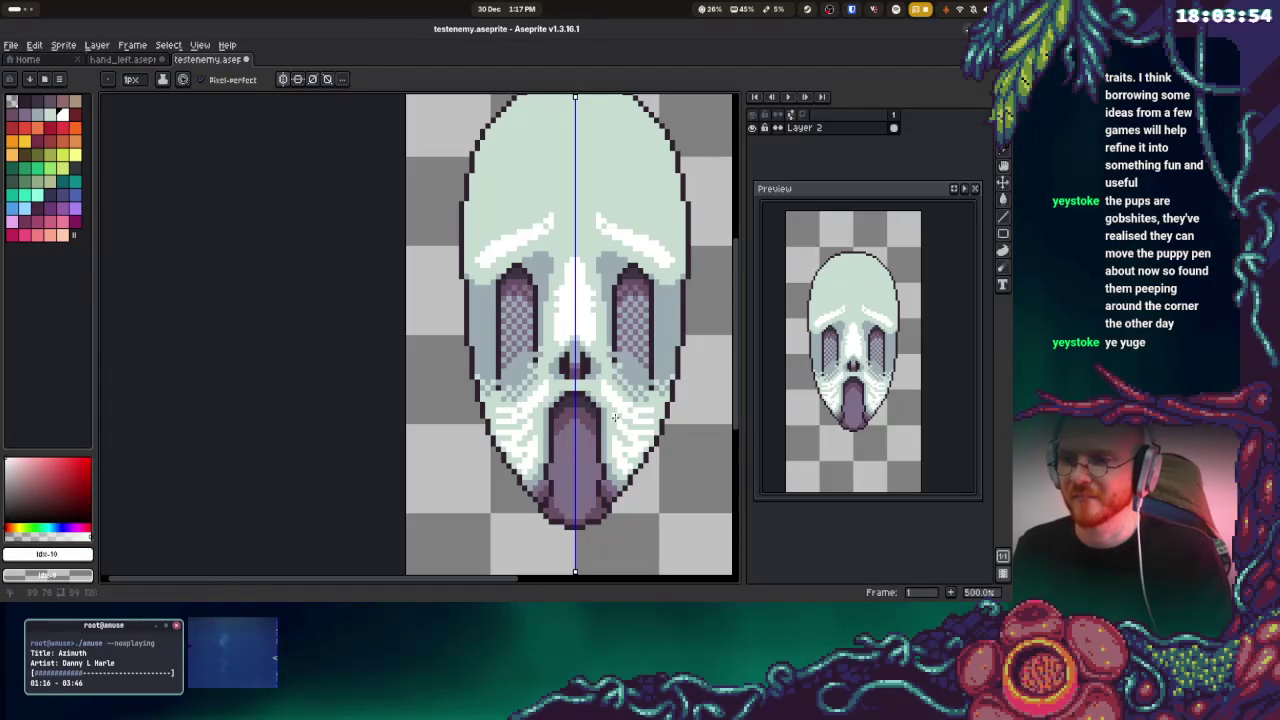
left_click(606, 421, "alt")
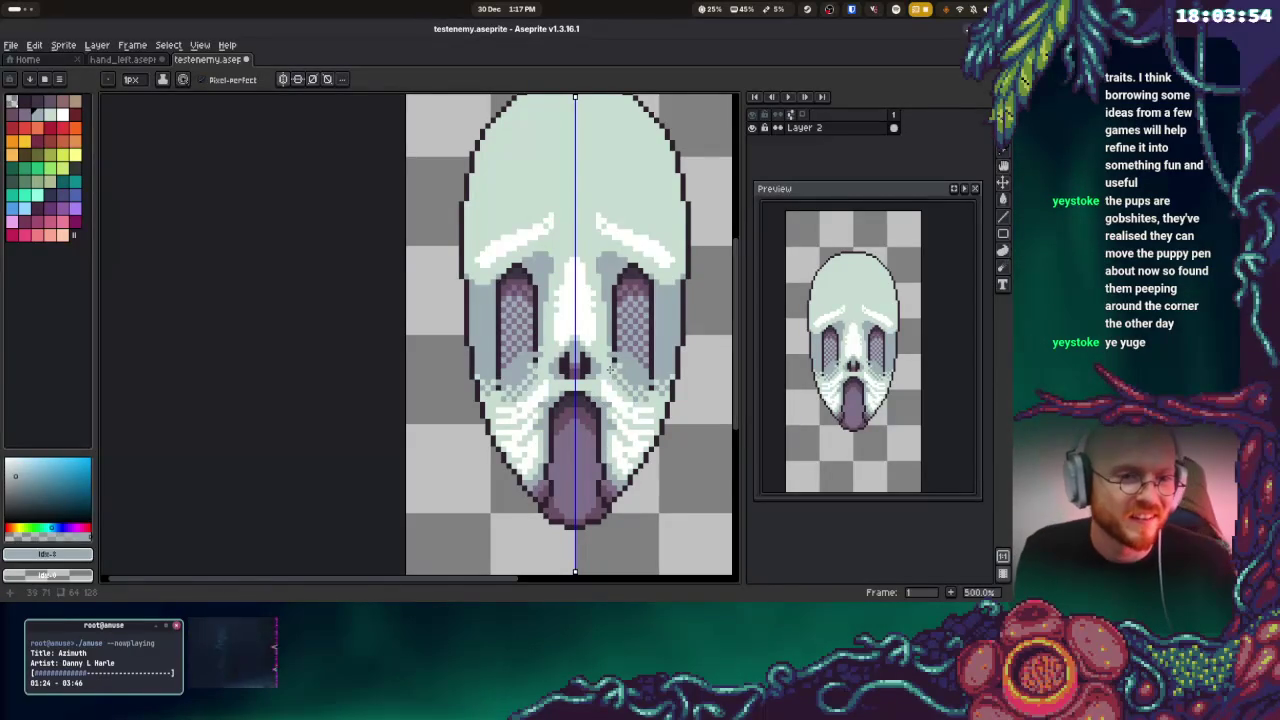
scroll(586, 351, "up", 1)
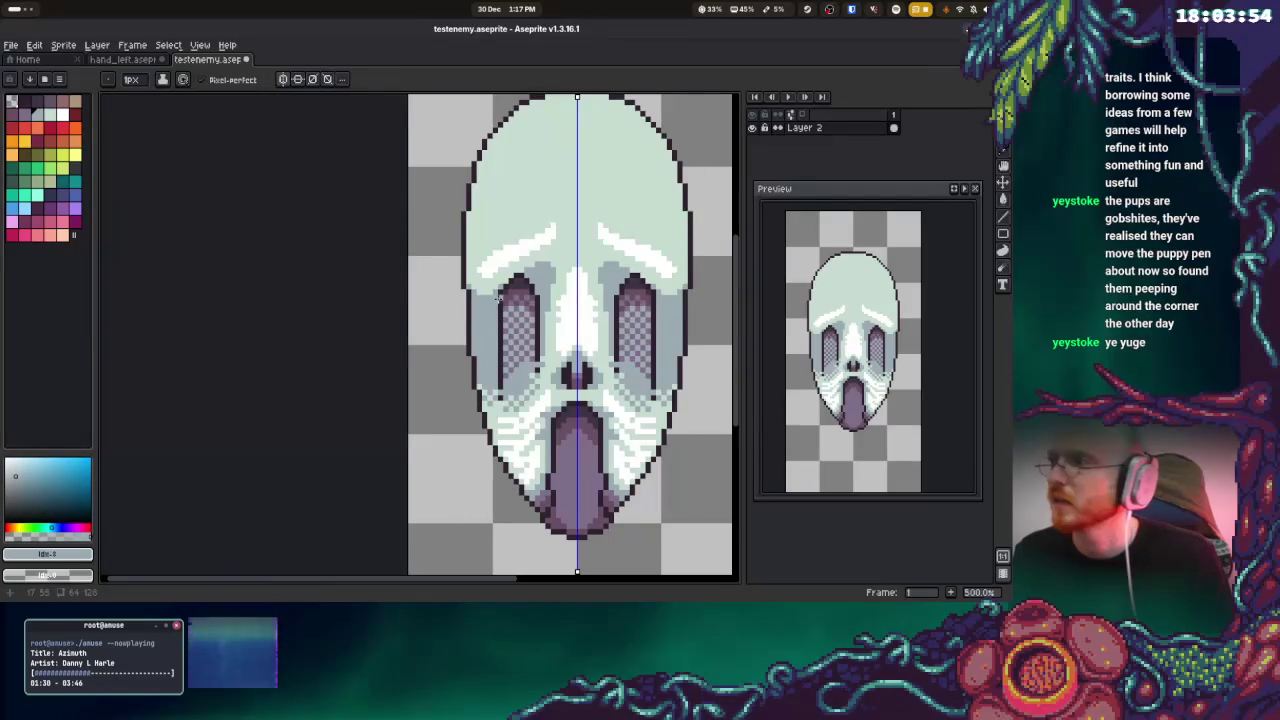
Sample the eye purple and darken a pixel on the eye rims
key("i")
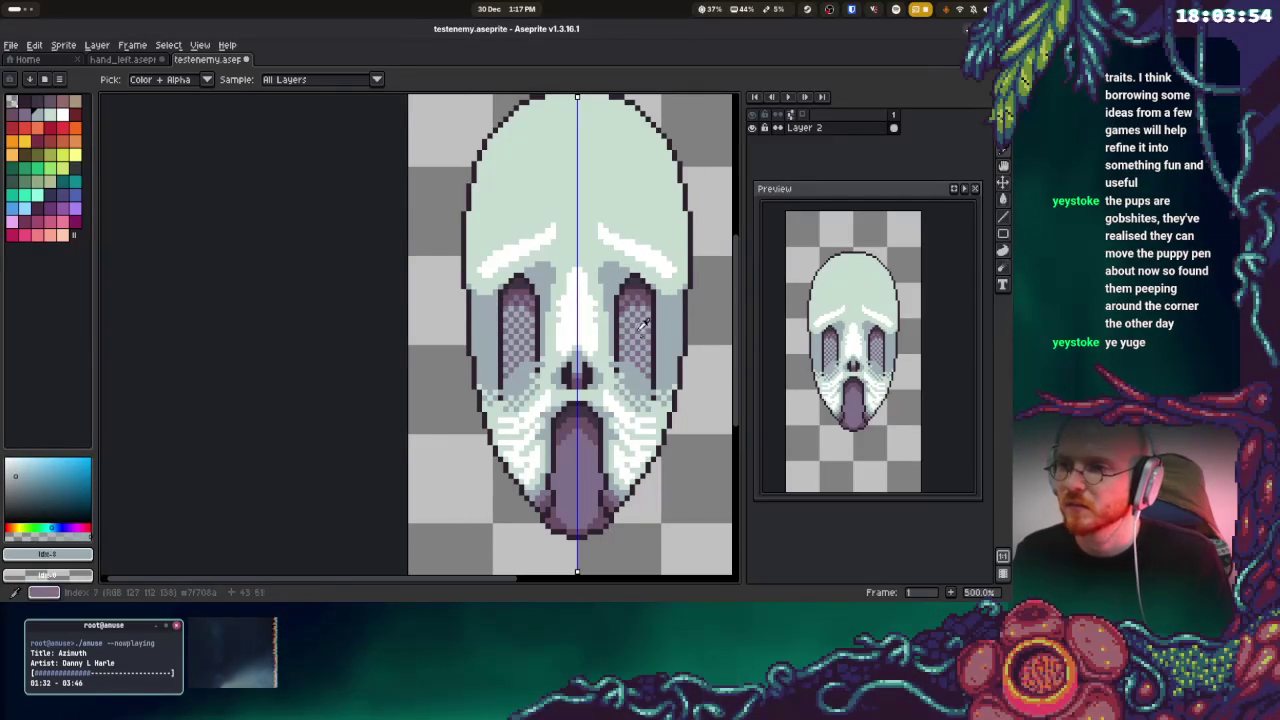
left_click(642, 313)
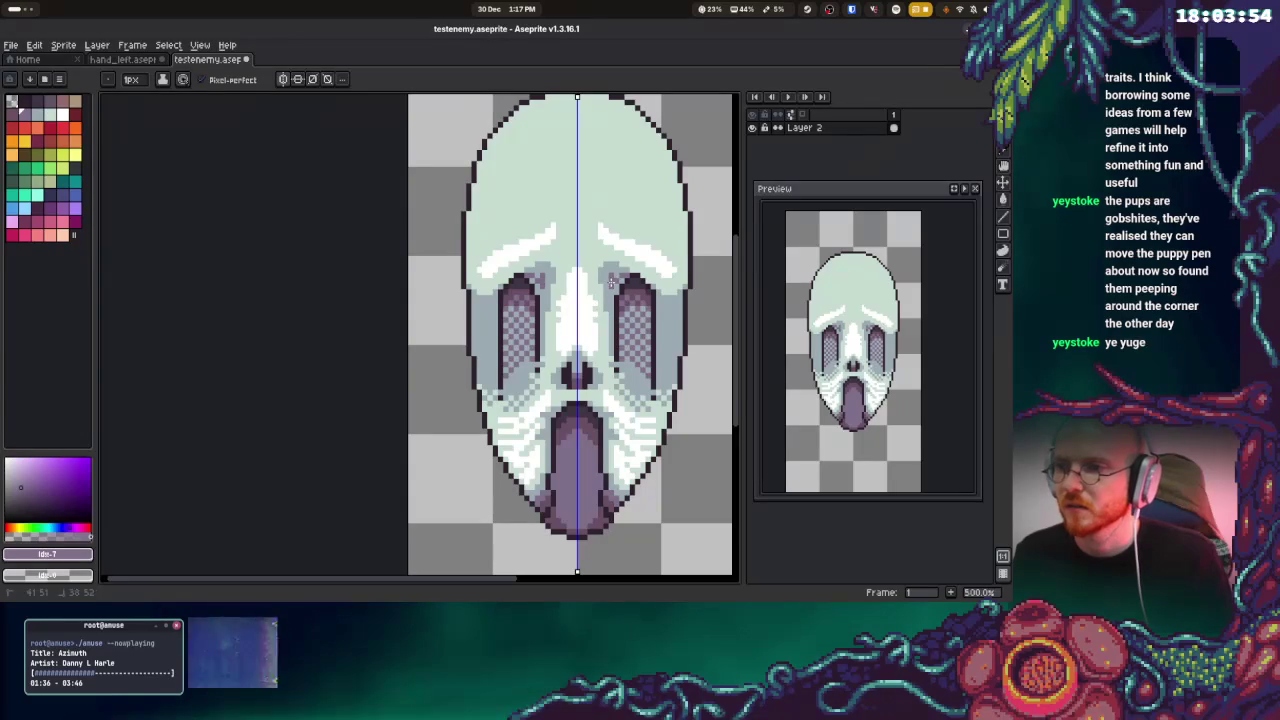
left_click(616, 279, "alt")
left_click(611, 290, "alt")
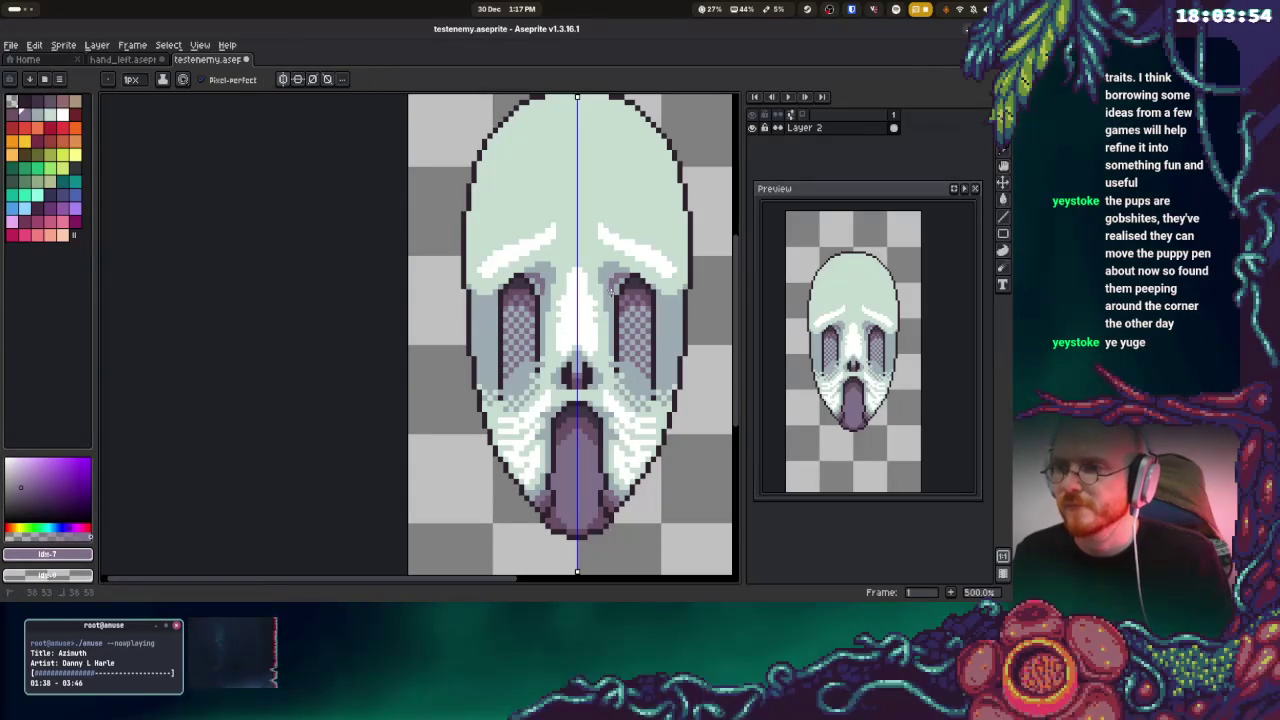
left_click(617, 290)
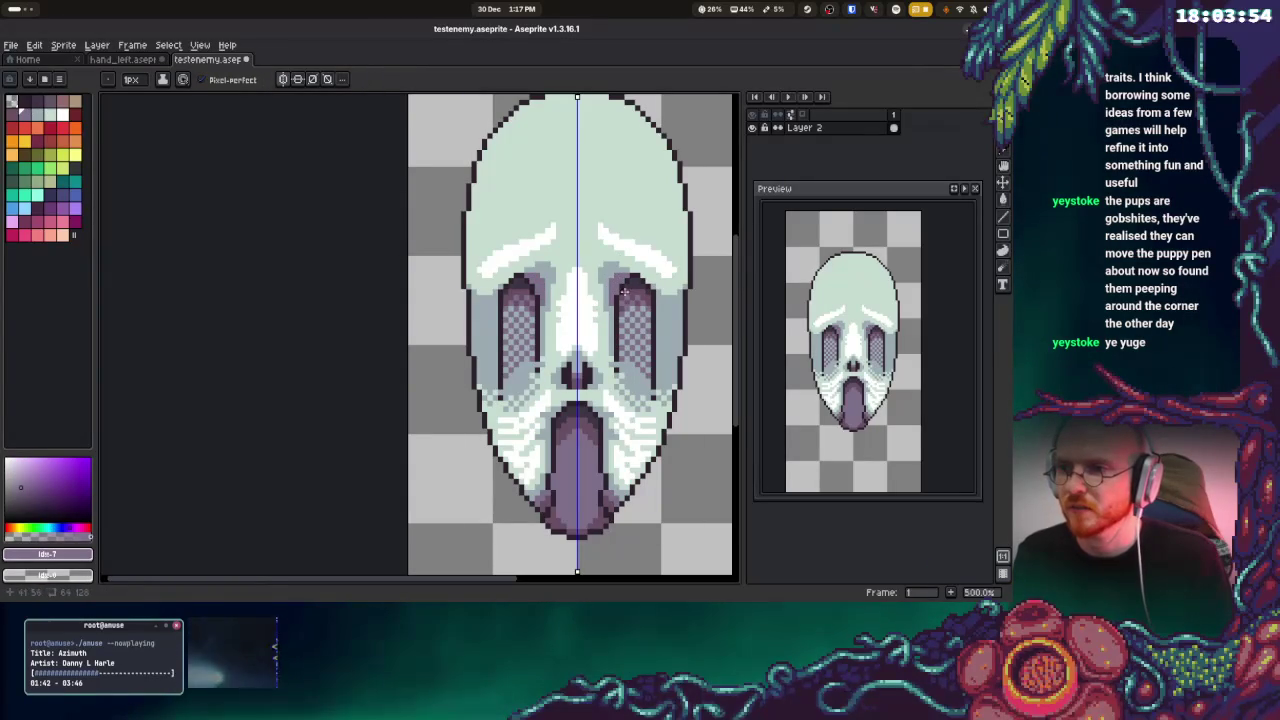
Draw purple lines along the eye rims and paint pale cyan pixels beside them
left_click(626, 268, "alt")
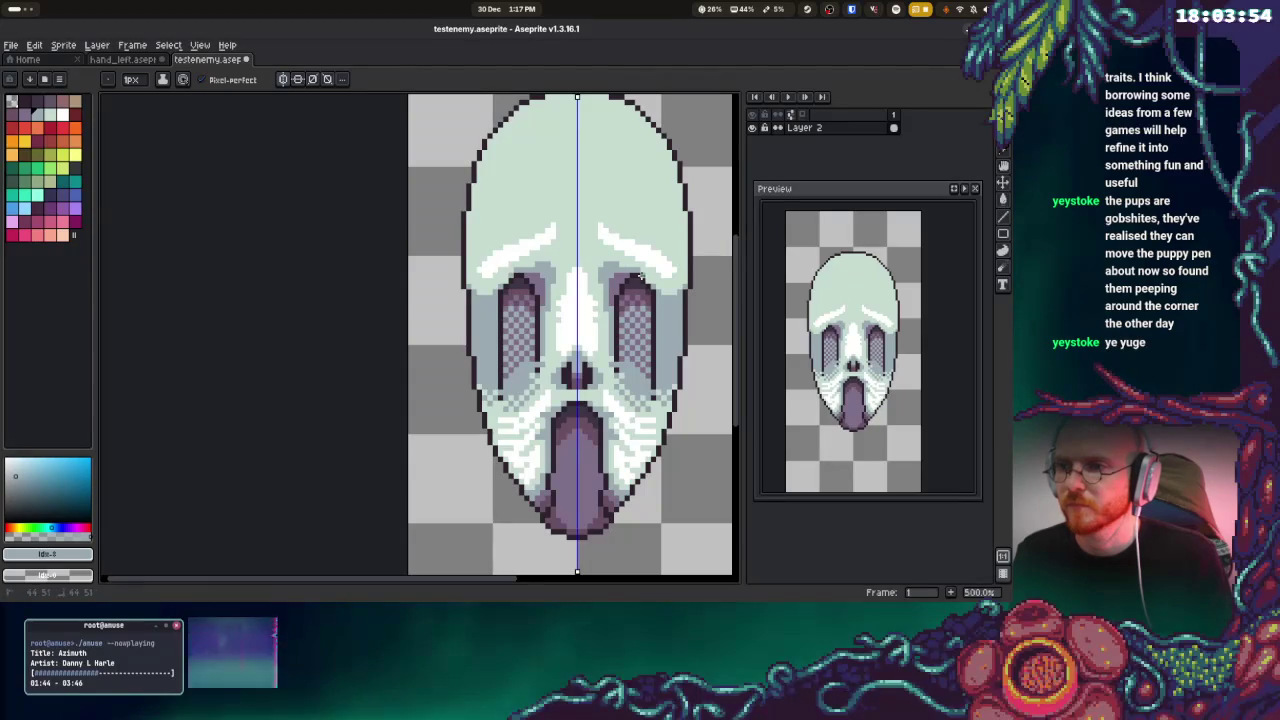
left_click(544, 305, "alt")
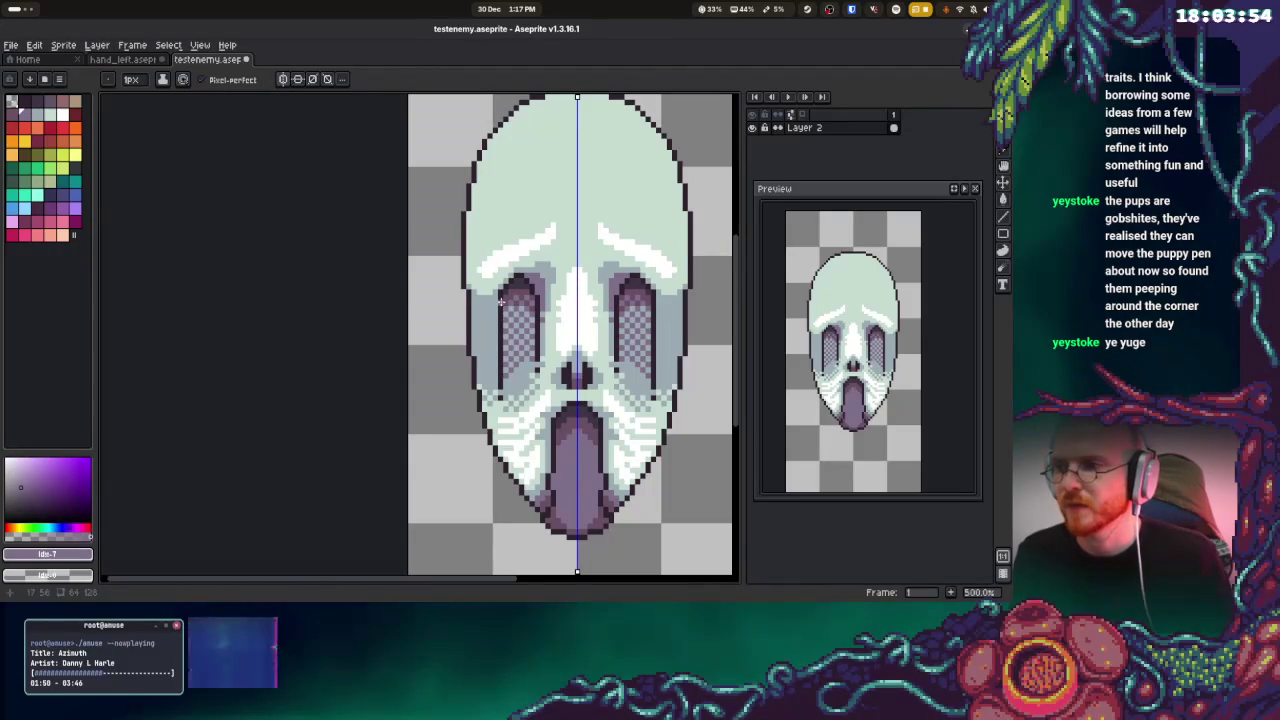
left_click_drag(495, 297, 493, 362)
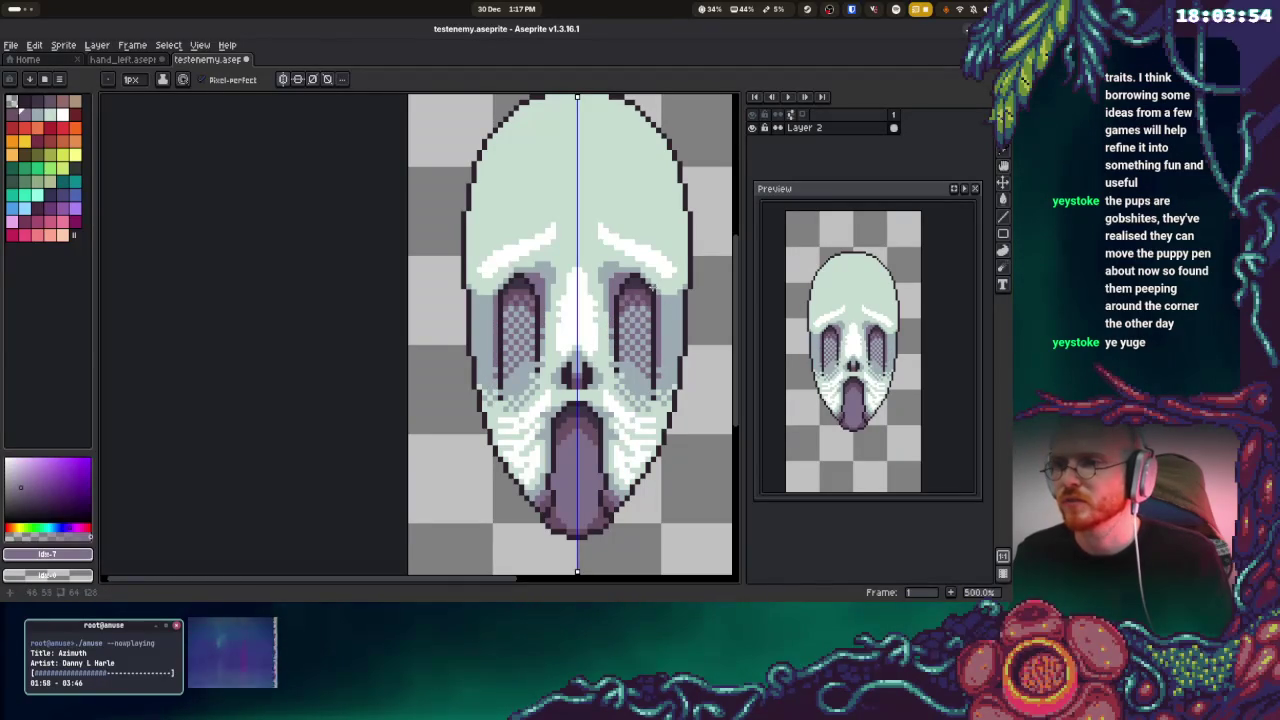
left_click_drag(640, 277, 652, 291)
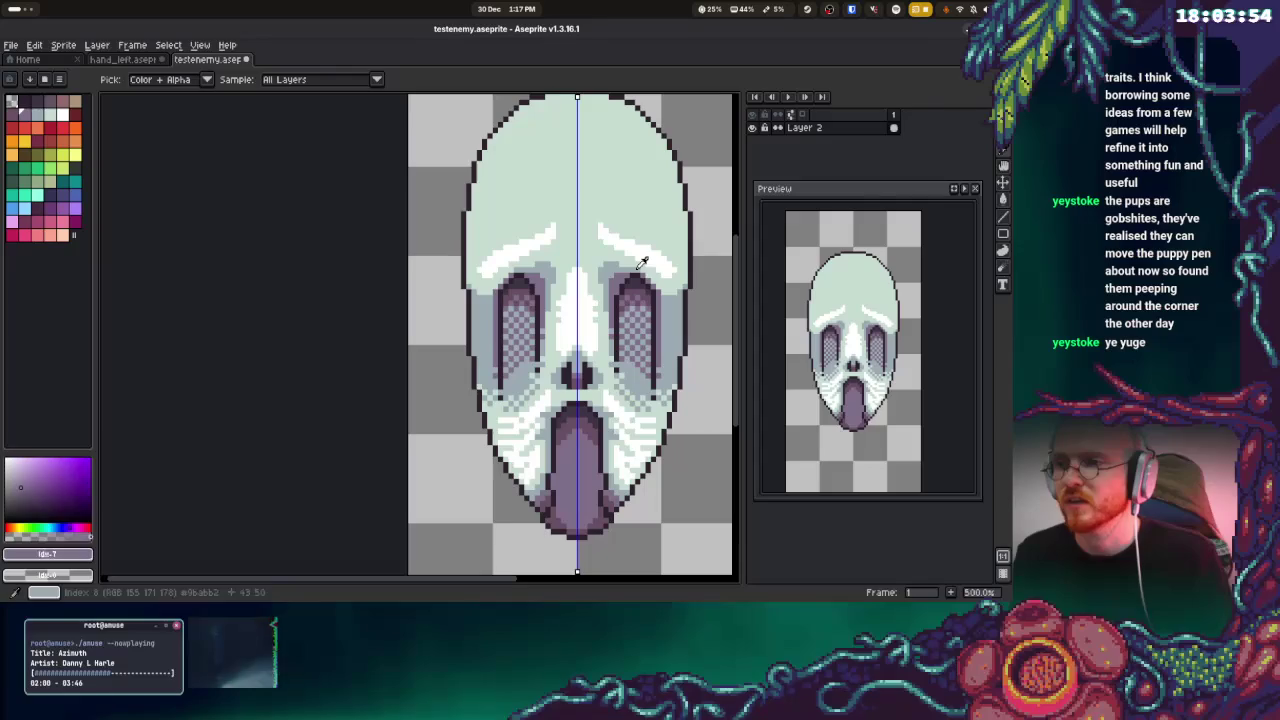
left_click(648, 280, "alt")
left_click_drag(648, 278, 662, 290)
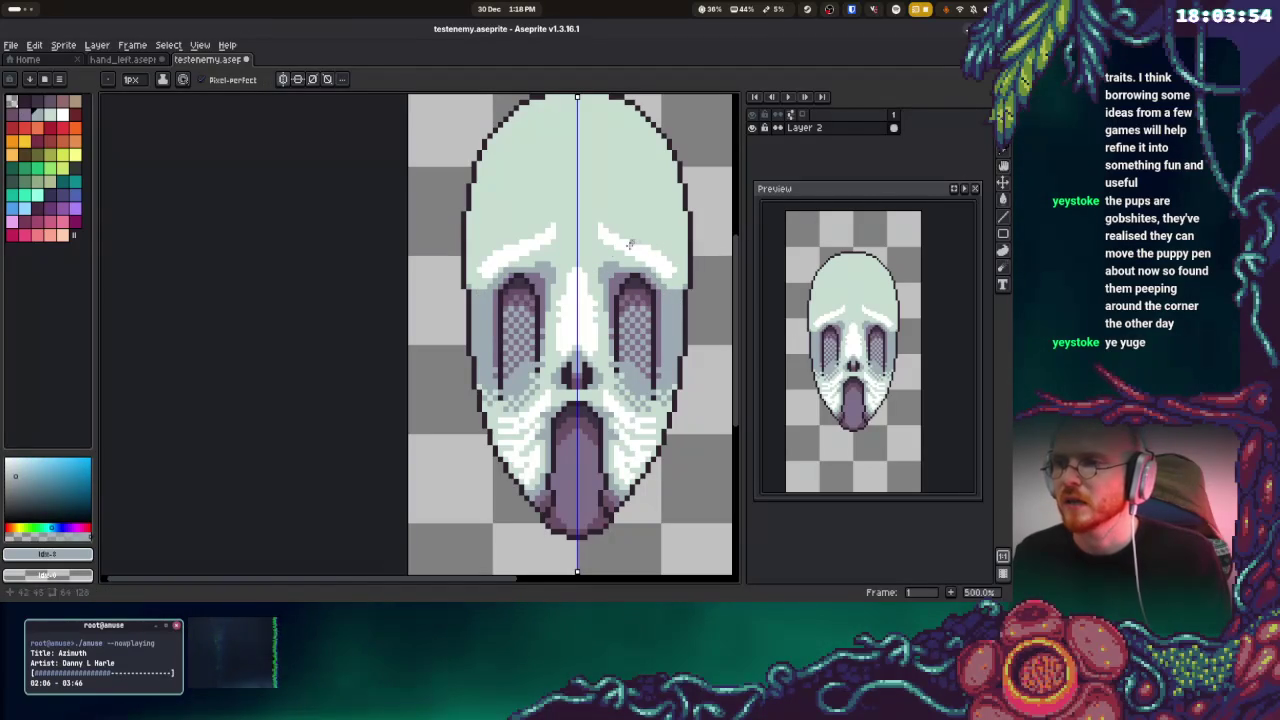
left_click(638, 250, "alt")
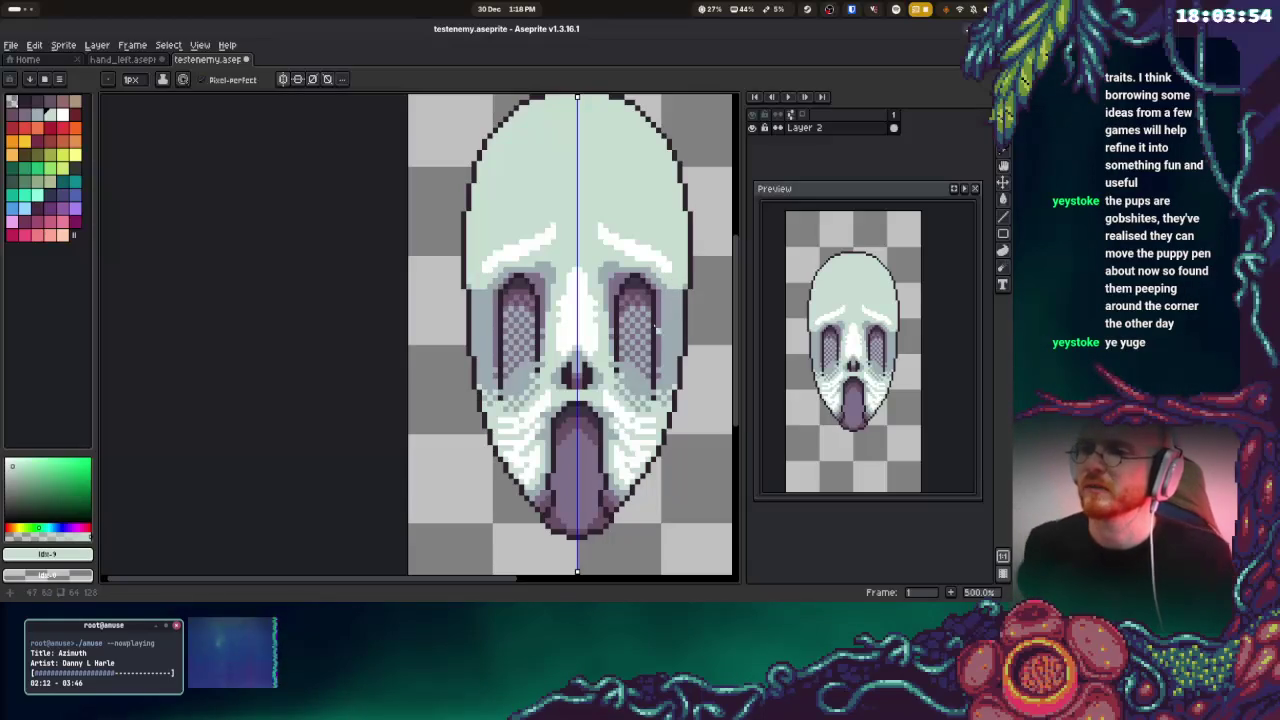
Add dark purple pixels at the bottom of both eye sockets
left_click(528, 353, "alt")
left_click(507, 388)
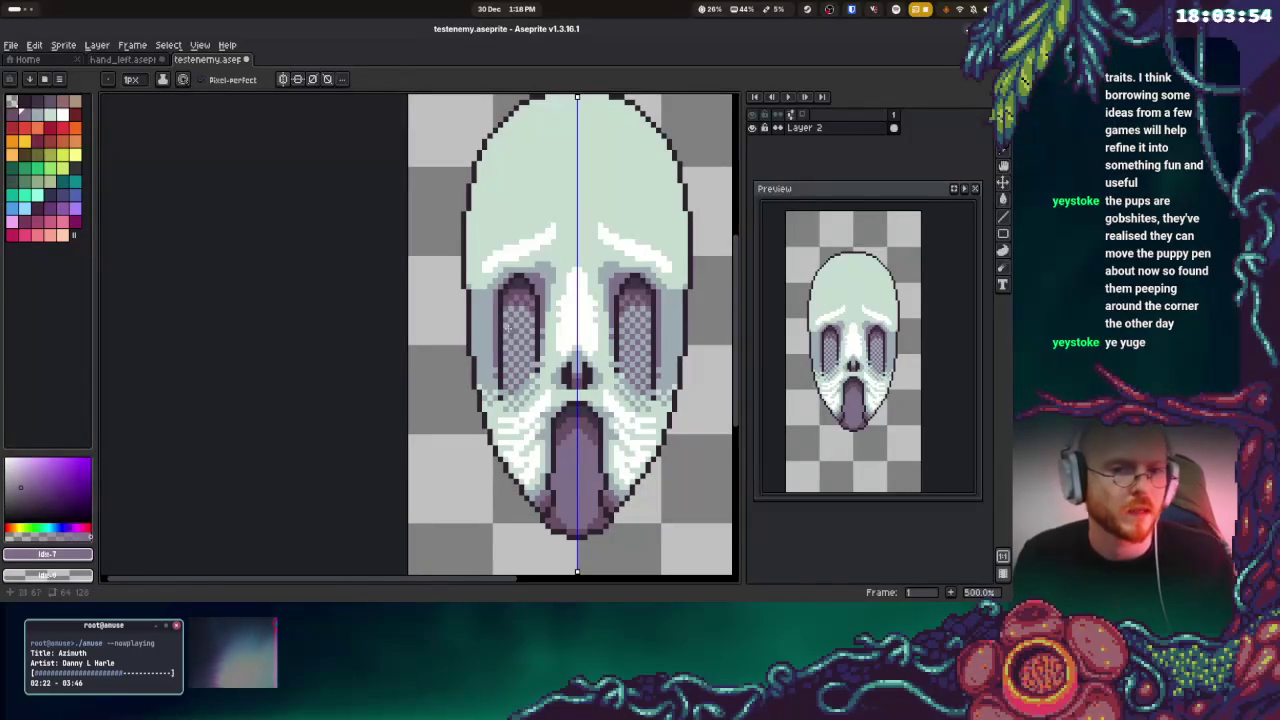
scroll(610, 315, "up", 2)
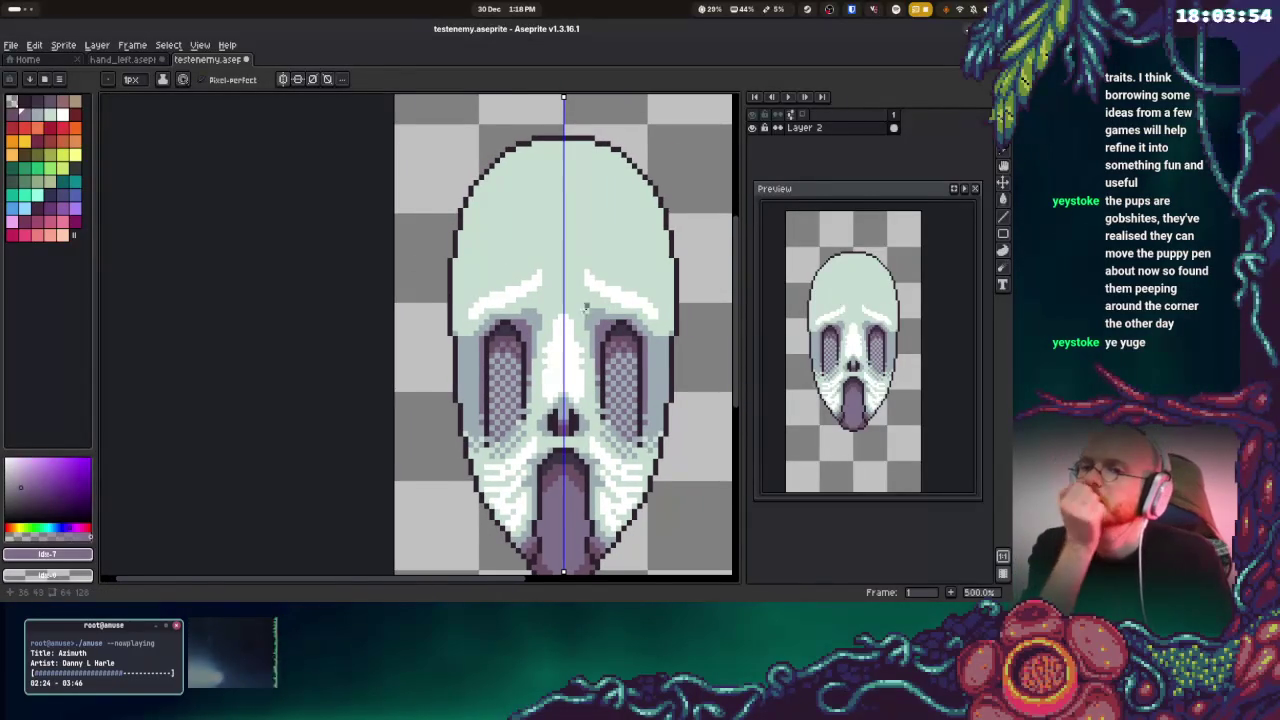
scroll(600, 305, "down", 2)
scroll(570, 290, "up", 2)
left_click(549, 277, "alt")
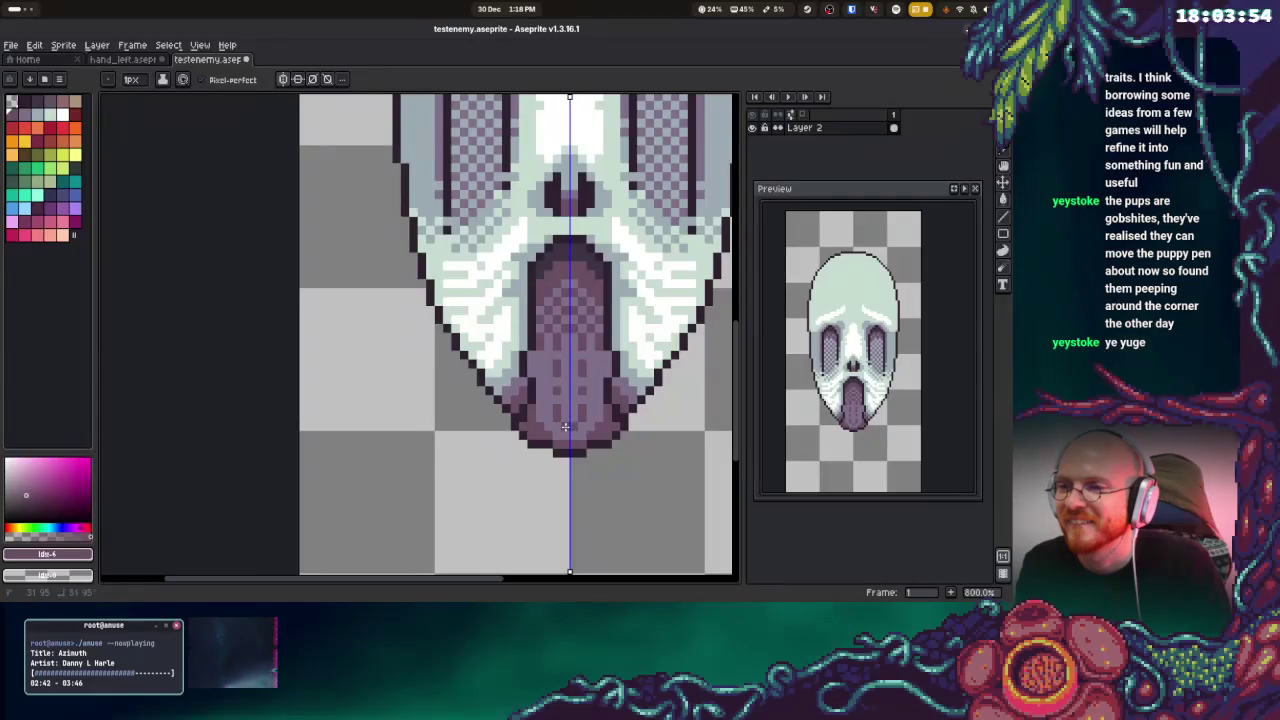
Darken pixels along the skull's tongue edge in Aseprite
left_click(530, 370)
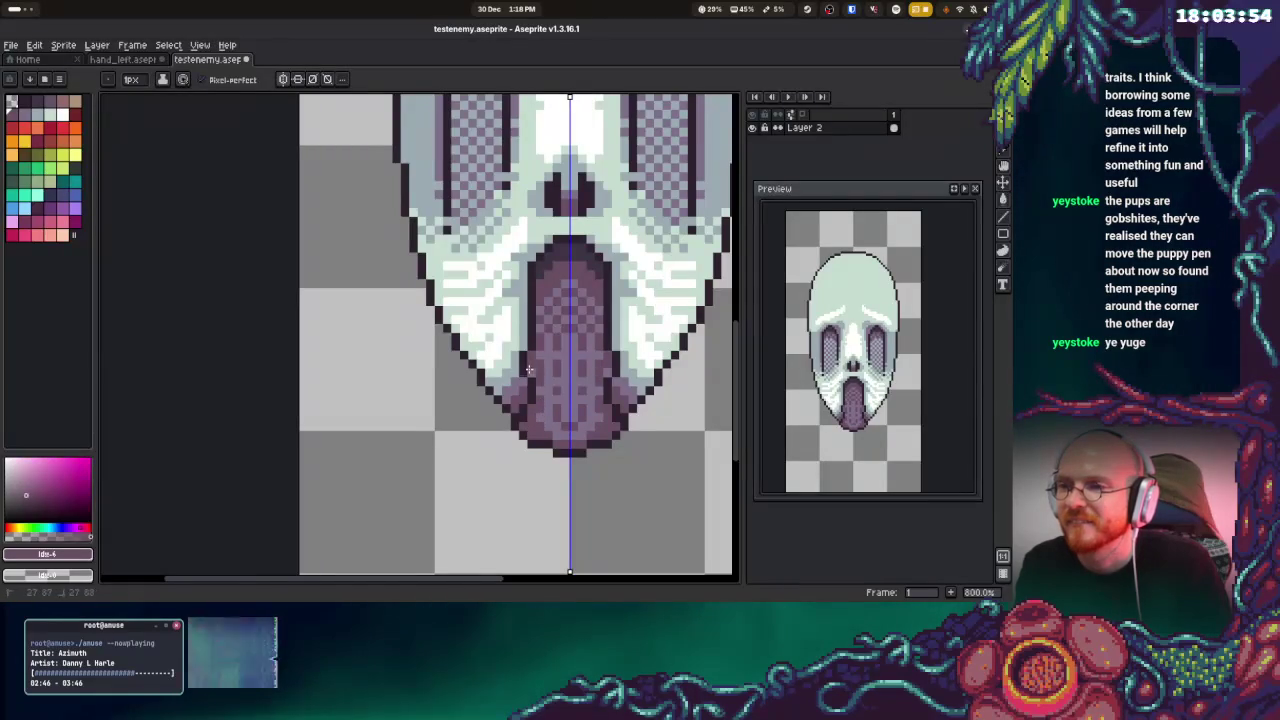
scroll(550, 320, "up", 2)
scroll(576, 360, "down", 1)
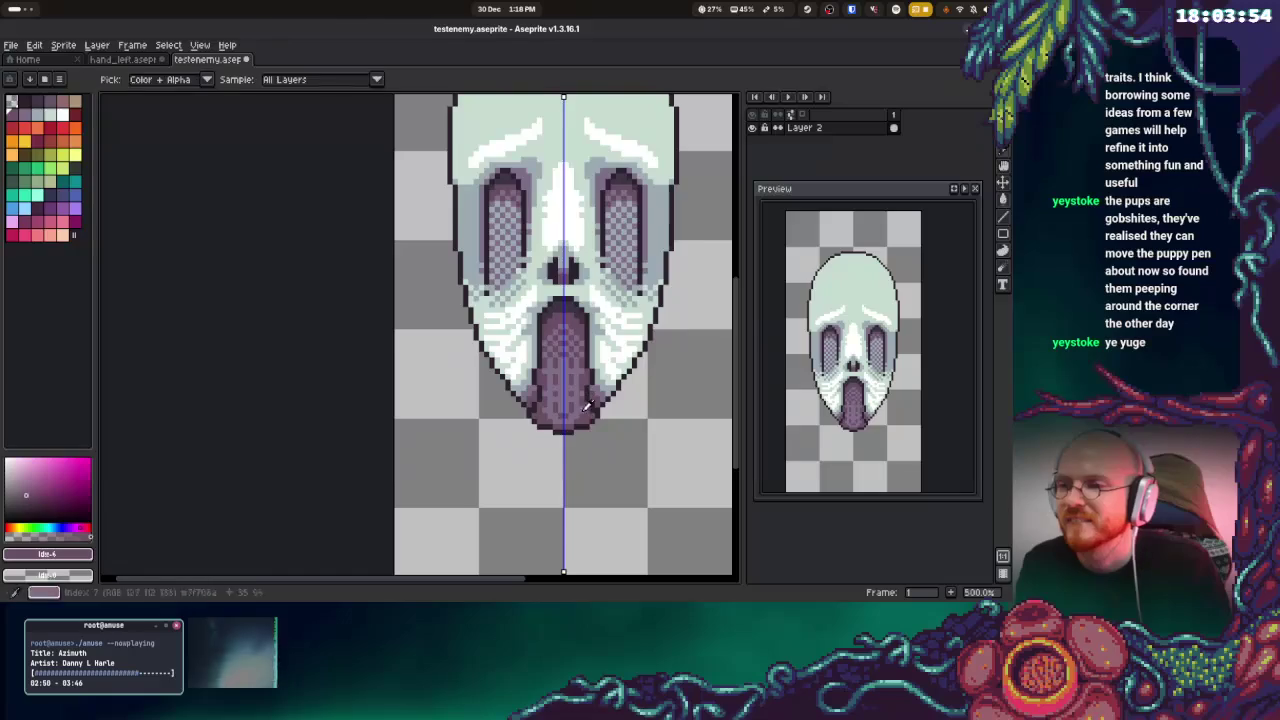
scroll(575, 400, "down", 2)
scroll(575, 410, "up", 2)
scroll(570, 400, "down", 1)
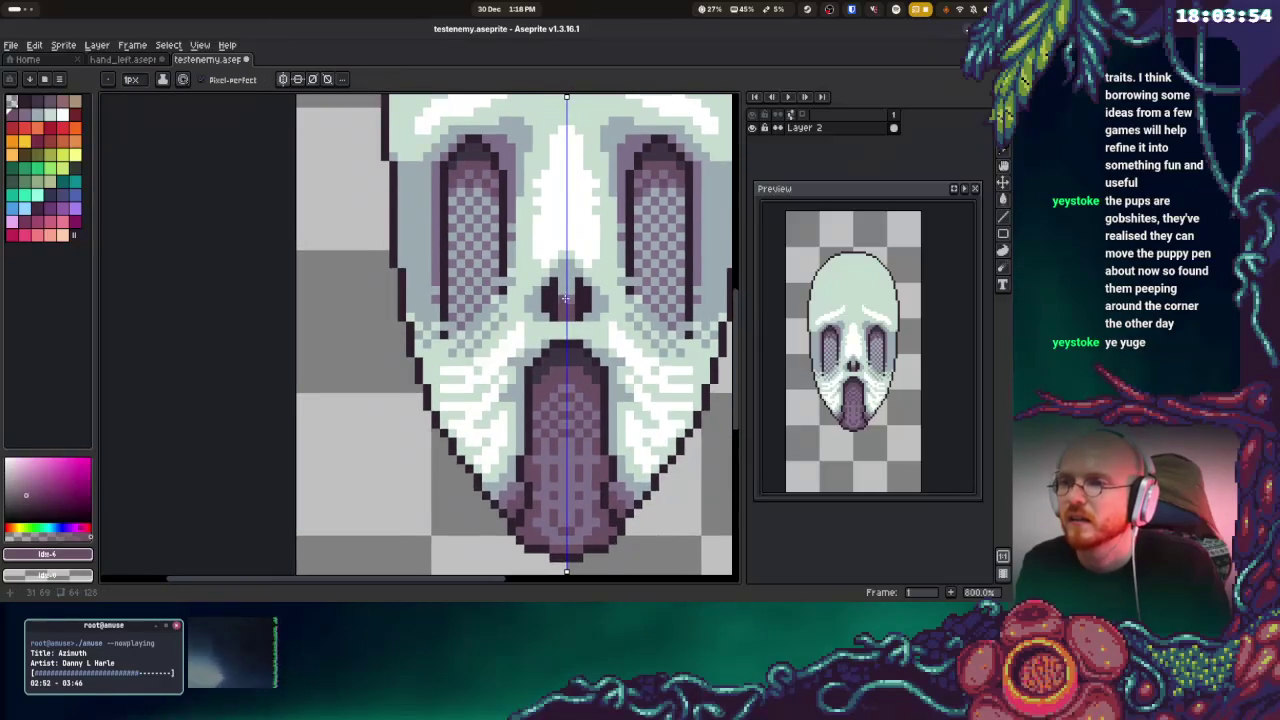
scroll(580, 395, "up", 1)
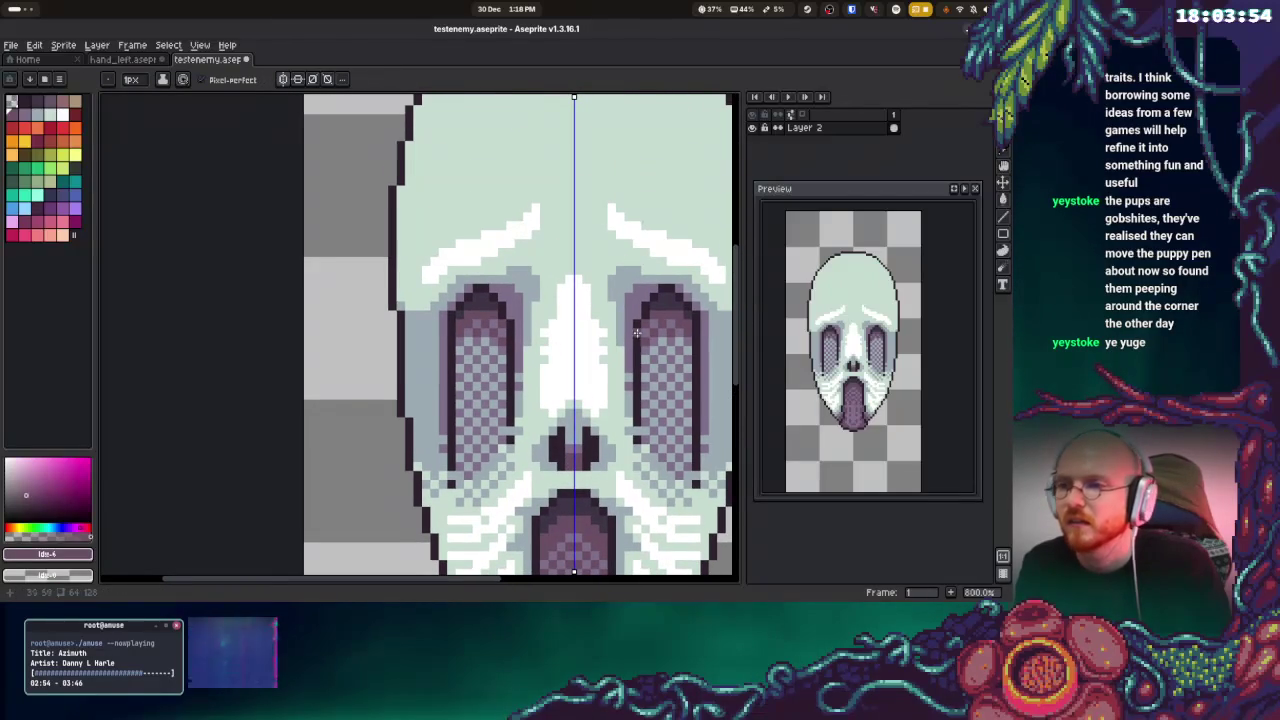
Pick the light grey-blue from the face and repaint pixels beside the centre line symmetrically
left_click(629, 286, "alt")
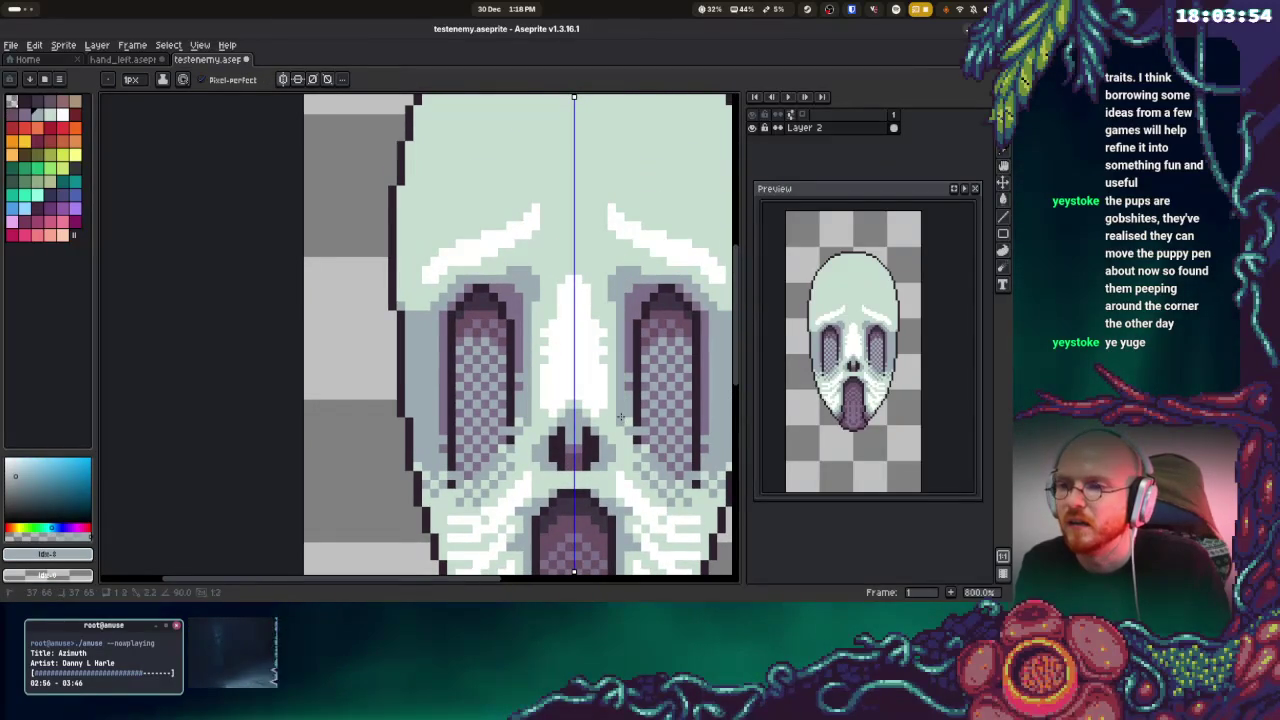
scroll(626, 437, "up", 1)
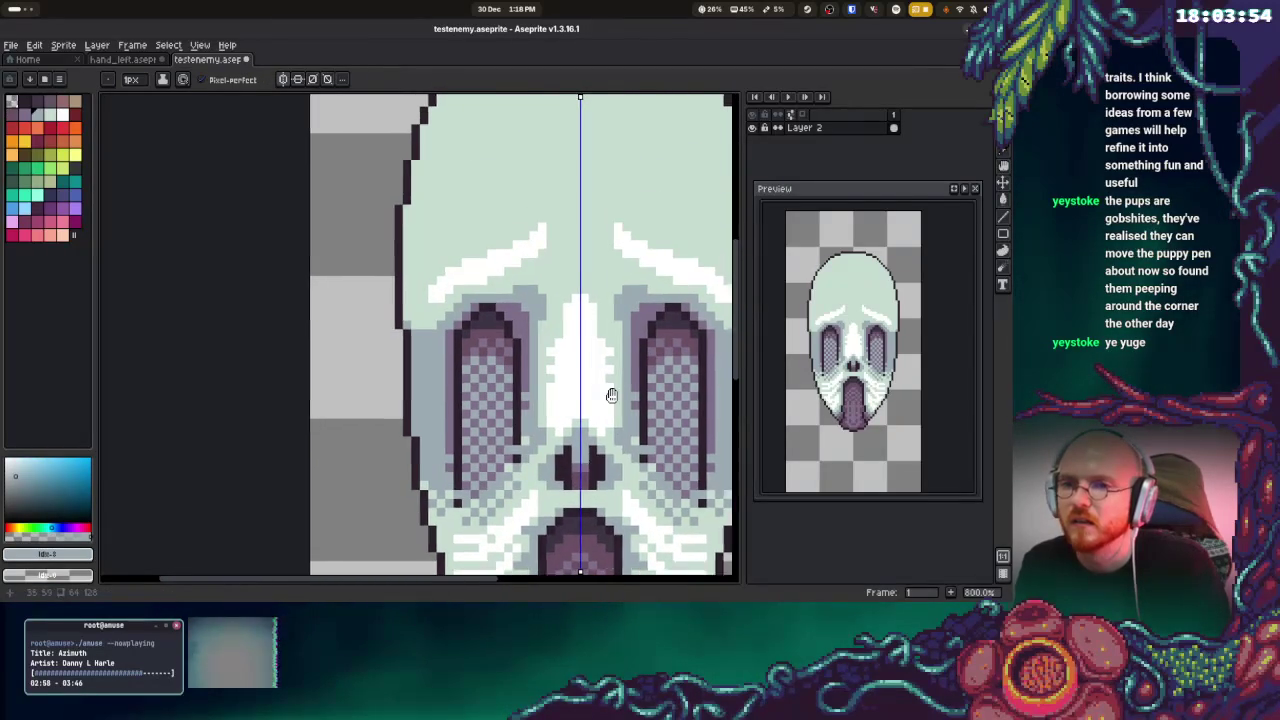
scroll(628, 448, "up", 1)
left_click_drag(631, 458, 626, 404)
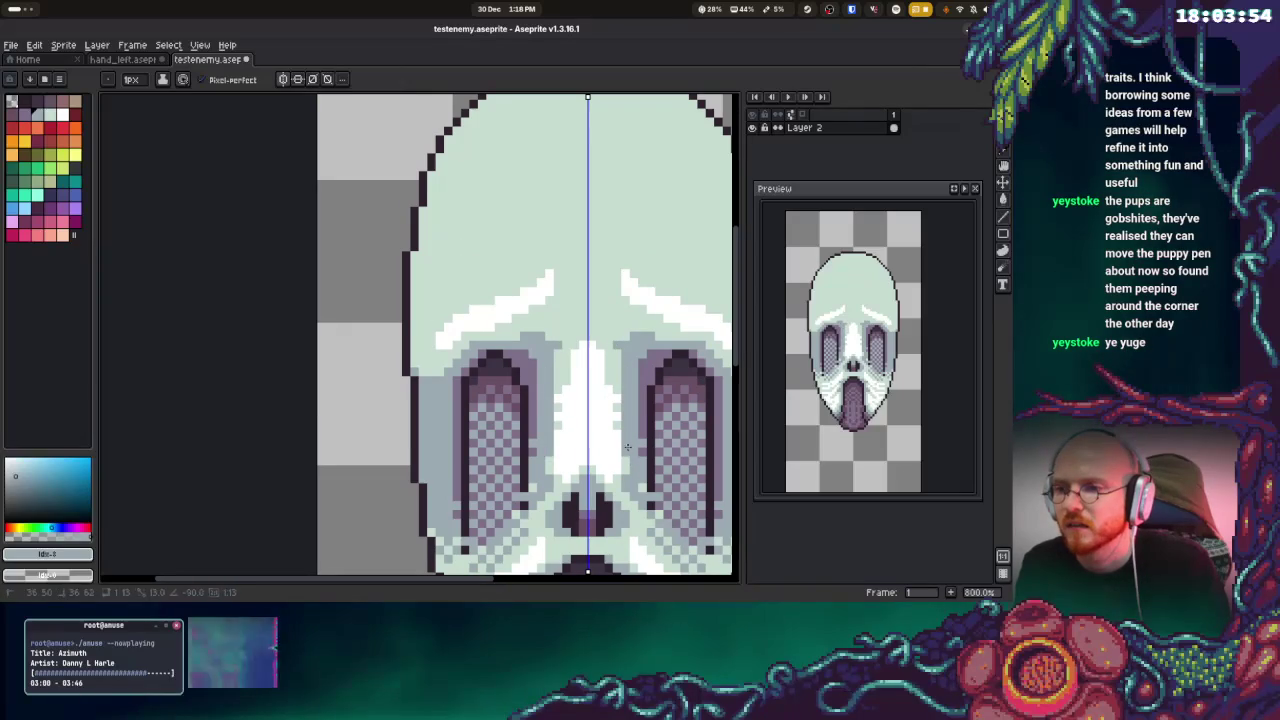
Touch up the centre-line and nose pixels, darkening a few beside them in grey-blue
left_click(622, 455, "alt")
left_click_drag(617, 456, 608, 347)
left_click_drag(612, 402, 614, 421)
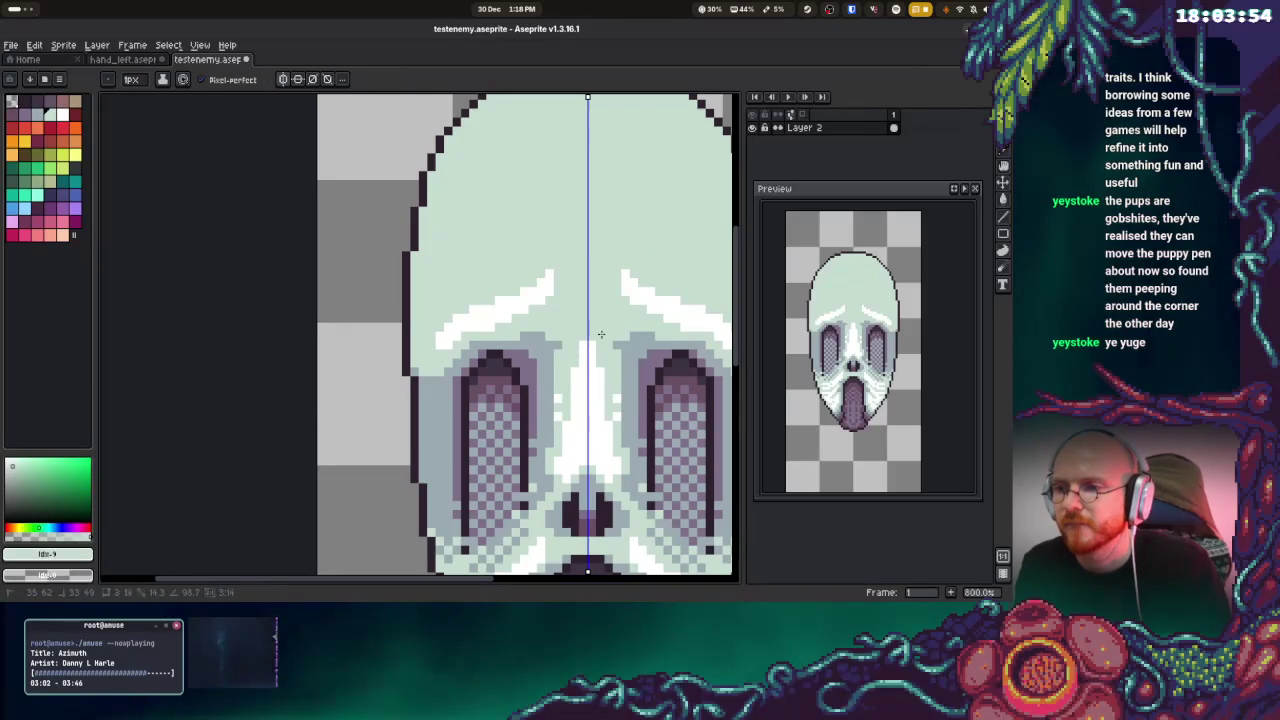
left_click(572, 352, "alt")
left_click(558, 329)
left_click_drag(563, 338, 568, 328)
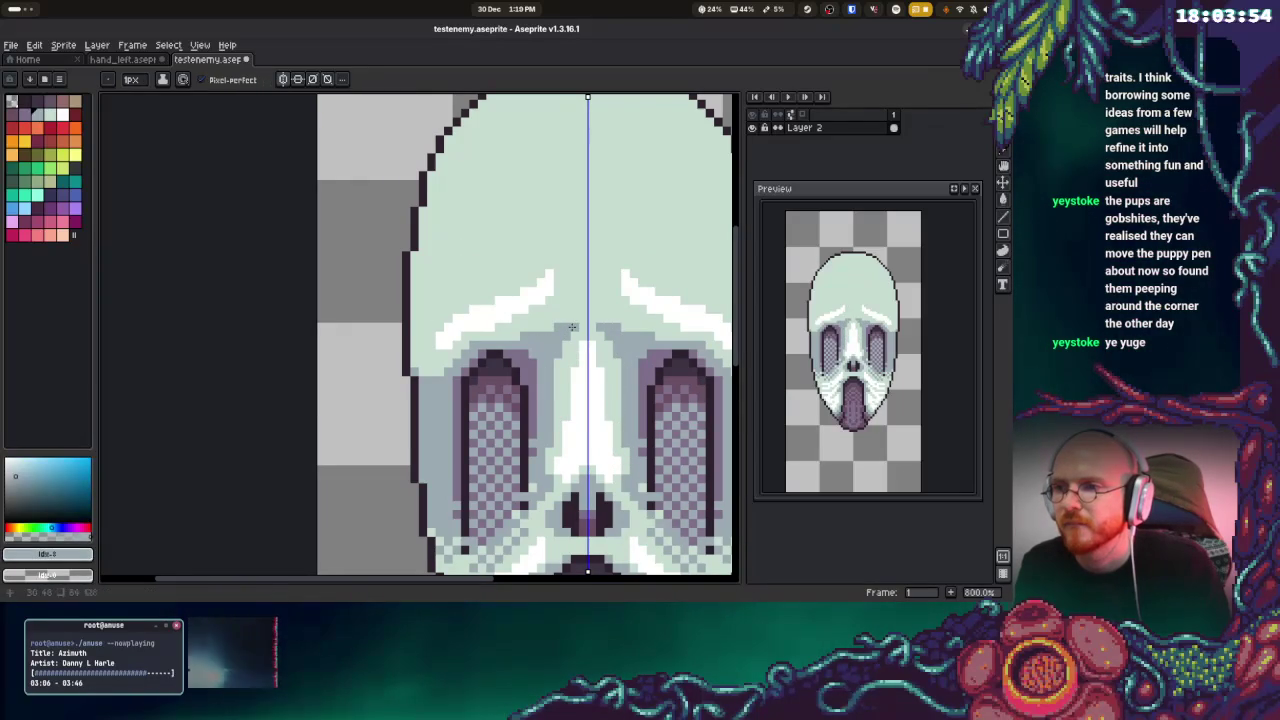
Paint over the white brow highlights with the pale face colour
left_click(556, 292, "alt")
left_click(508, 310, "alt")
left_click_drag(530, 292, 439, 341)
left_click_drag(549, 273, 538, 296)
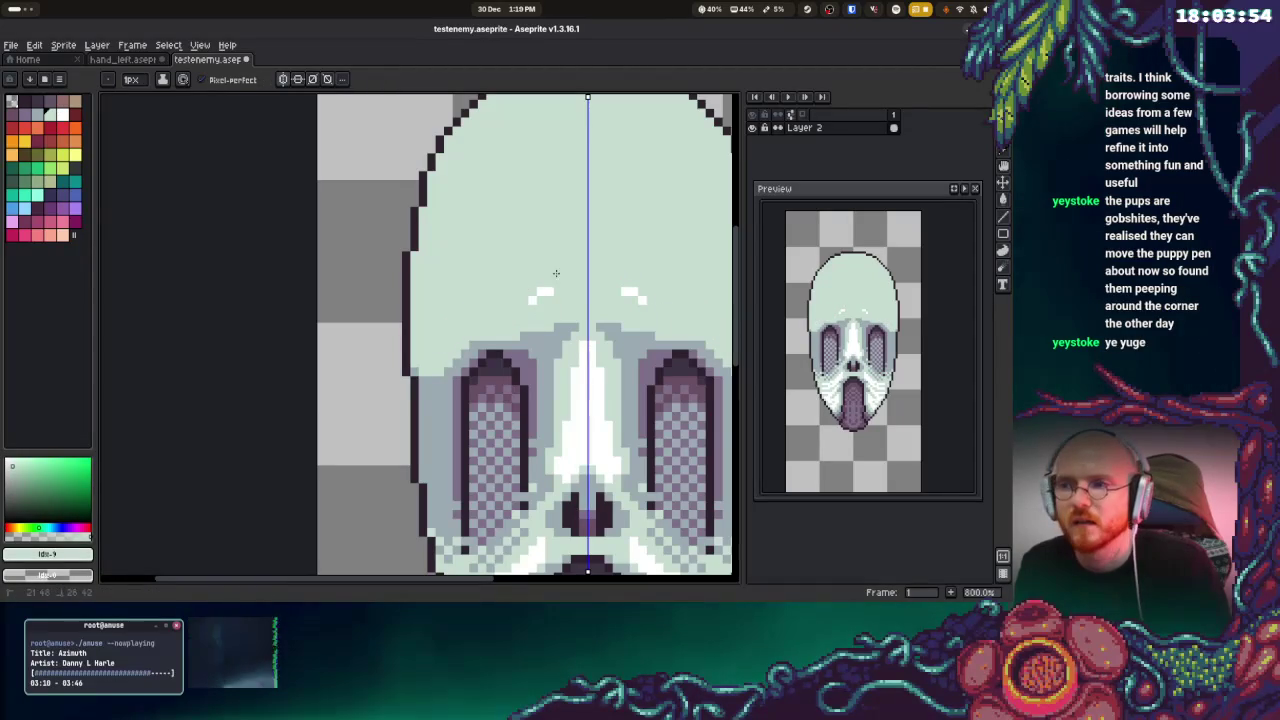
Draw a grey-blue line from skull edge to eye and bucket-fill the area left of the eye
left_click(545, 337, "alt")
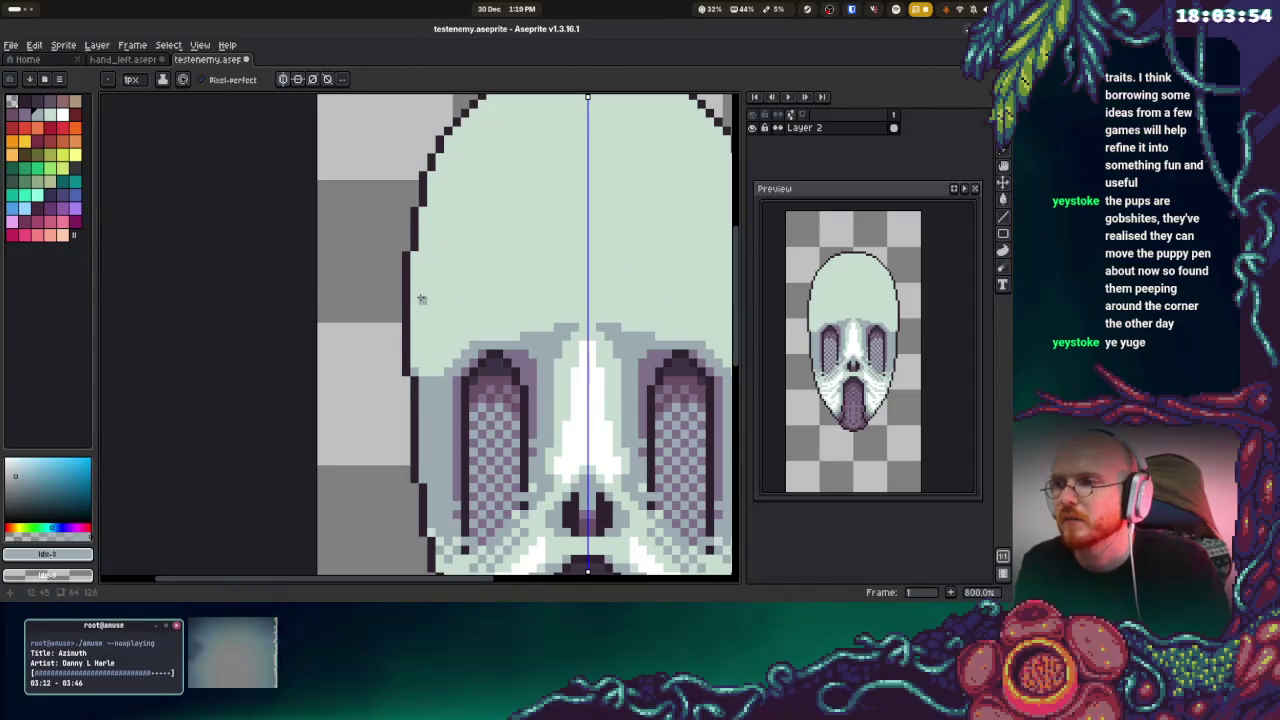
left_click_drag(415, 299, 464, 344)
key("g")
left_click(428, 340)
scroll(510, 315, "right", 2)
Draw a line from the skull edge toward the eye and fill that gap with purple
key("b")
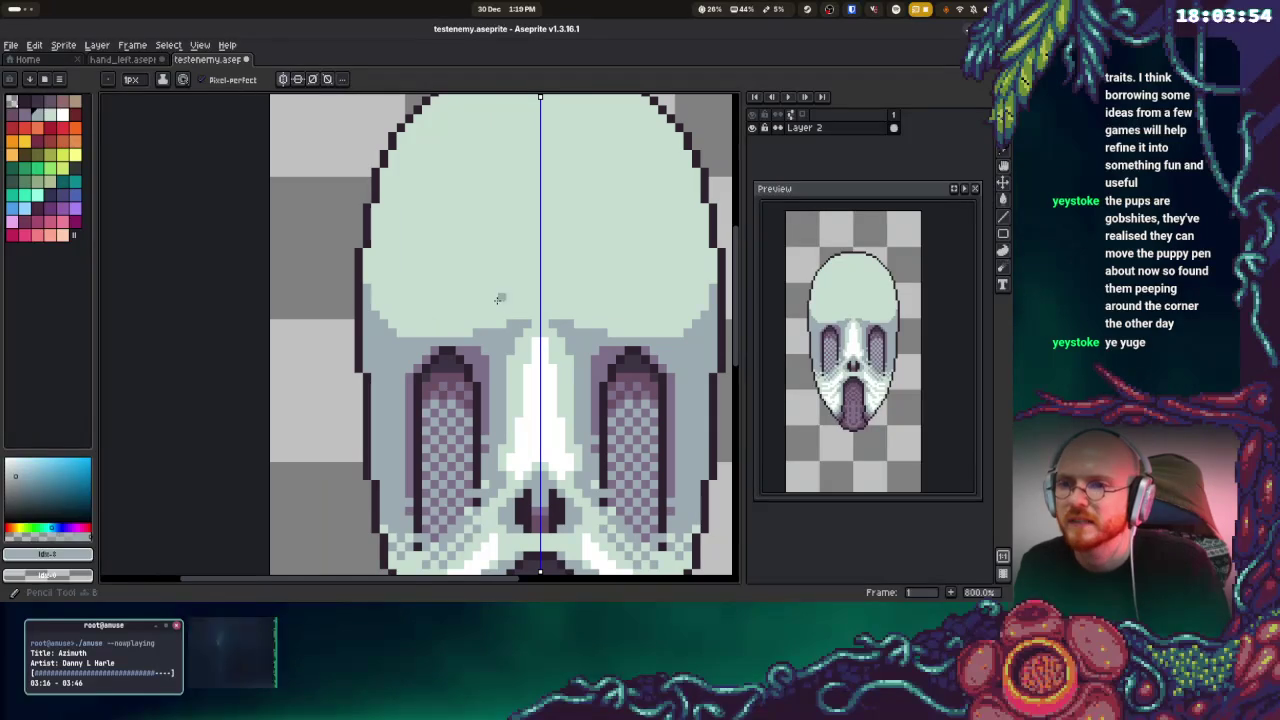
left_click(372, 322, "alt")
mouse_move(372, 322)
left_mouse_down()
mouse_move(418, 357)
mouse_move(401, 387)
left_mouse_up()
left_click(387, 374)
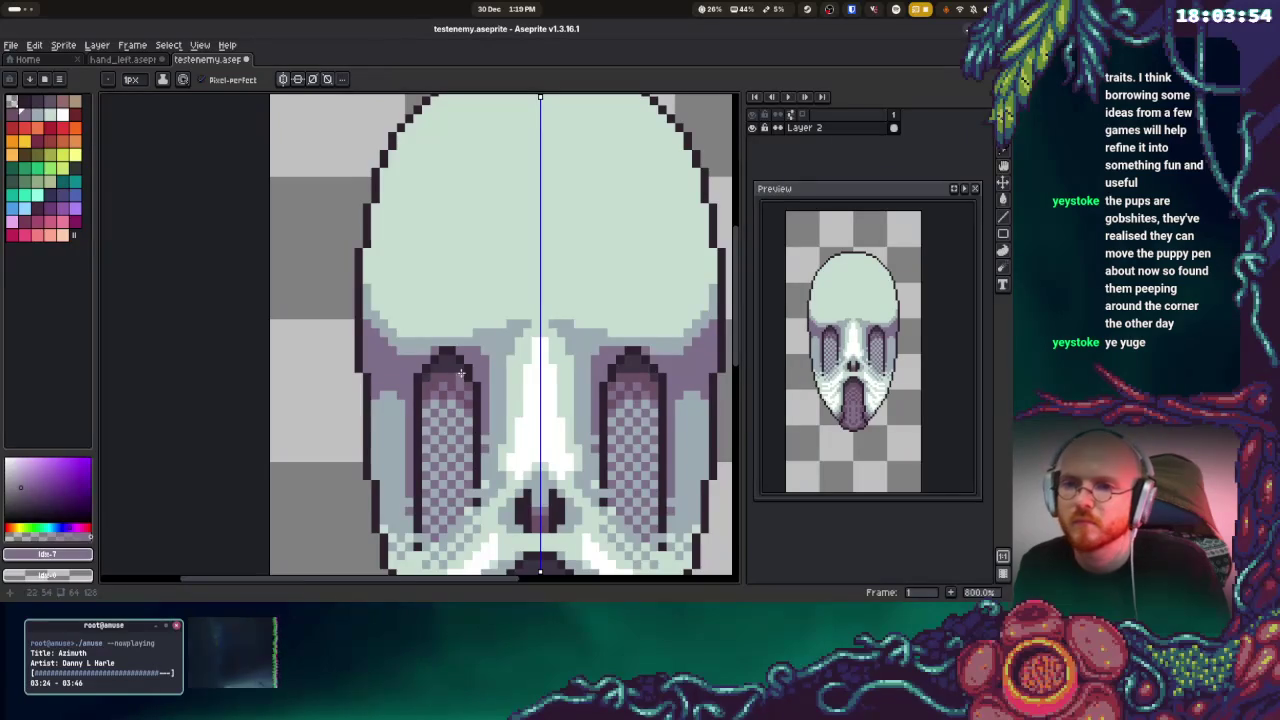
Draw a dark outline down the skull's sides, then pan down to the jaw
left_click_drag(507, 334, 497, 279)
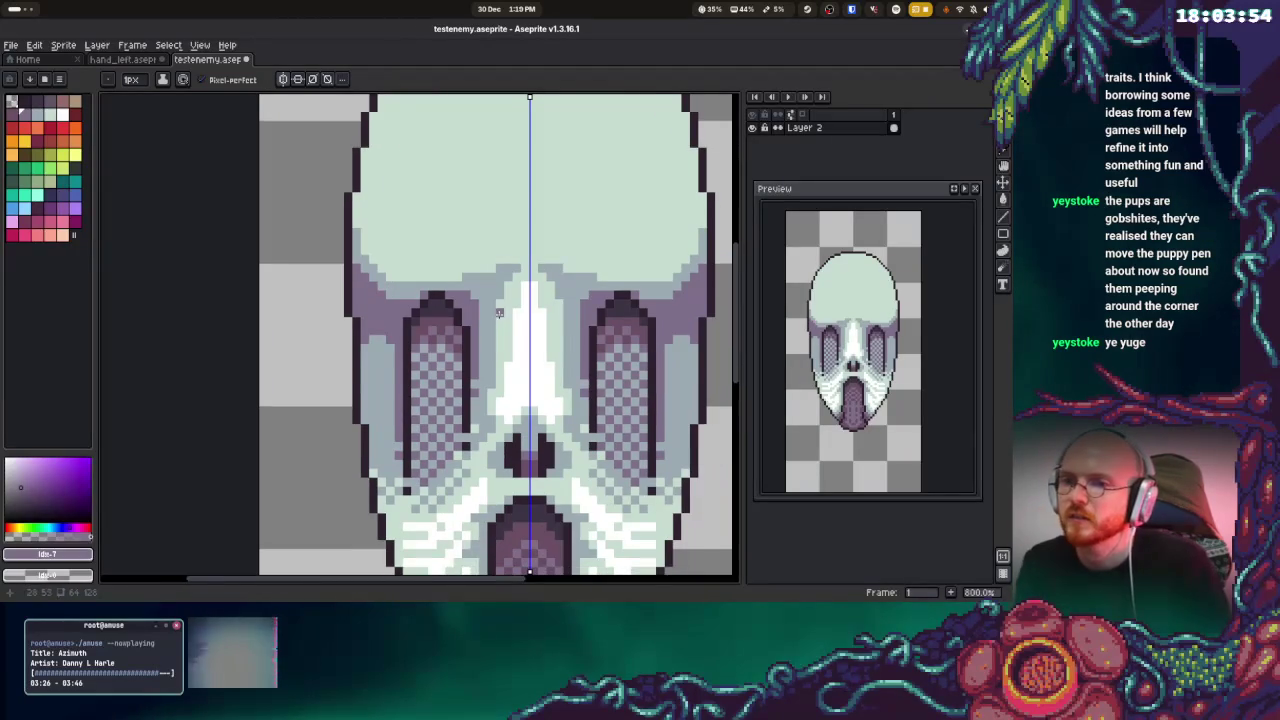
left_click_drag(366, 345, 370, 458)
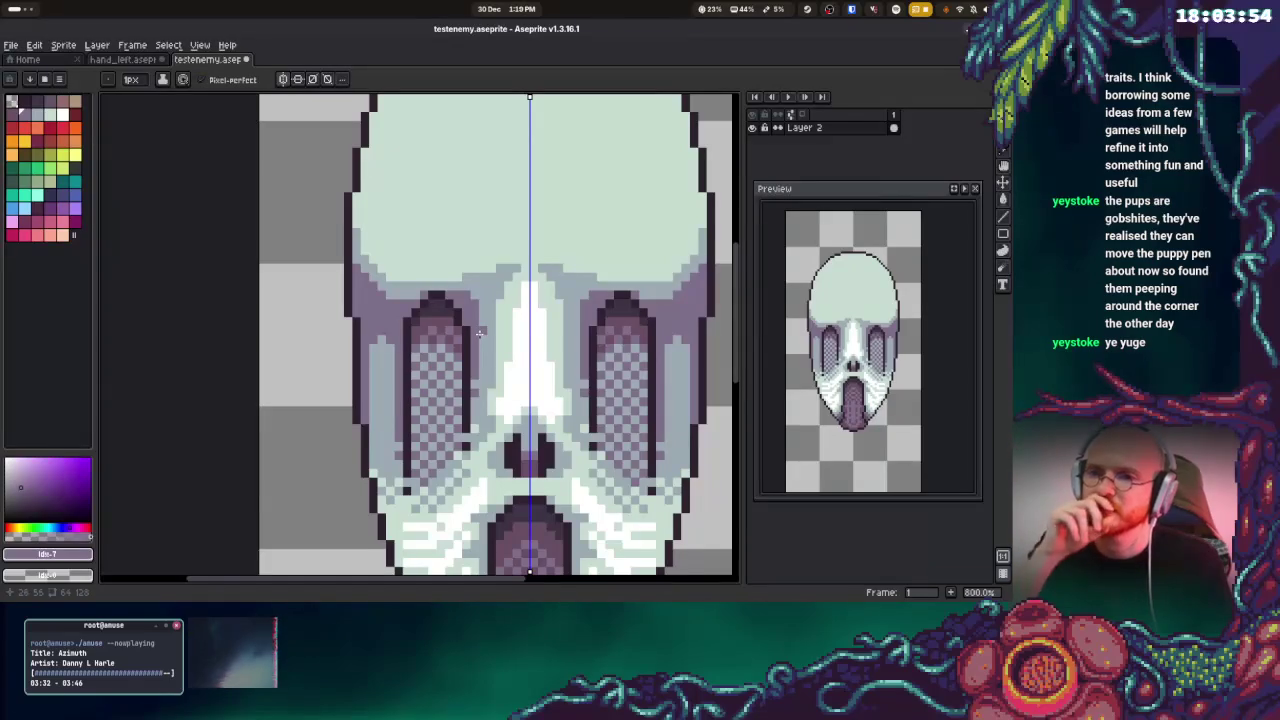
left_click_drag(521, 416, 448, 230)
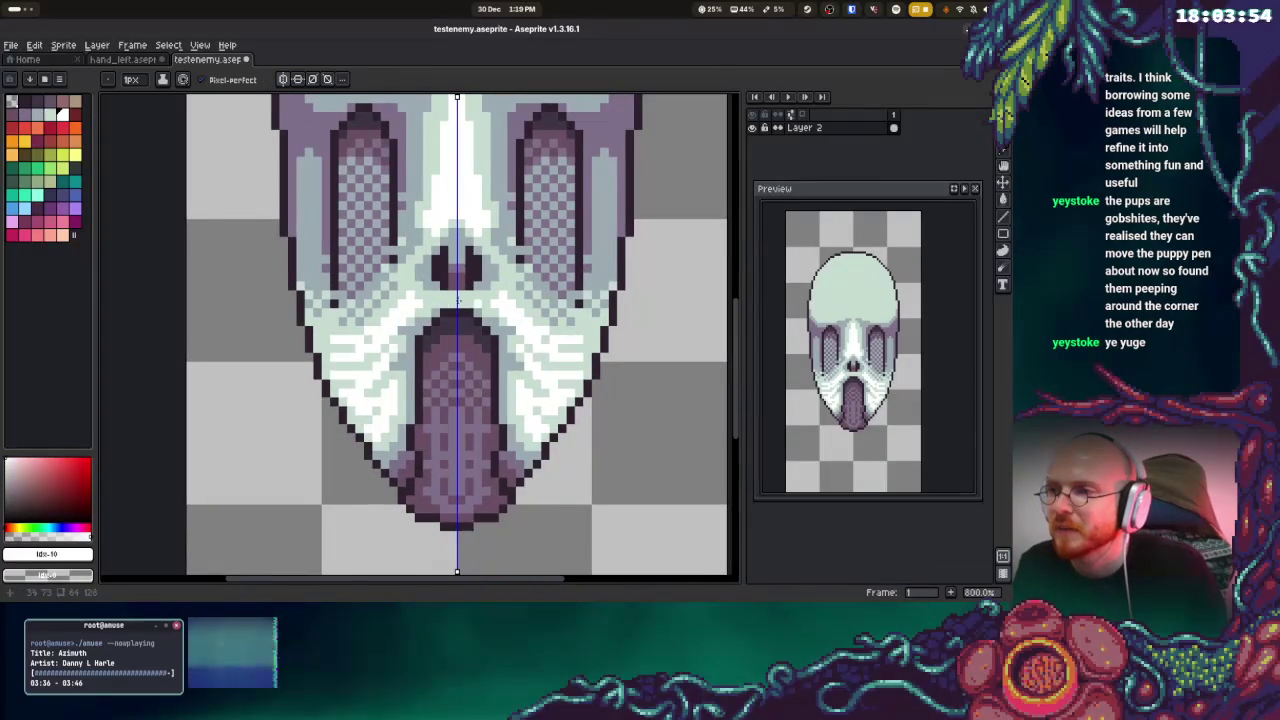
mouse_move(505, 415)
left_mouse_down()
mouse_move(489, 345)
mouse_move(467, 420)
left_mouse_up()
scroll(409, 363, "down", 2)
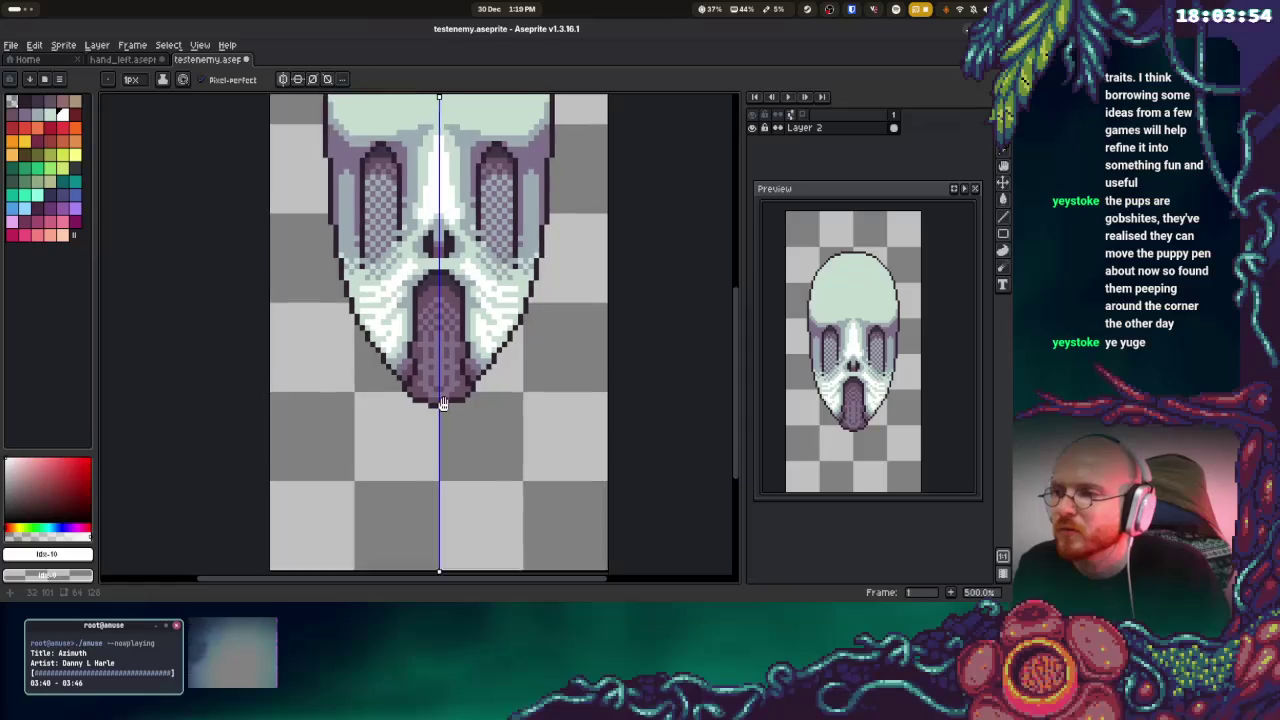
key("alt")
left_click(418, 330, "alt")
left_click_drag(409, 332, 403, 503)
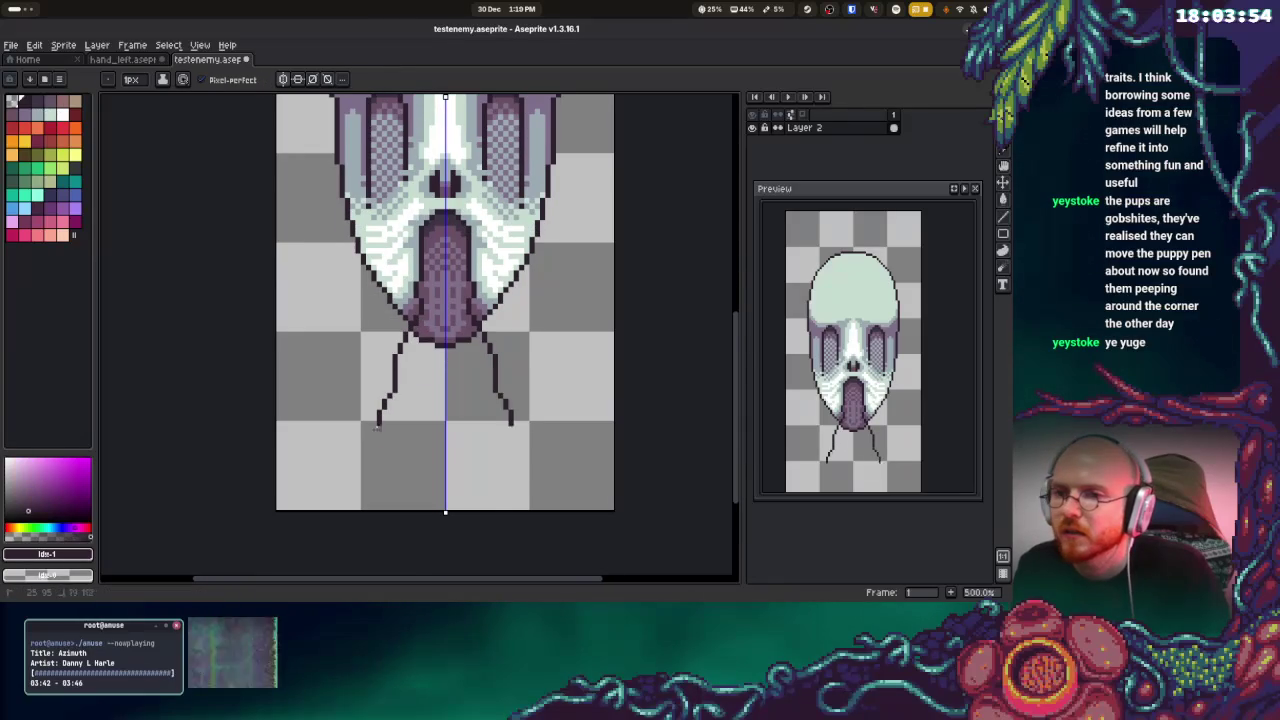
scroll(440, 400, "down", 2)
key("ctrl+z")
mouse_move(443, 246)
left_mouse_down()
mouse_move(436, 375)
mouse_move(461, 403)
left_mouse_up()
key("ctrl+z")
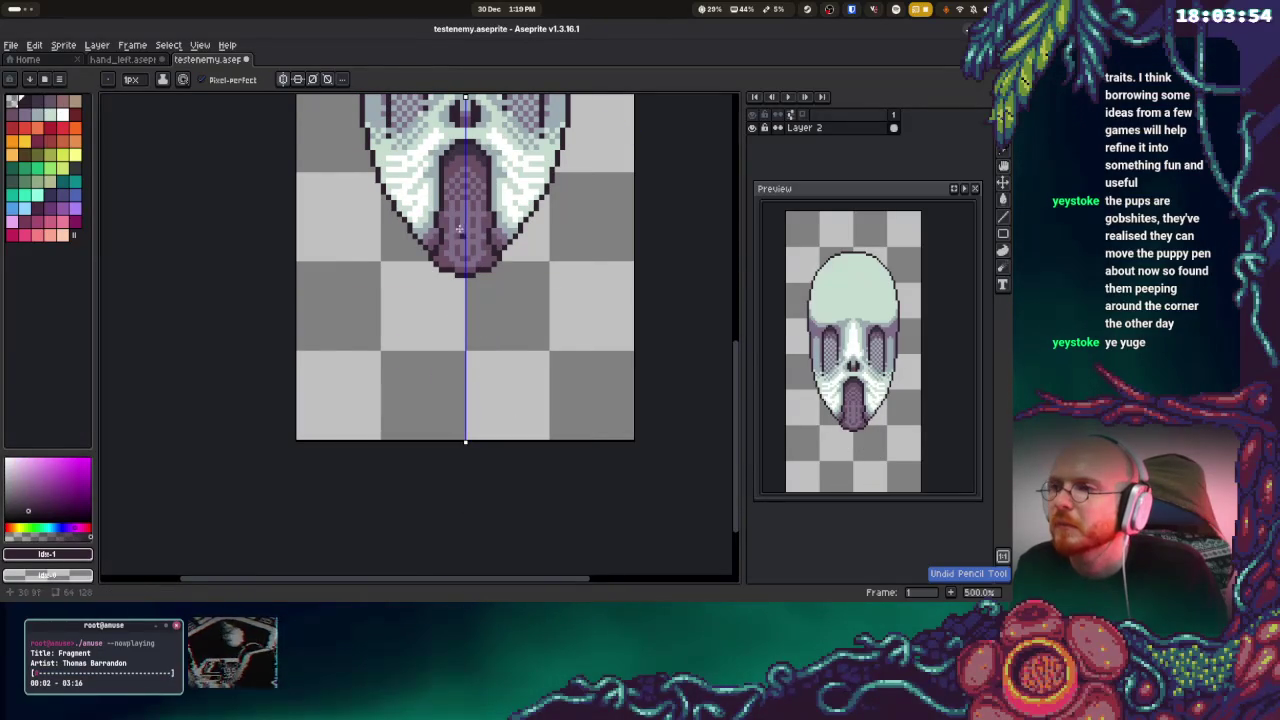
mouse_move(425, 262)
left_mouse_down()
mouse_move(452, 291)
mouse_move(427, 324)
left_mouse_up()
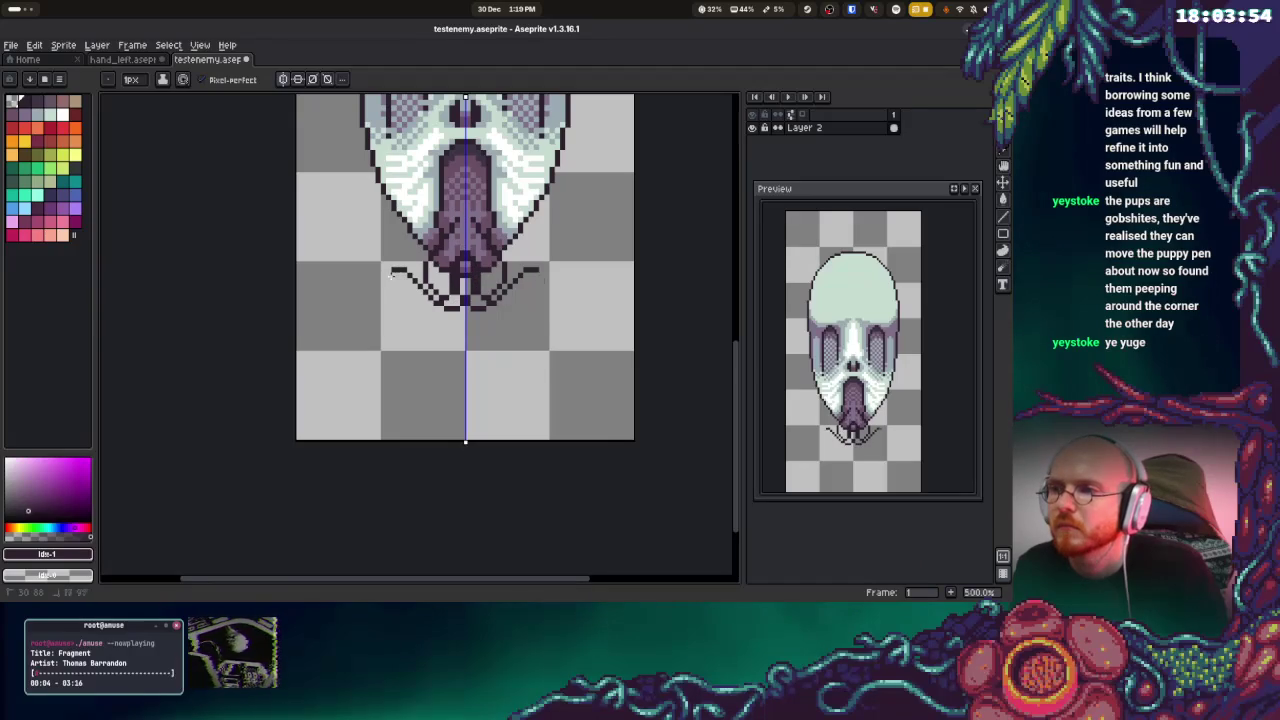
left_click_drag(424, 323, 445, 395)
key("ctrl+z")
key("ctrl+z")
key("ctrl+z")
scroll(493, 291, "up", 3)
scroll(505, 310, "up", 2)
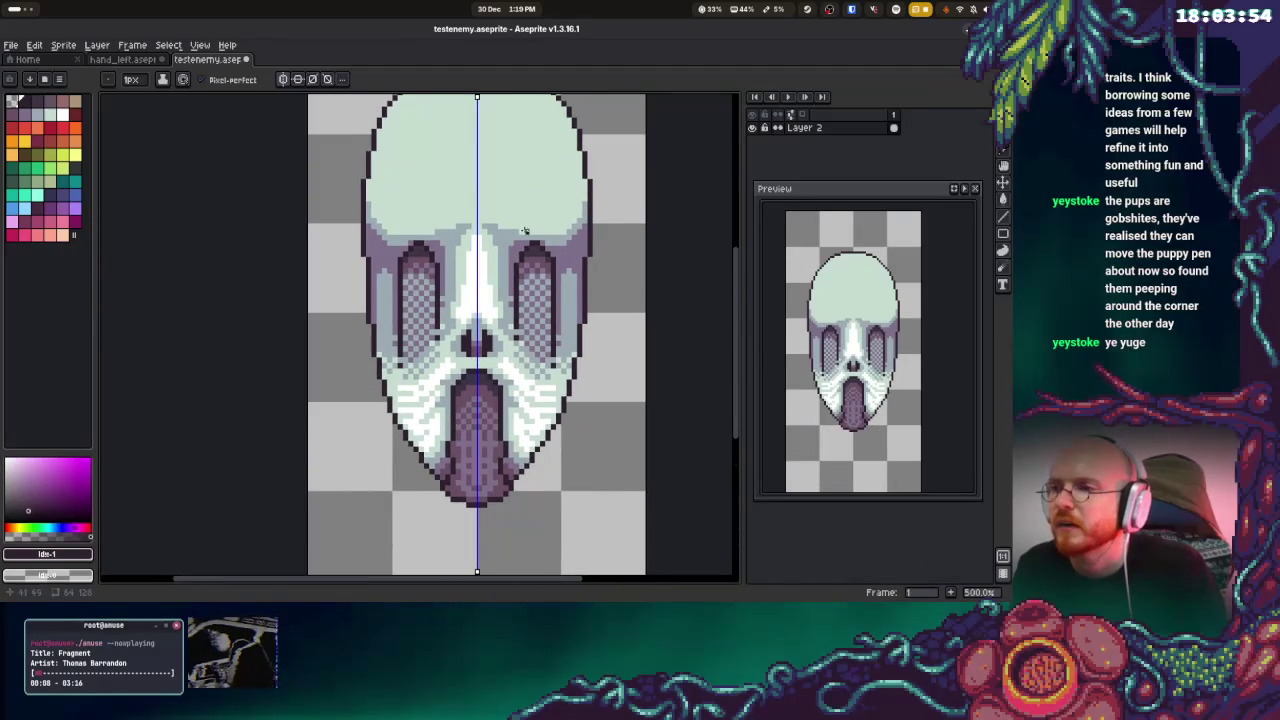
Sample white and draw a filled white brow curve above the eye
scroll(513, 327, "up", 2)
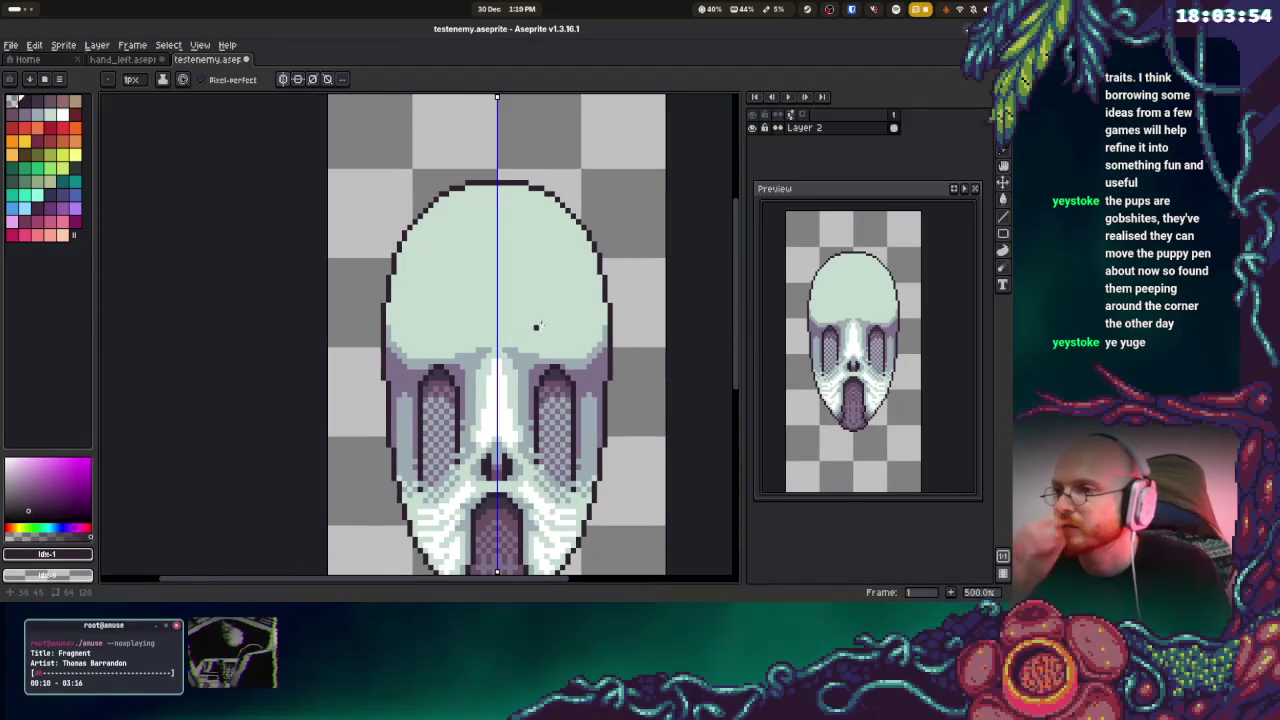
key("i")
left_click(541, 498)
key("b")
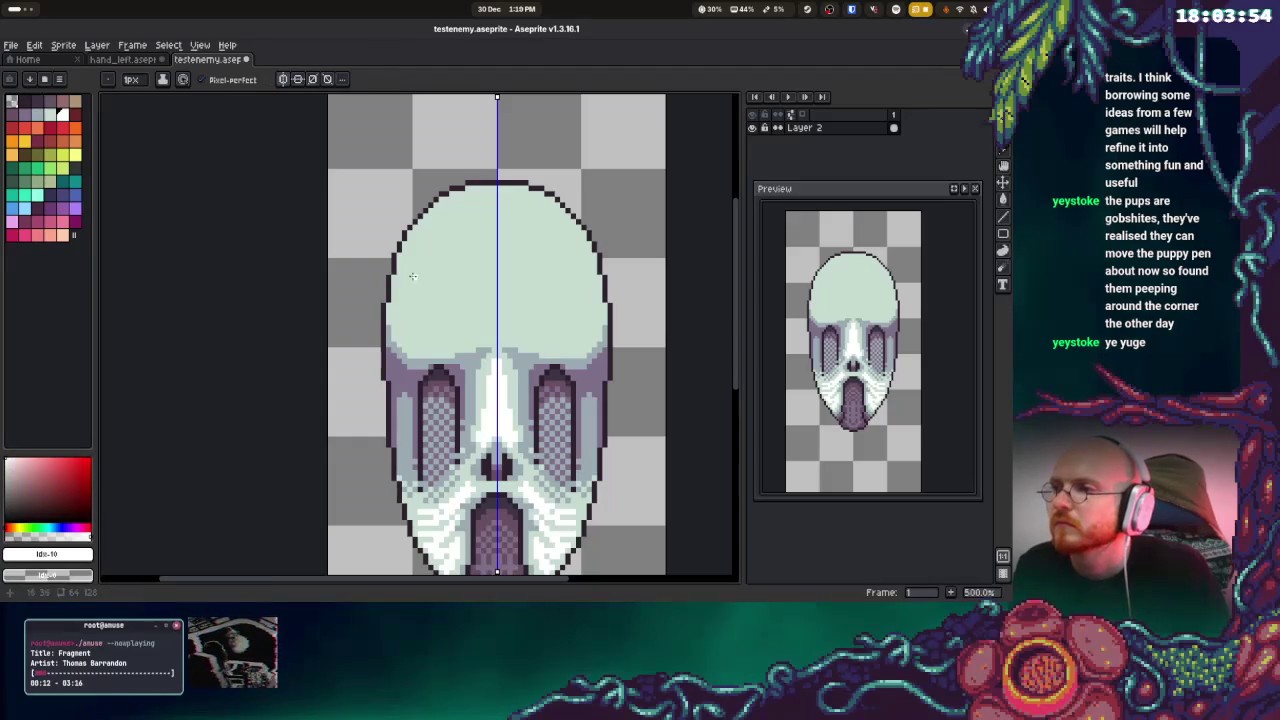
mouse_move(399, 323)
left_mouse_down()
mouse_move(443, 341)
mouse_move(411, 340)
left_mouse_up()
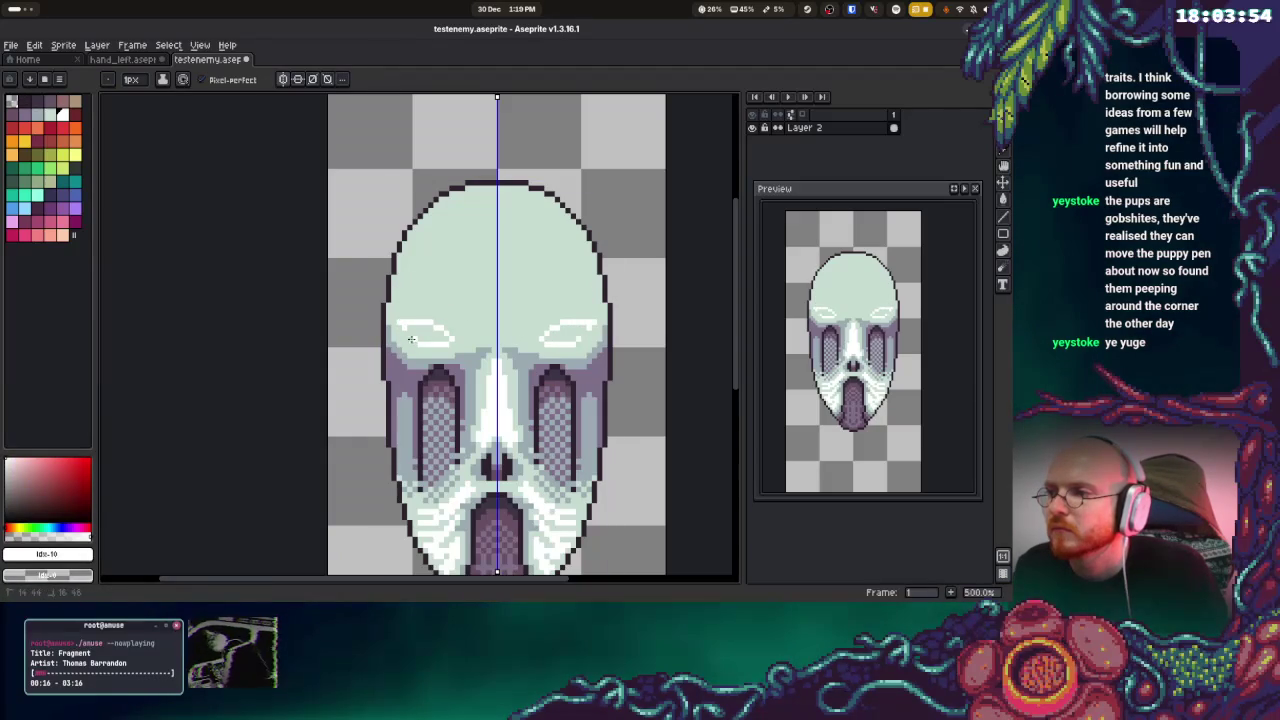
key("g")
left_click(415, 333)
Widen the white brows above both eyes and darken the top-left head outline in grey-blue
key("b")
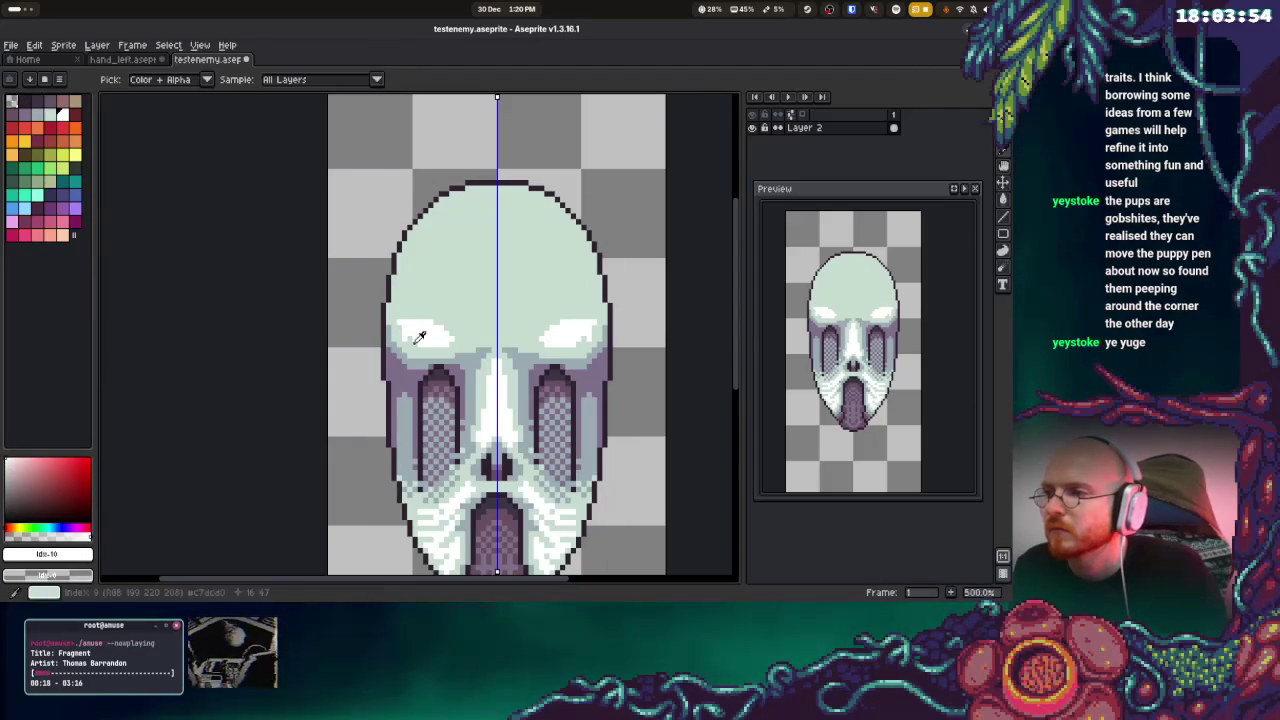
left_click(417, 251, "alt")
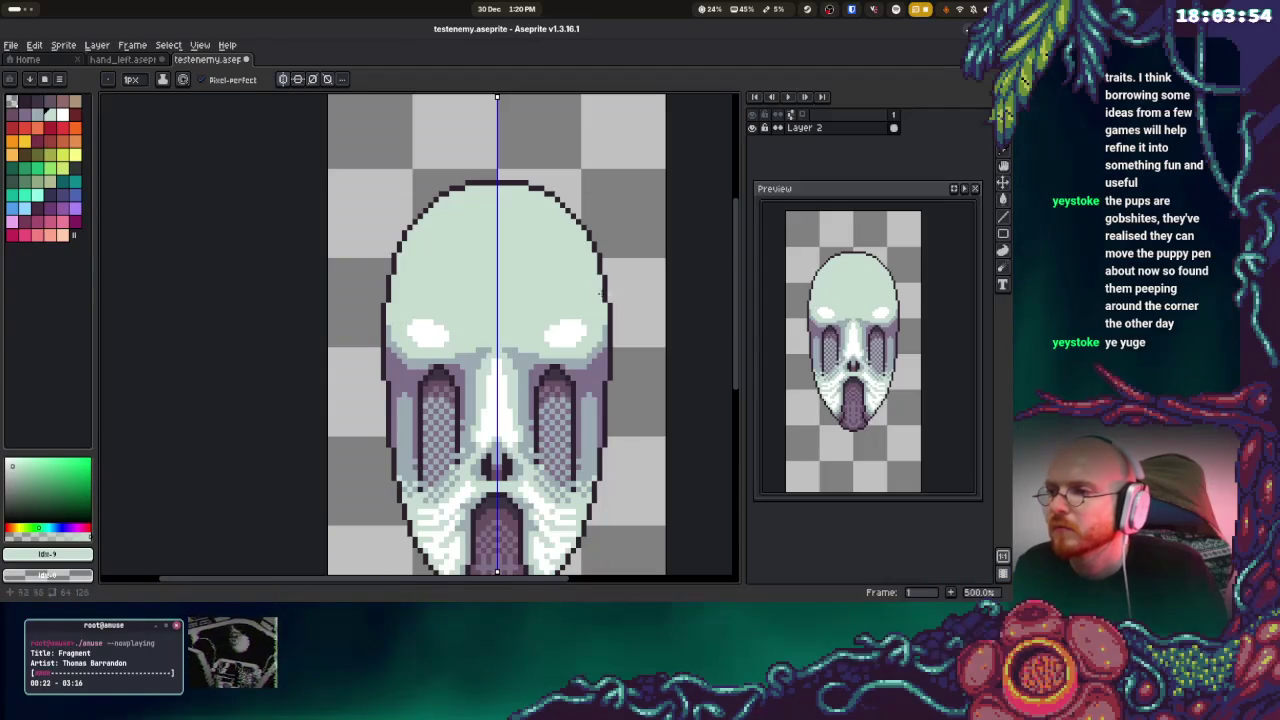
scroll(480, 300, "right", 2)
key("alt")
left_click(413, 307, "alt")
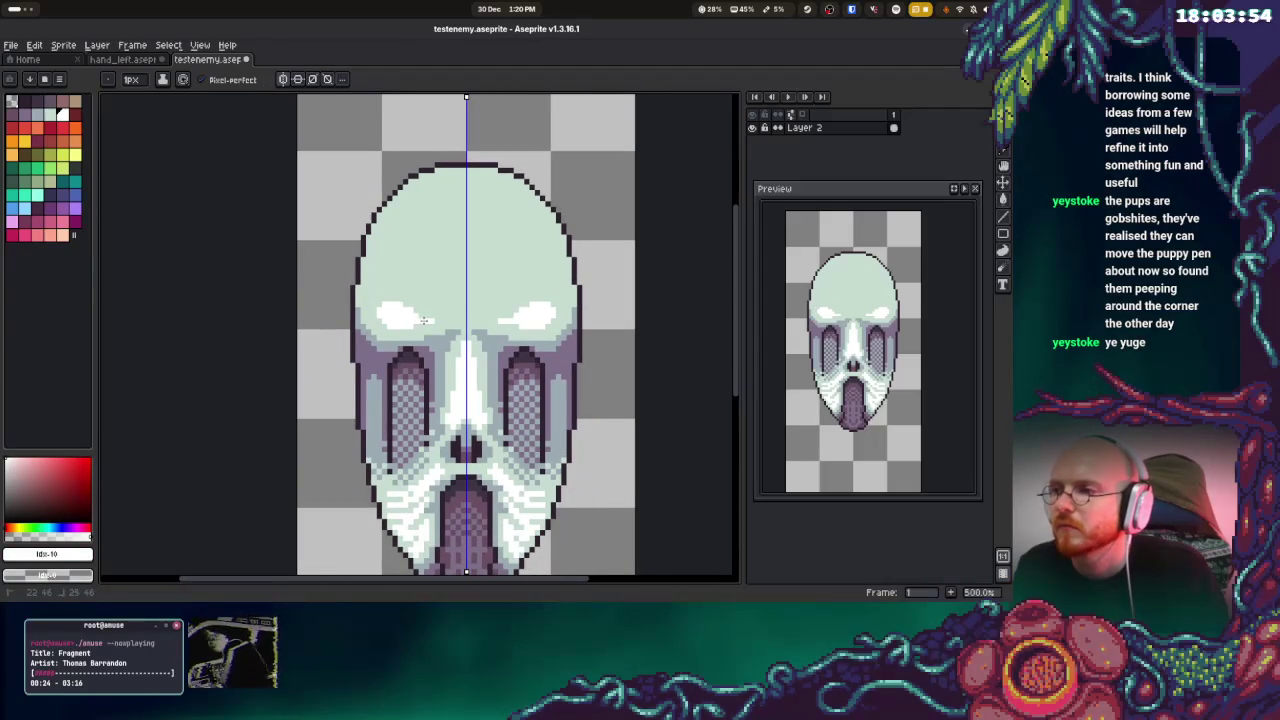
left_click_drag(441, 318, 418, 311)
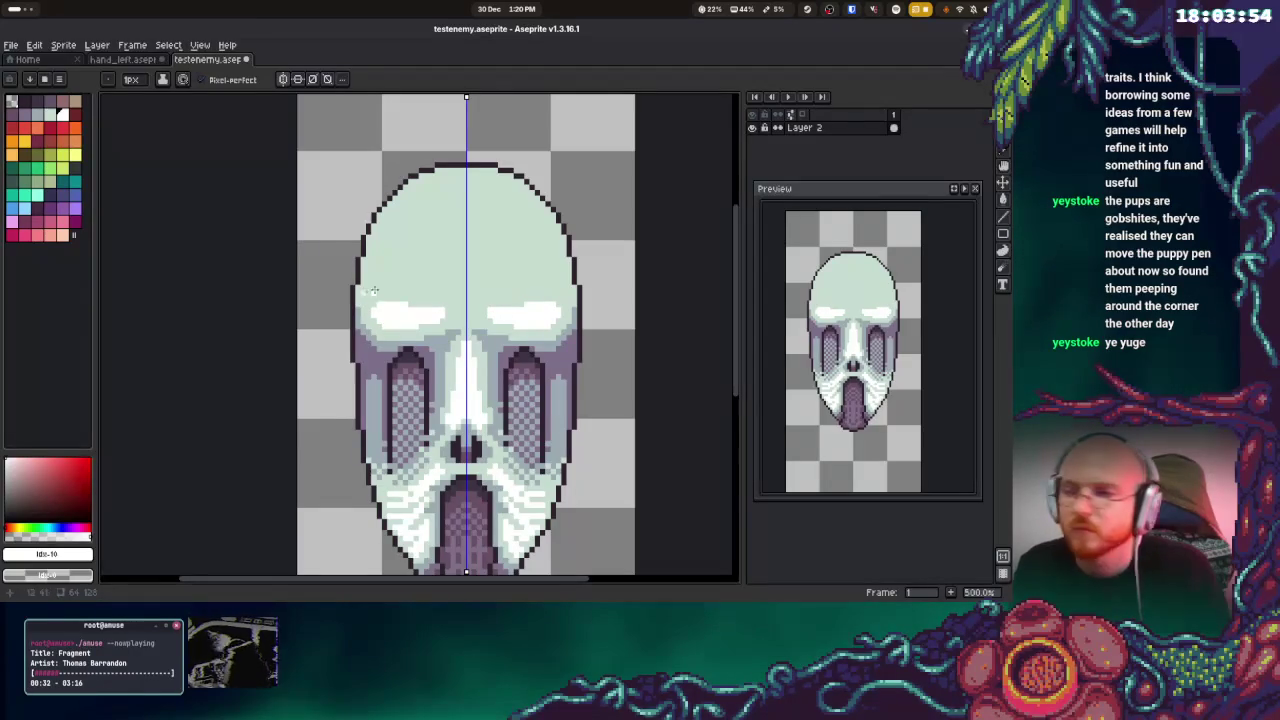
left_click(361, 307, "alt")
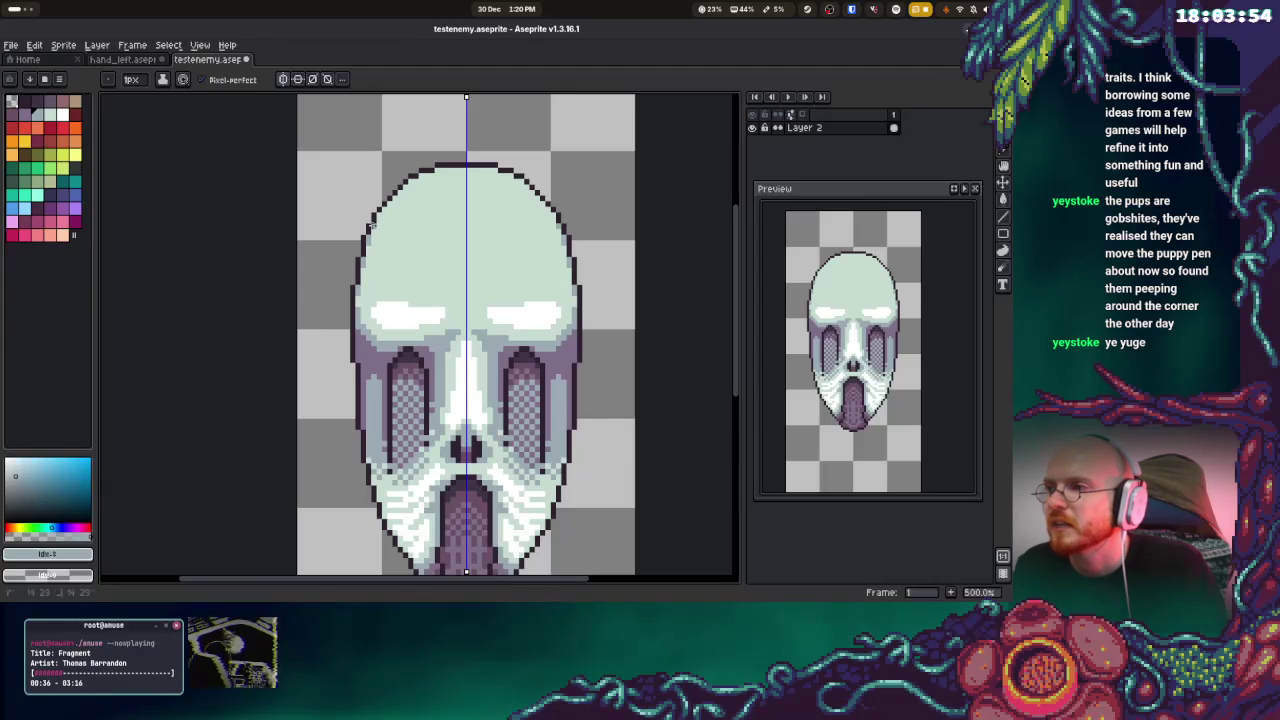
left_click_drag(378, 210, 420, 175)
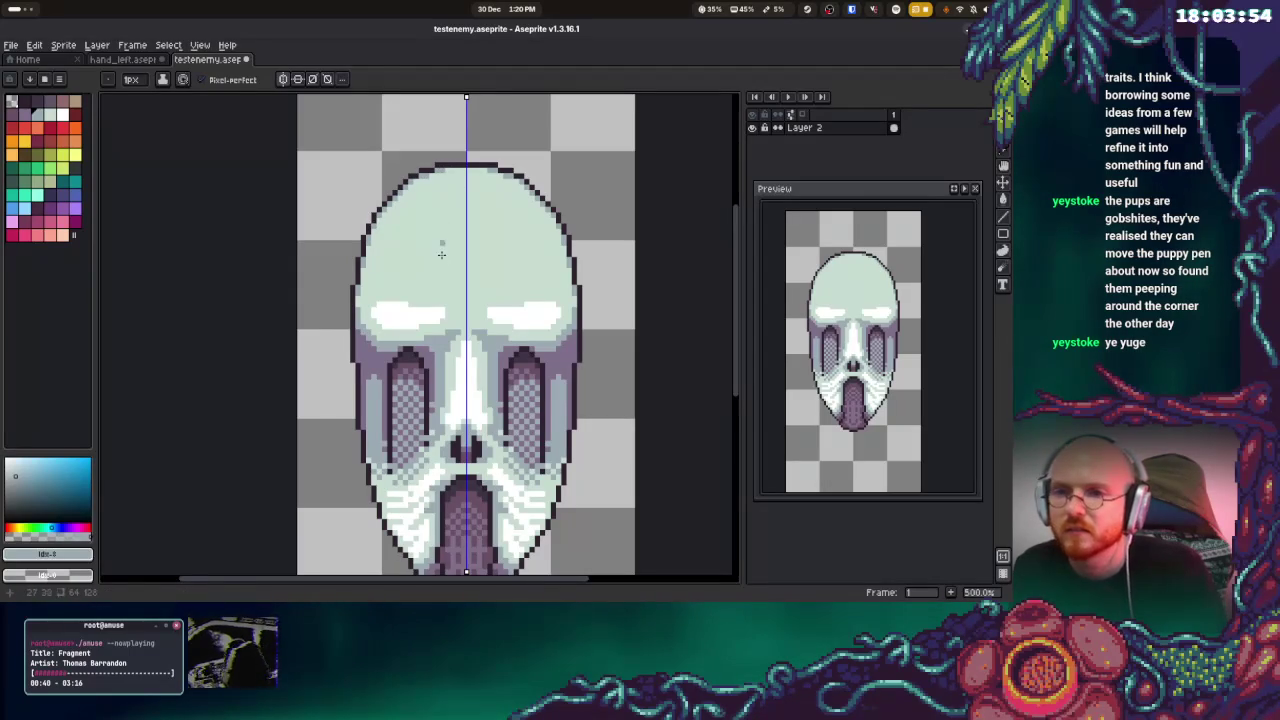
Paint white highlight streaks across the top of the skull's head
left_click(471, 242, "alt")
mouse_move(463, 180)
left_mouse_down()
mouse_move(441, 180)
mouse_move(404, 216)
mouse_move(436, 220)
mouse_move(394, 242)
mouse_move(451, 225)
mouse_move(410, 250)
mouse_move(452, 258)
mouse_move(400, 270)
mouse_move(503, 291)
mouse_move(396, 285)
left_mouse_up()
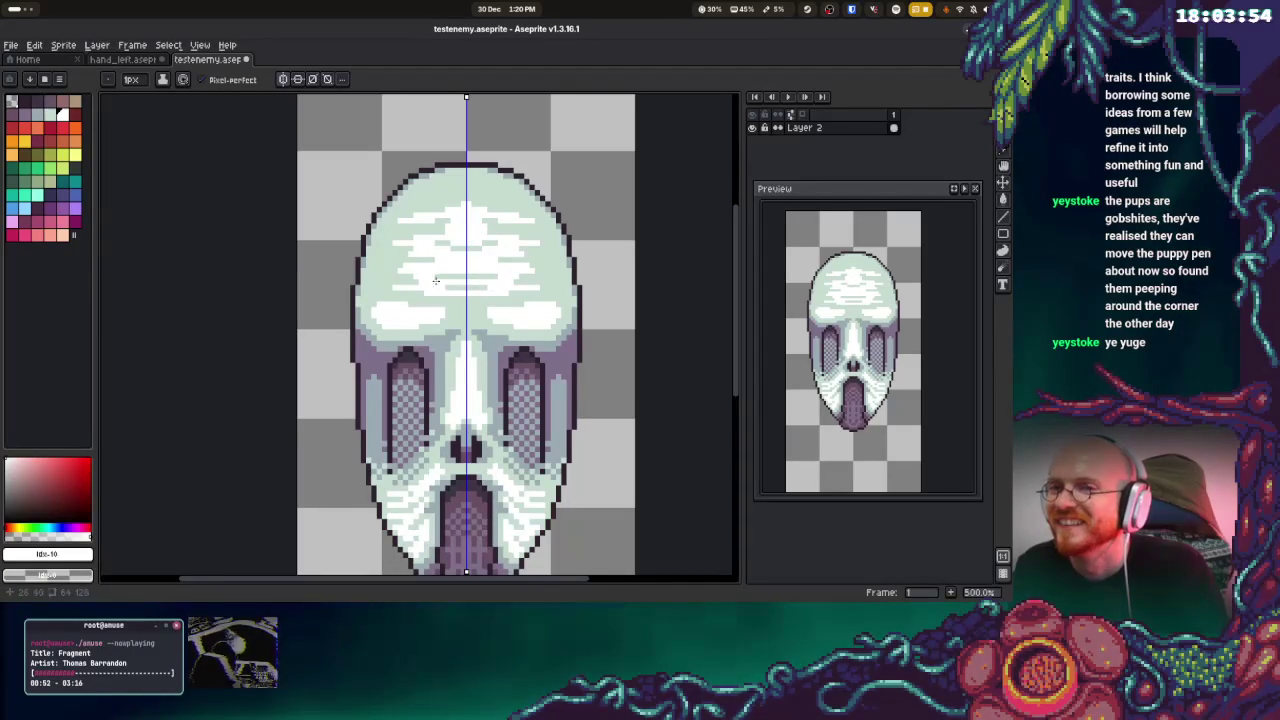
mouse_move(448, 236)
left_mouse_down()
mouse_move(393, 229)
mouse_move(530, 234)
left_mouse_up()
Try several dark forehead marks, undo each, and make dark red the drawing colour
left_click(420, 231, "alt")
left_click(432, 228)
key("ctrl+z")
key("ctrl+z")
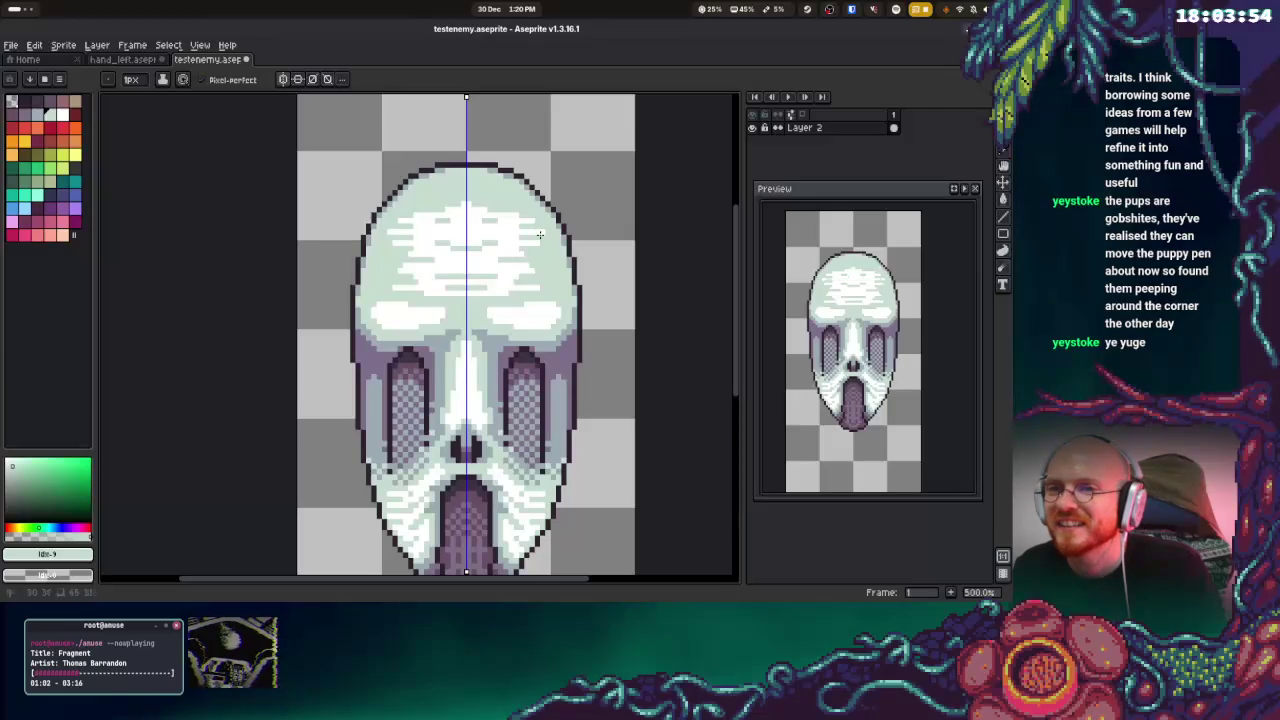
left_click(492, 224)
key("ctrl+z")
left_click(502, 219)
key("ctrl+z")
mouse_move(504, 230)
left_mouse_down()
mouse_move(473, 231)
mouse_move(518, 234)
mouse_move(472, 226)
mouse_move(532, 233)
mouse_move(497, 262)
left_mouse_up()
key("ctrl+z")
key("ctrl+z")
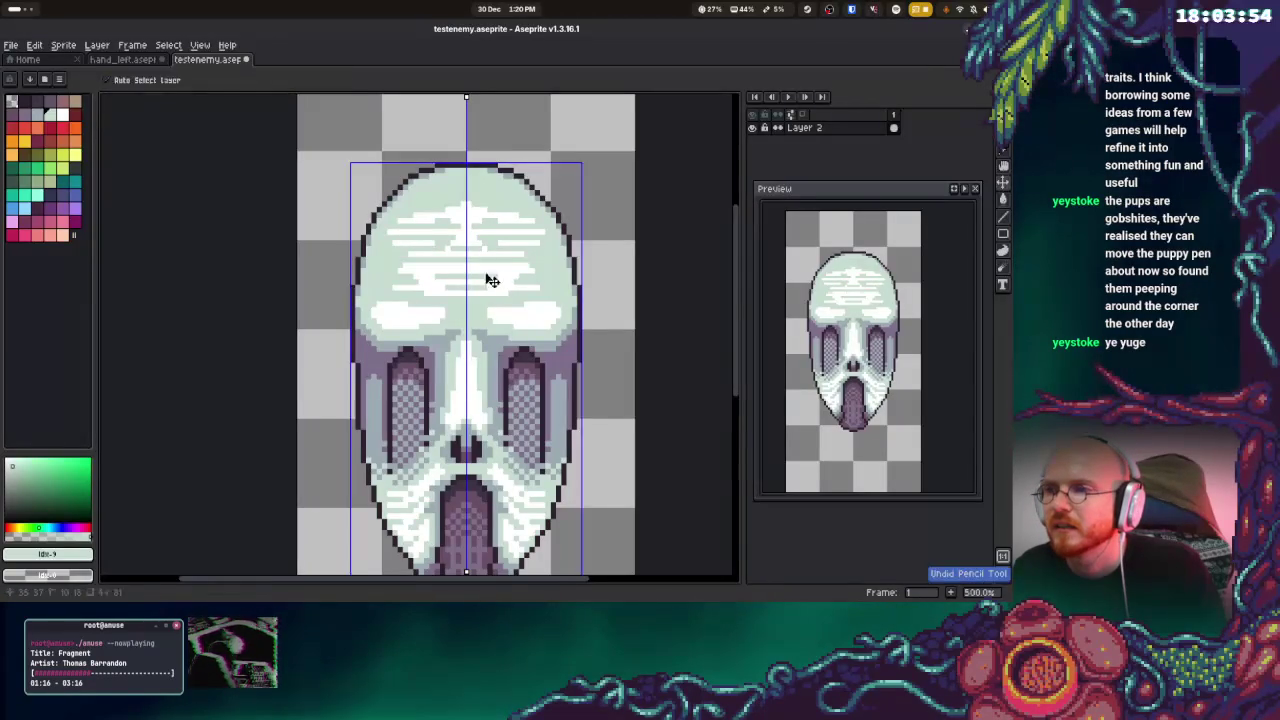
mouse_move(491, 283)
left_mouse_down()
mouse_move(534, 286)
mouse_move(521, 287)
left_mouse_up()
key("ctrl+z")
key("ctrl+z")
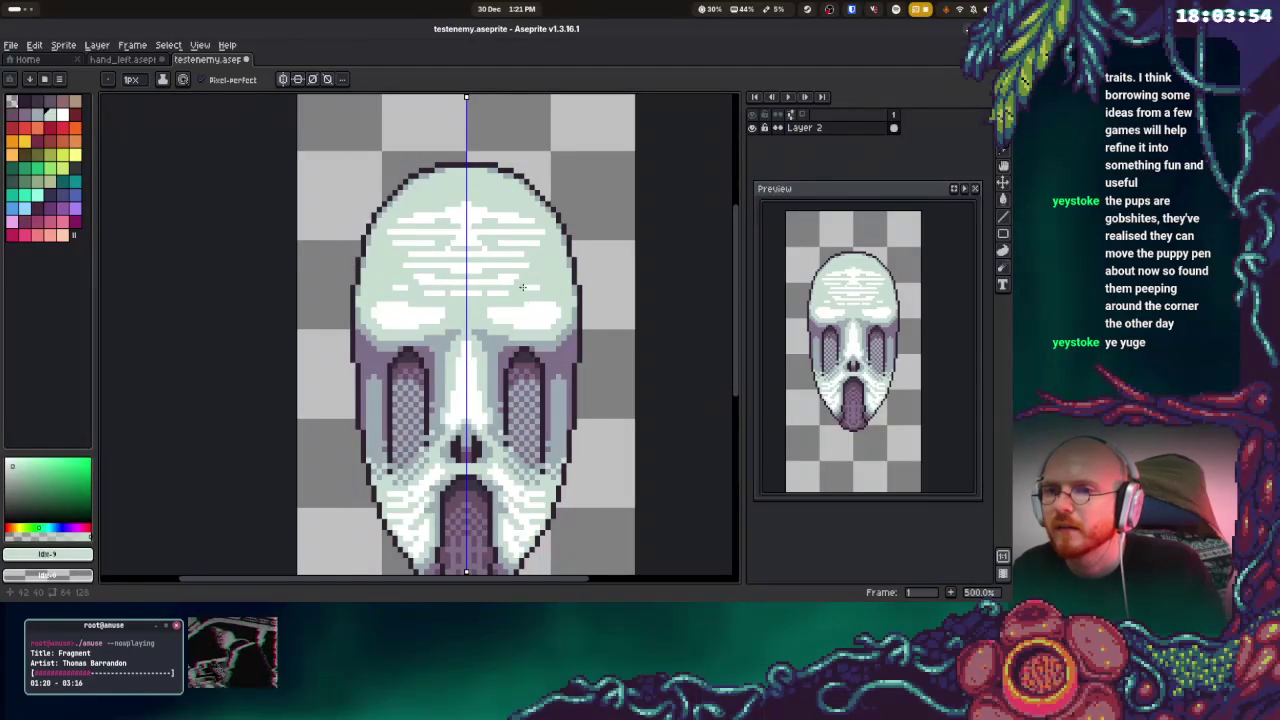
left_click(521, 287, "alt")
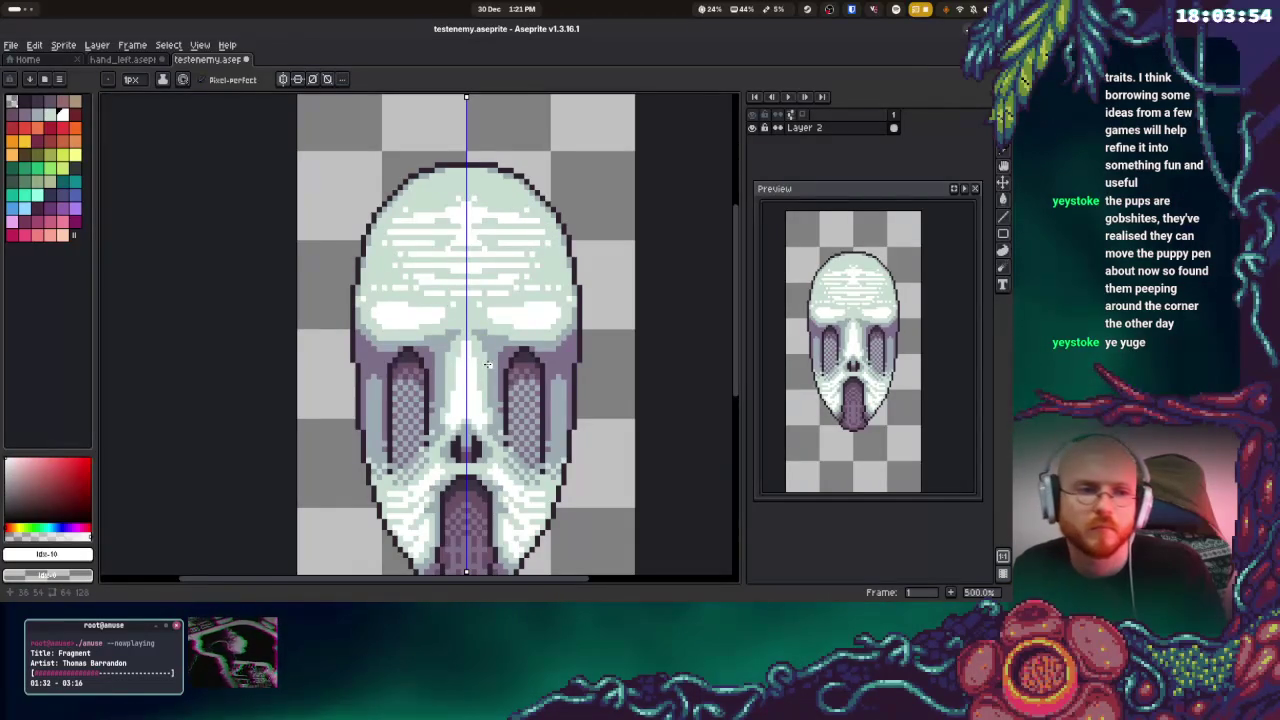
scroll(460, 260, "down", 3)
Save the sprite as testbasher.aseprite
scroll(476, 300, "up", 4)
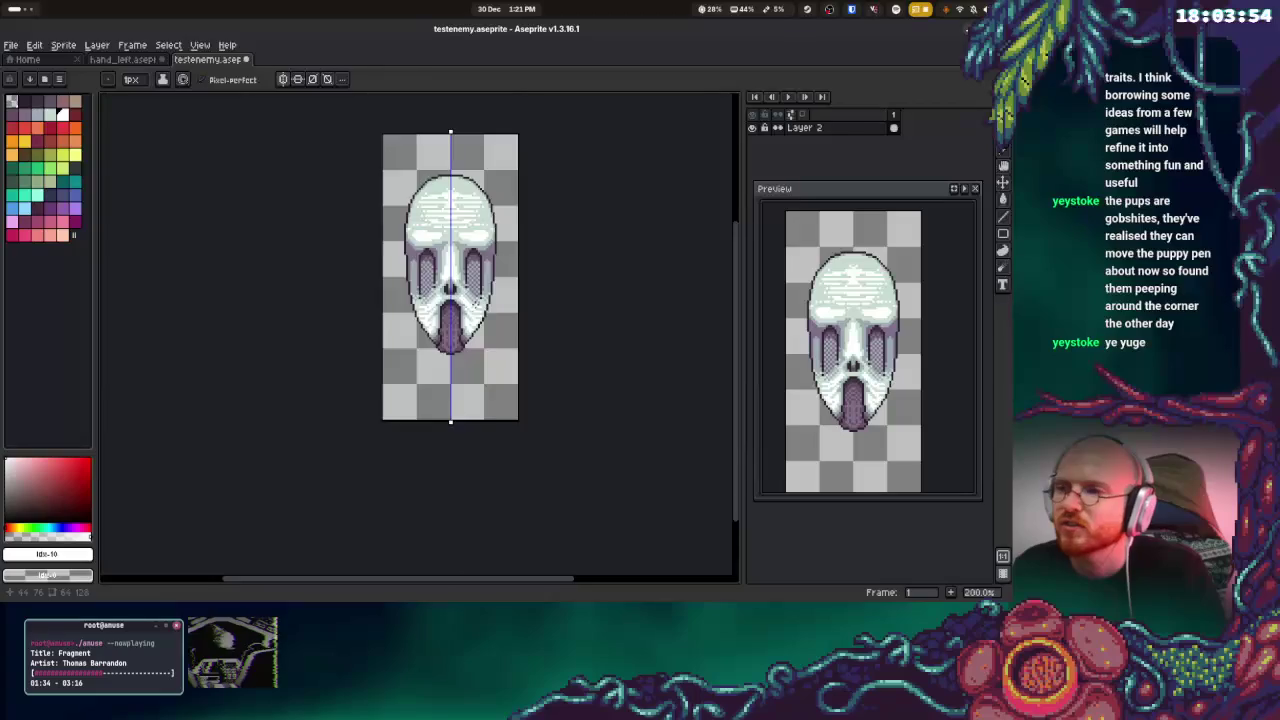
left_click(10, 45)
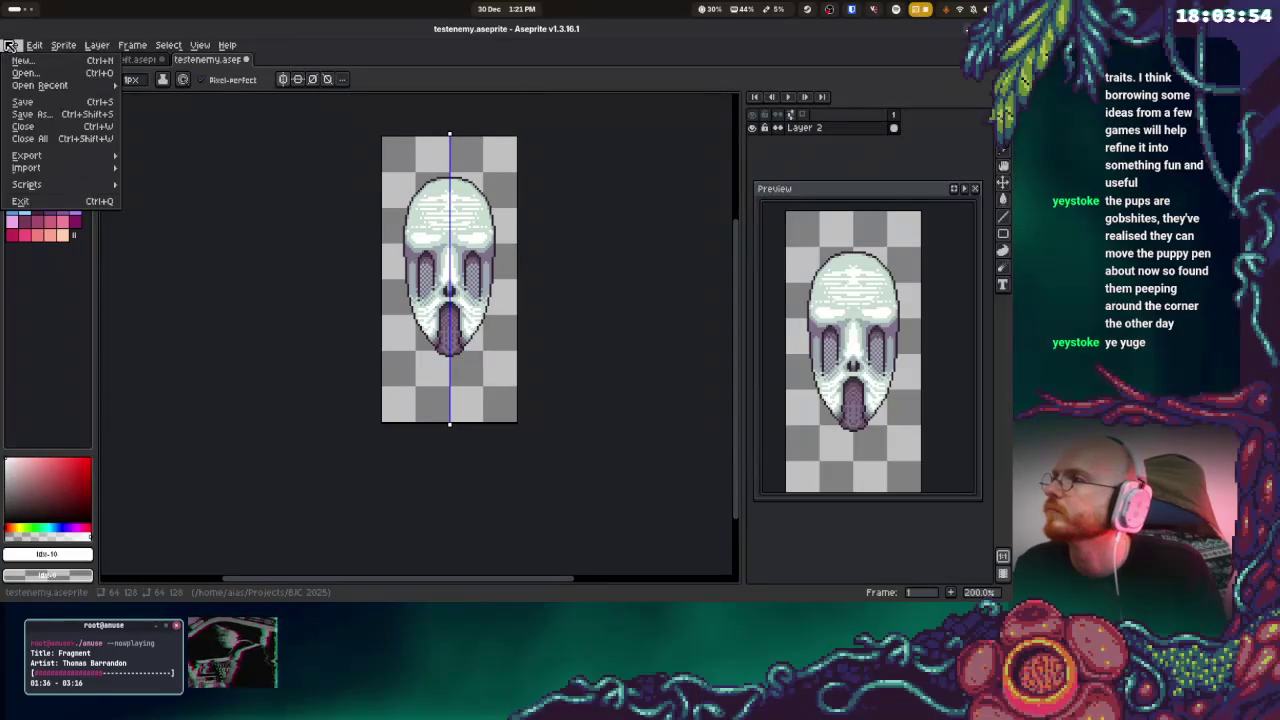
left_click(30, 116)
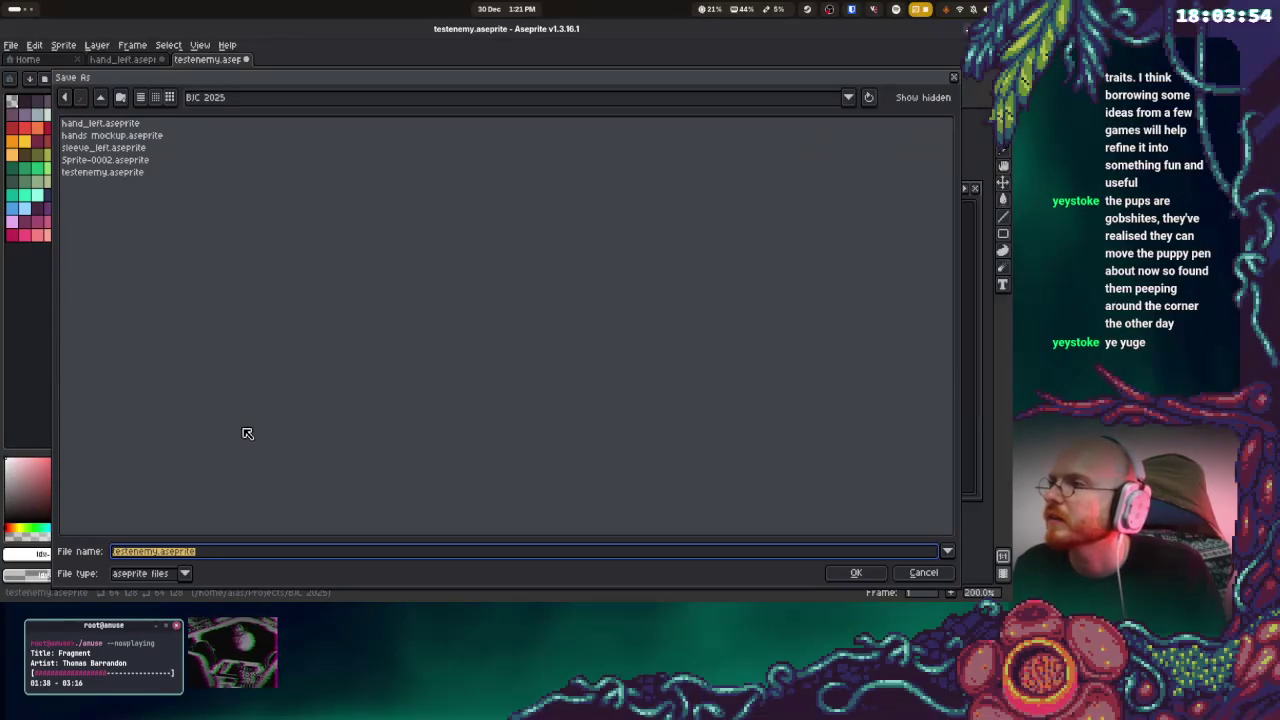
type("test")
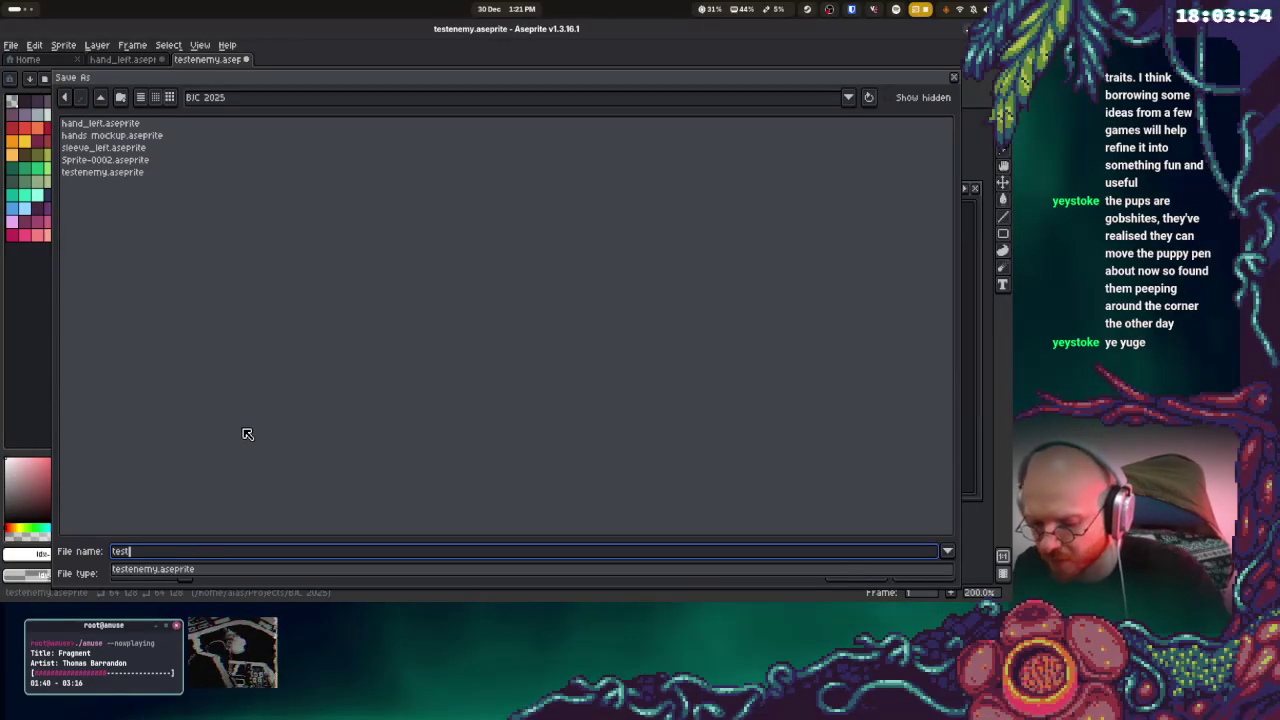
type("basher")
key("Return")
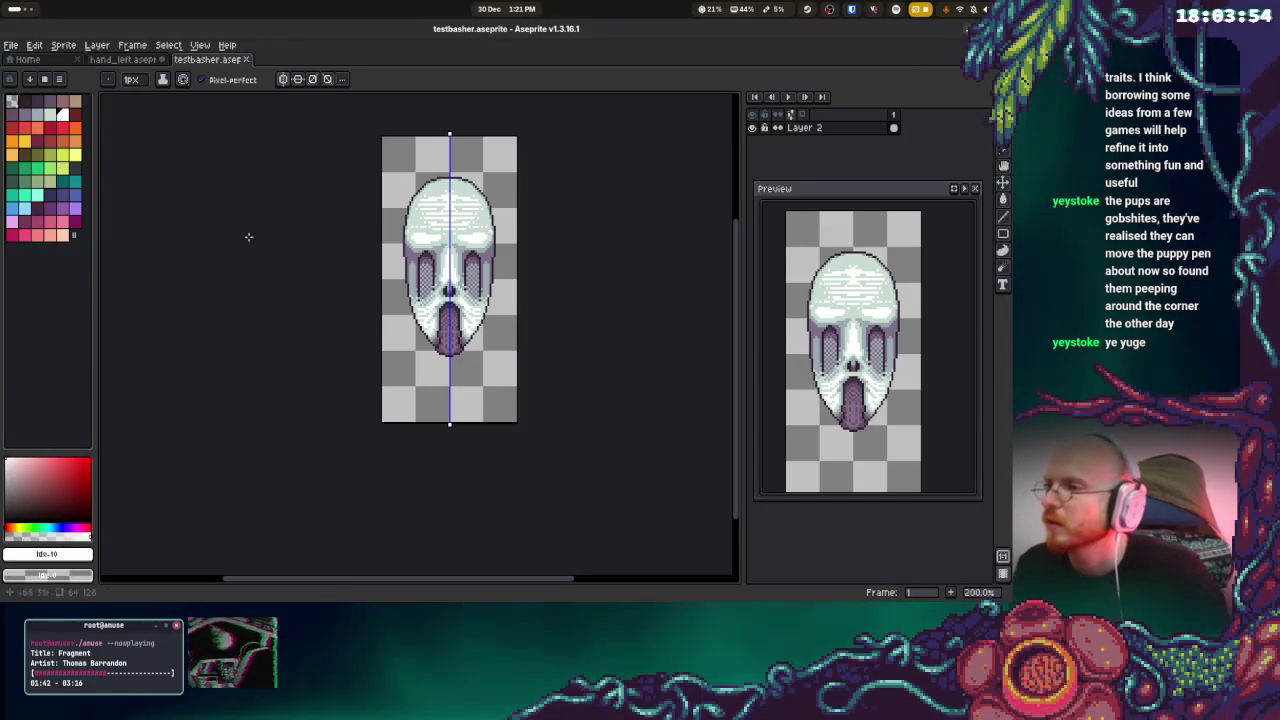
Export the sprite as an image, then show the Activities window overview
left_click(12, 46)
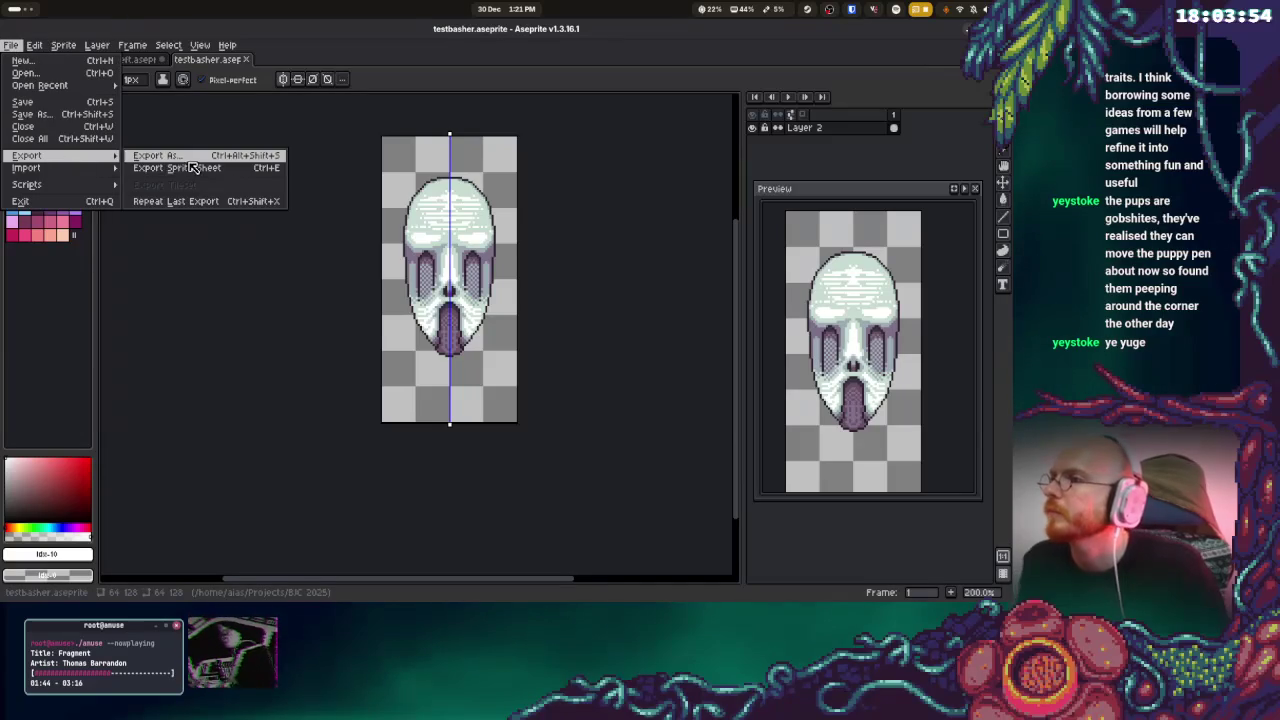
mouse_move(27, 156)
left_click(170, 158)
left_click(561, 408)
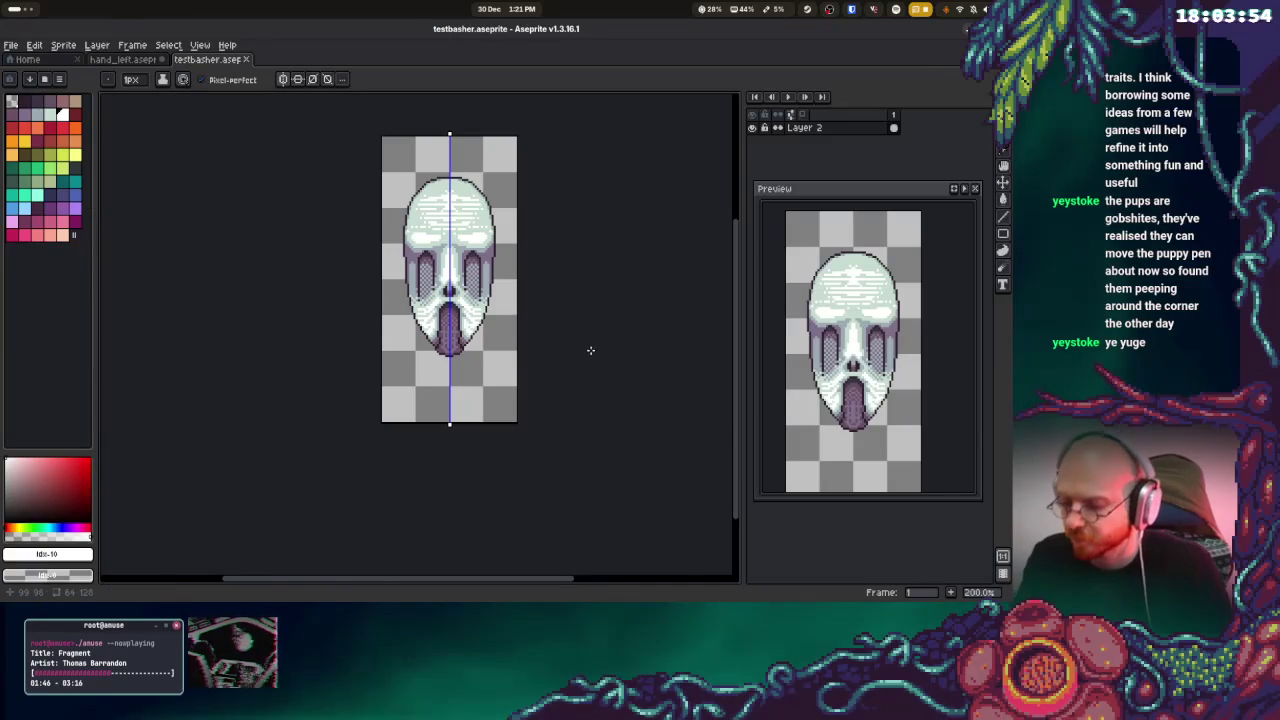
key("super")
left_click(610, 320)
key("super")
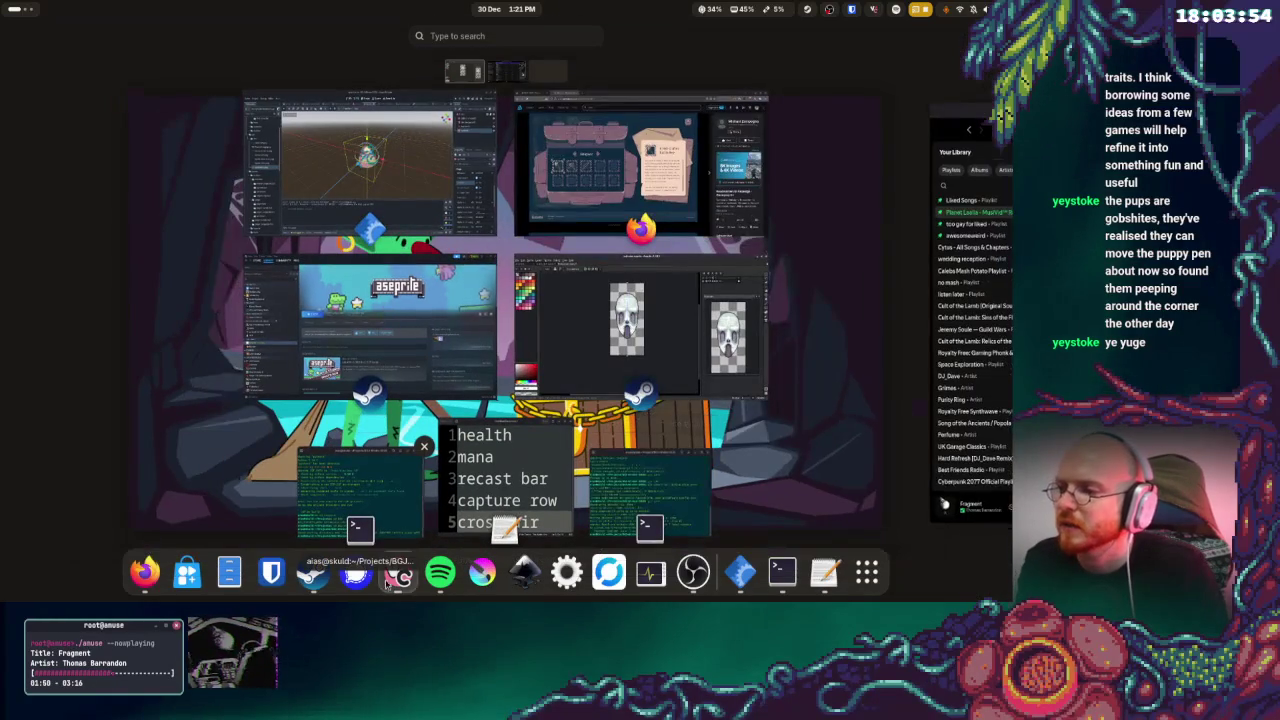
In Files, open Projects and the BJC 2025 folder holding testbasher.png
key("super")
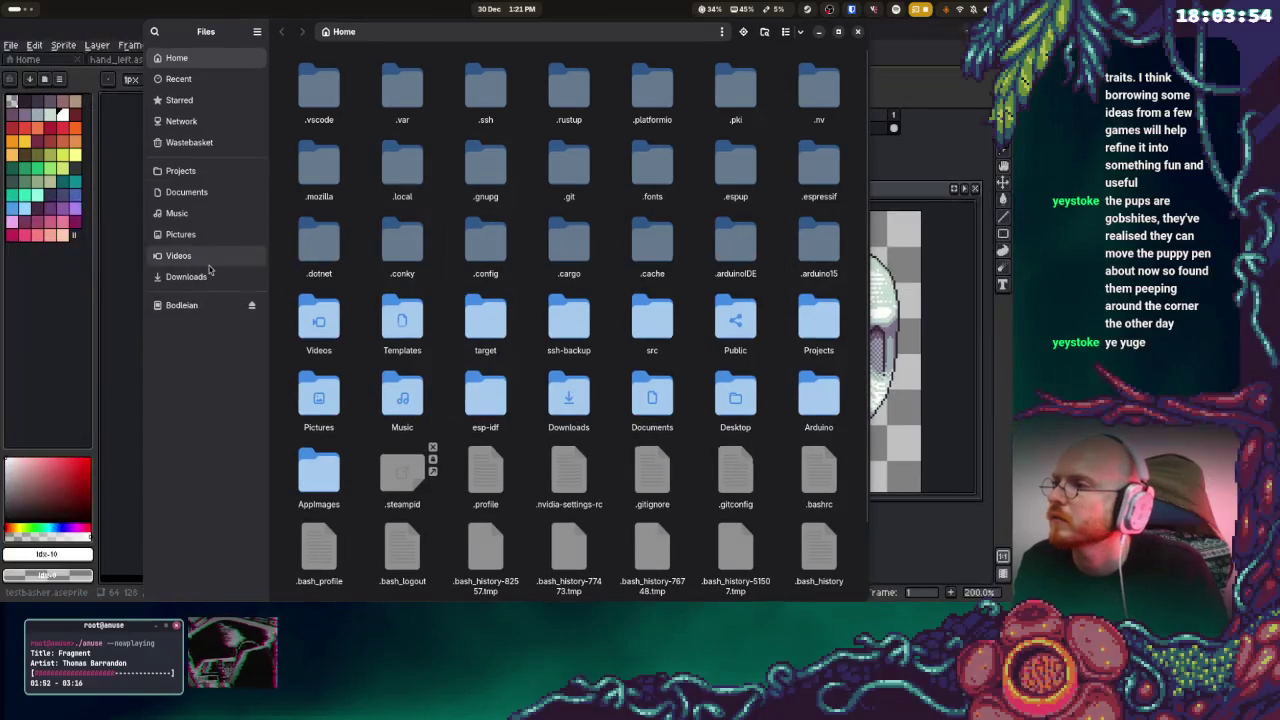
left_click(180, 171)
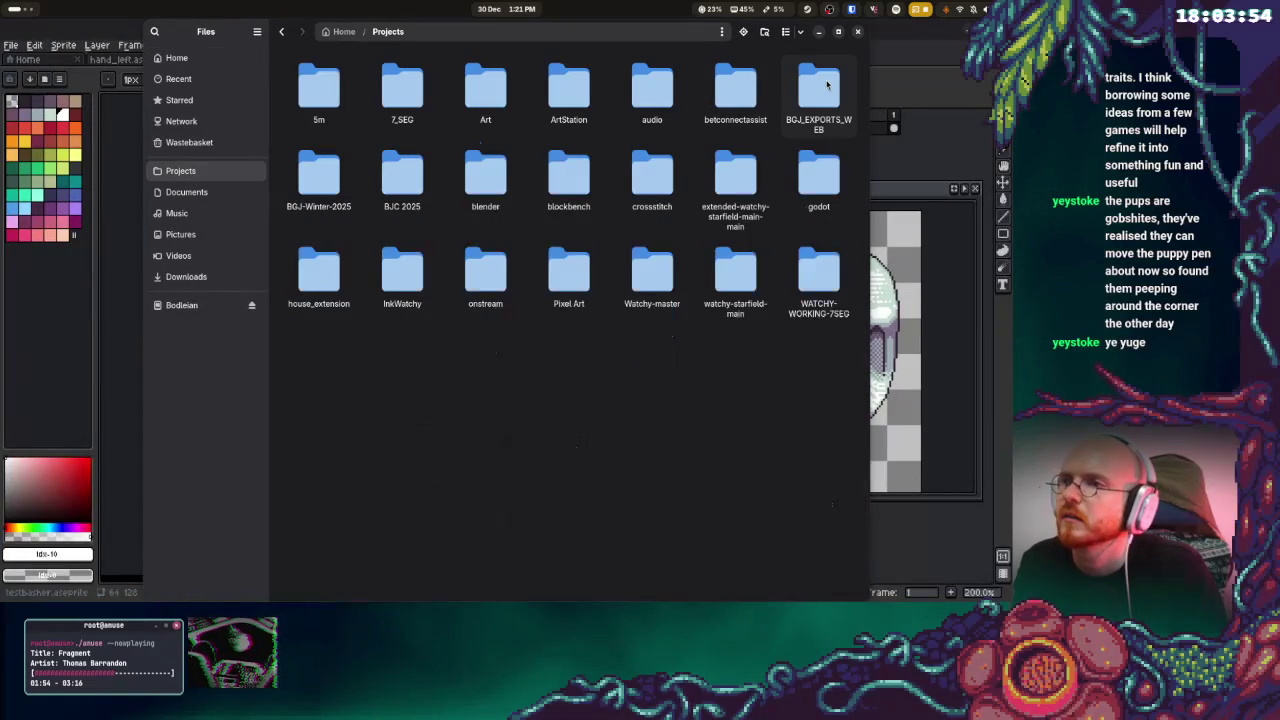
double_click(408, 178)
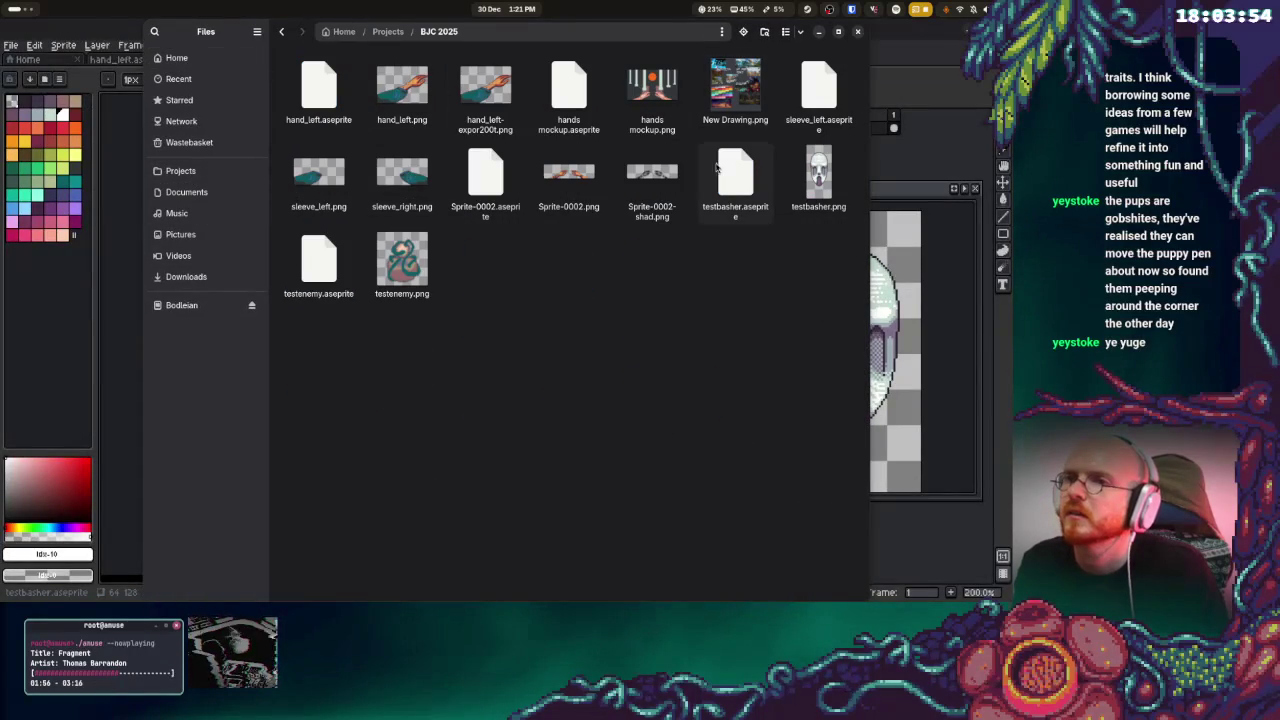
key("alt+Left")
Paste testbasher.png into BGJ-Winter-2025/gfx/dev and bring Godot to the front
double_click(318, 170)
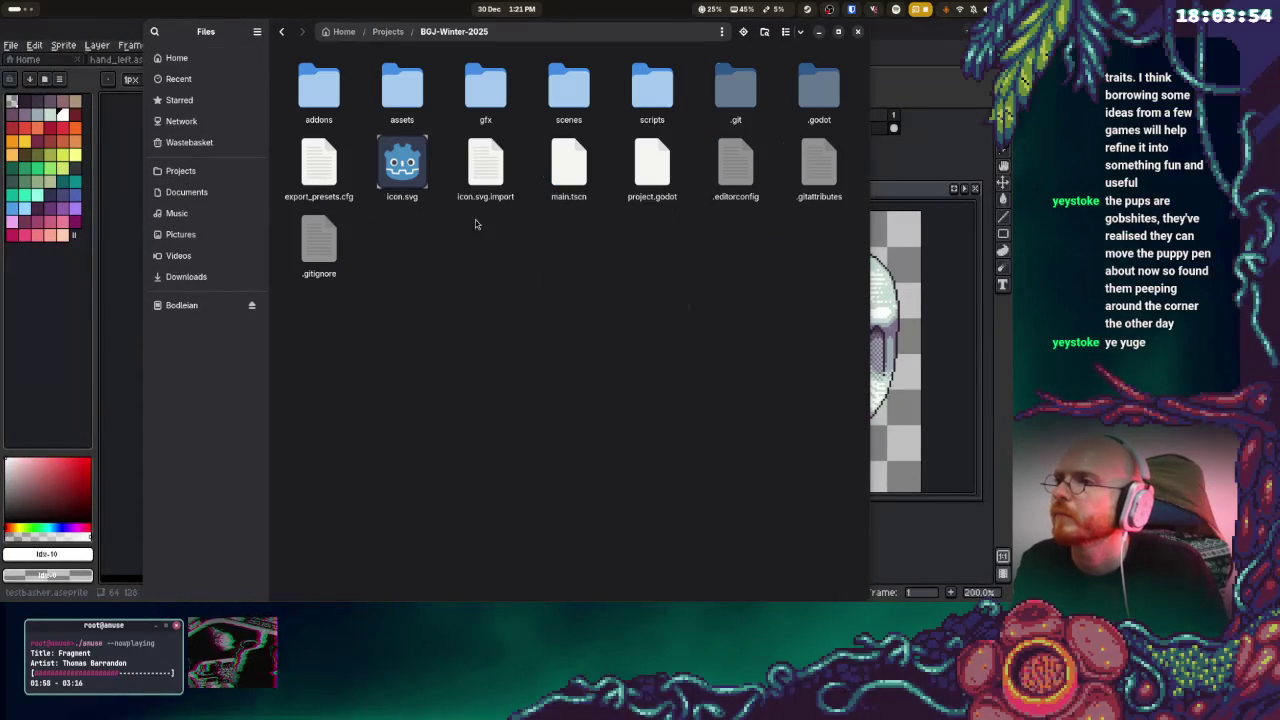
double_click(502, 109)
double_click(319, 90)
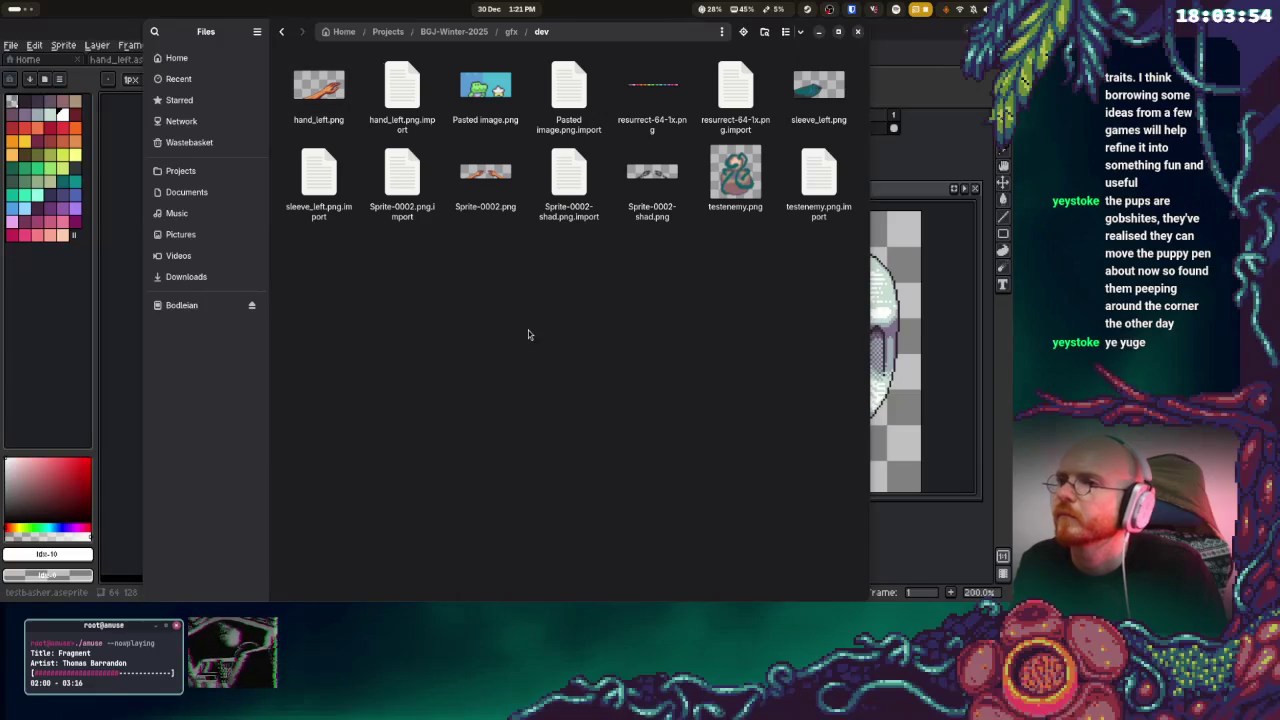
key("super")
mouse_move(632, 165)
left_click(470, 205)
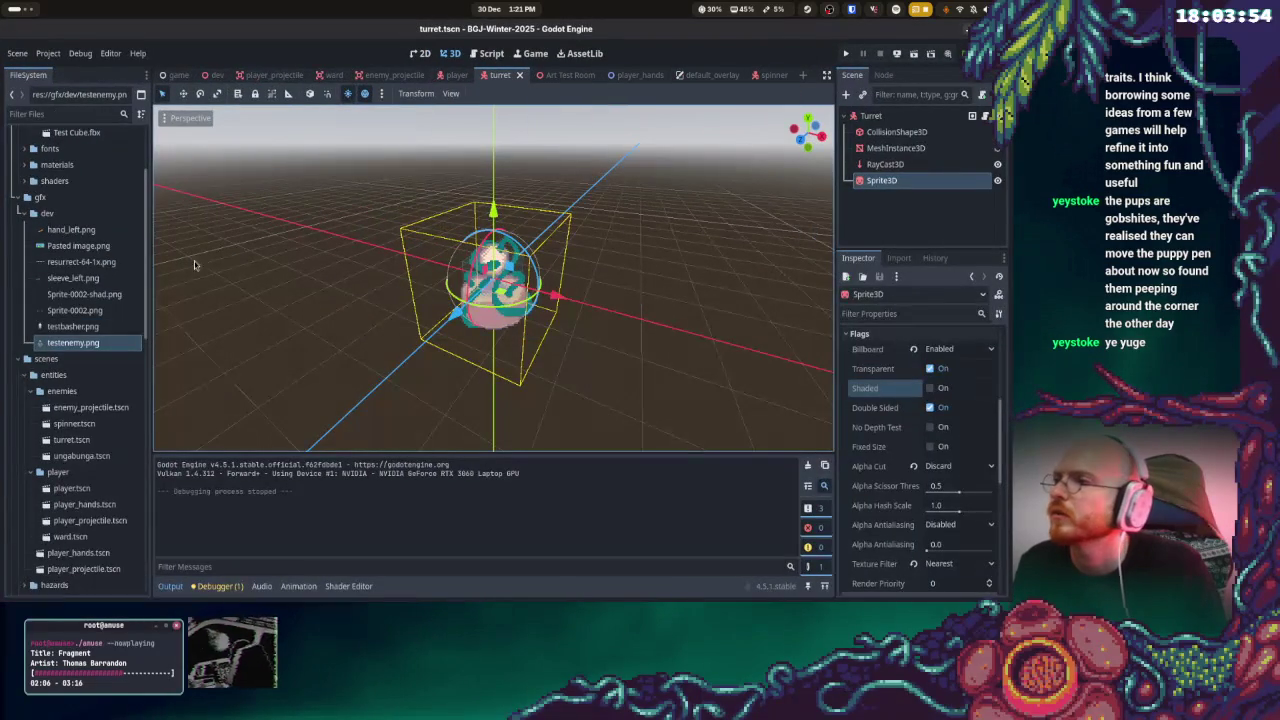
Open the ungabunga.tscn enemy scene from the FileSystem dock
scroll(130, 430, "down", 3)
scroll(110, 470, "down", 4)
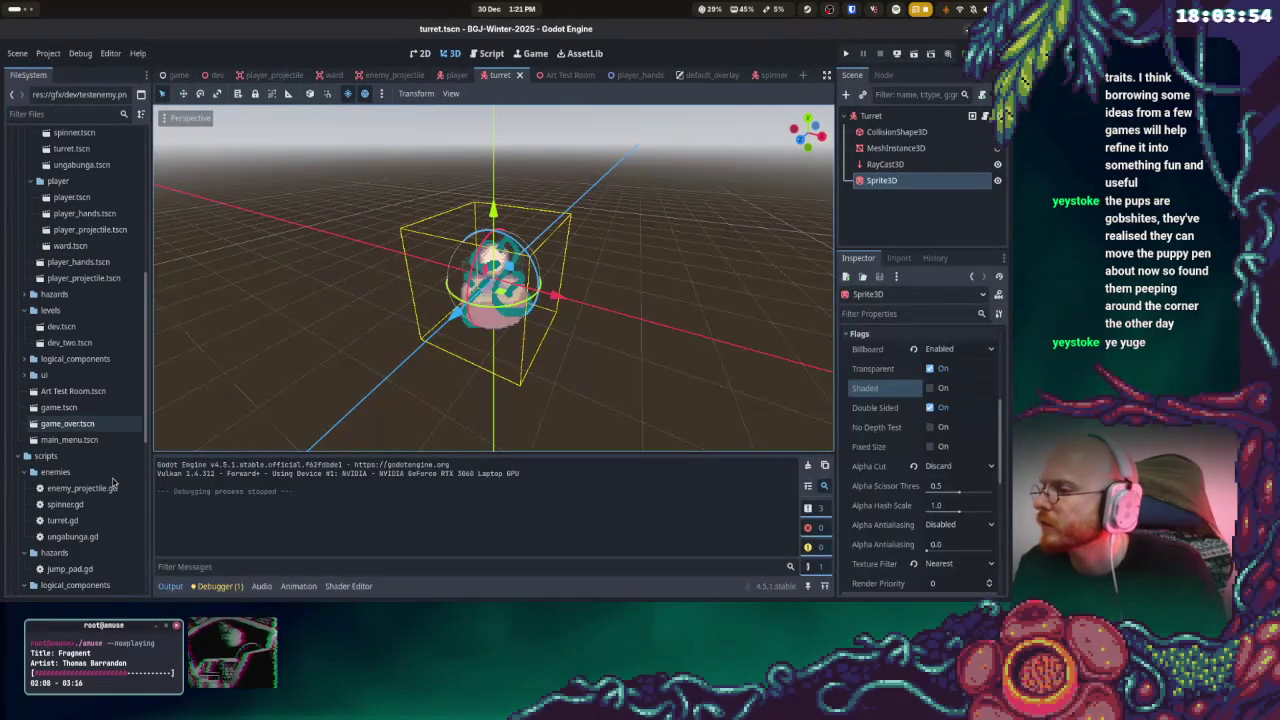
scroll(103, 492, "up", 2)
scroll(103, 492, "up", 2)
scroll(100, 490, "up", 3)
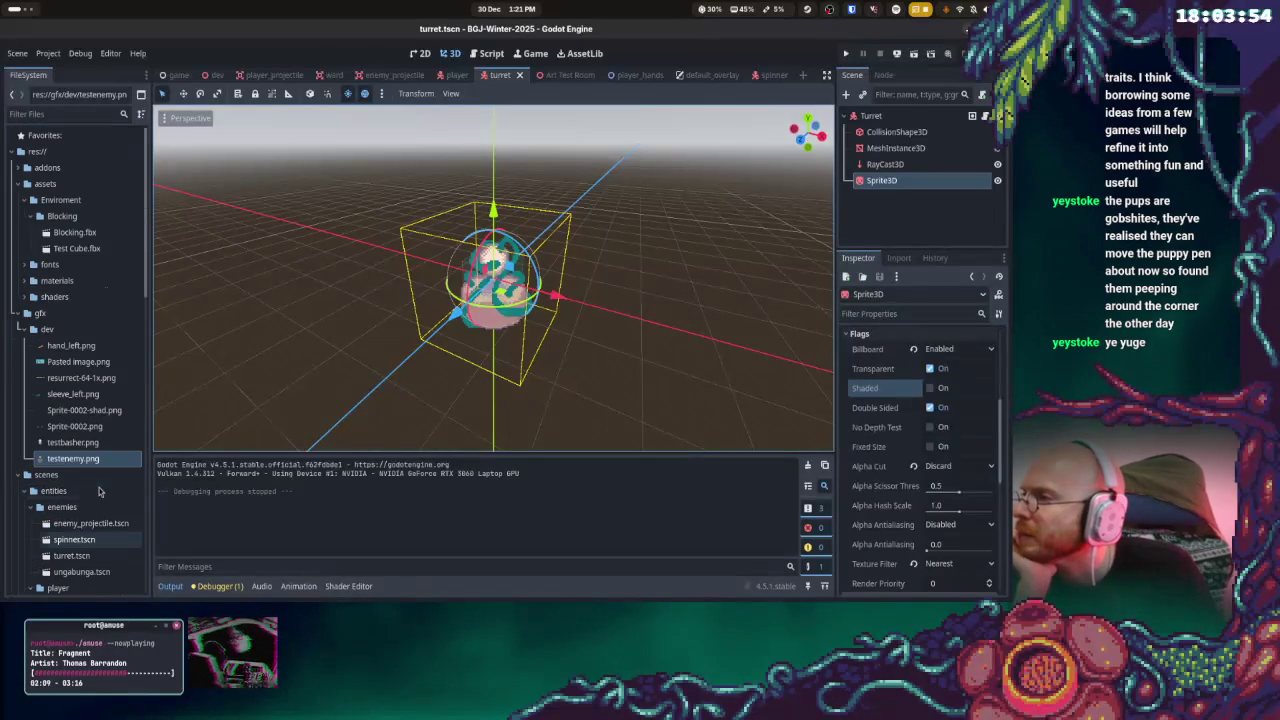
scroll(99, 489, "up", 2)
double_click(85, 513)
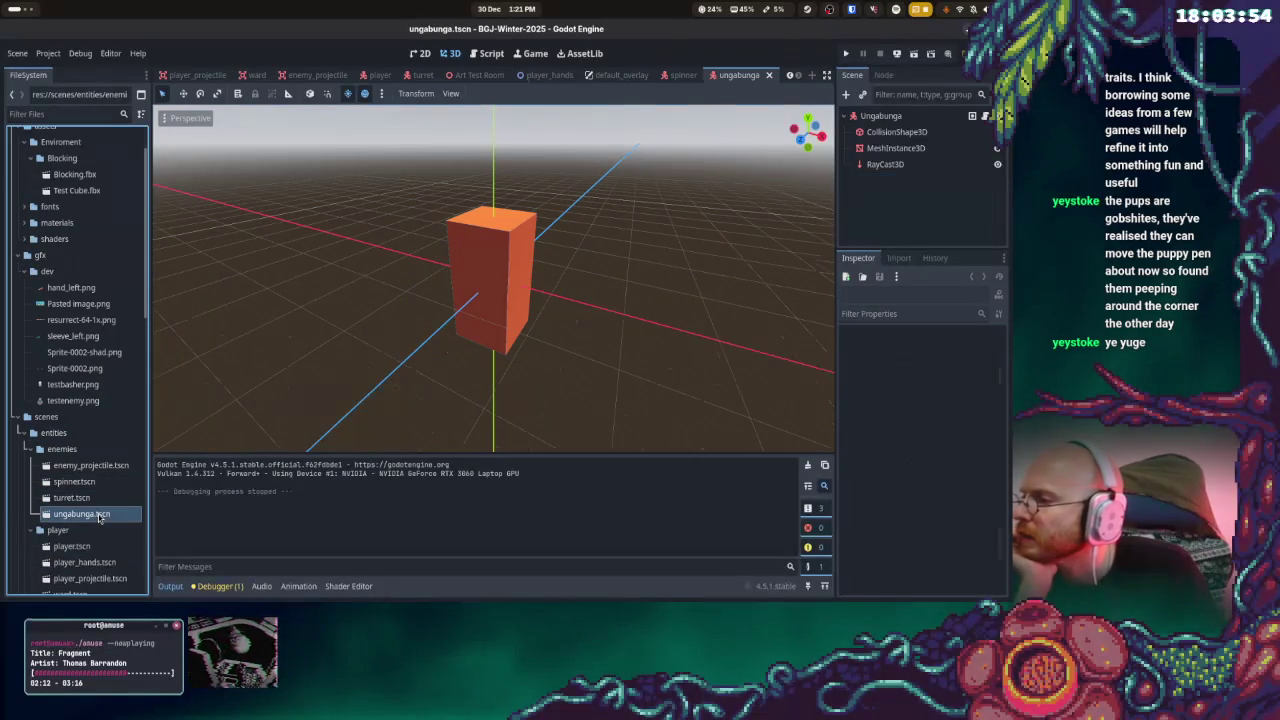
Orbit and zoom the viewport to see the orange box from slightly above
left_click_drag(476, 313, 520, 250)
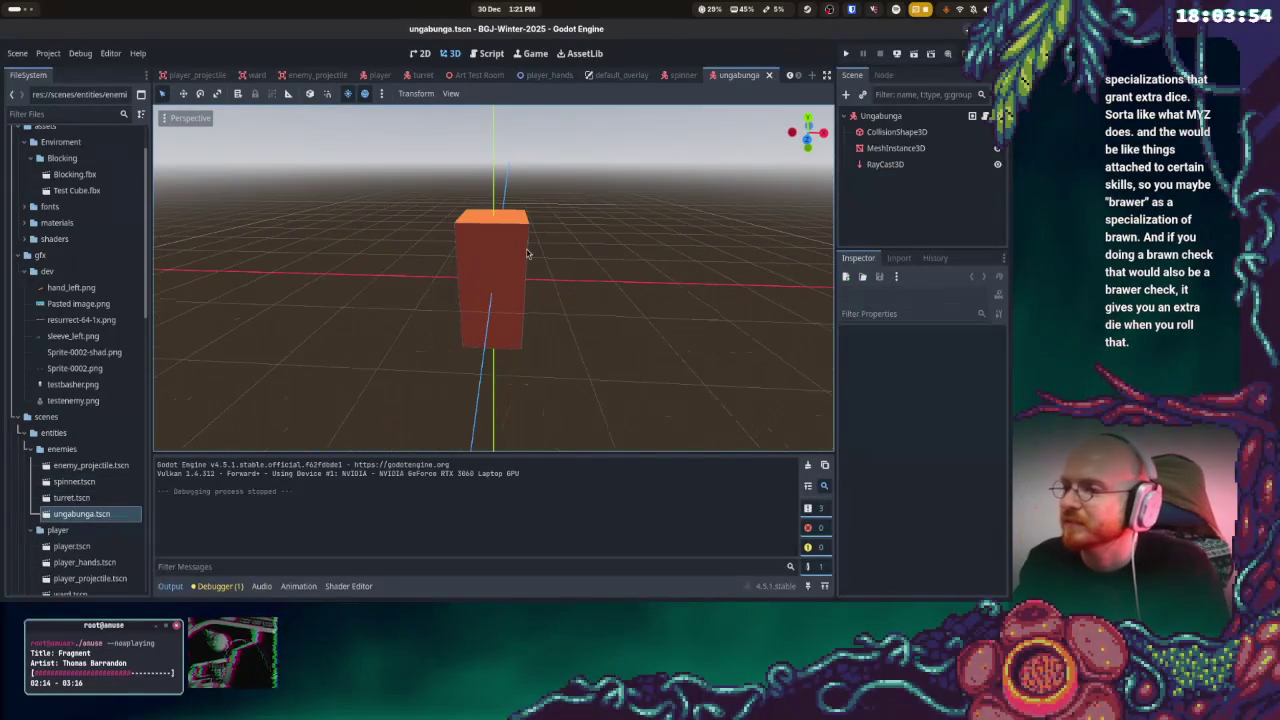
scroll(527, 253, "up", 2)
scroll(527, 253, "up", 2)
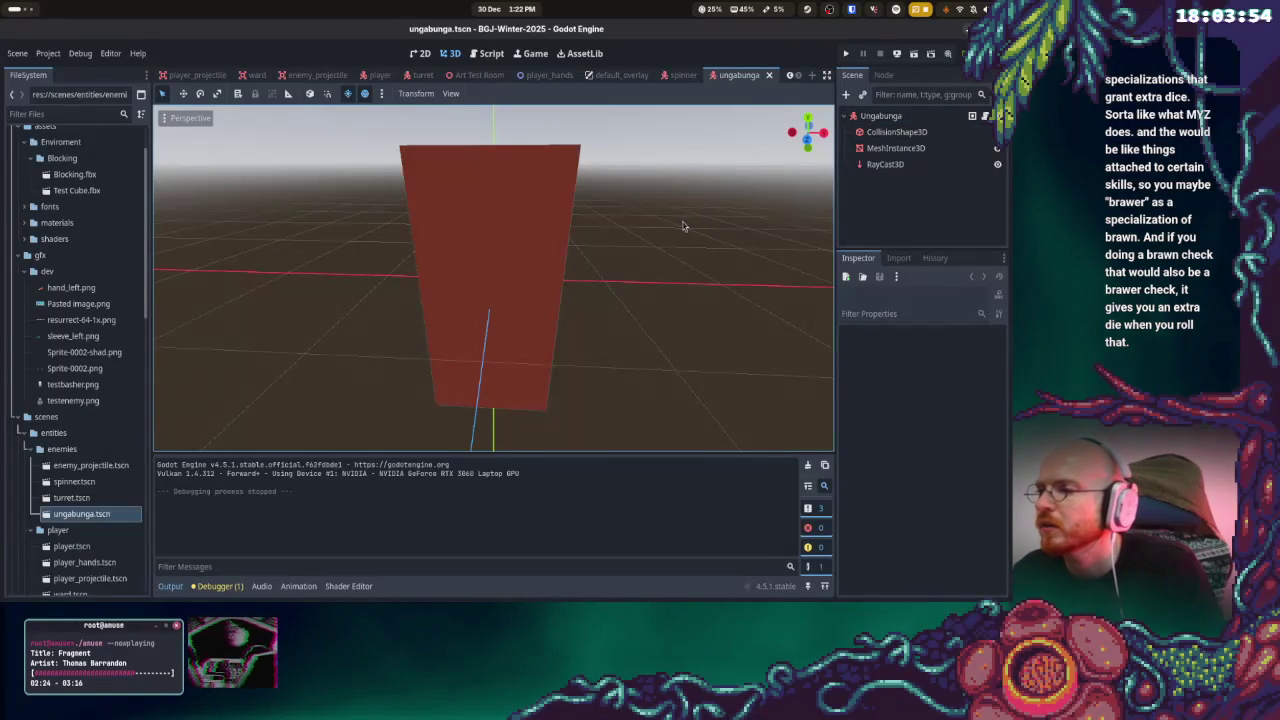
left_click_drag(648, 197, 638, 206)
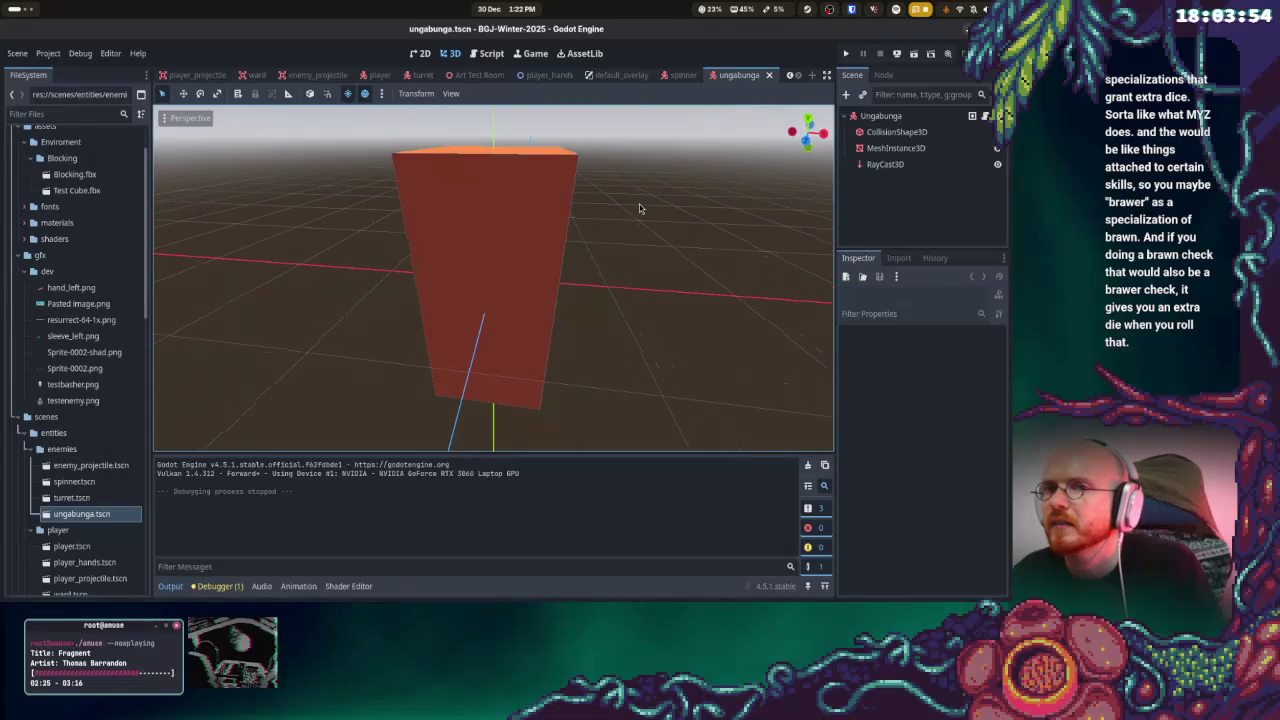
right_click(882, 117)
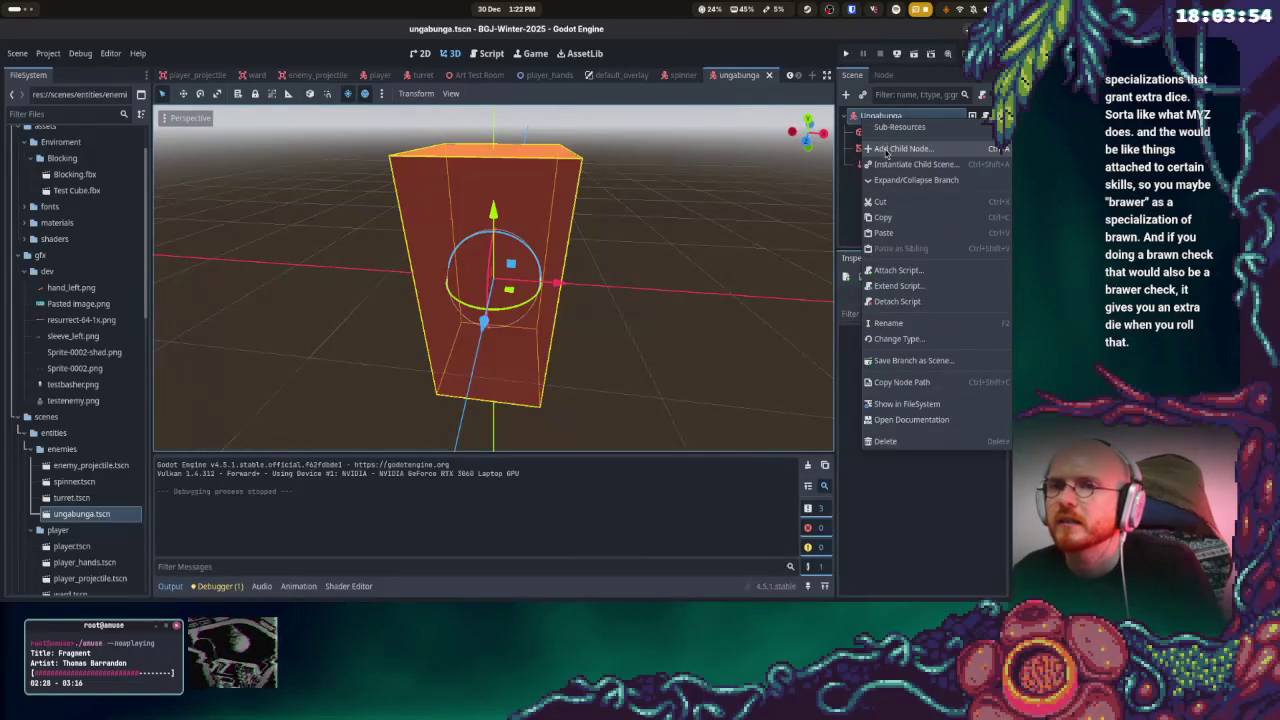
Add a Sprite3D child under Ungabunga with testbasher.png as its texture
left_click(884, 150)
left_click(592, 481)
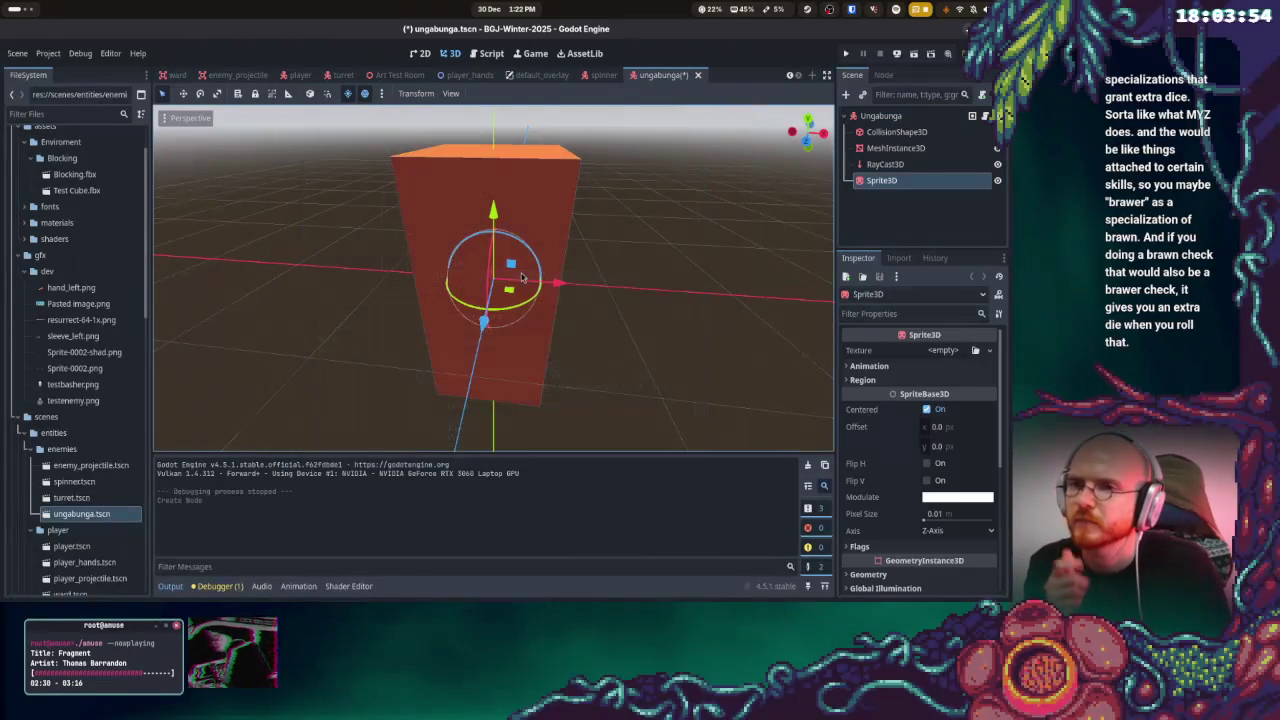
left_click(975, 350)
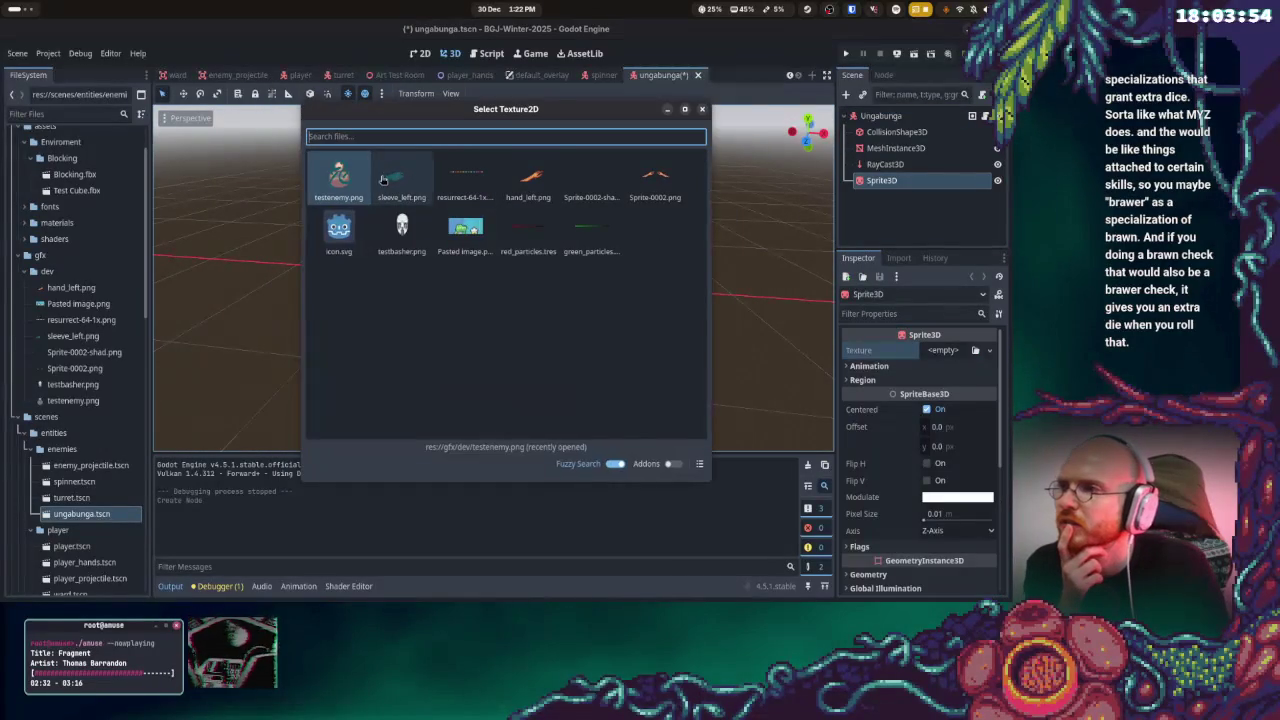
double_click(402, 228)
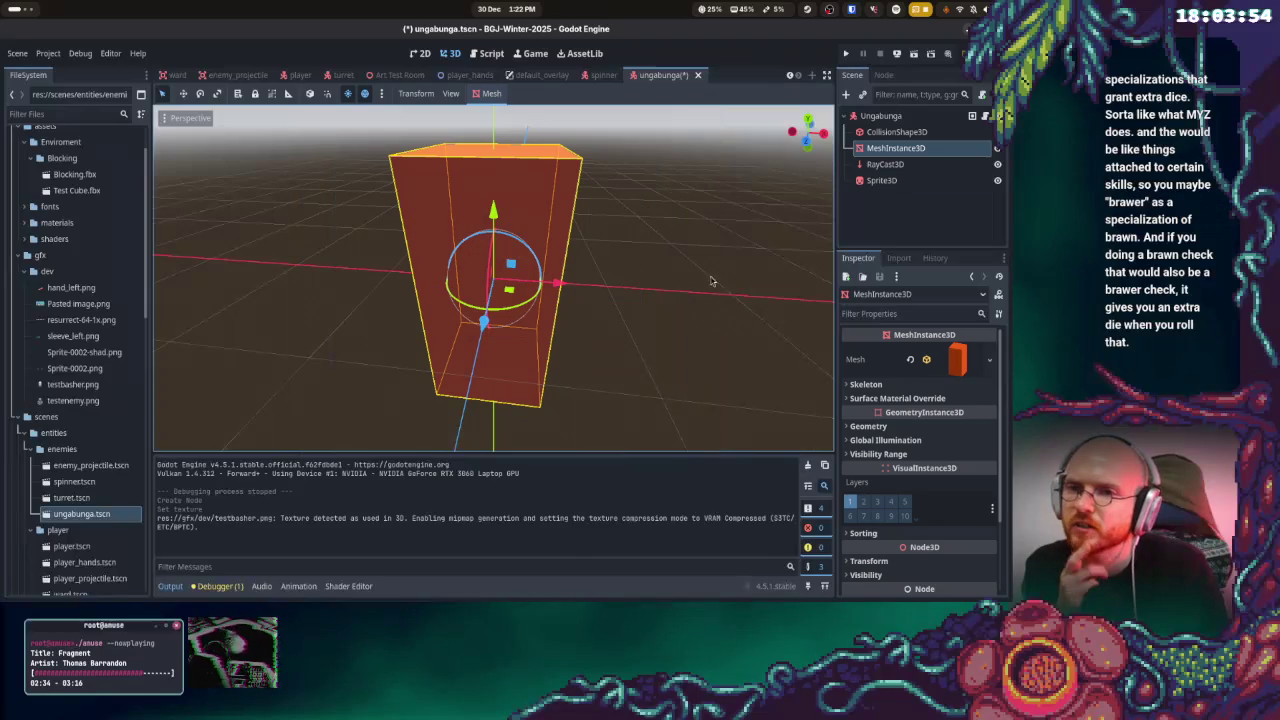
Turn on Billboard mode and Shaded in the Sprite3D's flags
left_click(882, 180)
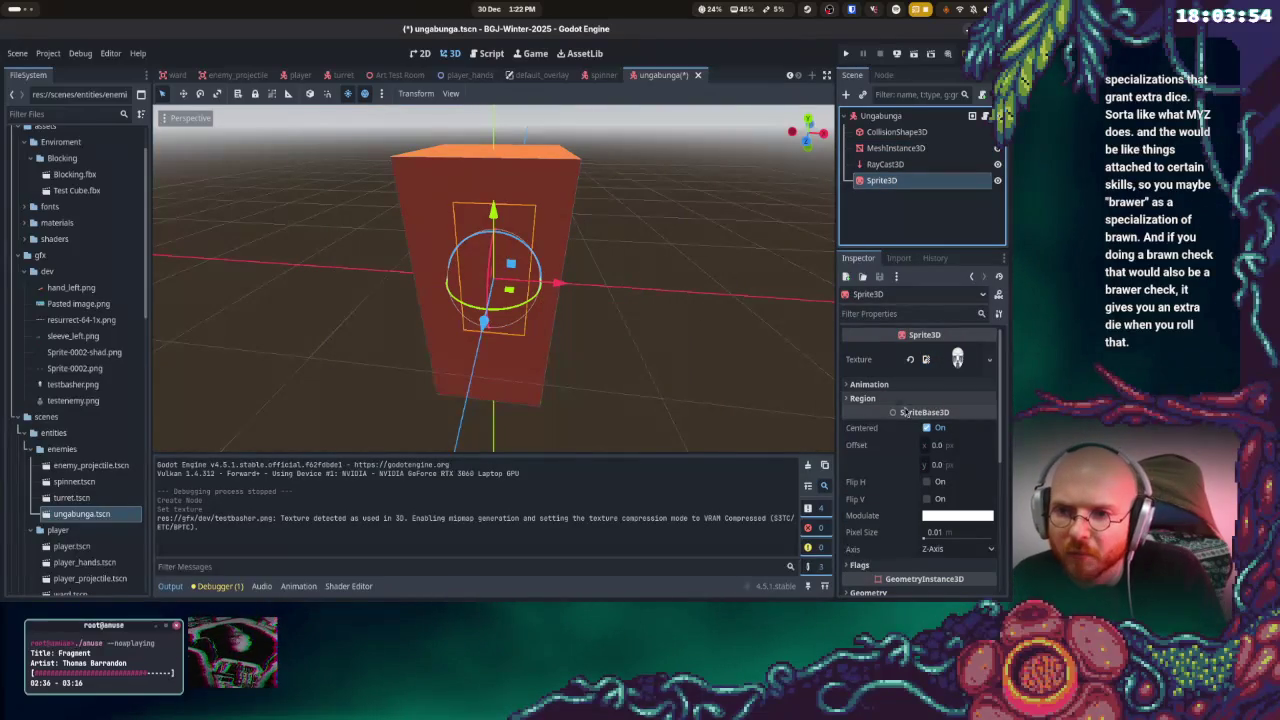
left_click(958, 359)
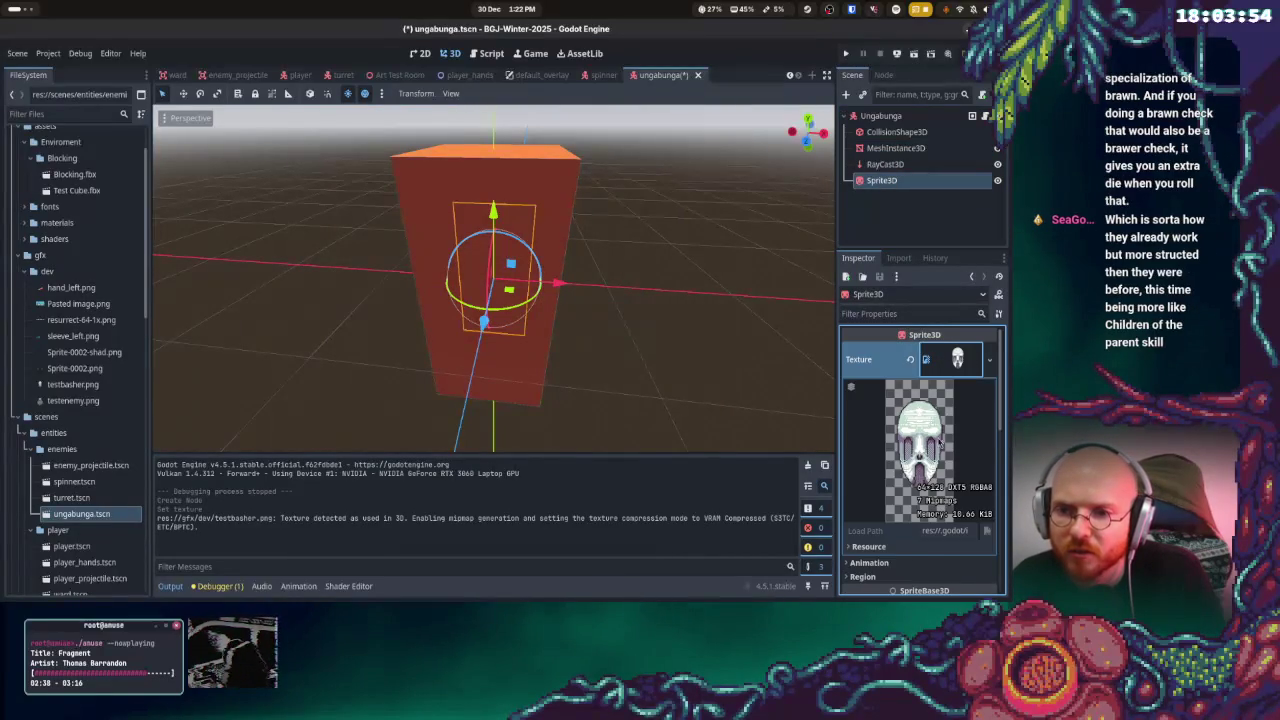
left_click(862, 511)
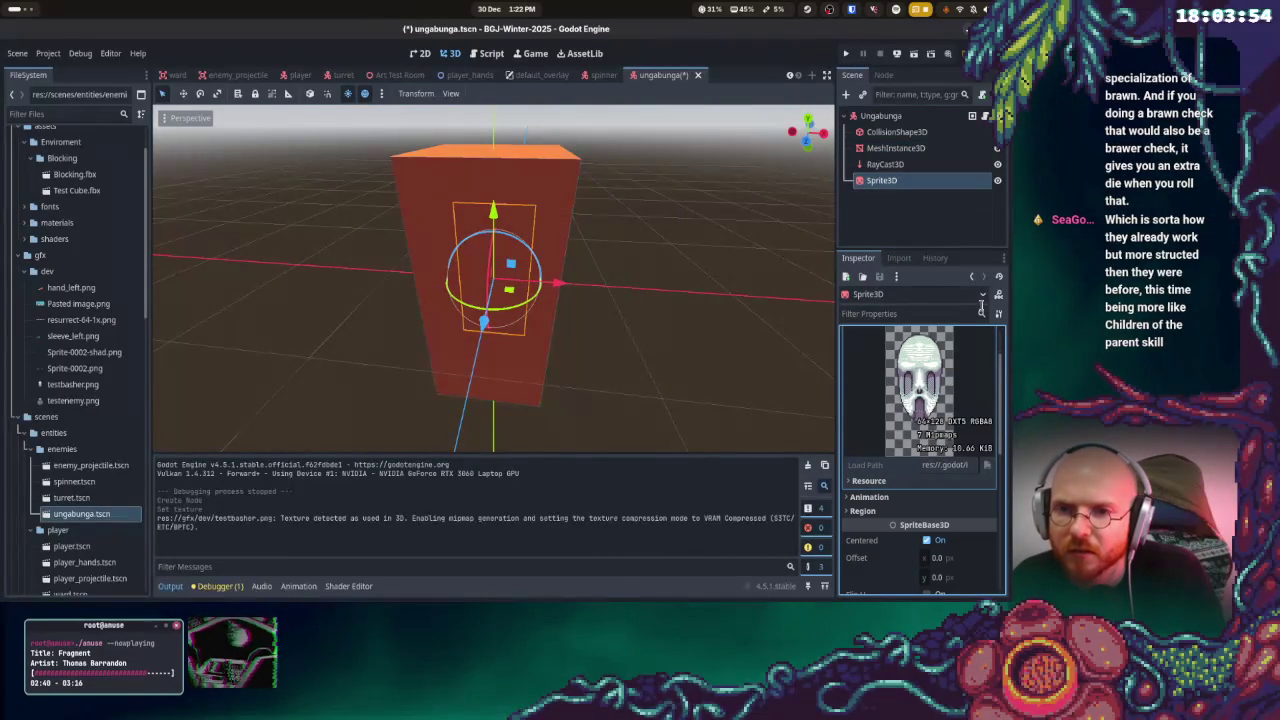
scroll(932, 402, "down", 2)
scroll(920, 497, "down", 2)
left_click(861, 479)
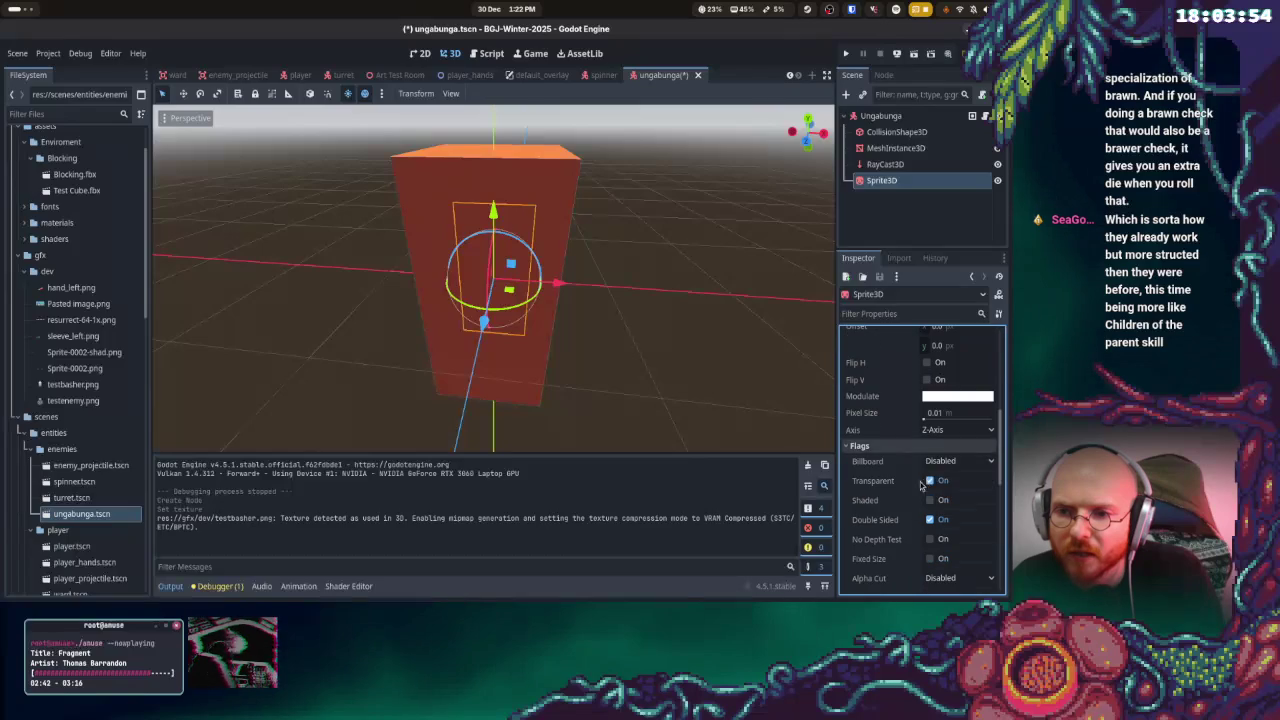
left_click(958, 460)
left_click(946, 488)
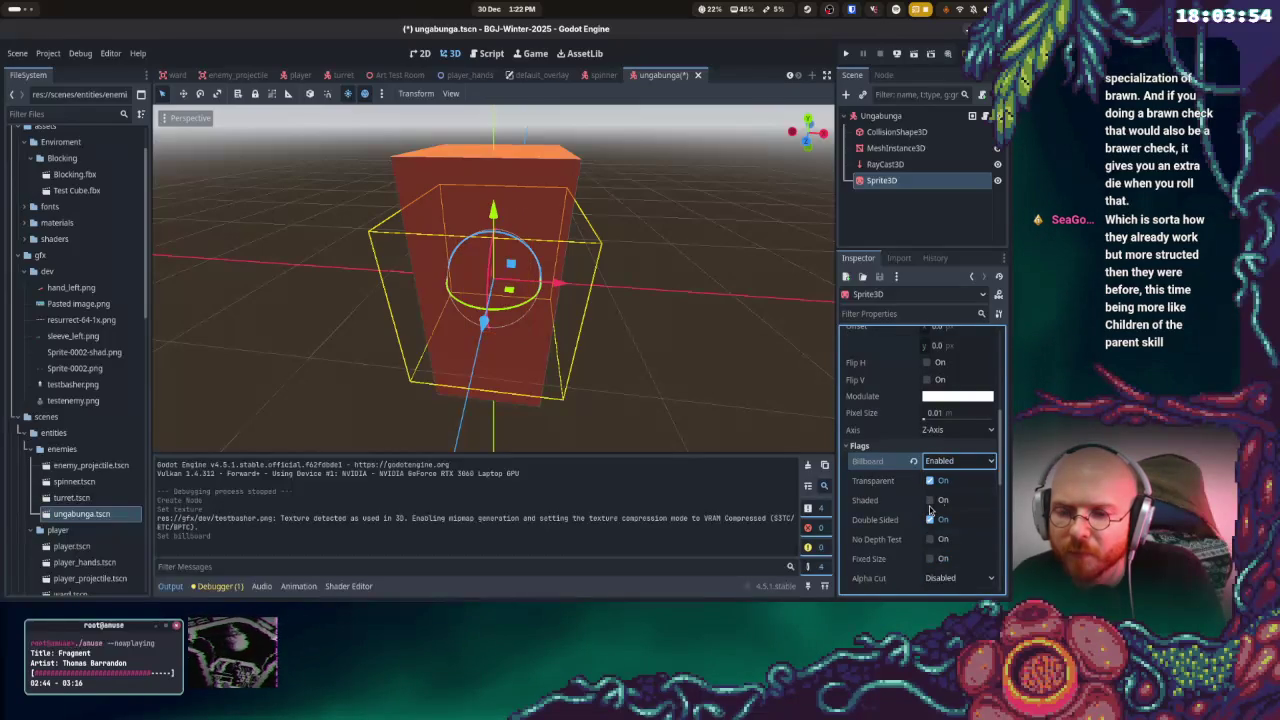
scroll(932, 504, "down", 1)
left_click(938, 467)
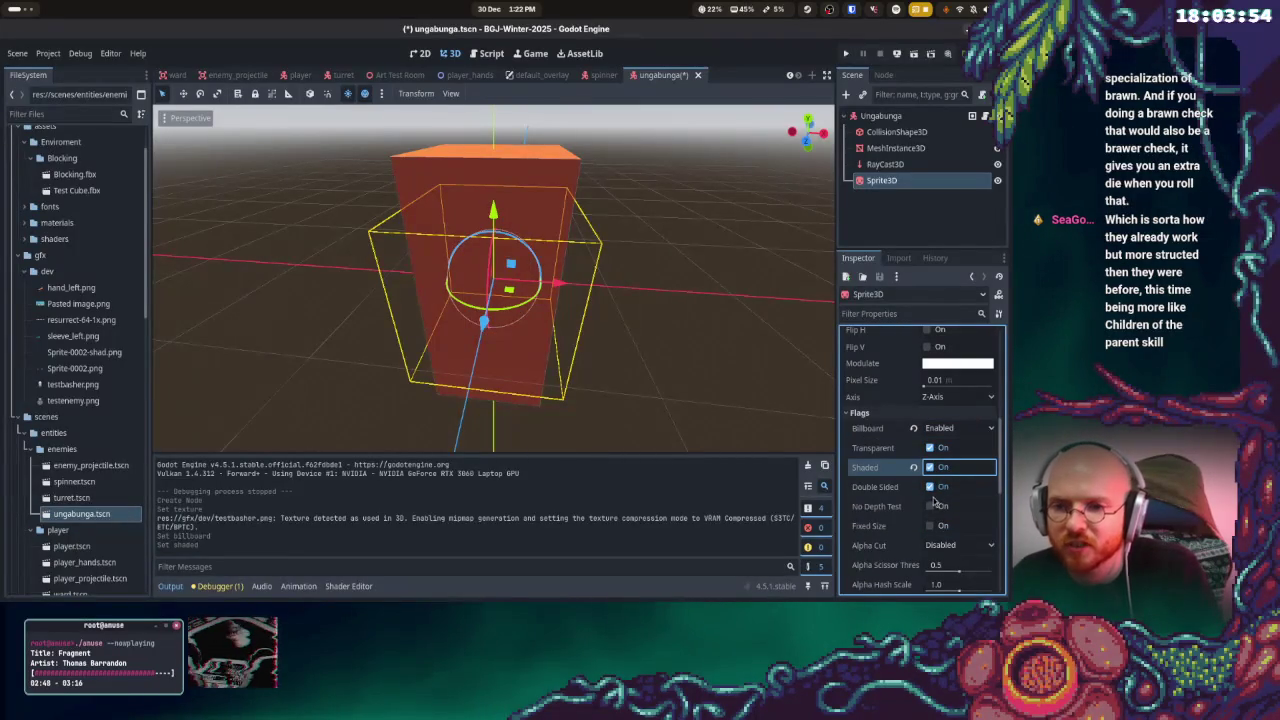
Set Alpha Cut to Discard and Texture Filter to Nearest
scroll(940, 540, "down", 1)
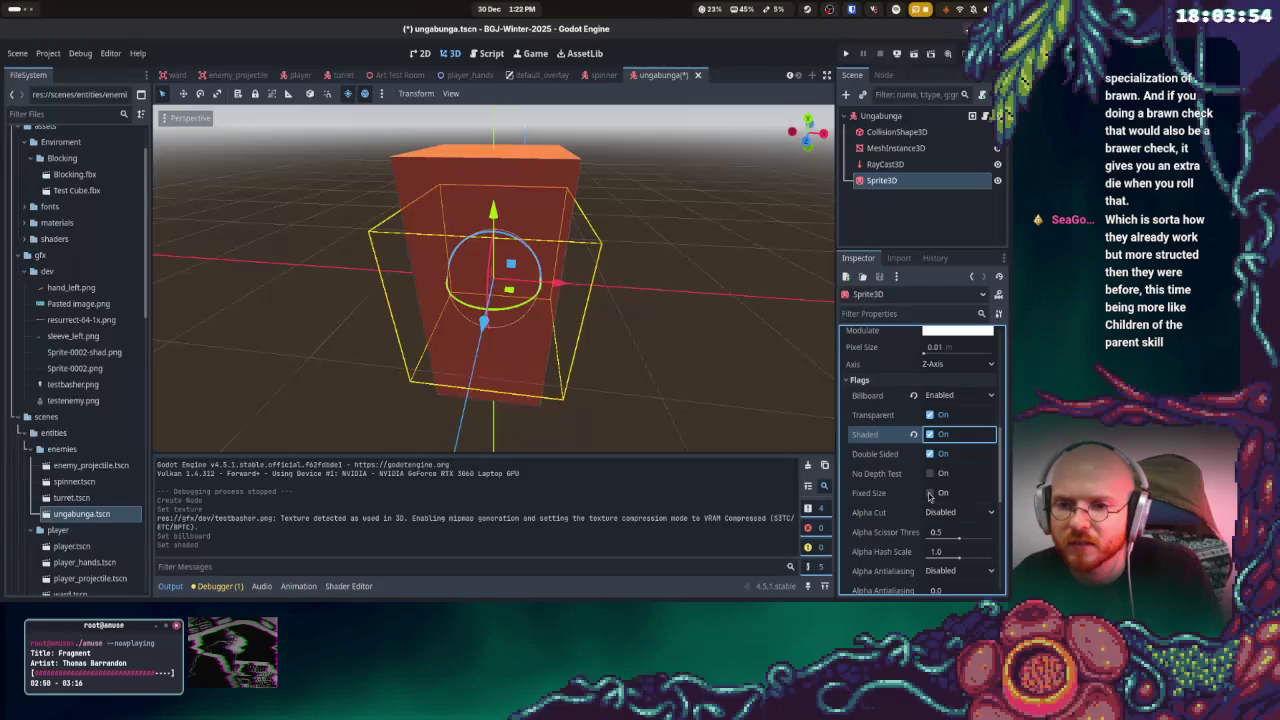
left_click(940, 514)
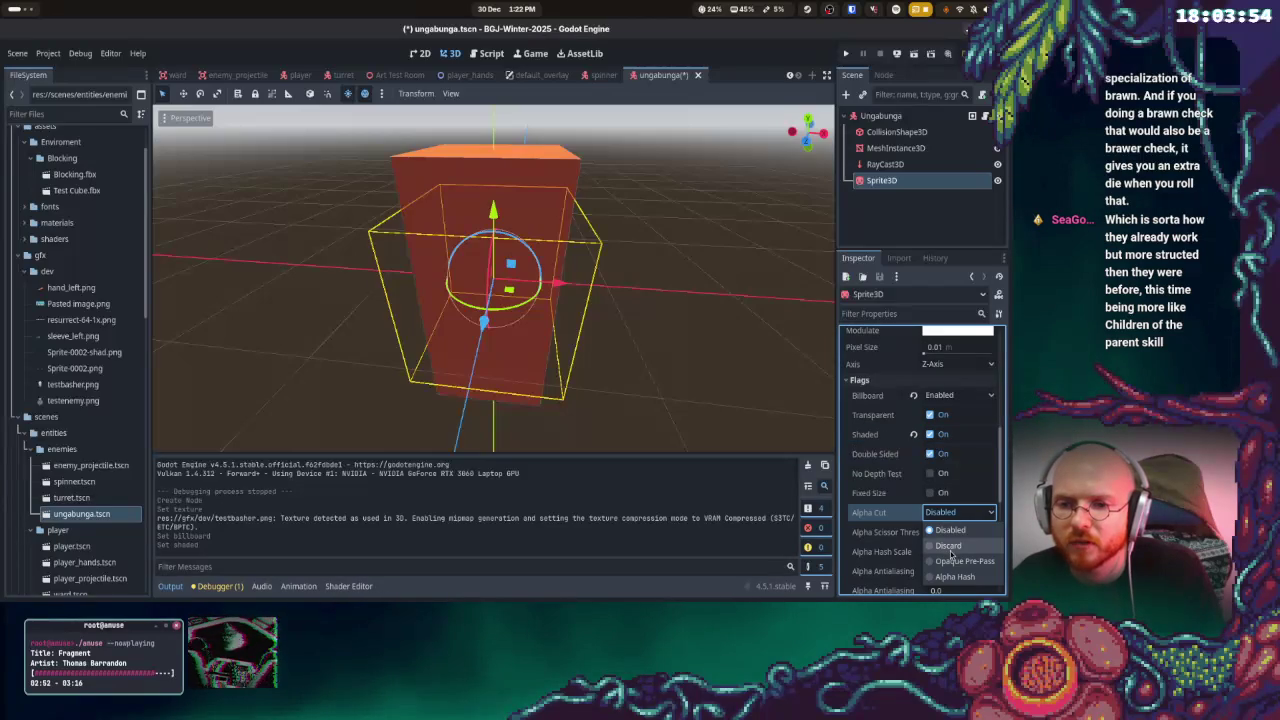
left_click(940, 520)
scroll(930, 510, "down", 4)
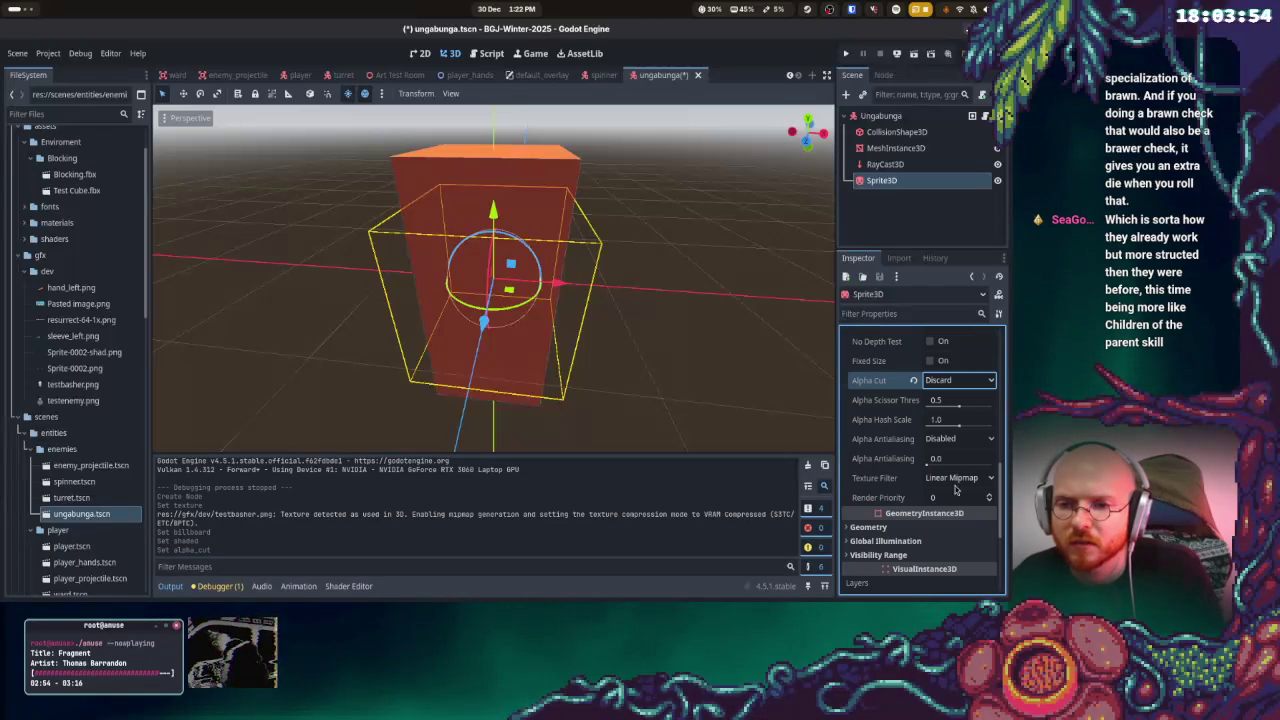
left_click(954, 481)
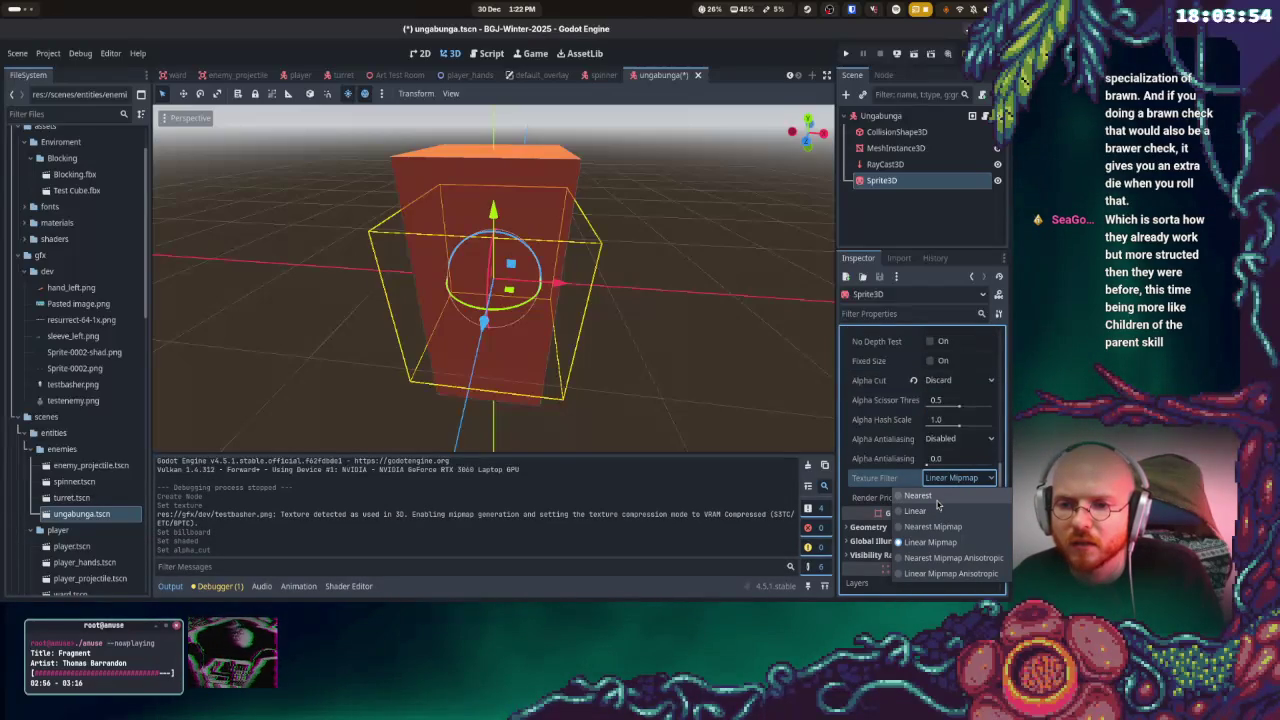
left_click(935, 497)
Set the sprite's GI Mode to Dynamic
scroll(920, 490, "down", 2)
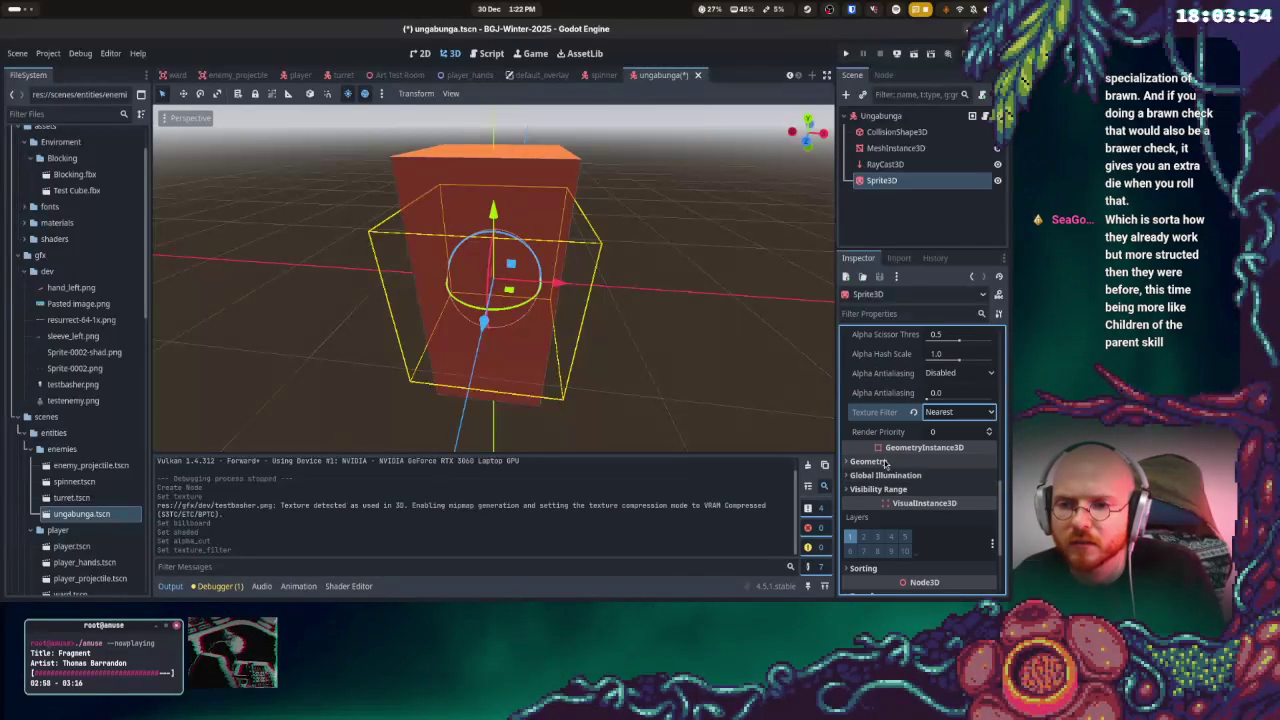
scroll(925, 500, "down", 2)
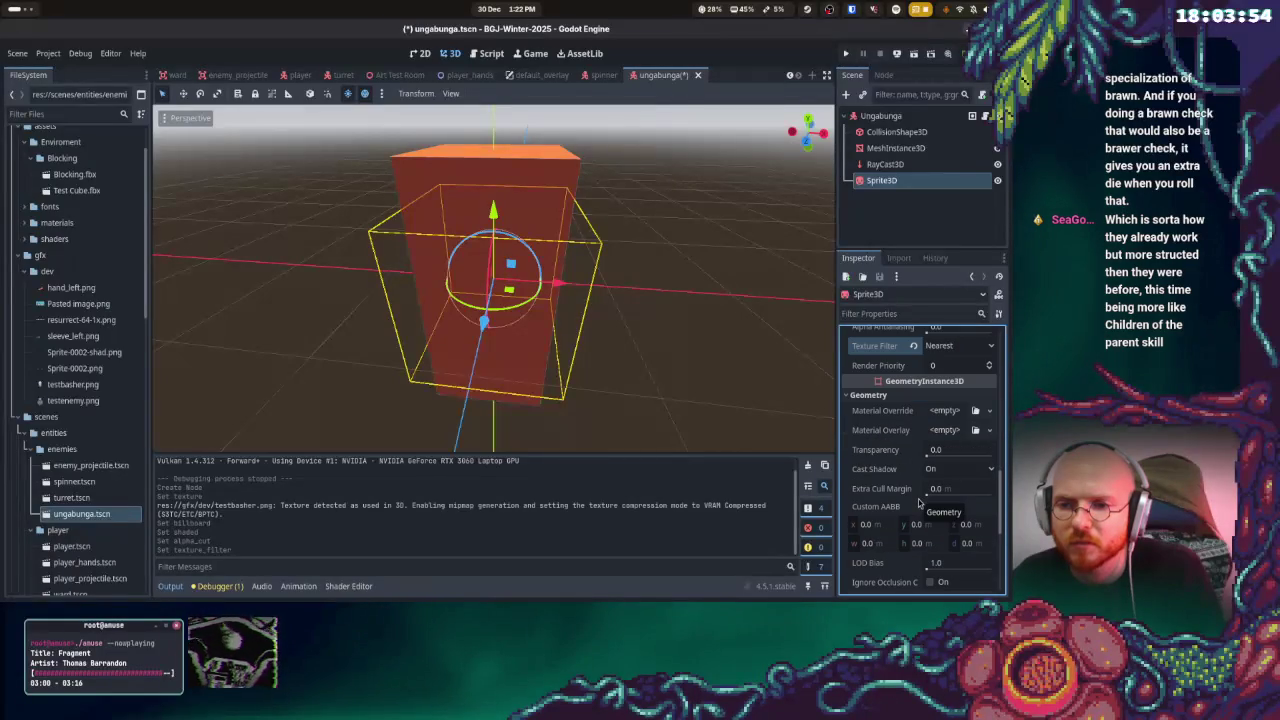
scroll(912, 495, "up", 3)
scroll(913, 500, "down", 2)
scroll(914, 509, "down", 5)
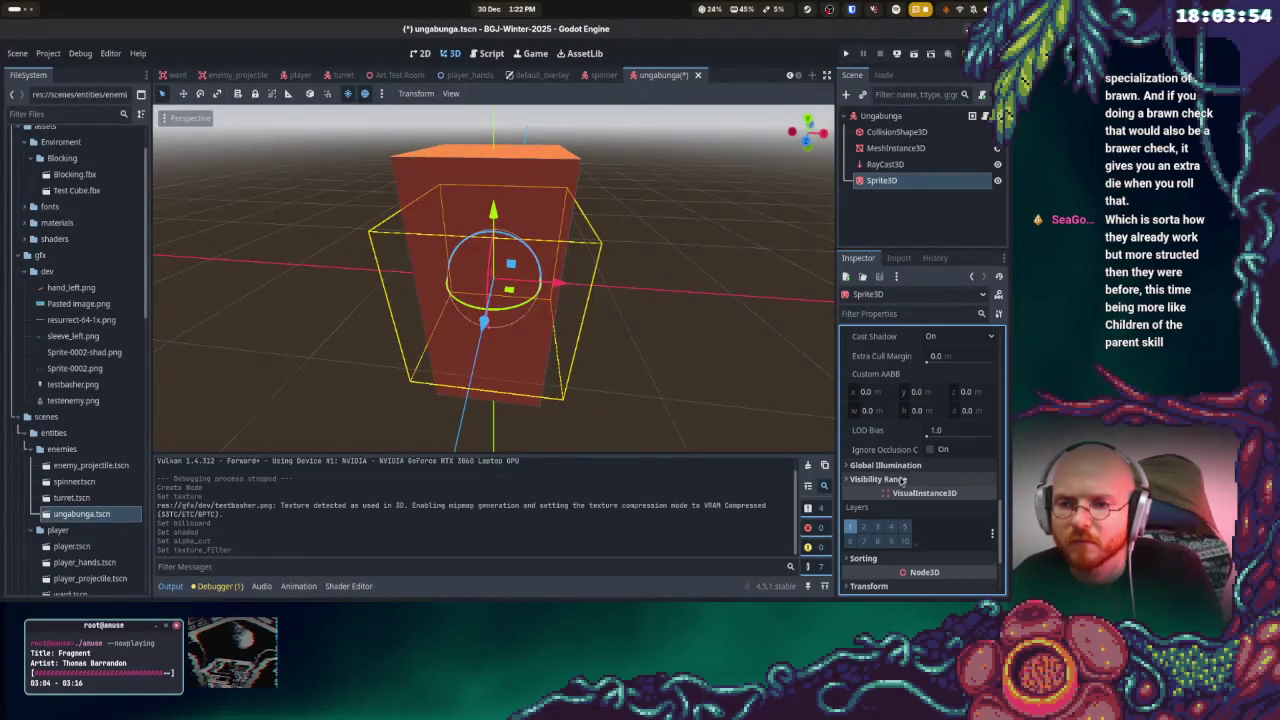
left_click(955, 481)
left_click(950, 529)
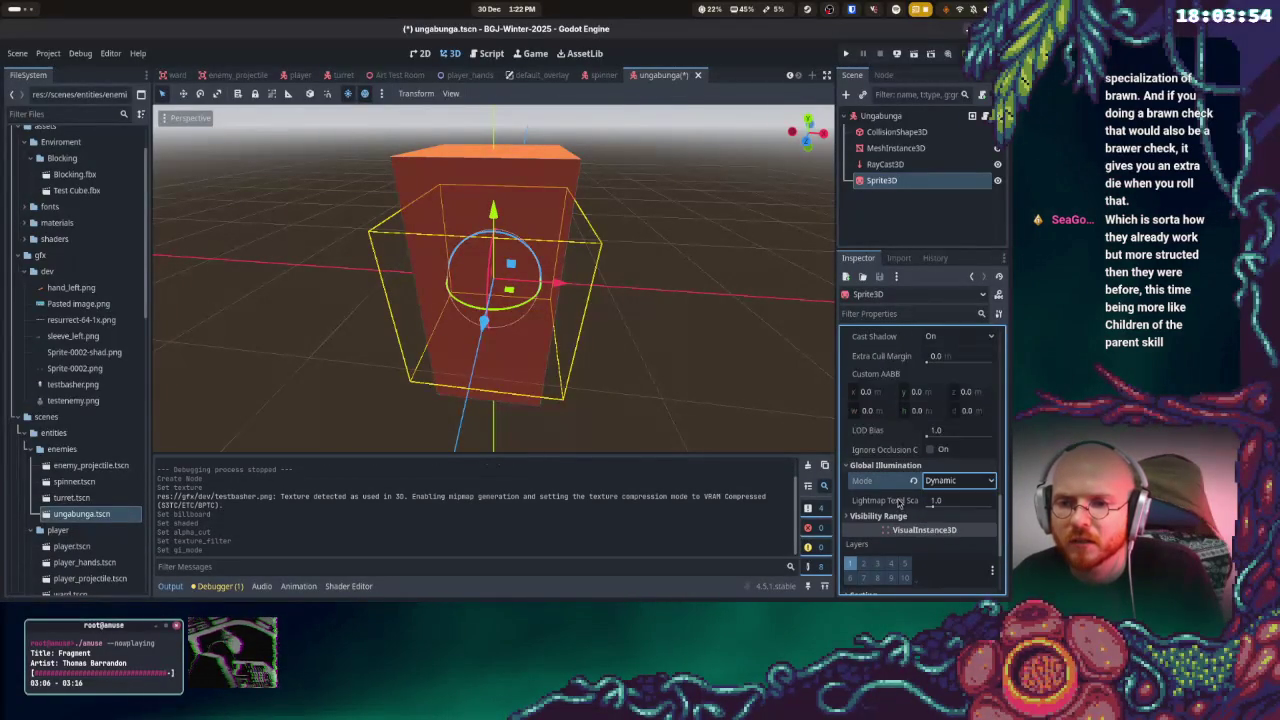
scroll(897, 500, "down", 1)
scroll(893, 490, "down", 1)
scroll(886, 472, "down", 2)
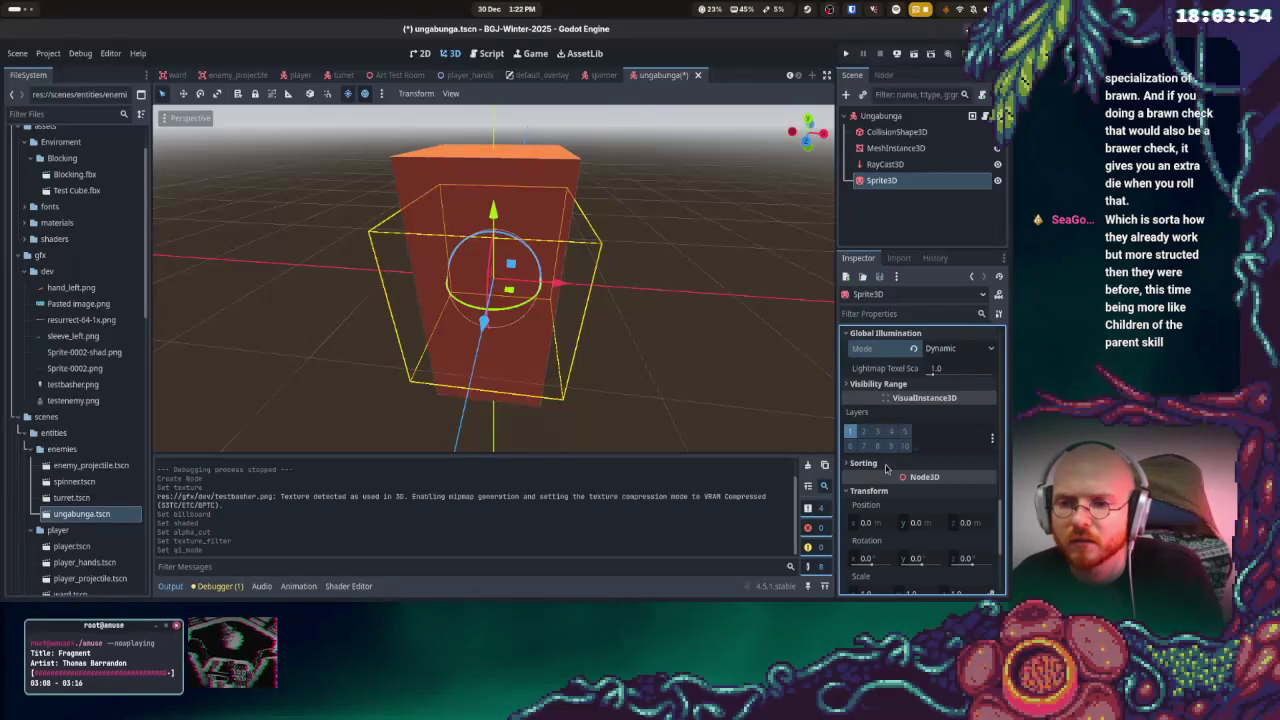
scroll(891, 498, "down", 2)
Set Pixel Size to 0.04 and save the ungabunga scene
left_click(868, 528)
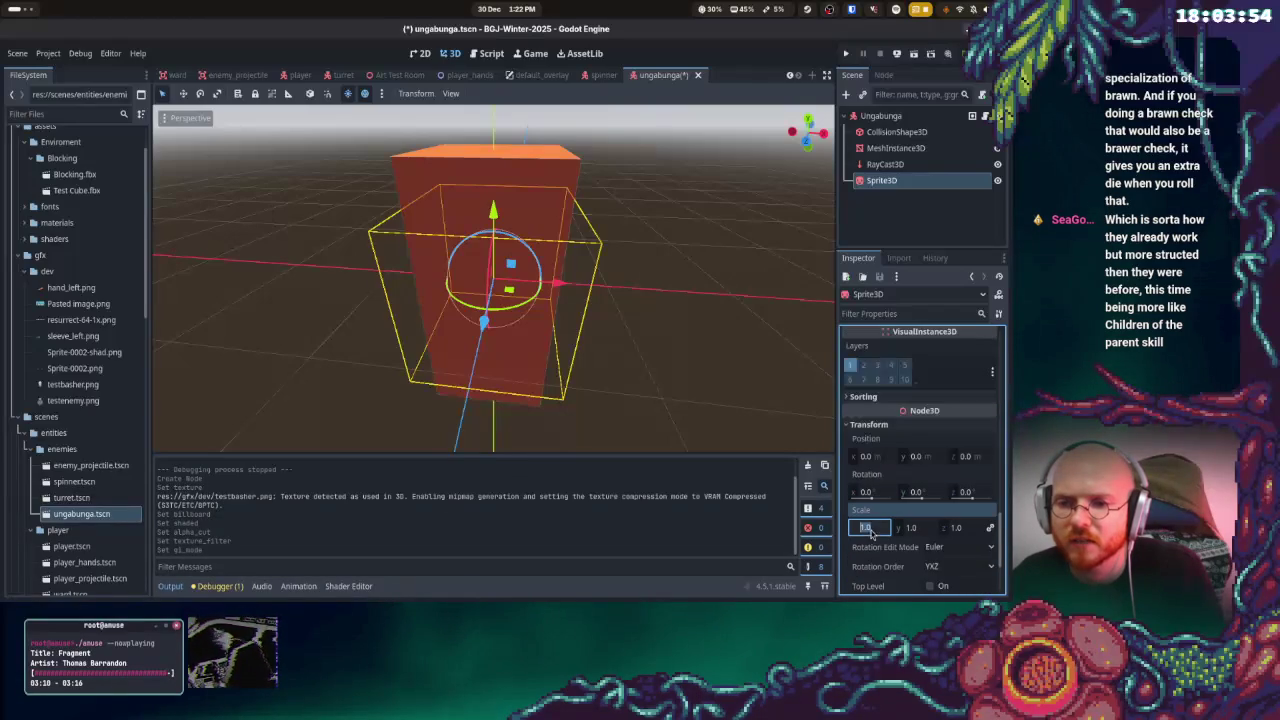
scroll(917, 490, "up", 3)
scroll(917, 490, "up", 3)
scroll(918, 495, "up", 3)
scroll(930, 505, "up", 3)
scroll(930, 505, "up", 3)
scroll(930, 505, "up", 3)
scroll(930, 507, "up", 2)
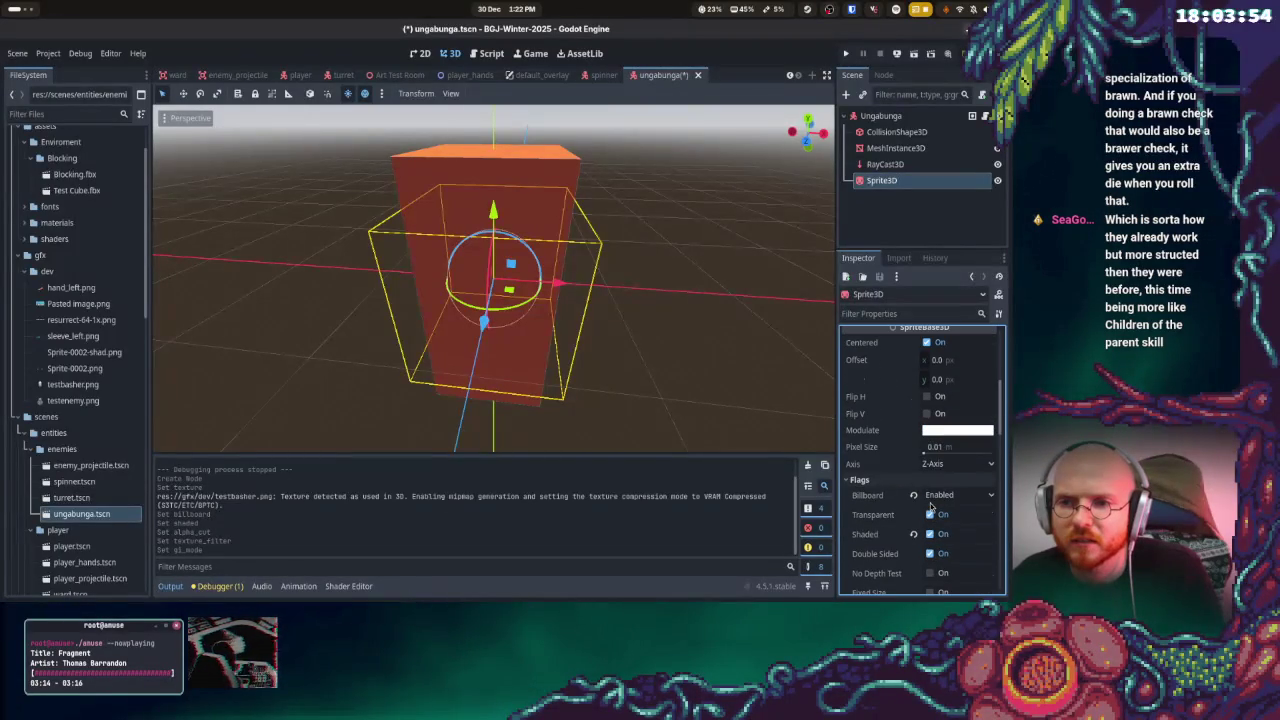
scroll(930, 507, "up", 3)
left_click(960, 545)
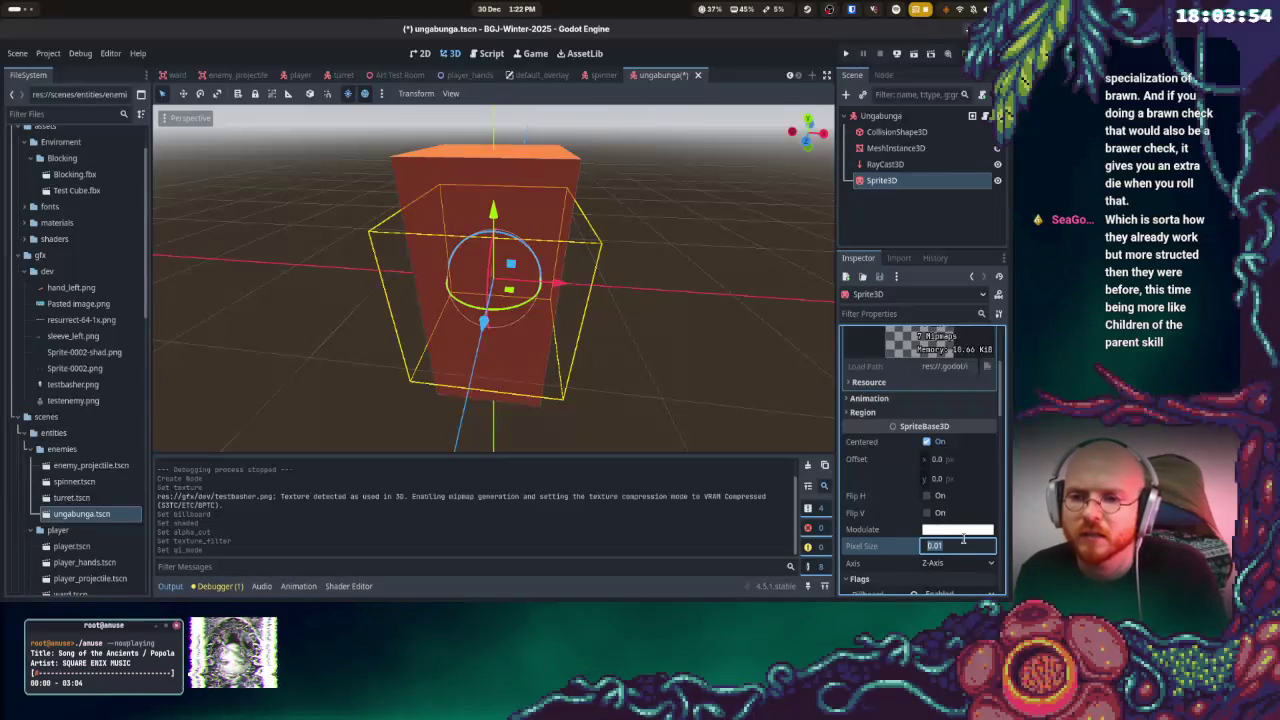
type(".0")
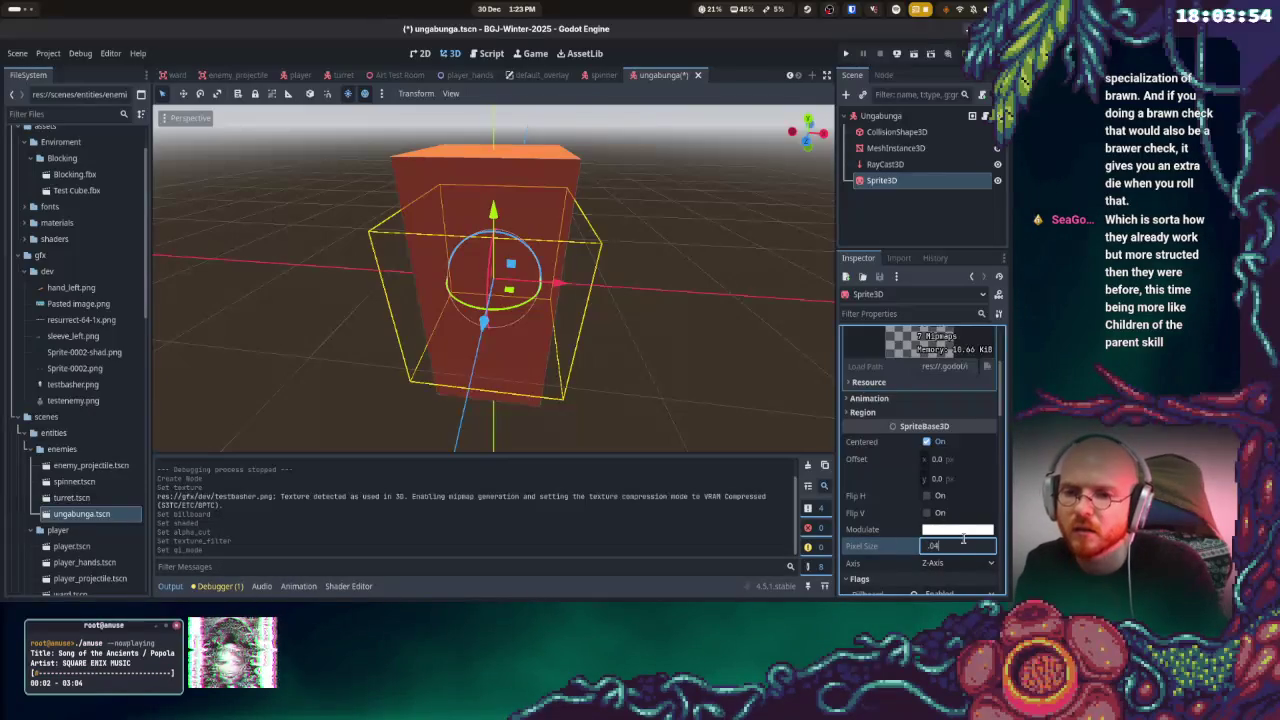
key("Return")
mouse_move(760, 340)
left_mouse_down()
mouse_move(735, 316)
mouse_move(711, 340)
left_mouse_up()
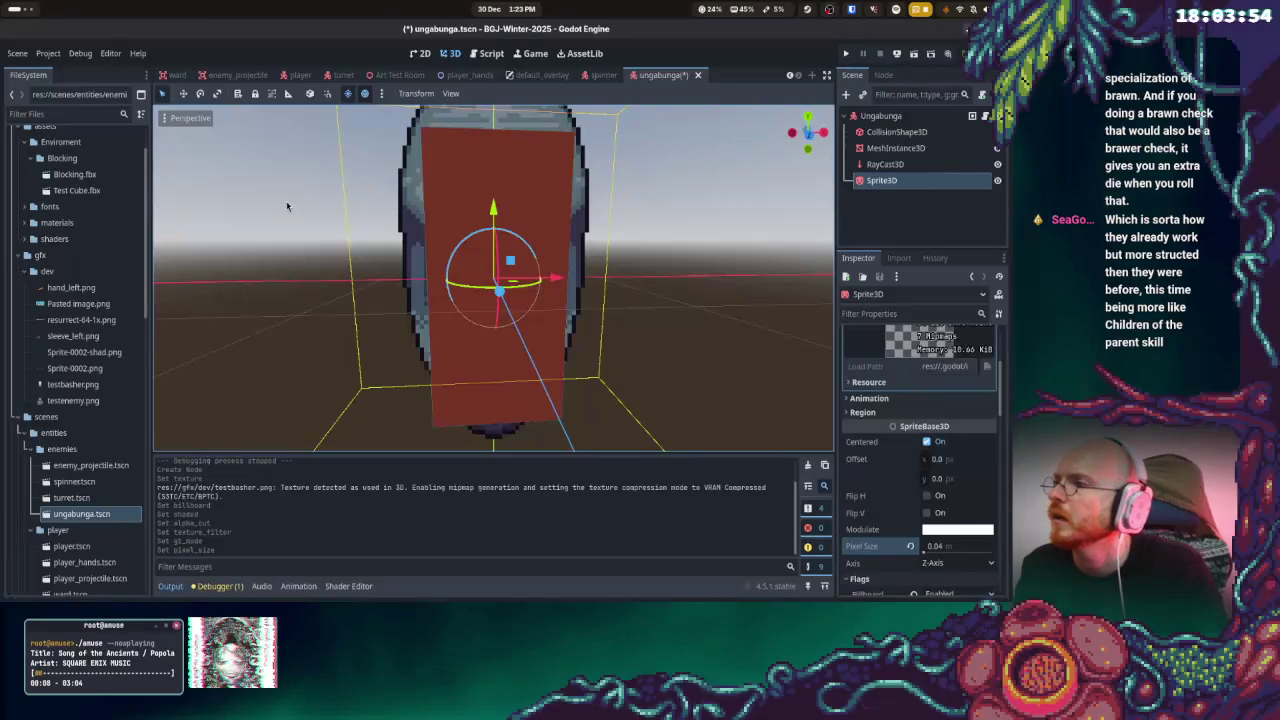
key("ctrl+s")
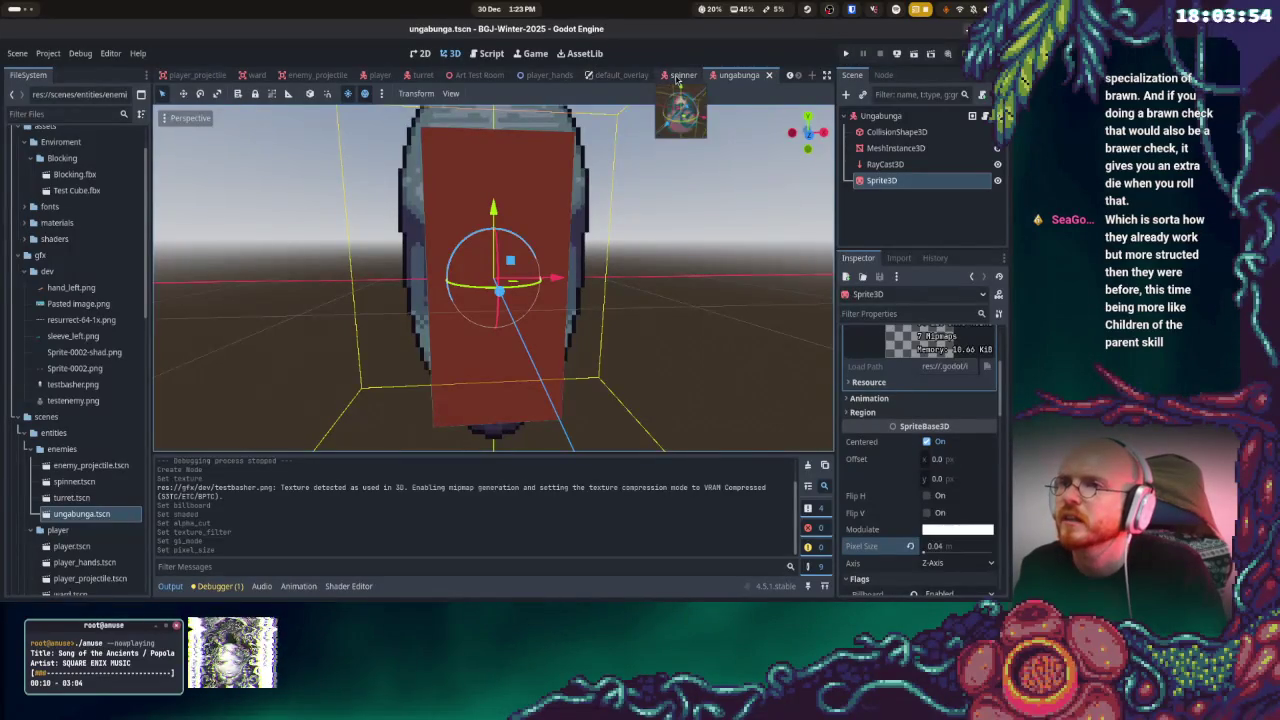
Test-run the game, then return to ungabunga and hide the red MeshInstance3D box
left_click(680, 75)
scroll(956, 488, "up", 5)
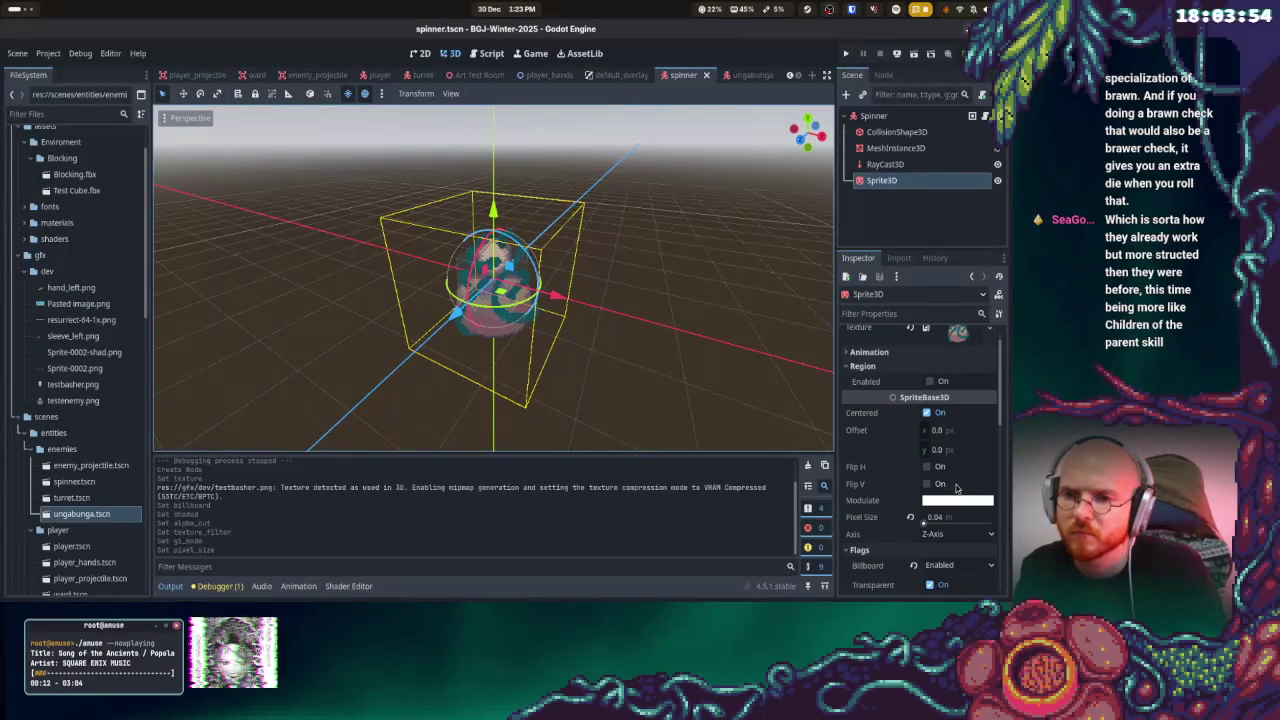
left_click(850, 53)
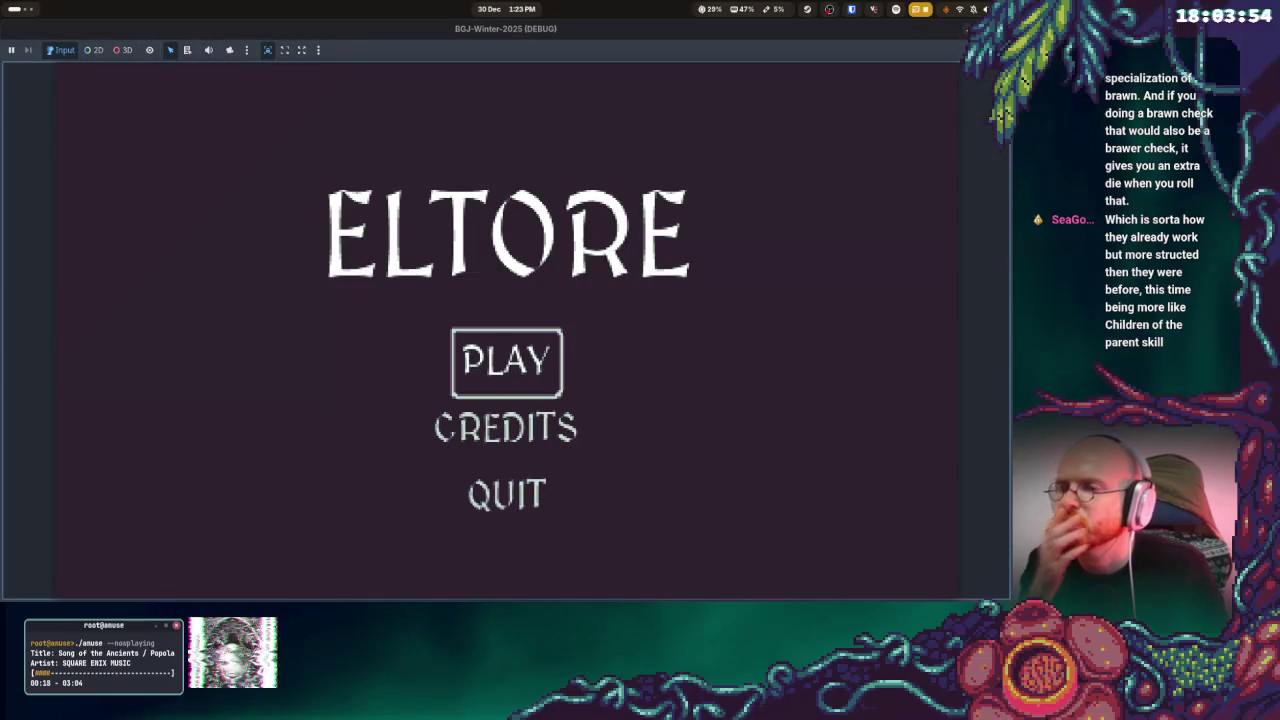
key("Return")
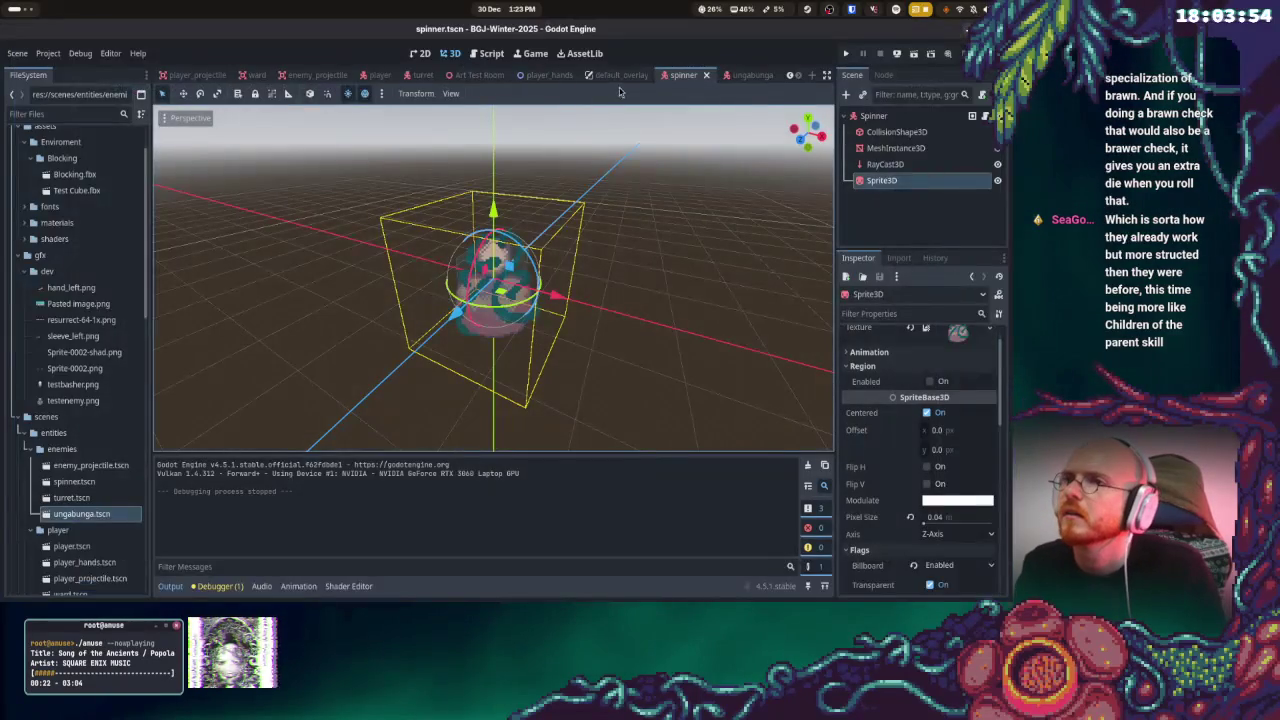
left_click(738, 75)
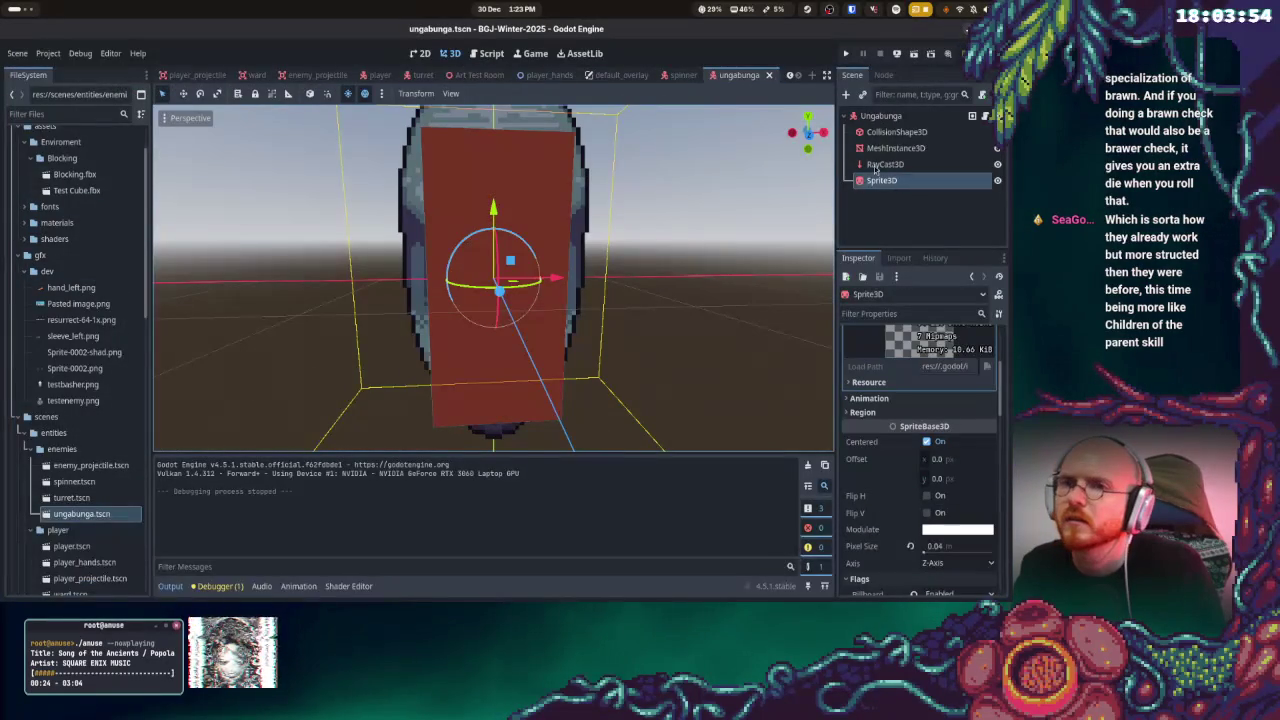
left_click(997, 148)
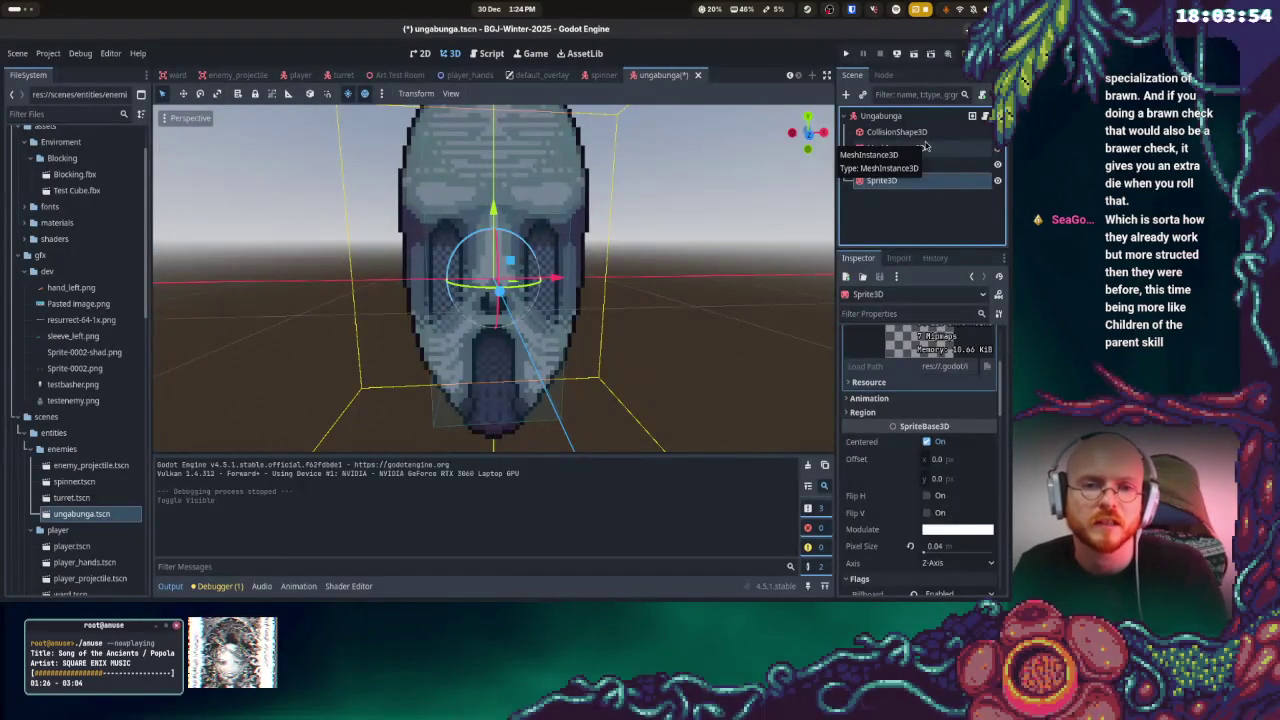
Run the project again to reach the ELTORE title menu
left_click(847, 53)
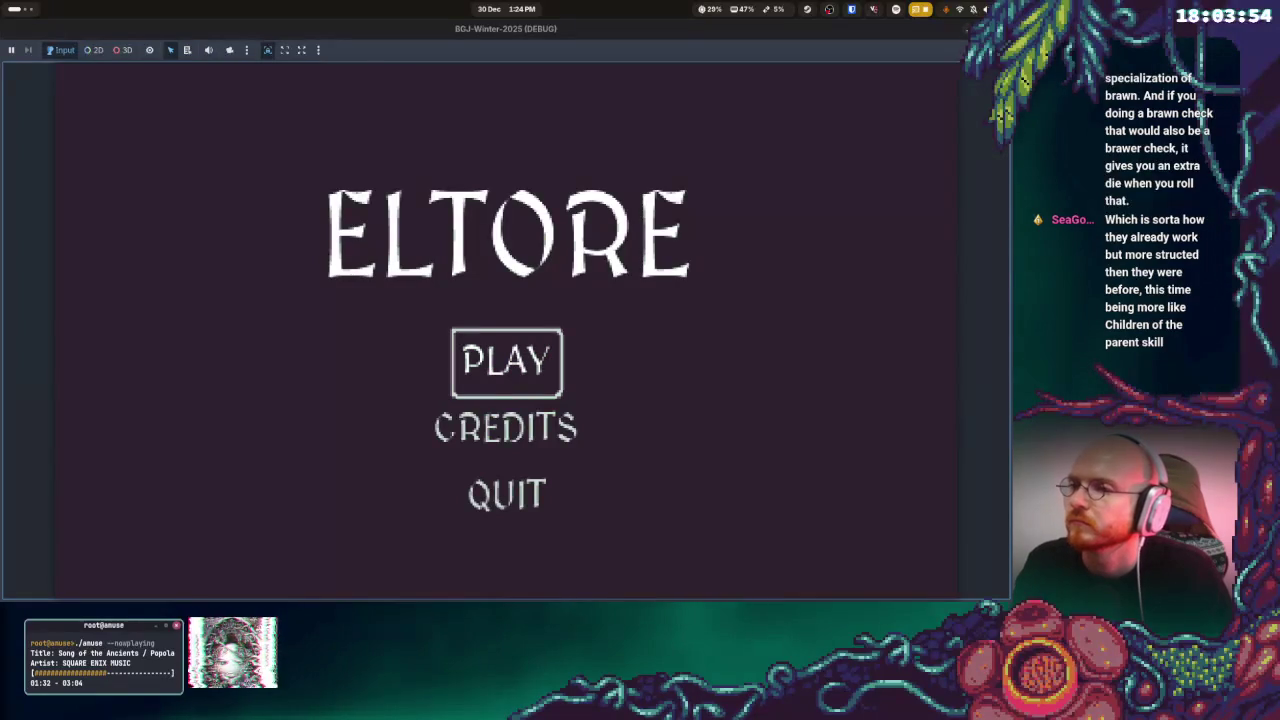
Start play, walk toward the skull enemies, then stop the game with F8
key("Return")
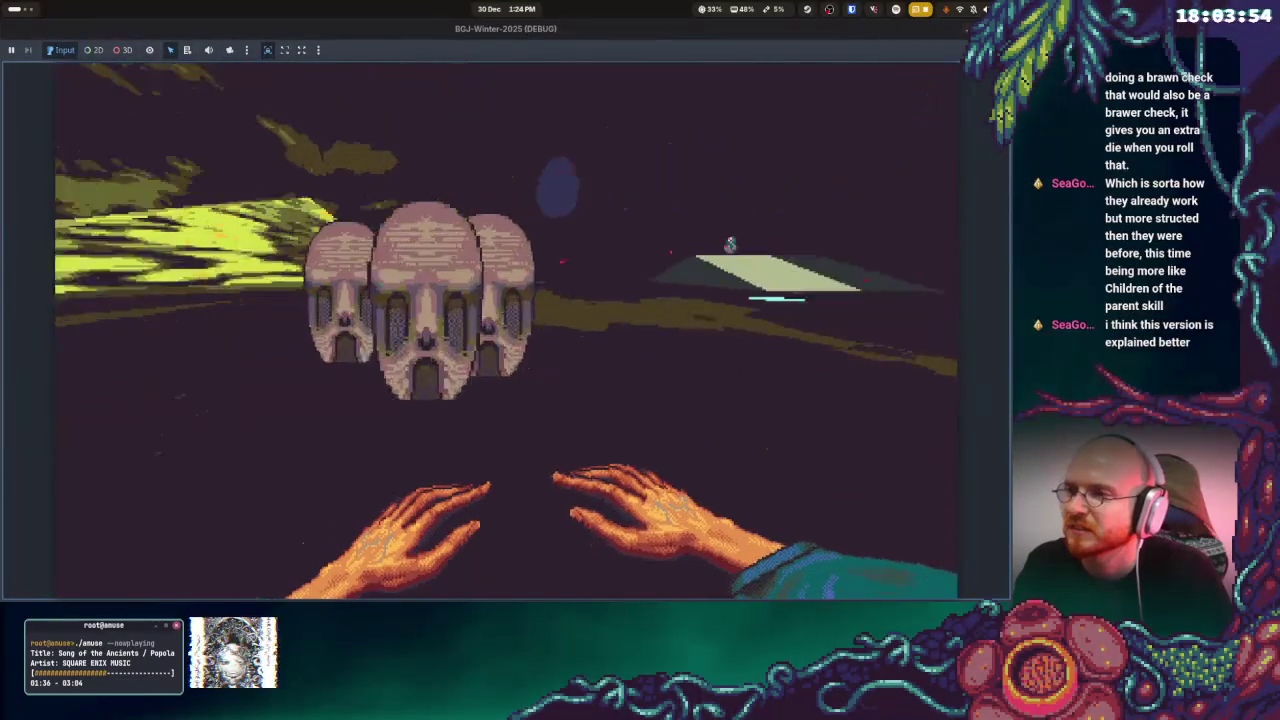
key("w")
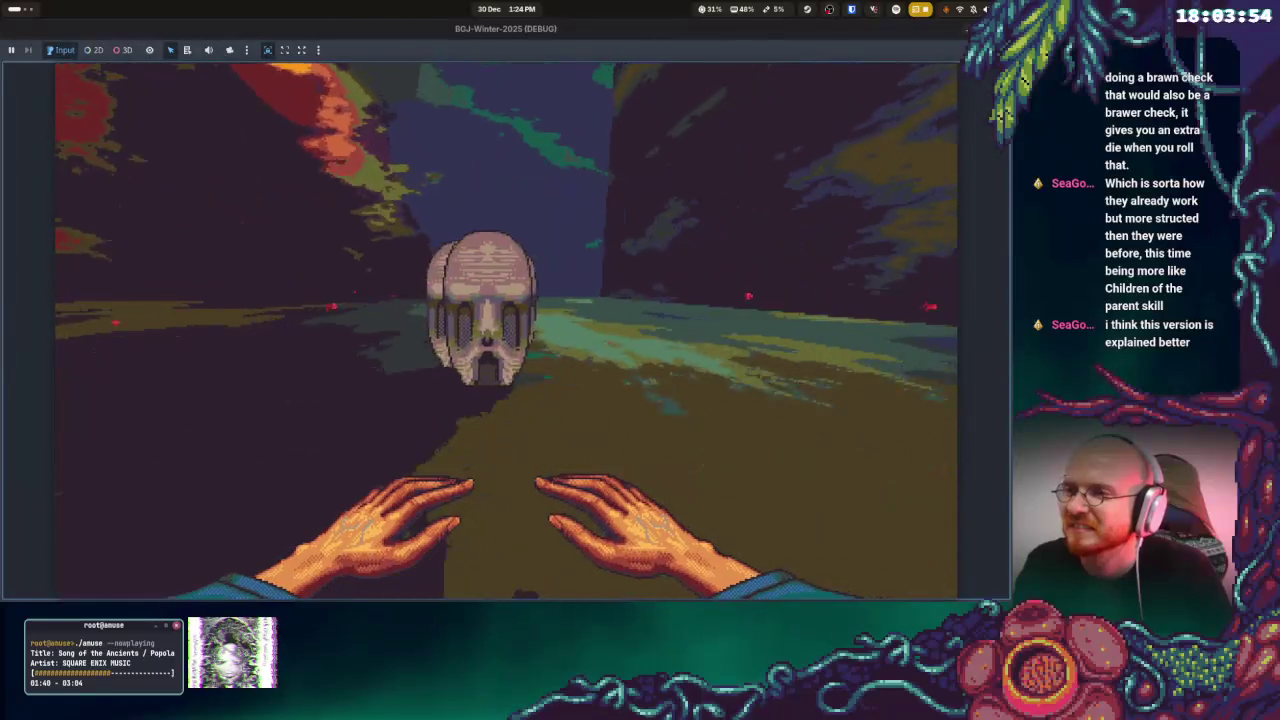
key("F8")
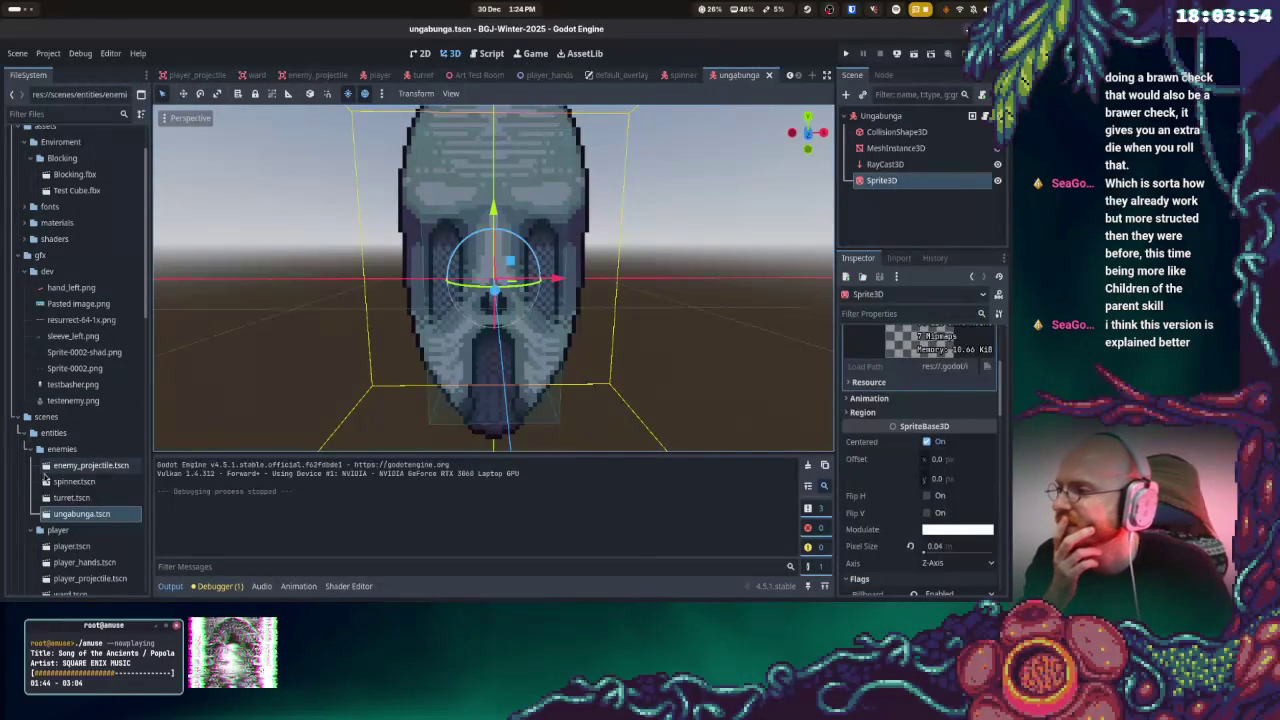
Raise the skull Sprite3D to Y position 0.4 and run the game
scroll(932, 390, "up", 3)
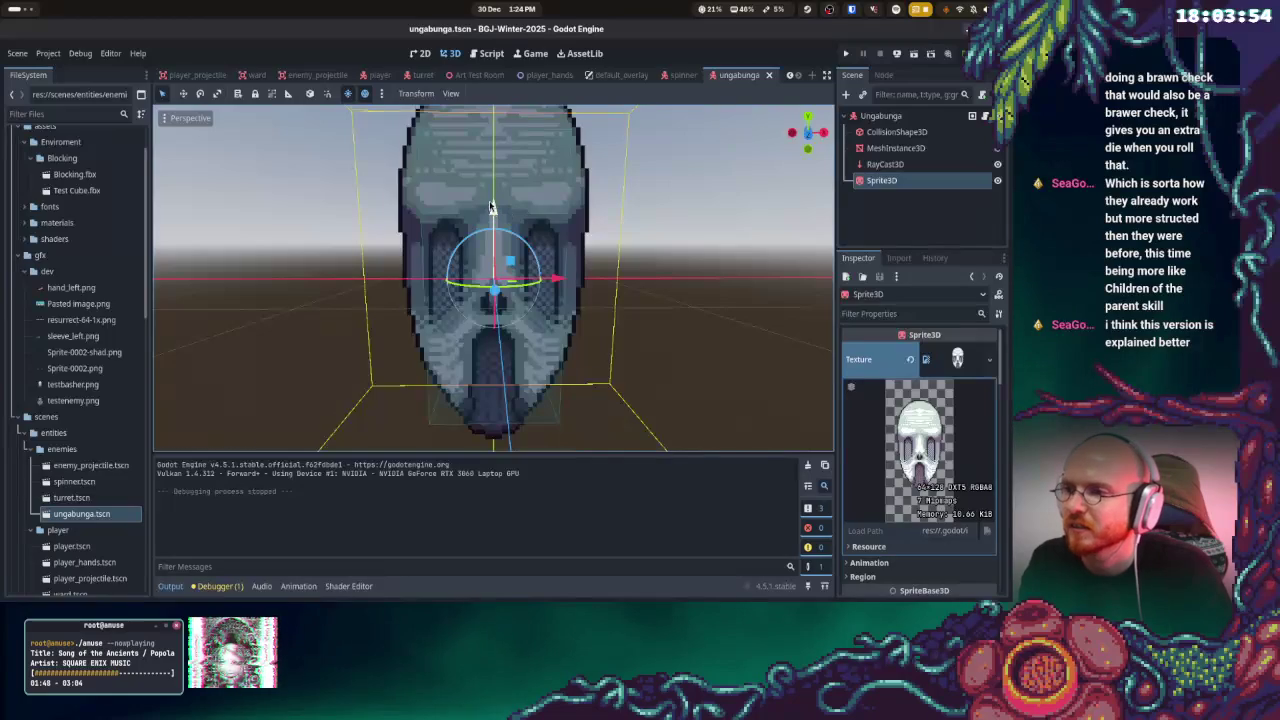
left_click_drag(490, 207, 490, 100)
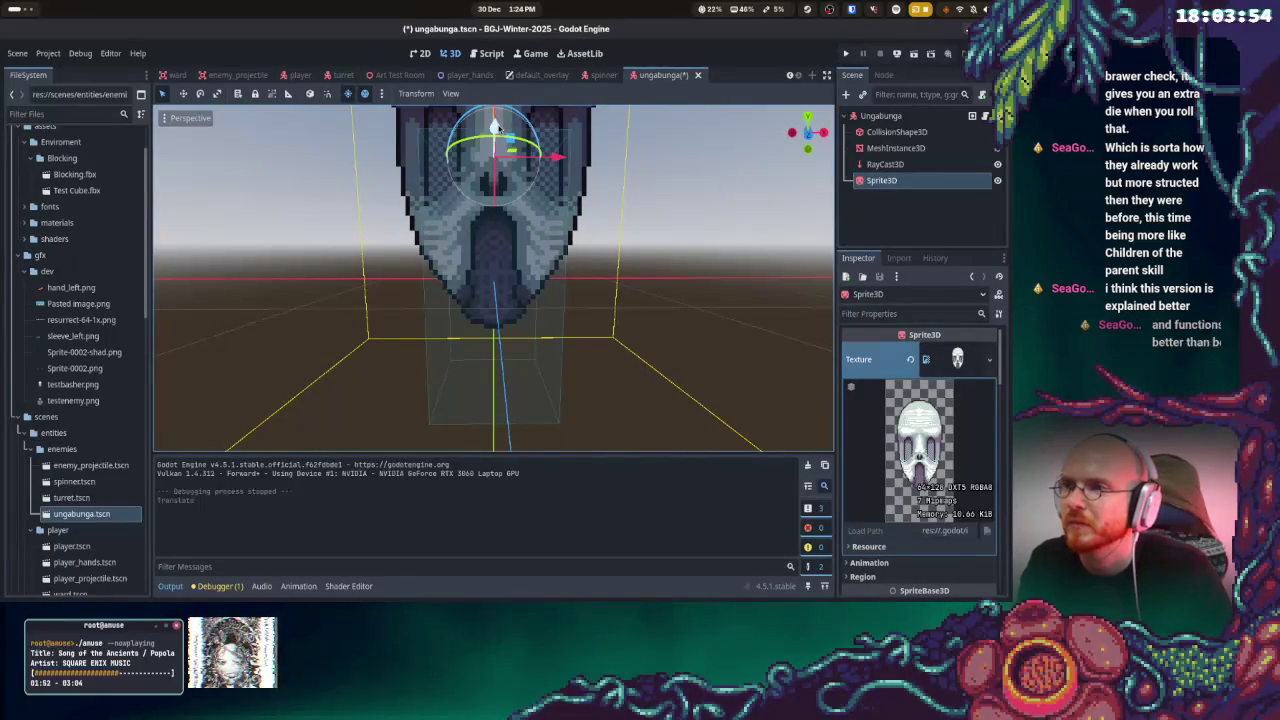
scroll(911, 423, "down", 2)
scroll(880, 460, "down", 3)
scroll(885, 480, "down", 3)
scroll(893, 505, "down", 3)
scroll(895, 511, "down", 3)
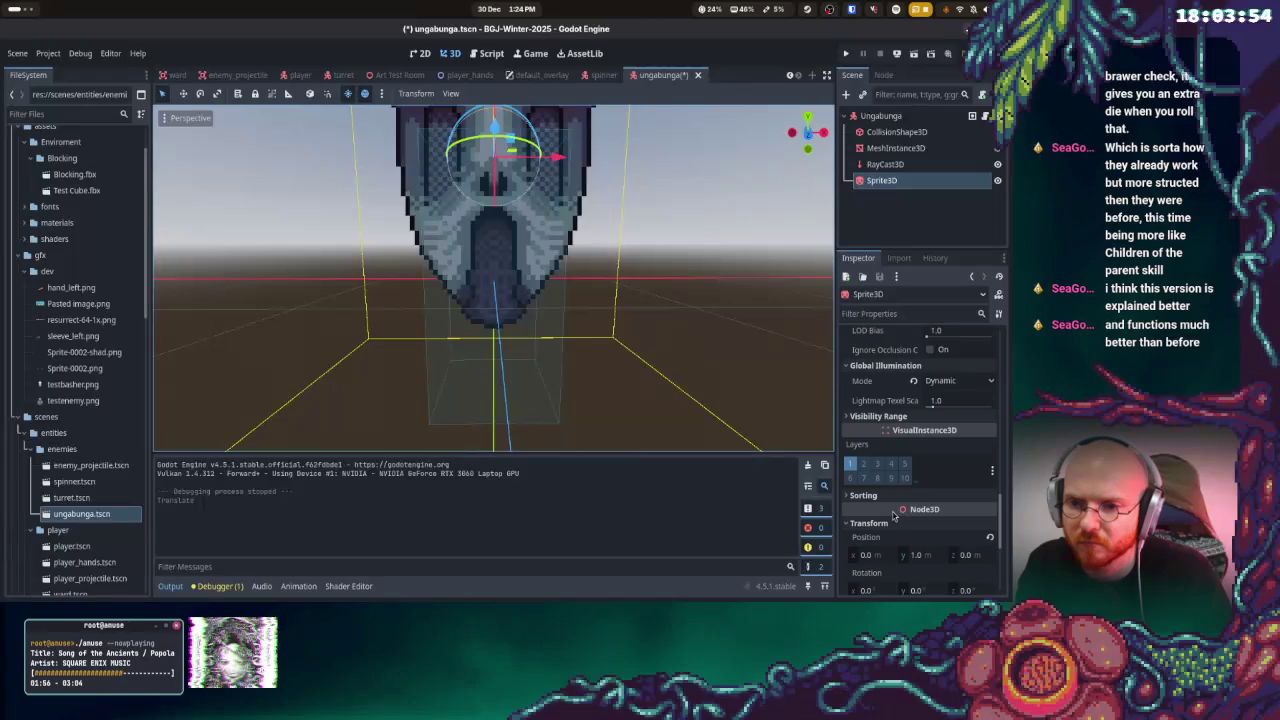
scroll(888, 525, "down", 3)
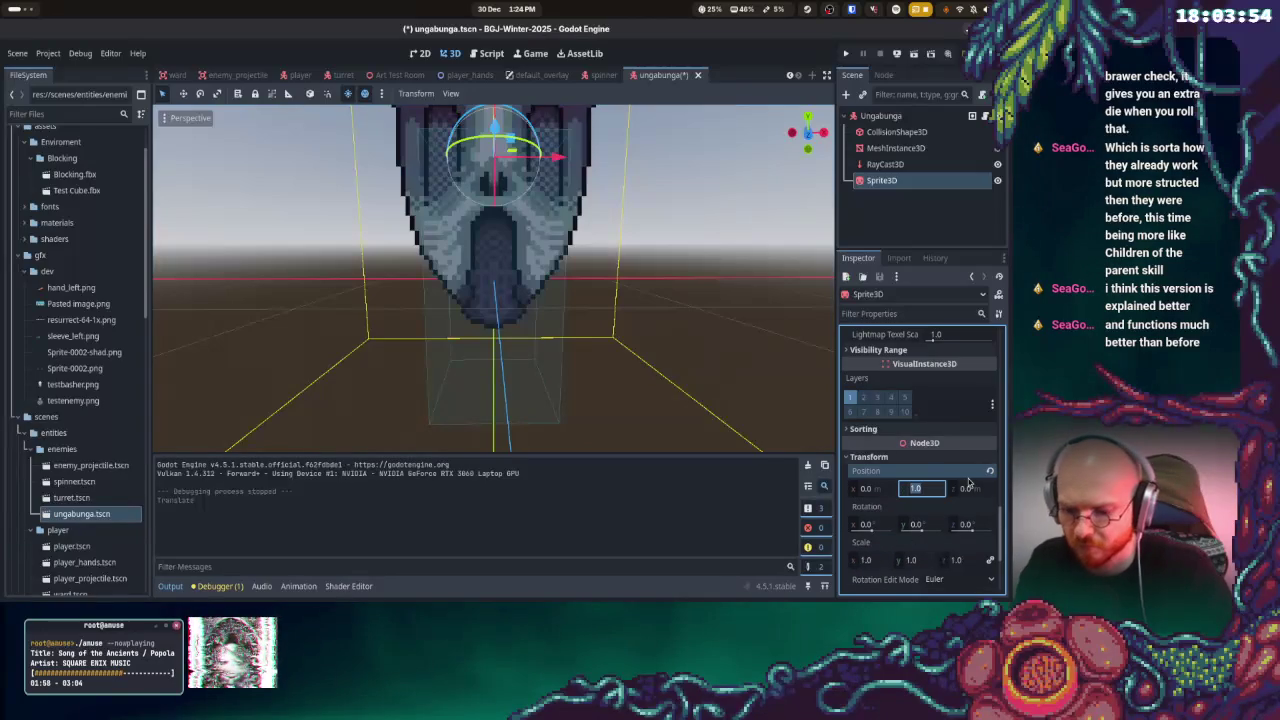
type(".33")
key("Return")
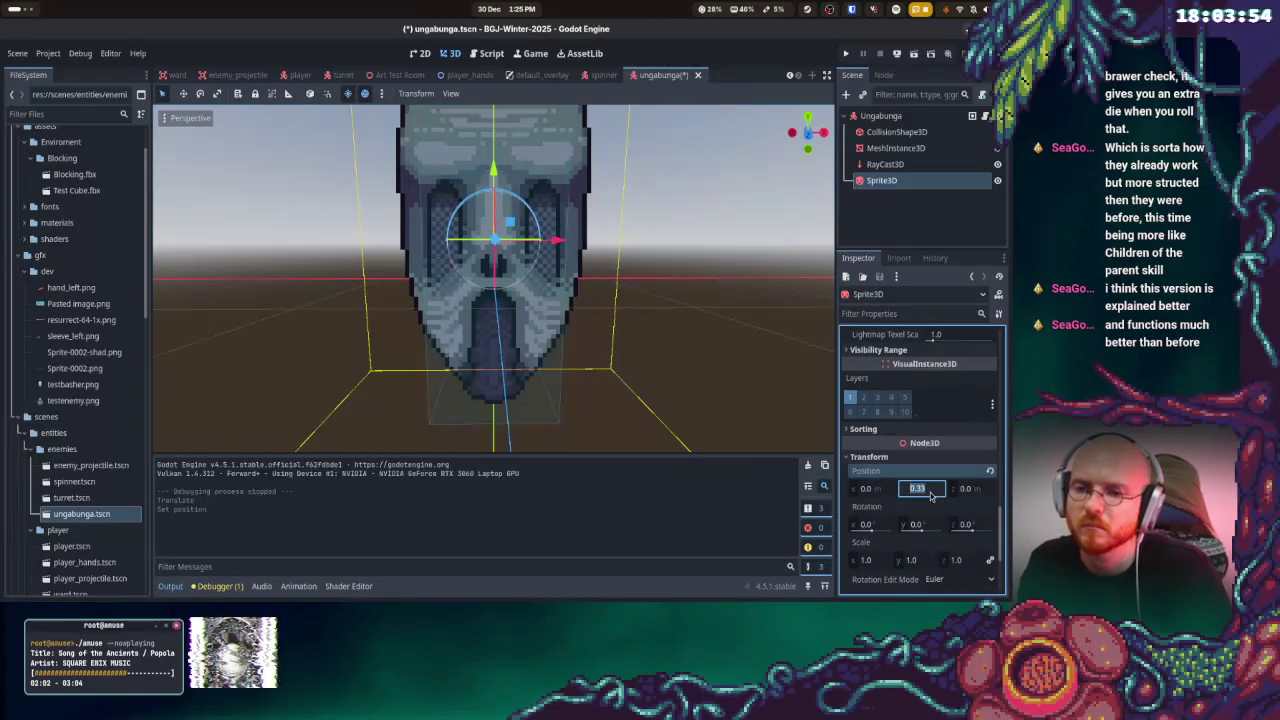
type("4")
key("Return")
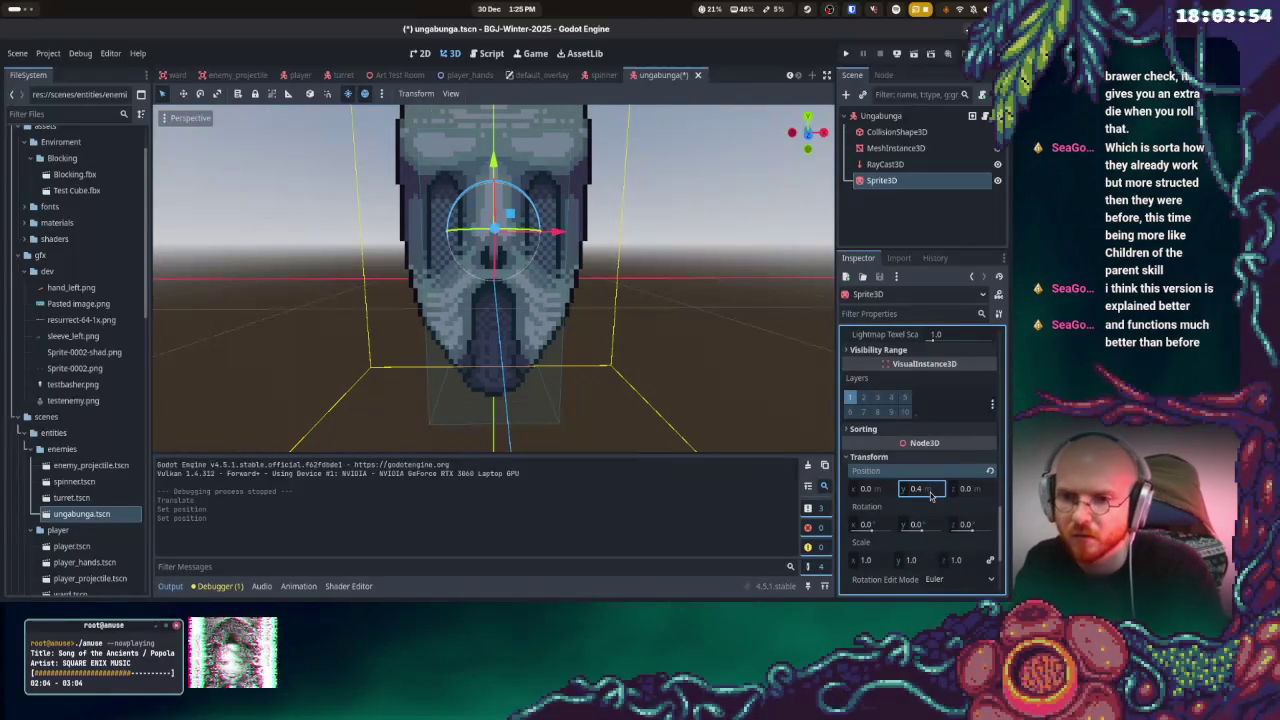
left_click(845, 54)
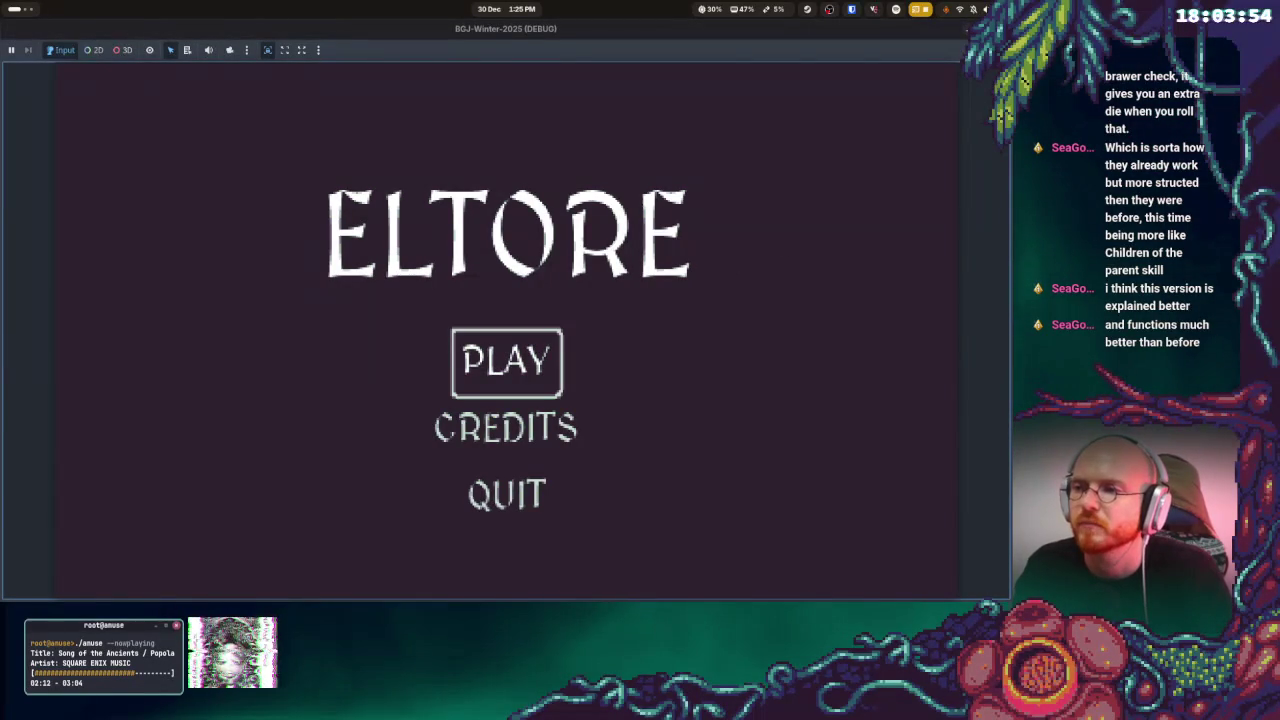
Play to game over, return to the menu, stop the game and show the window overview
key("Return")
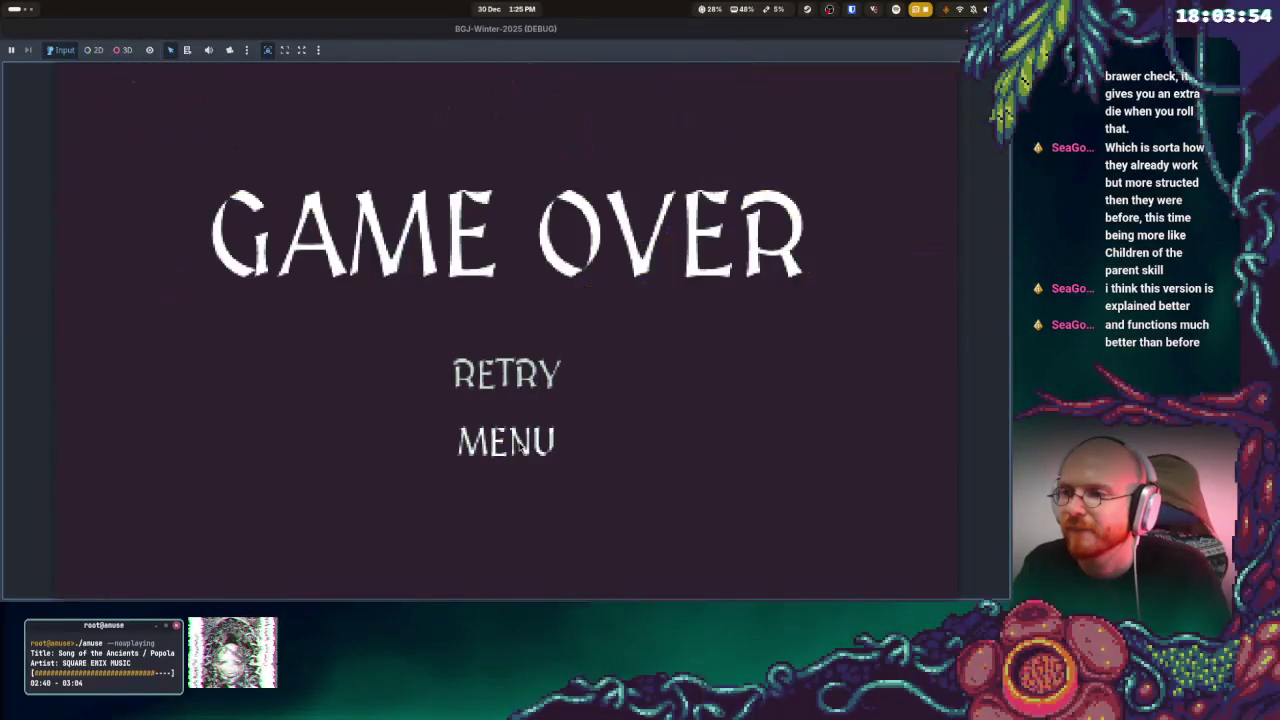
left_click(522, 448)
key("F8")
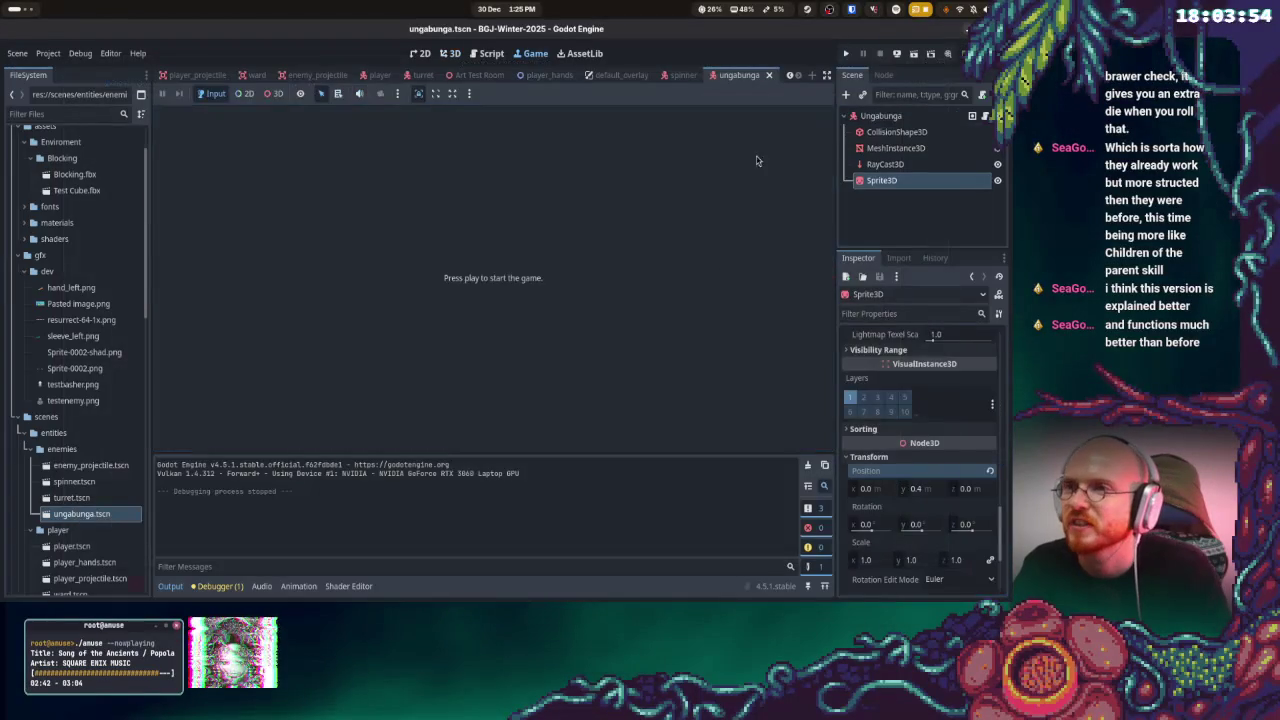
key("super")
Switch to the terminal window and check the git status
left_click(383, 381)
key("super")
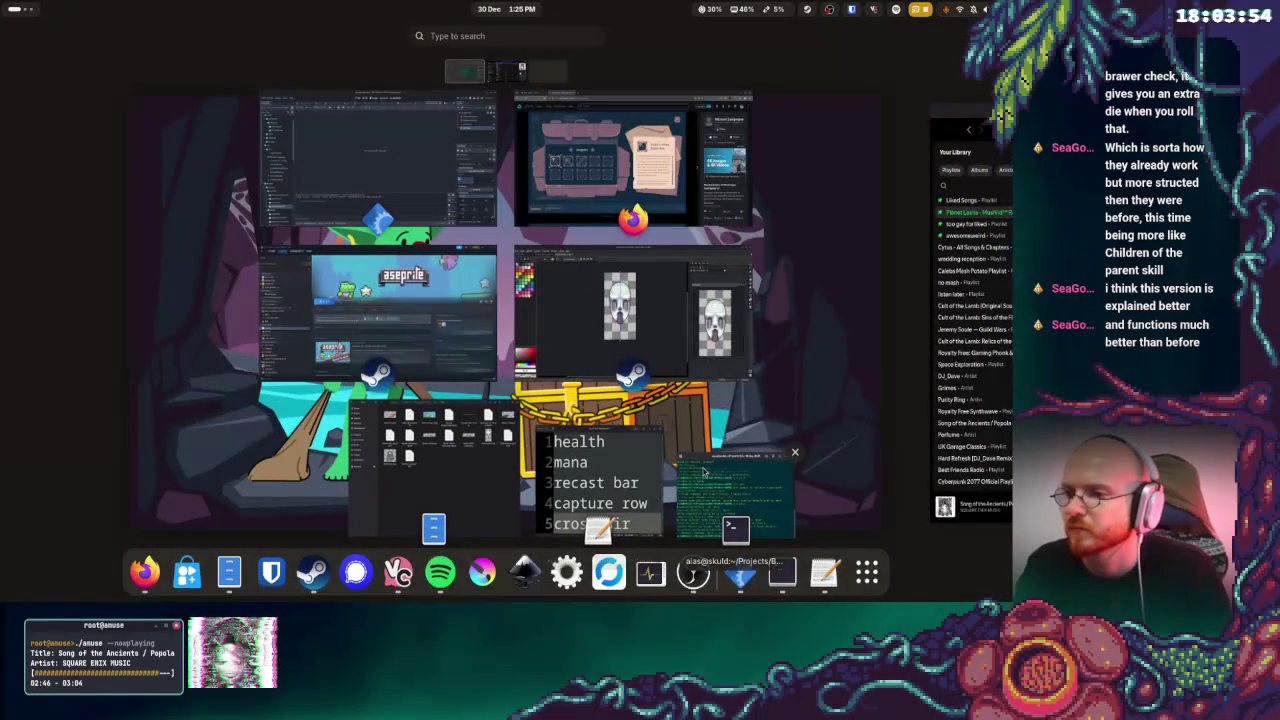
left_click(733, 482)
type("git status")
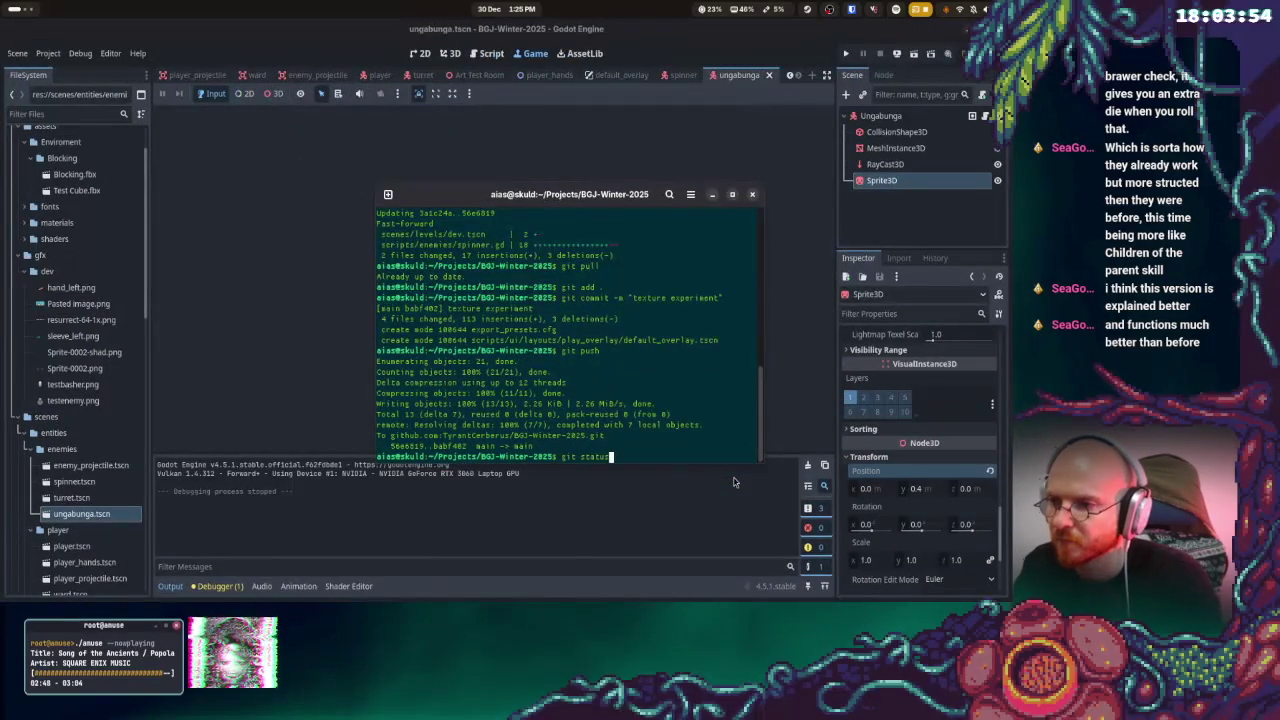
key("Return")
Commit the UI-systems and placeholder-enemy-sprite work, push, pull, and relaunch the game
type("git")
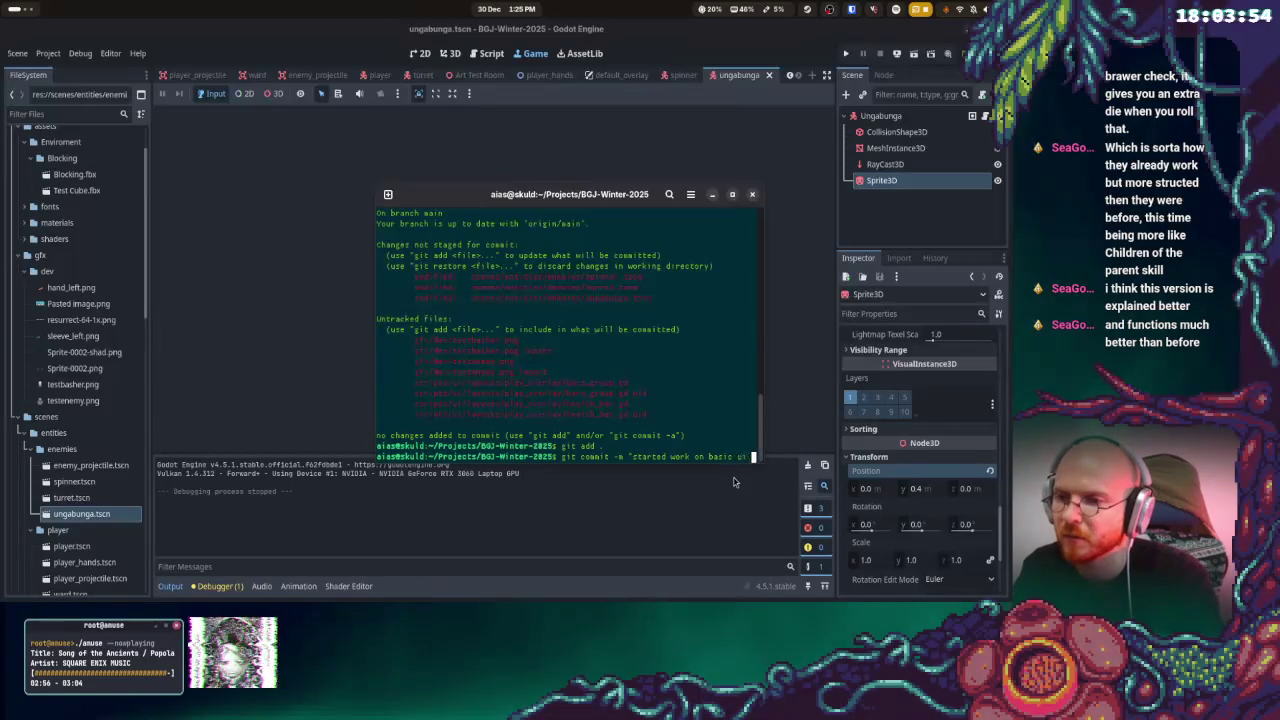
type("i systems and added placeholder enemy sprite")
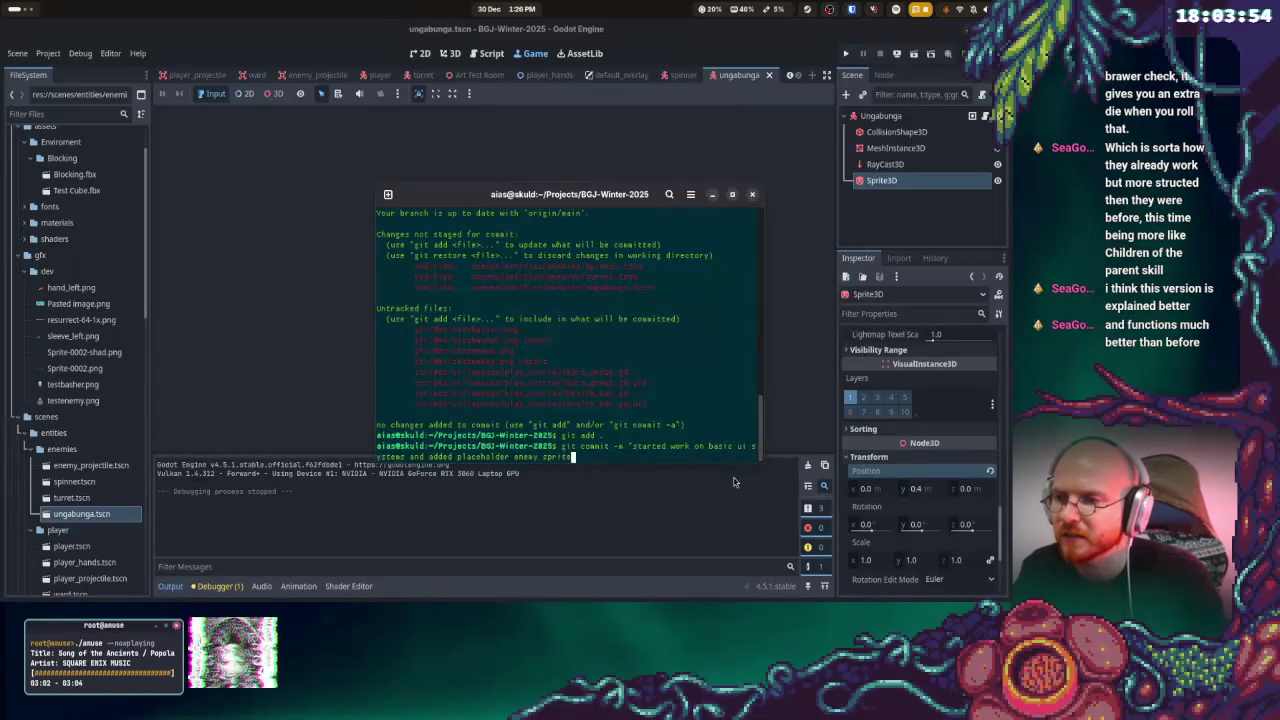
type("s\"")
key("Return")
type("git push")
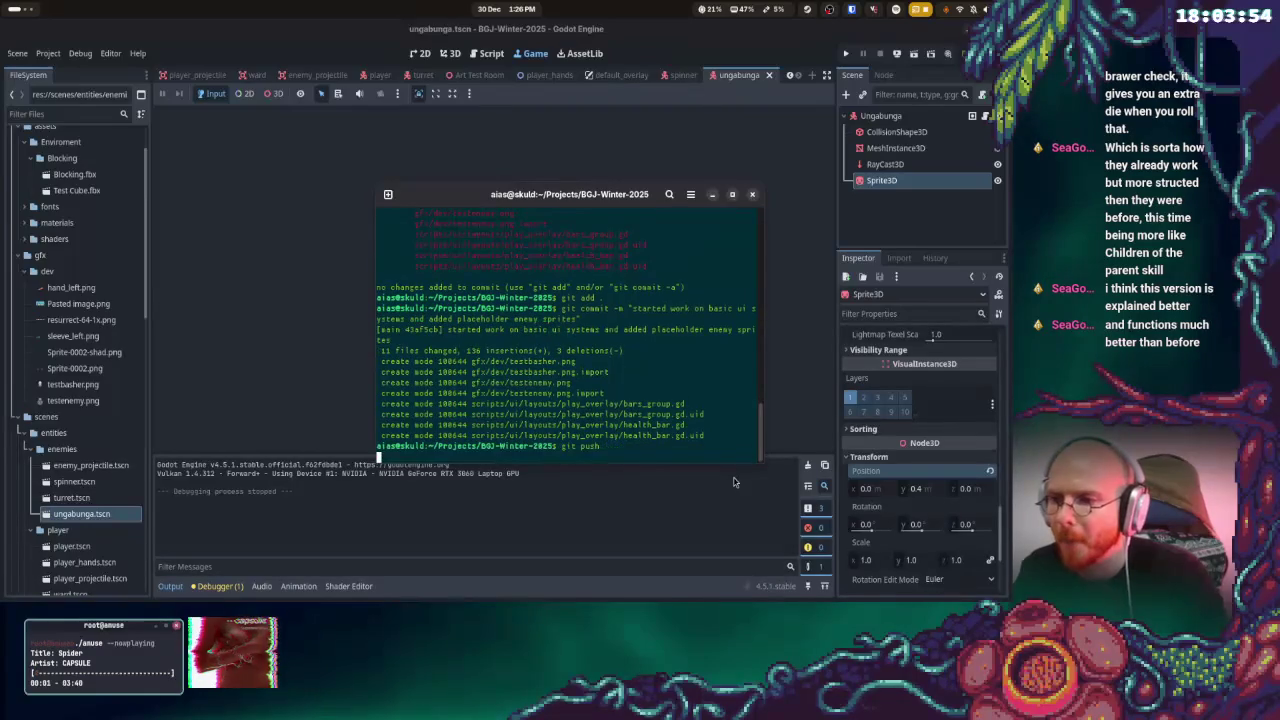
key("Return")
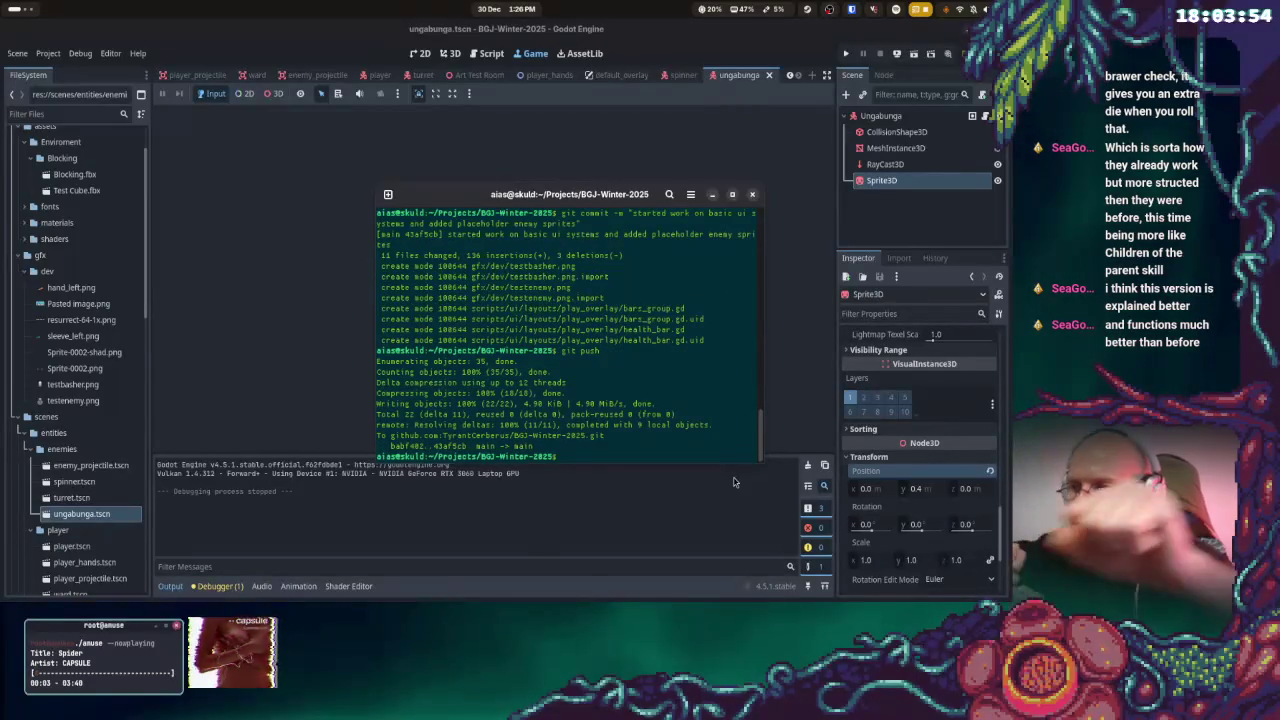
type("gitpull")
key("Return")
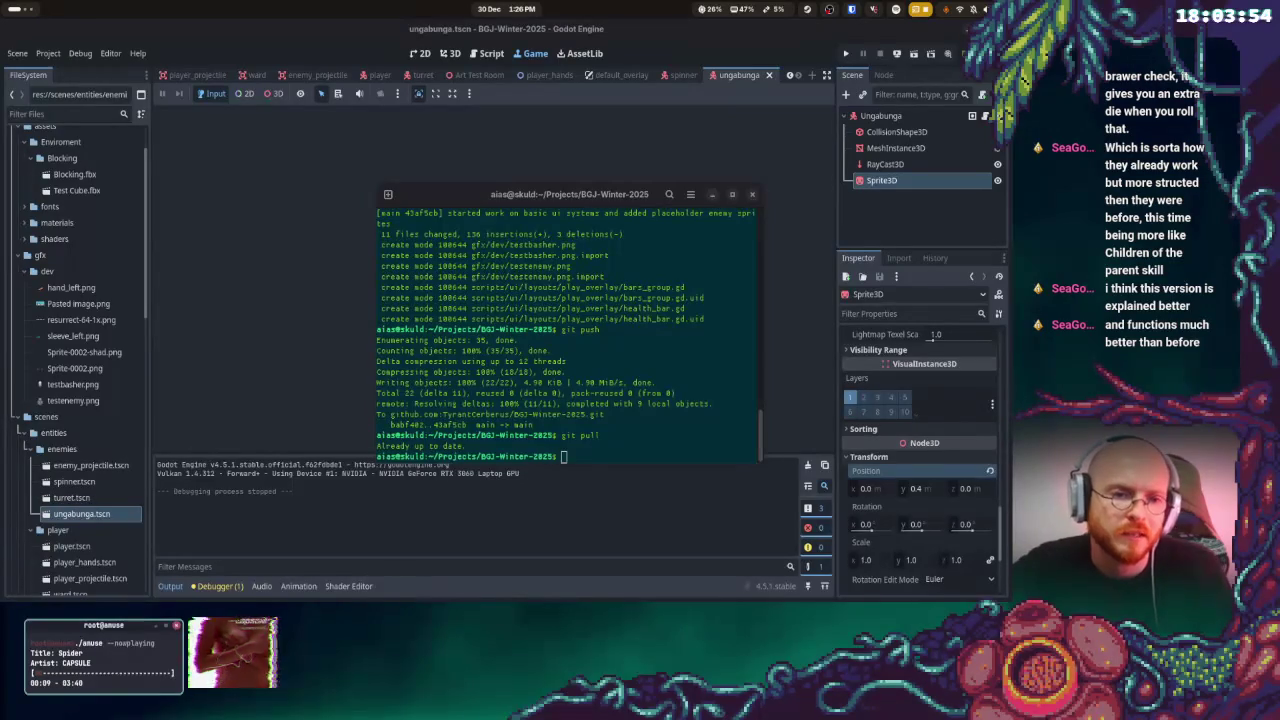
left_click(846, 54)
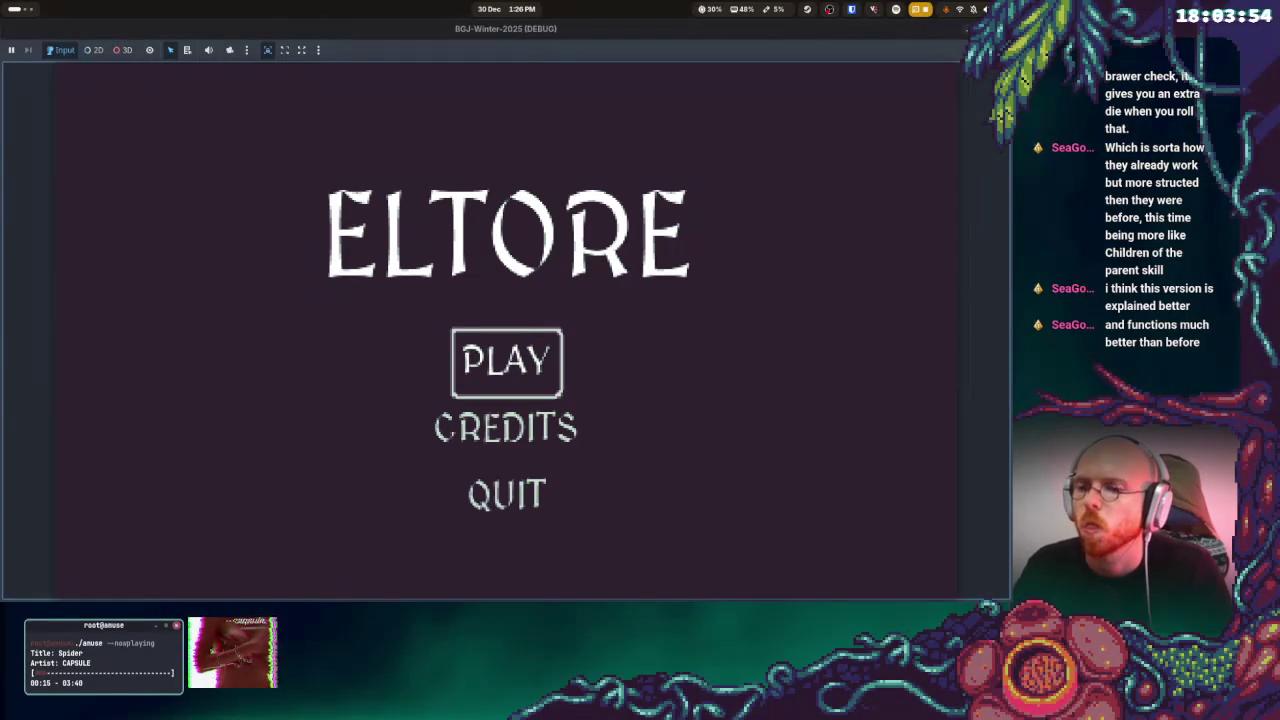
Start playing from the title menu and retry twice after game over
key("Return")
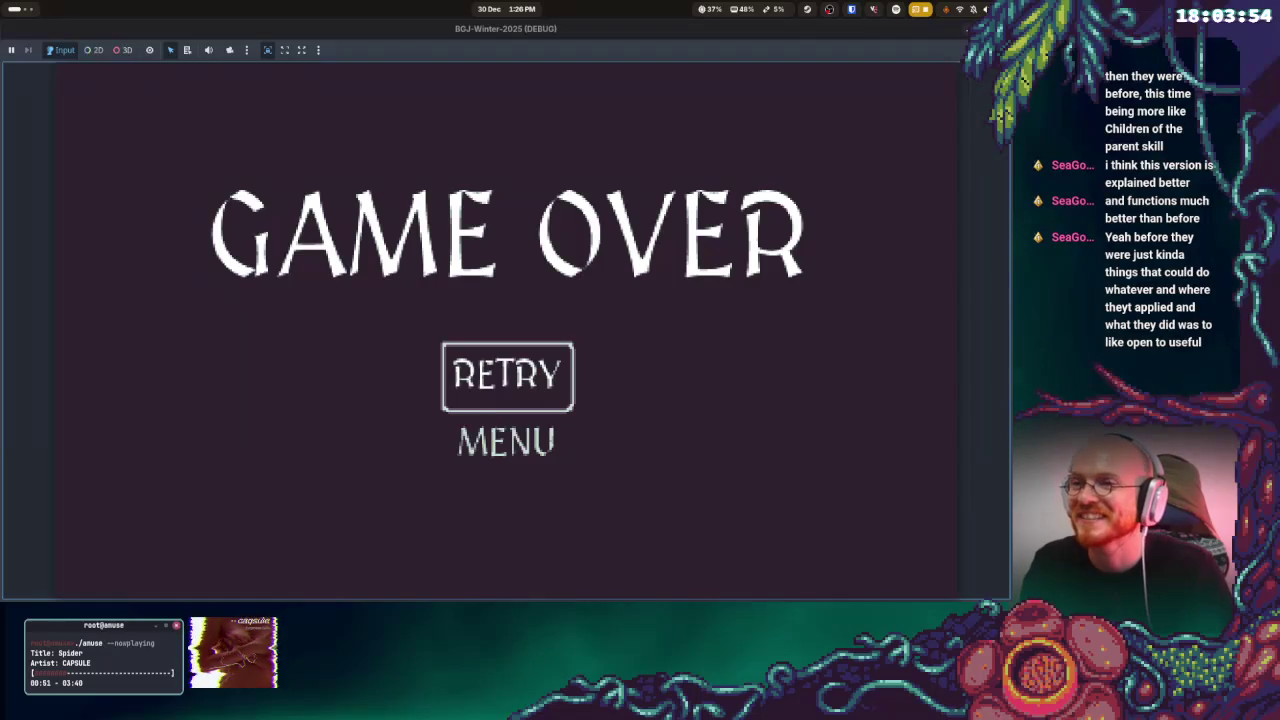
key("Return")
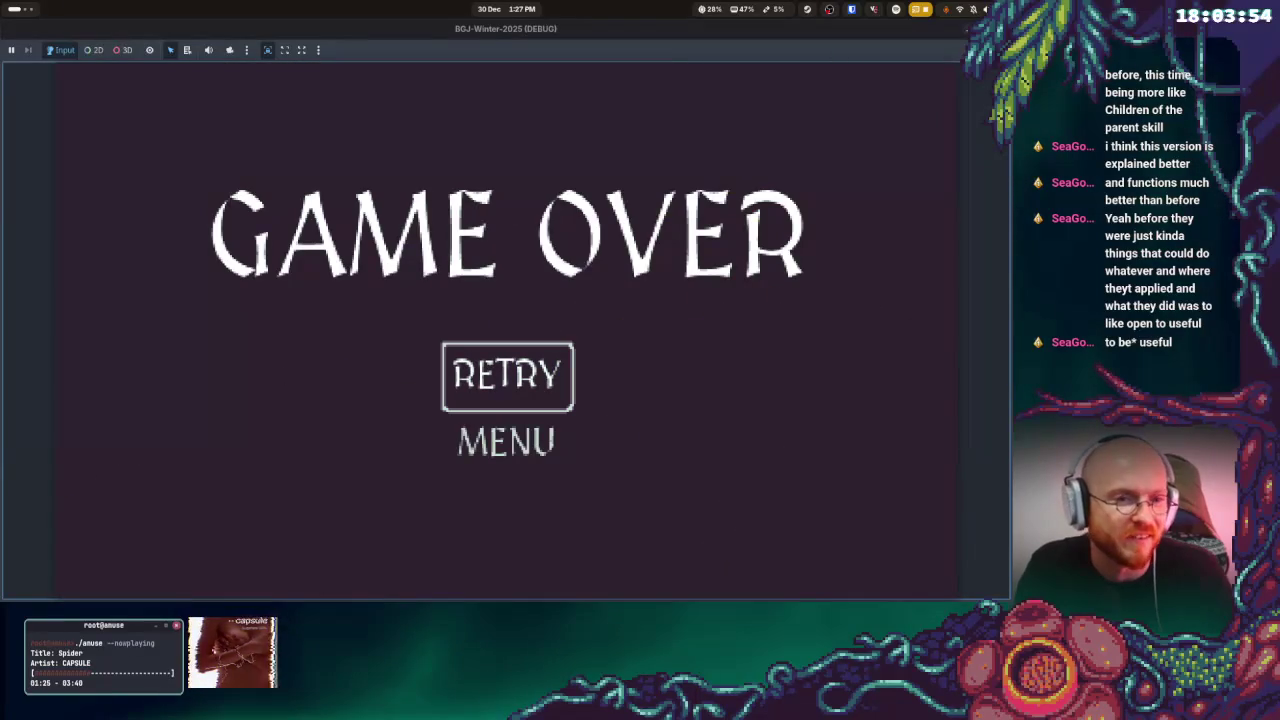
key("Return")
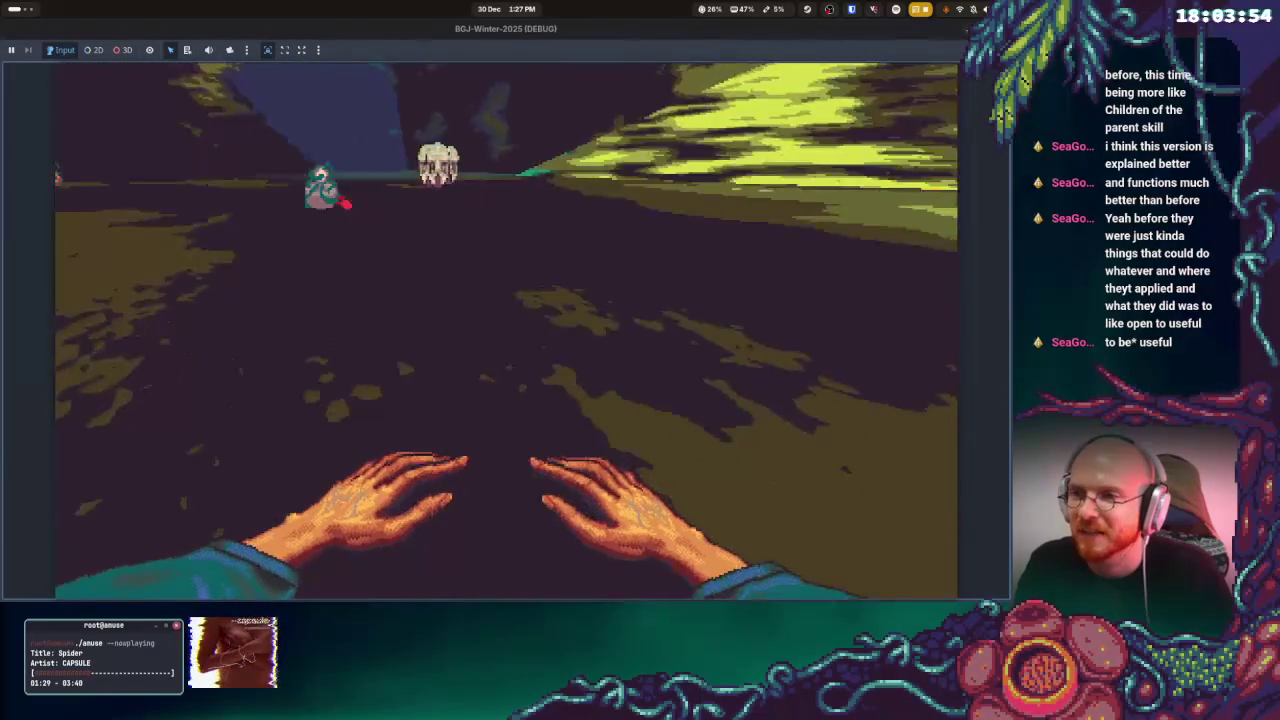
Walk toward the skull enemy, then stop the game with F8
key("w")
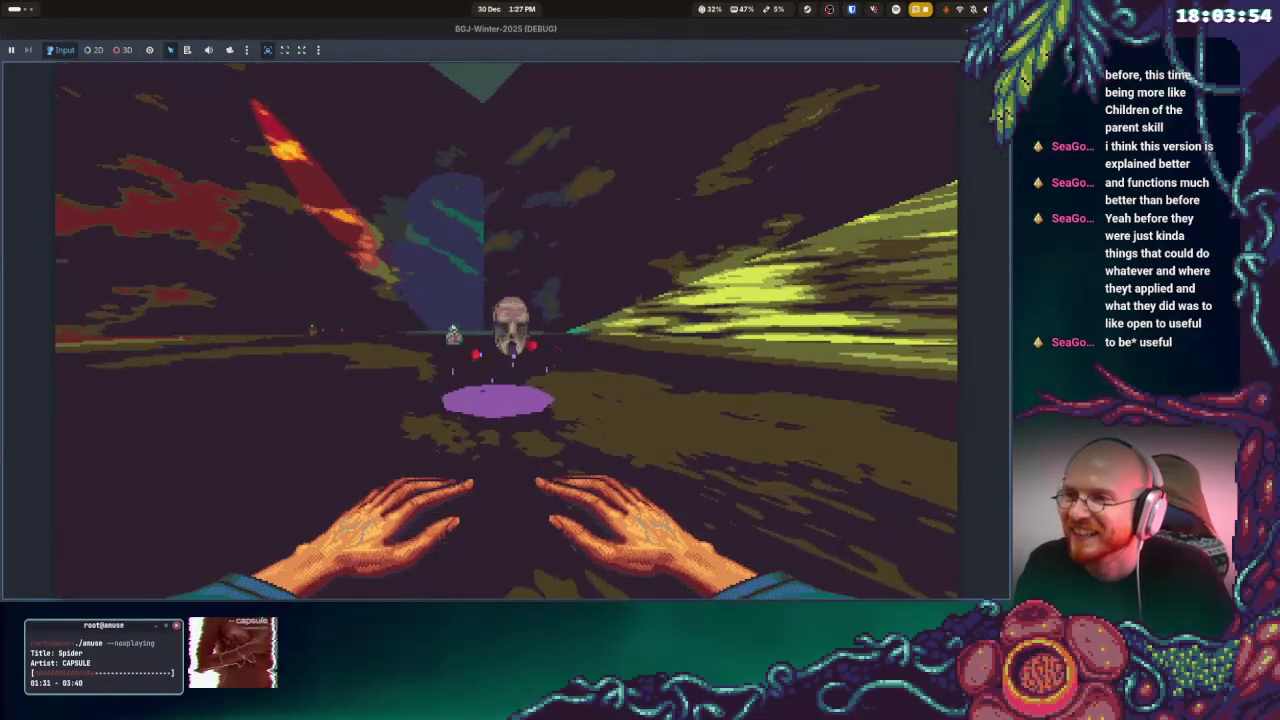
key("w")
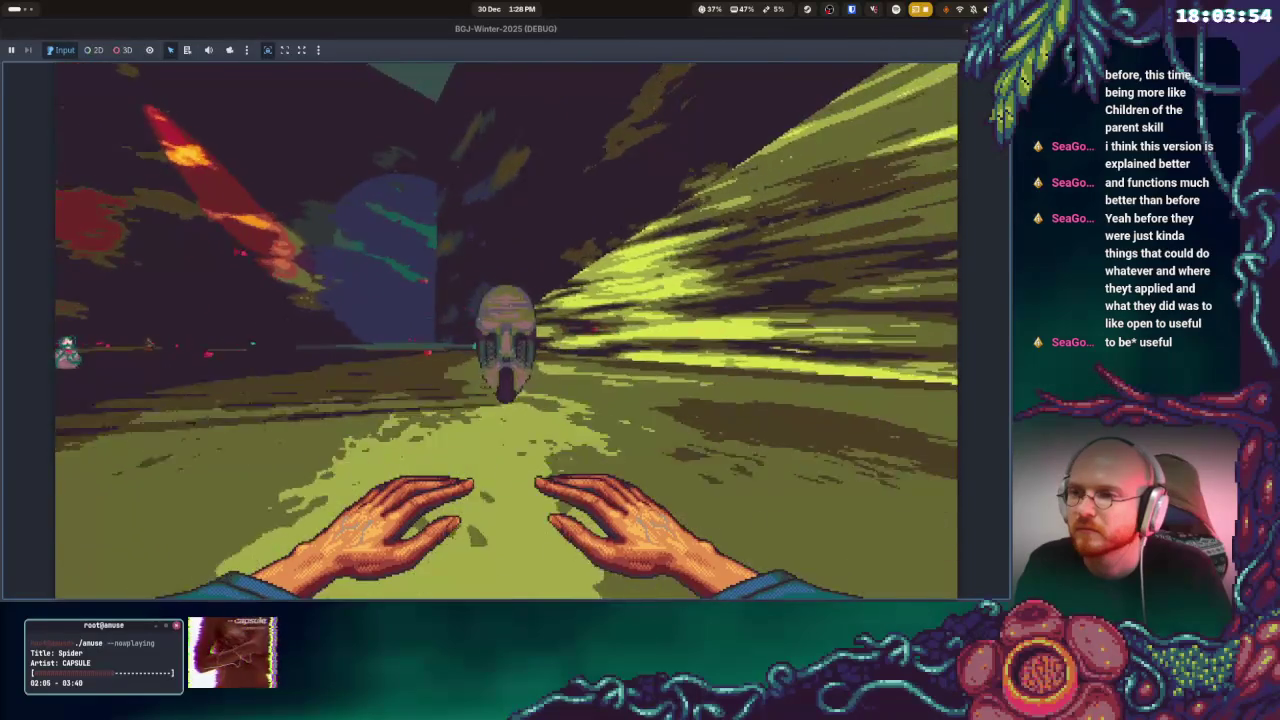
key("F8")
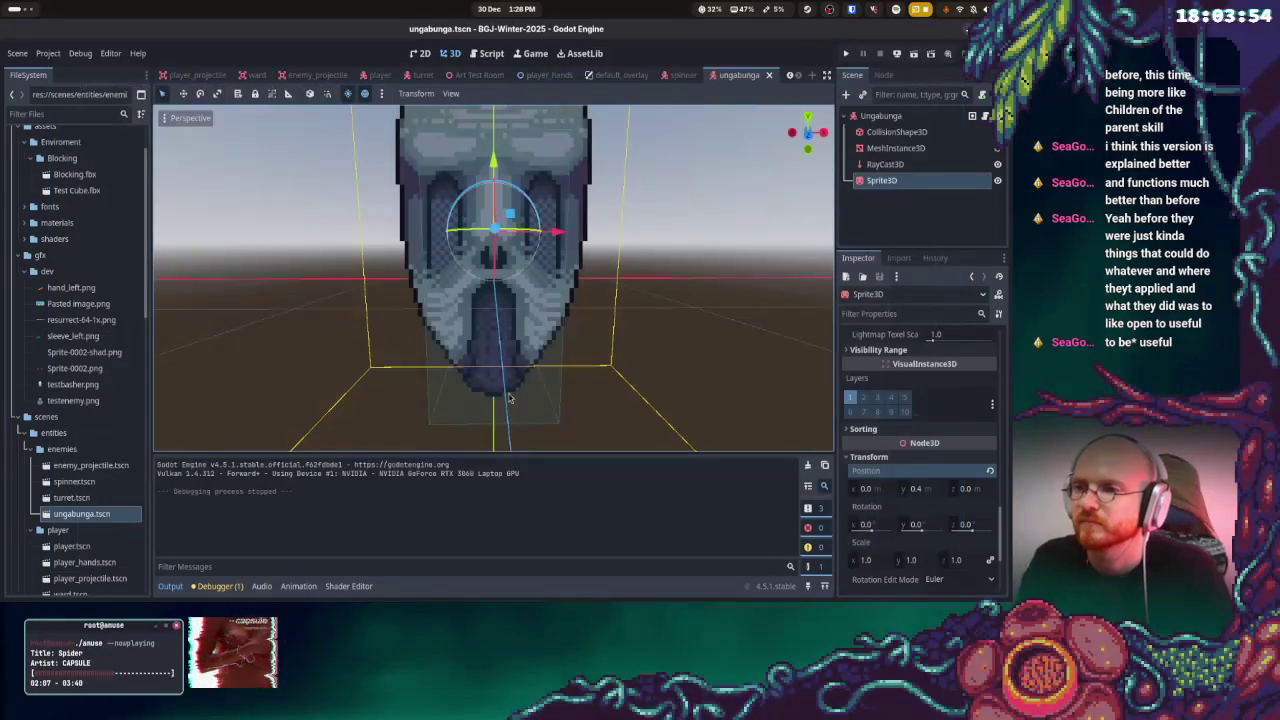
Toggle the Activities overview off and on again with Super
key("super")
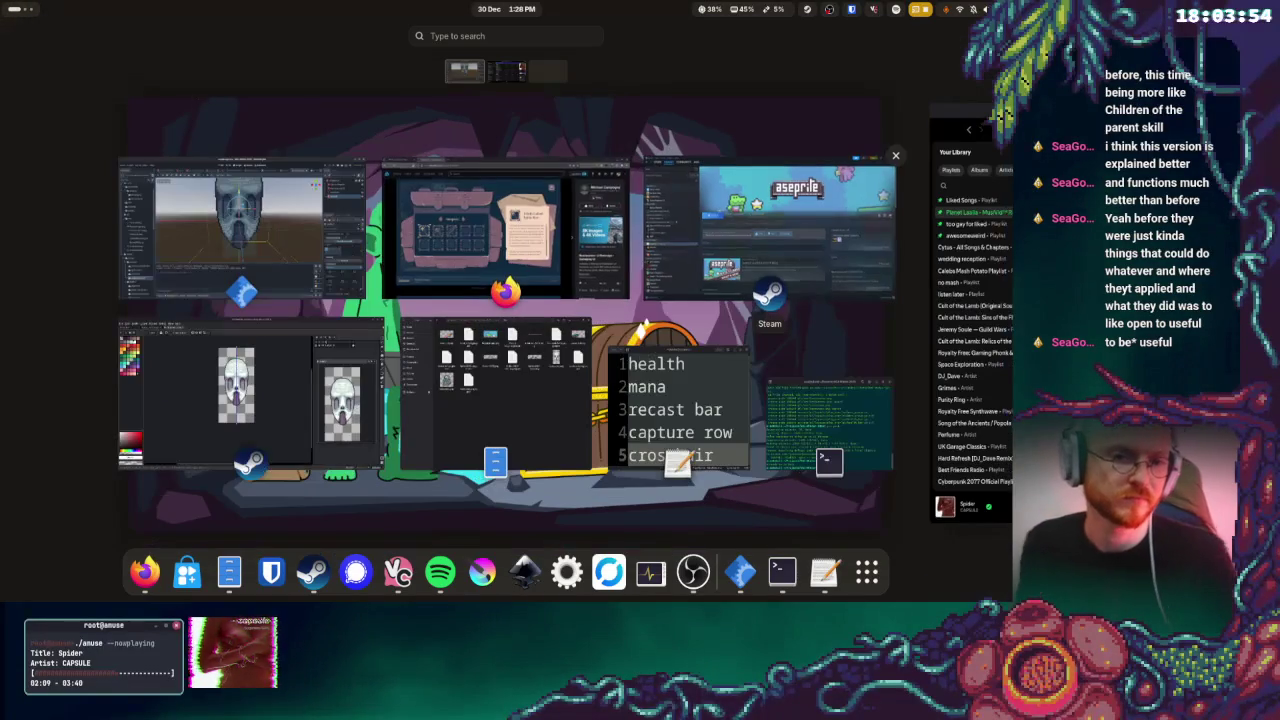
key("super")
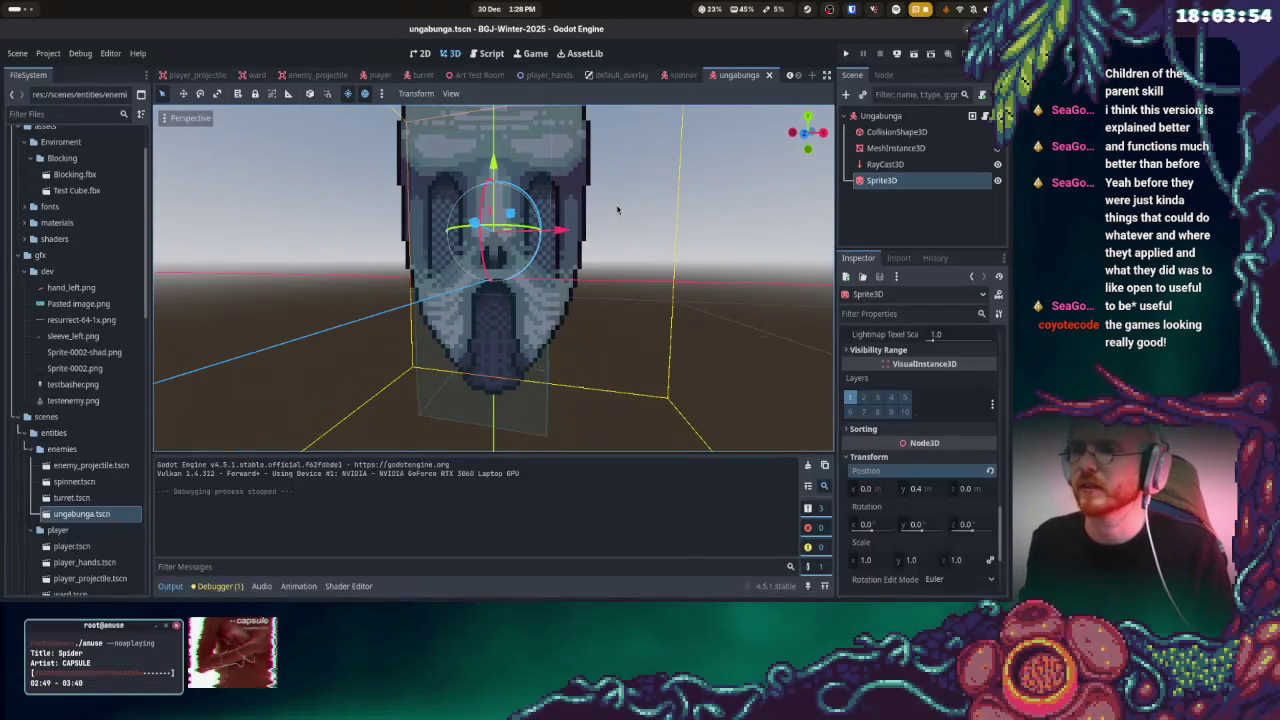
key("super")
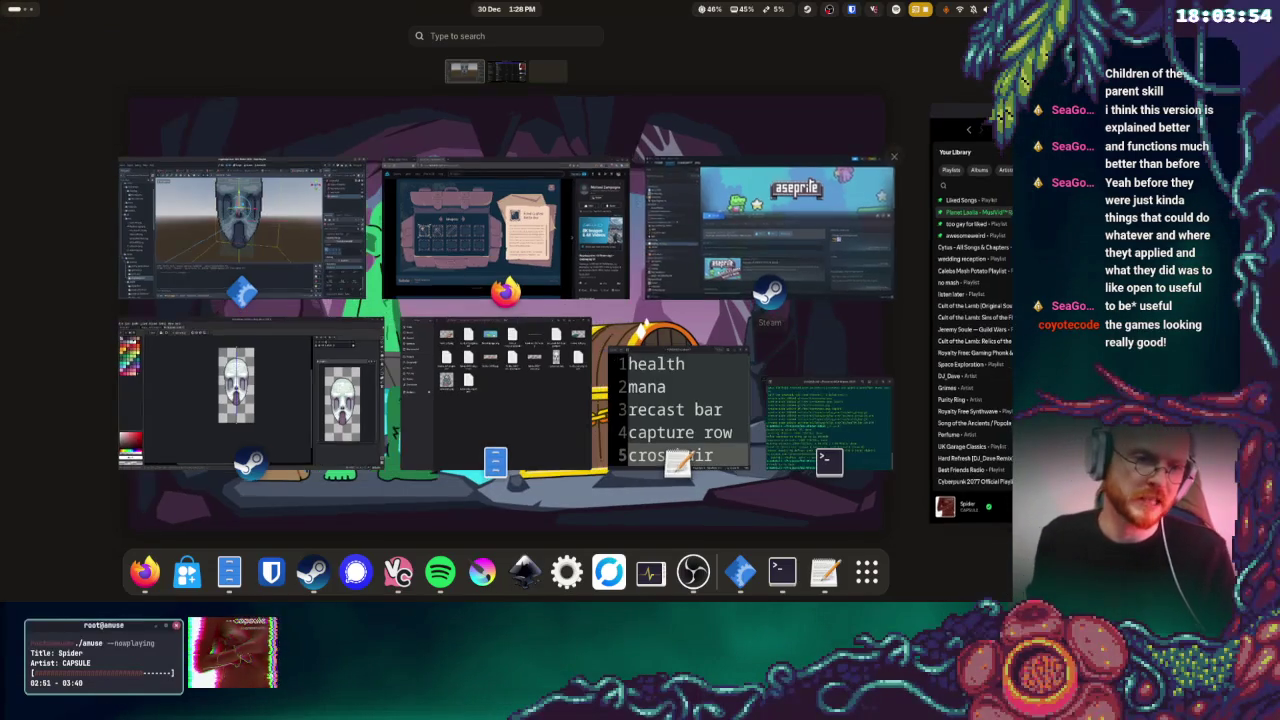
Switch to the Spotify window, then show the Activities overview of all open windows
left_click(970, 300)
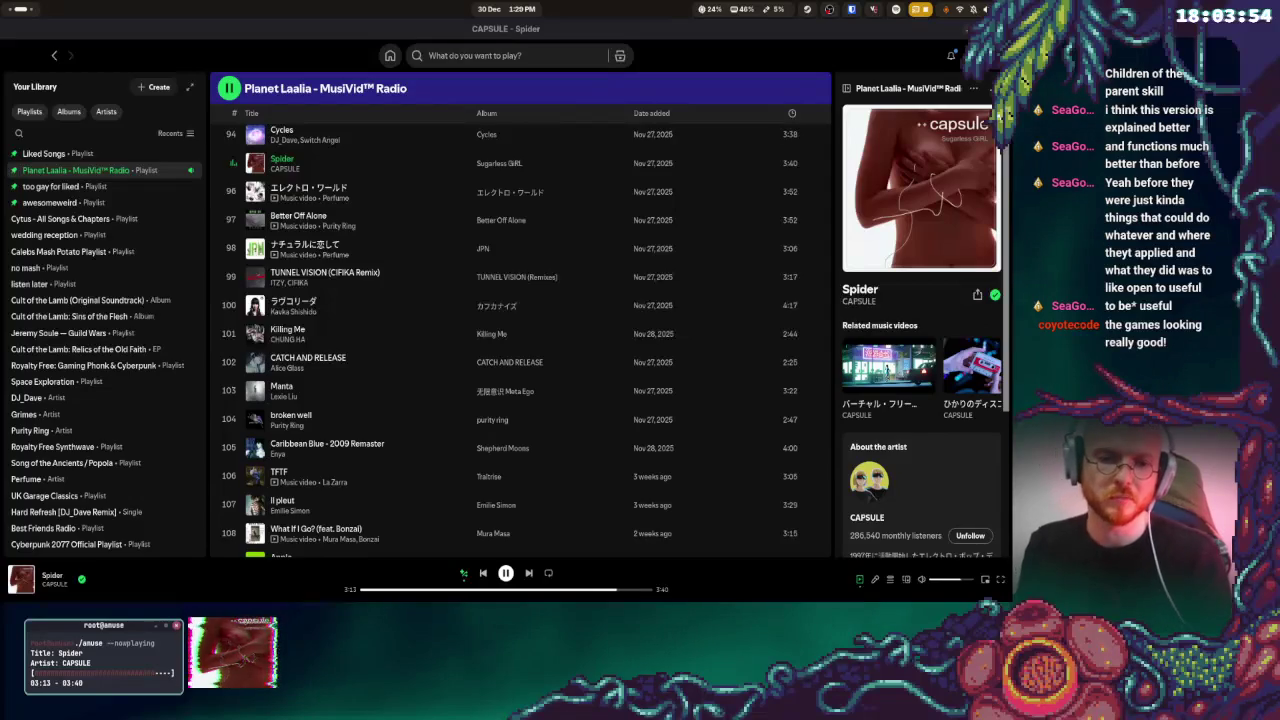
key("super")
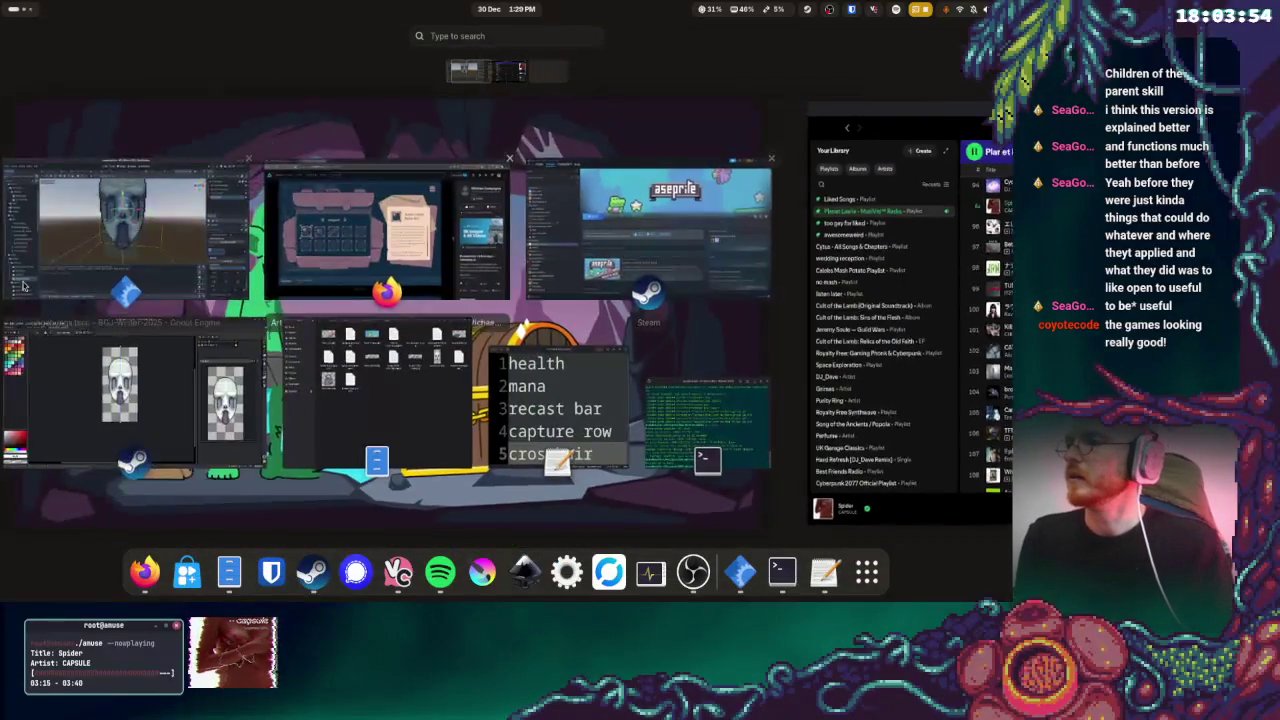
Bring Godot back to the front, run the project and start play from the ELTORE main menu
left_click(305, 225)
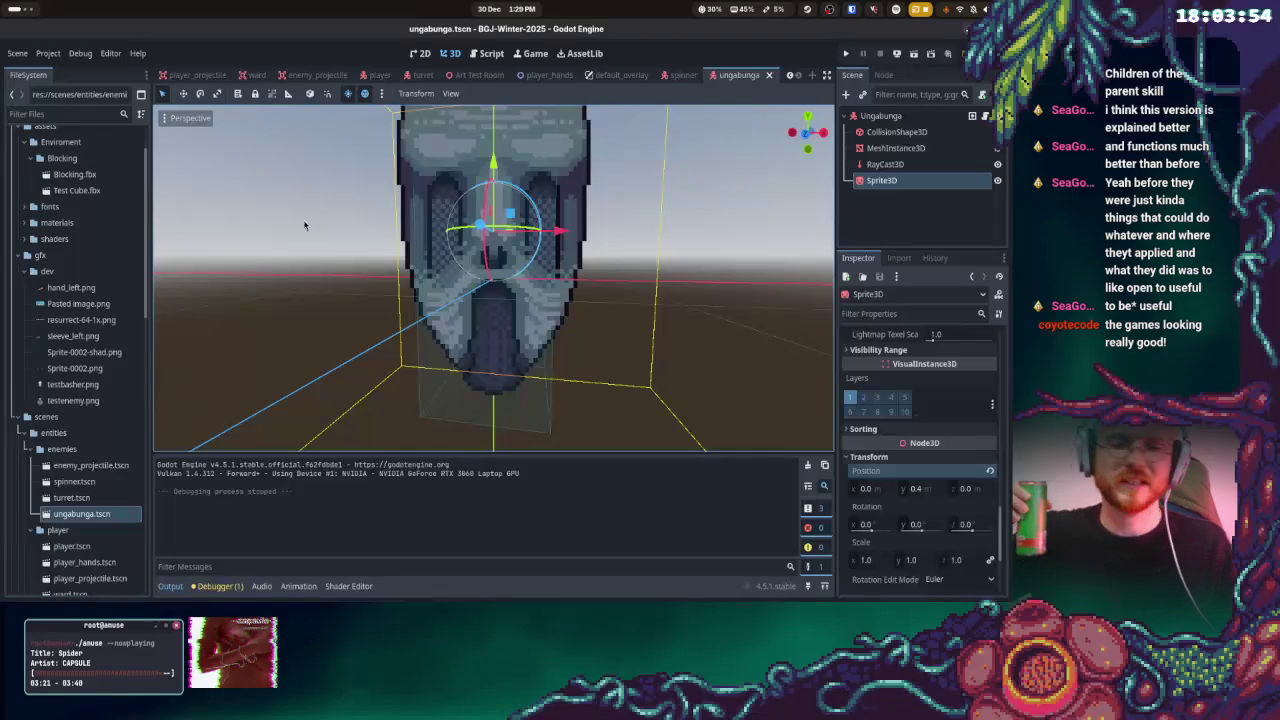
left_click(845, 53)
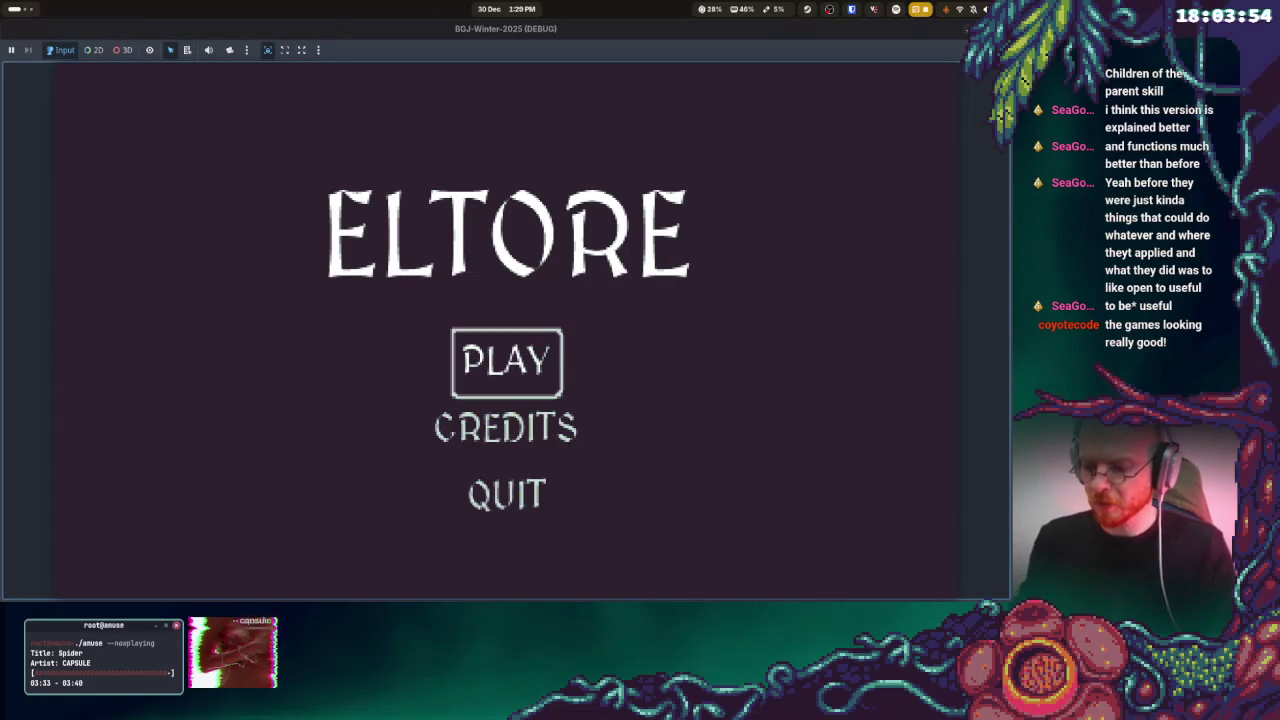
key("Return")
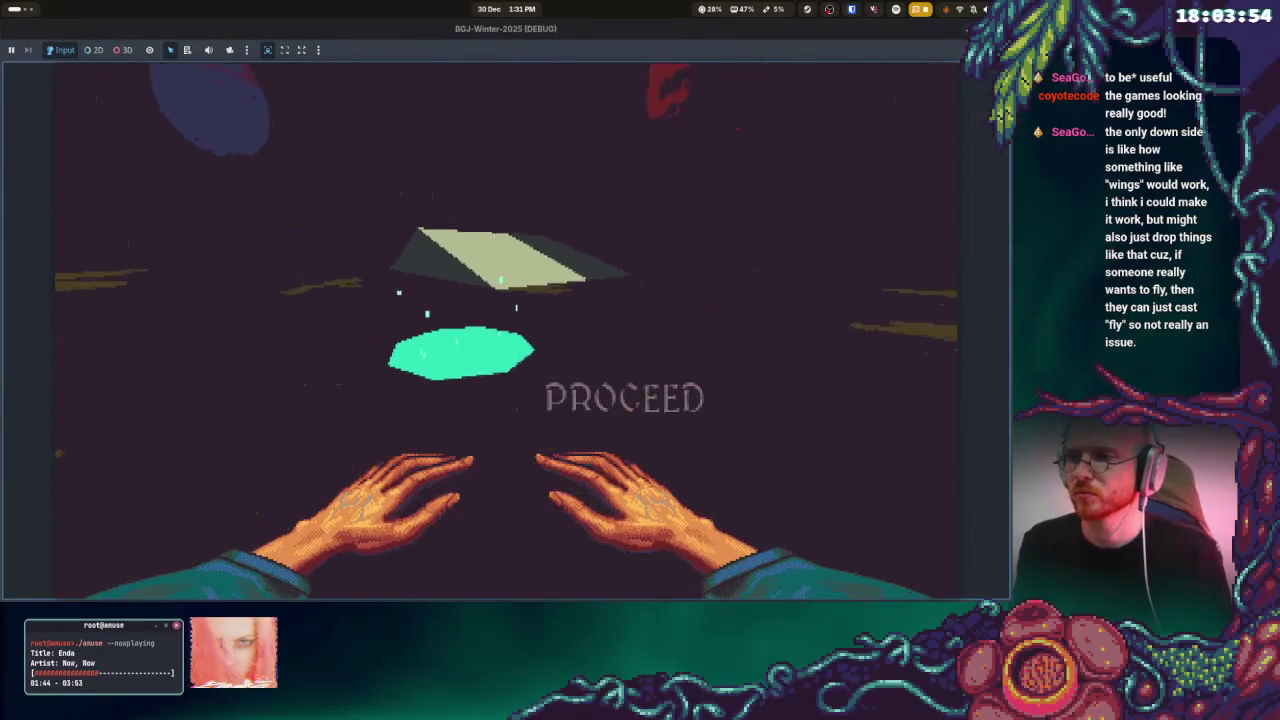
Stop the running playtest and return to the editor on ungabunga.tscn
left_click(512, 490)
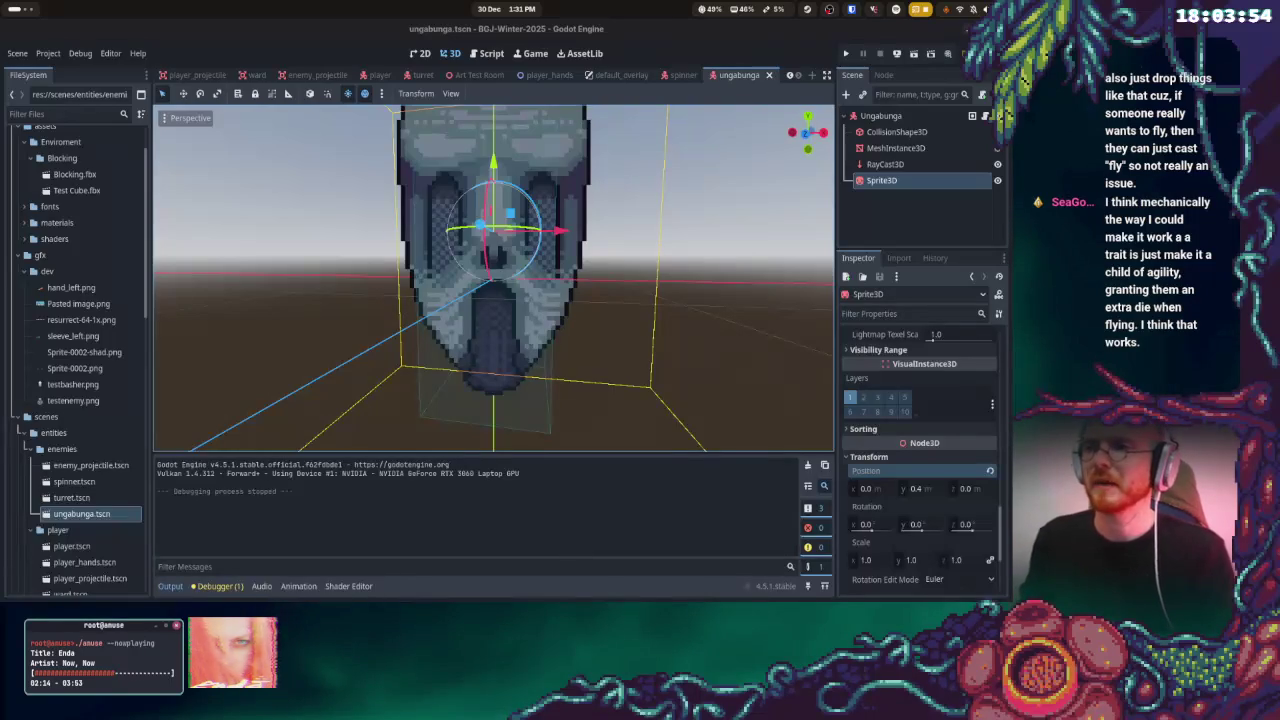
Orbit around the skull sprite, then switch to the testbasher skull drawing in Aseprite
left_click_drag(654, 143, 632, 236)
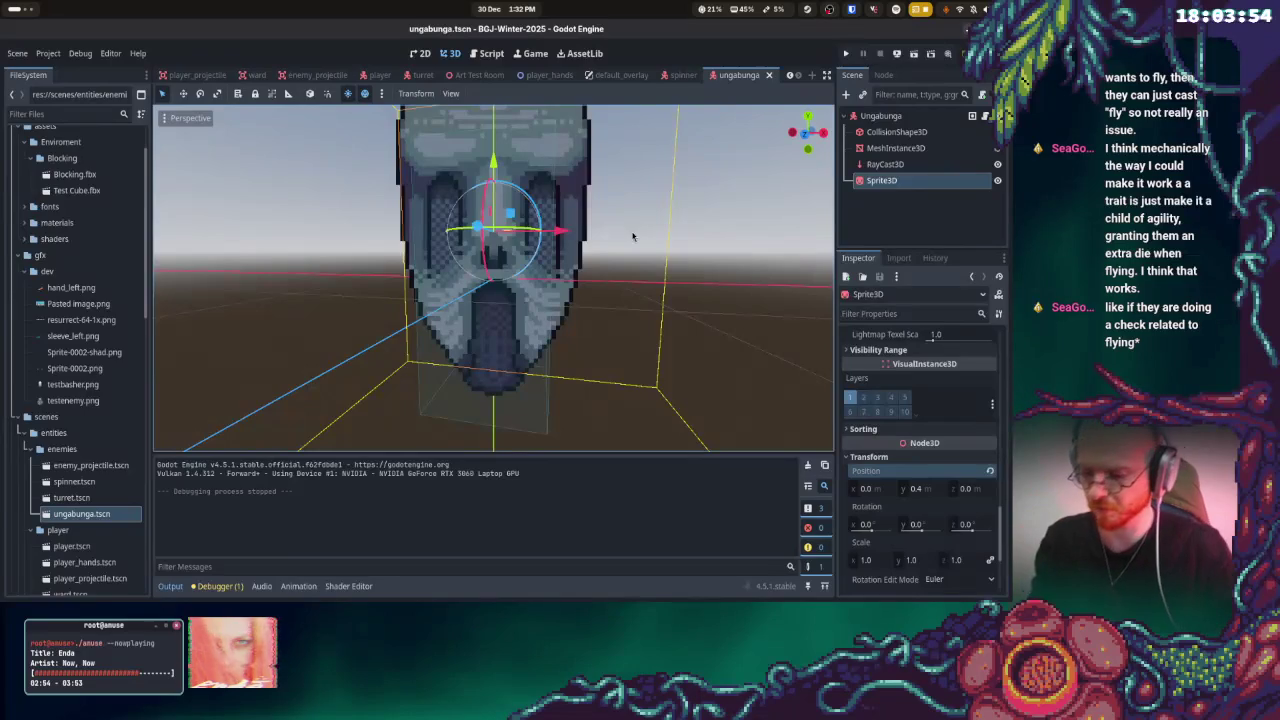
key("super")
key("super")
key("super")
key("super")
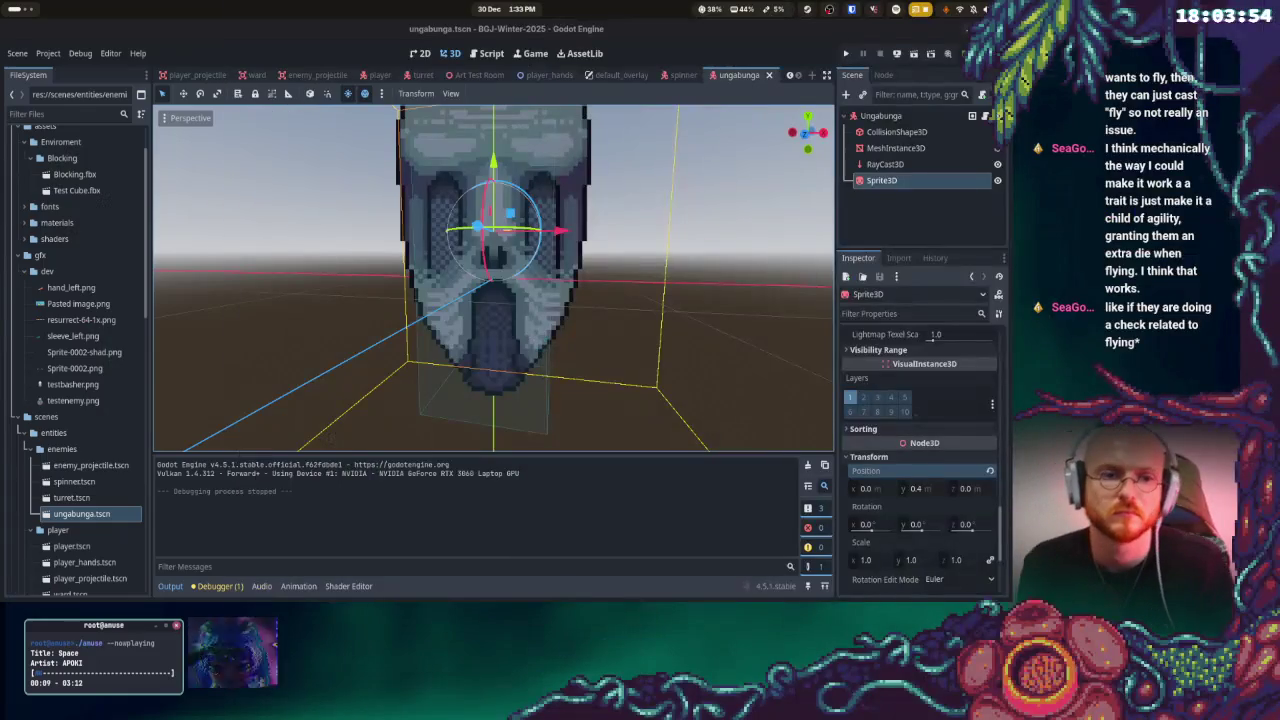
left_click_drag(681, 198, 649, 213)
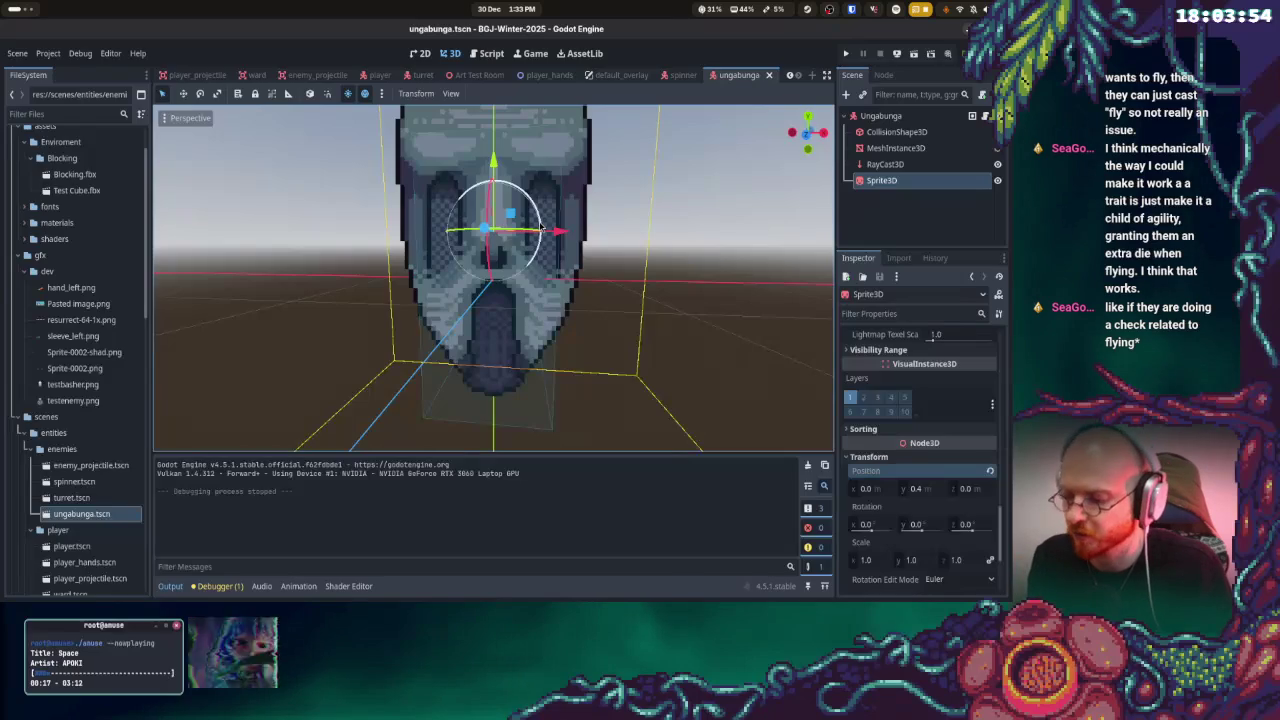
key("super")
left_click(260, 375)
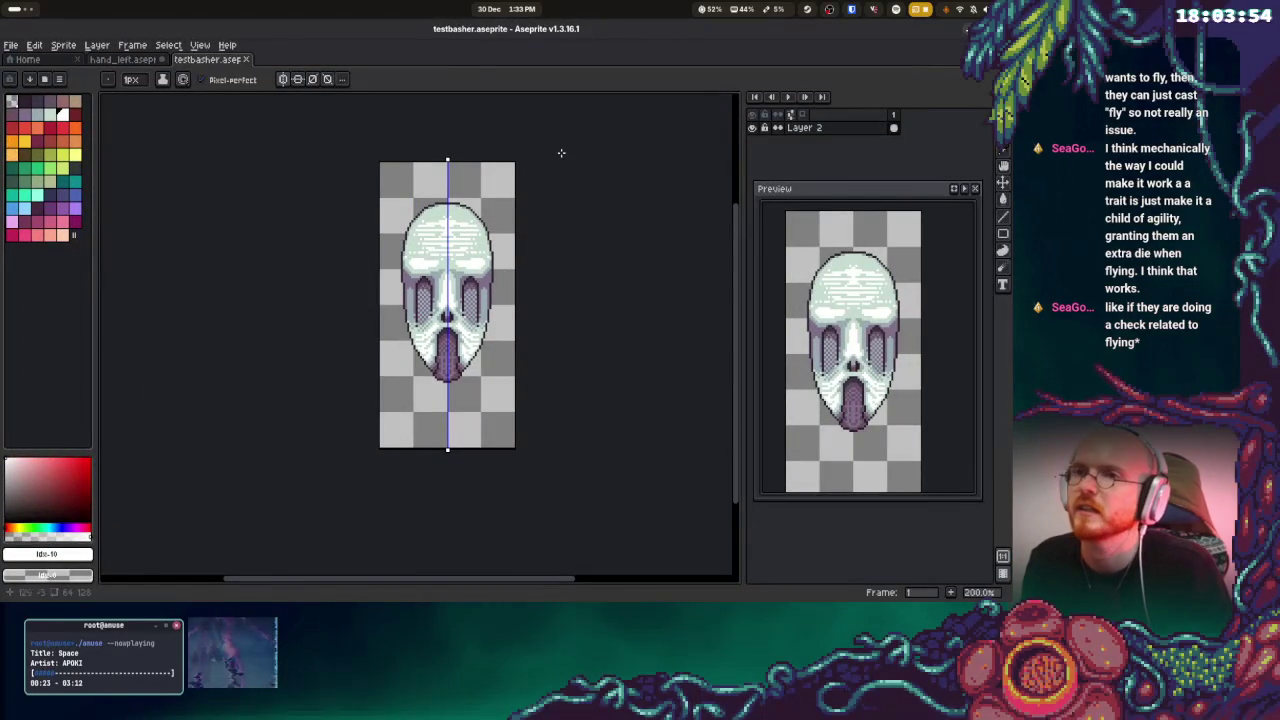
Glance at the Layer menu and trial a rectangular selection around the skull, then deselect
left_click(97, 45)
left_click(667, 152)
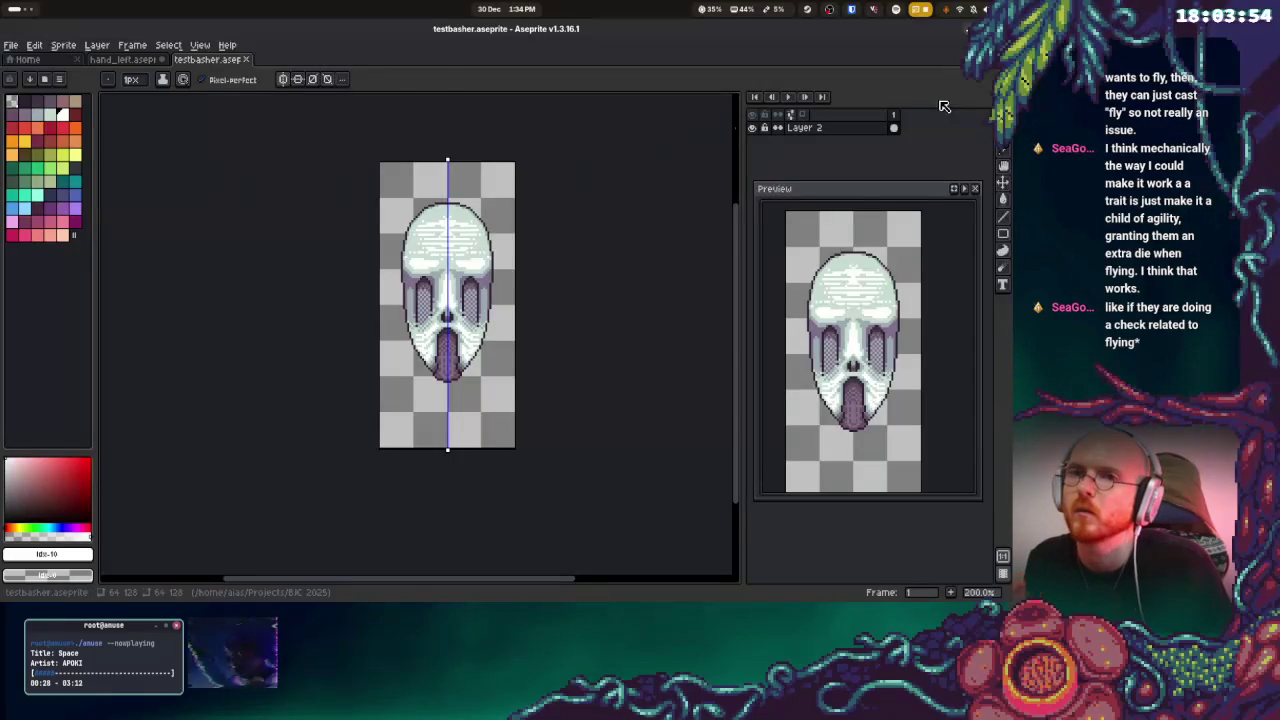
key("m")
left_click_drag(382, 162, 514, 374)
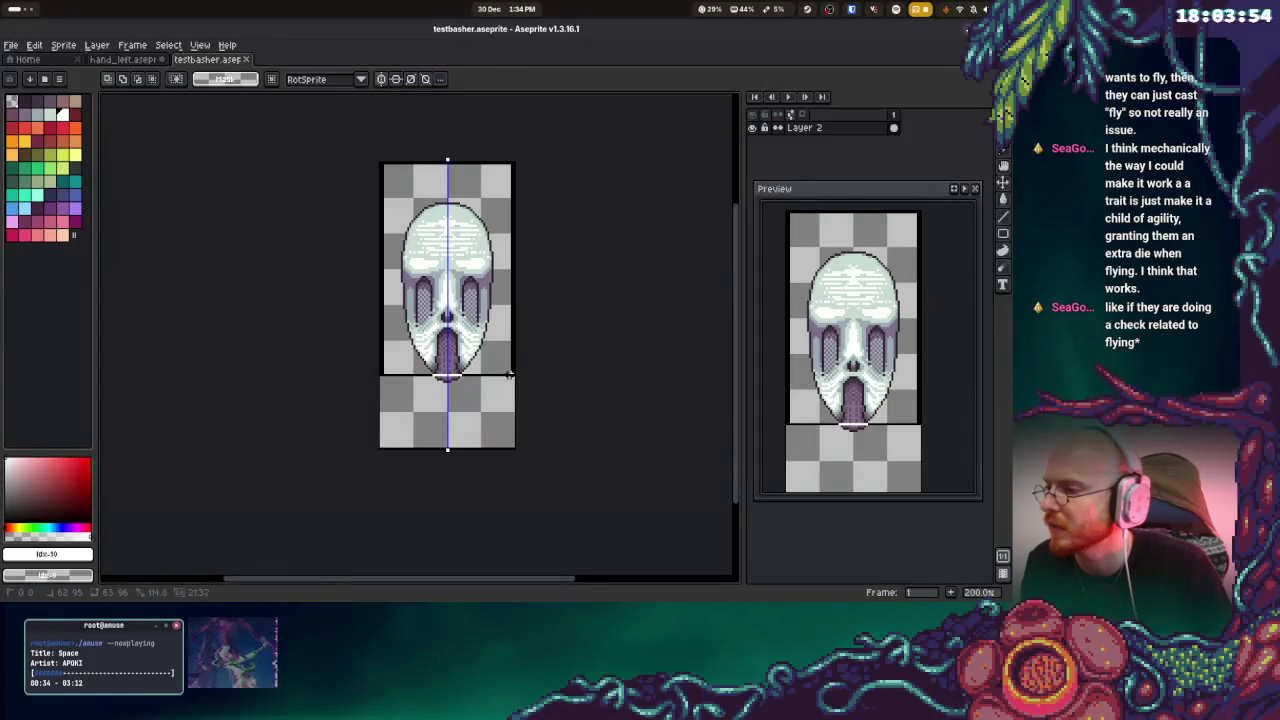
left_click_drag(513, 374, 508, 364)
key("ctrl+d")
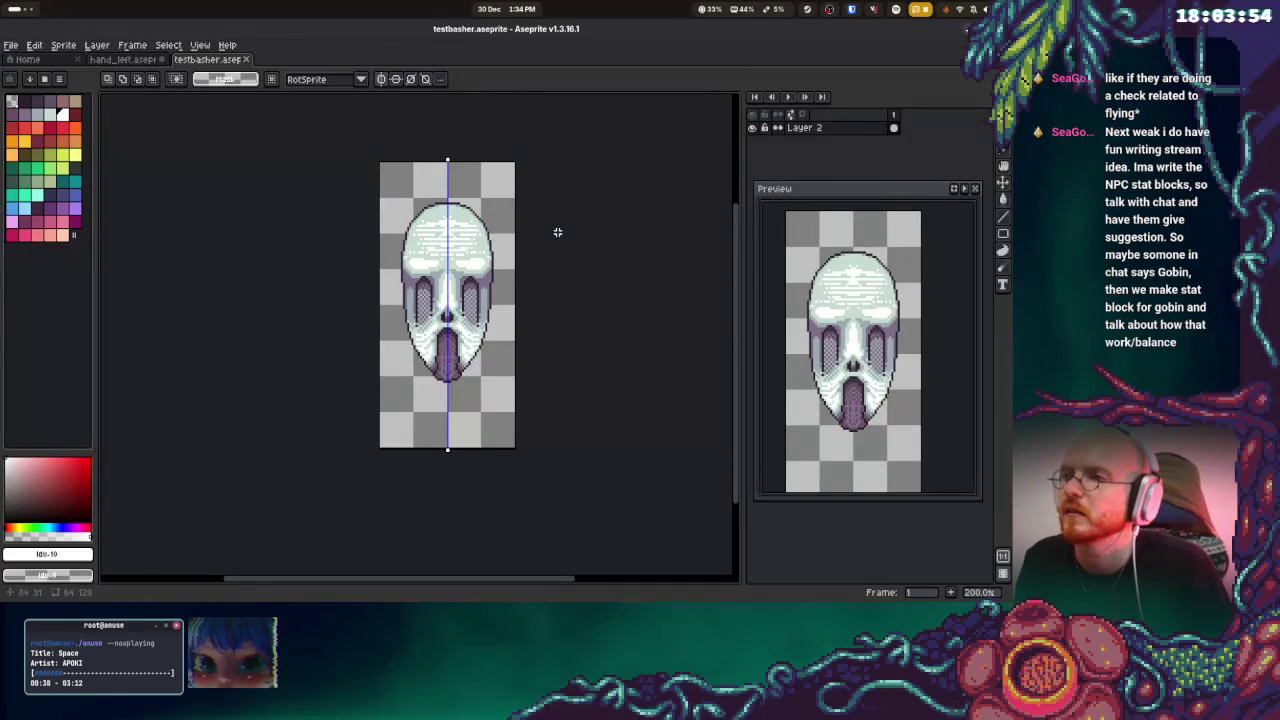
Create a new sprite 64 pixels wide and 96 pixels tall
left_click(24, 45)
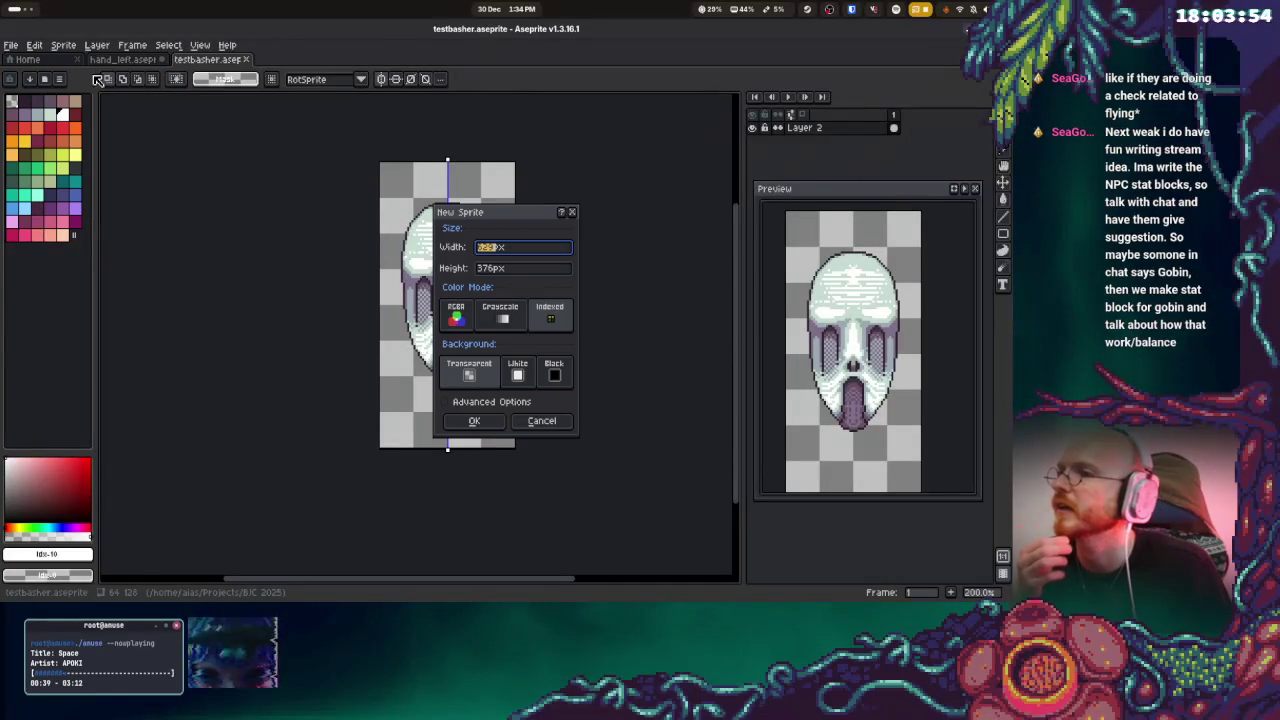
key("Tab")
type("96")
key("Tab")
key("Right")
key("Right")
double_click(518, 256)
type("64")
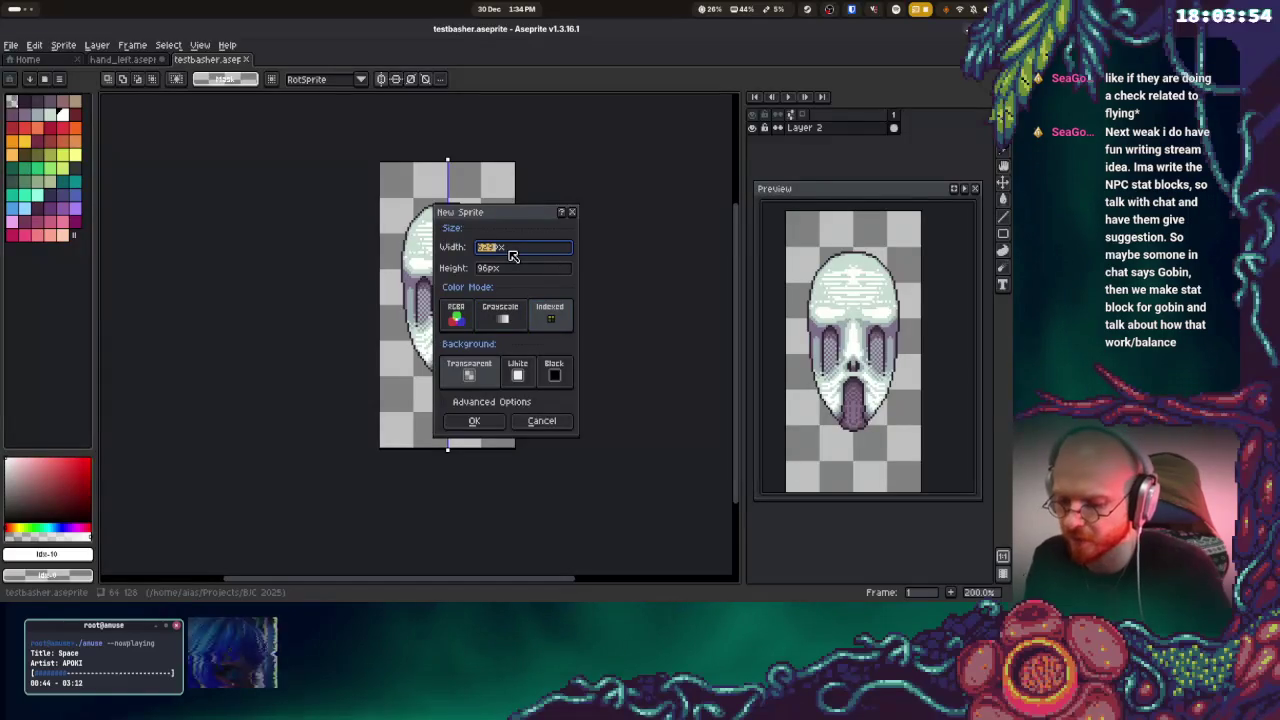
key("Return")
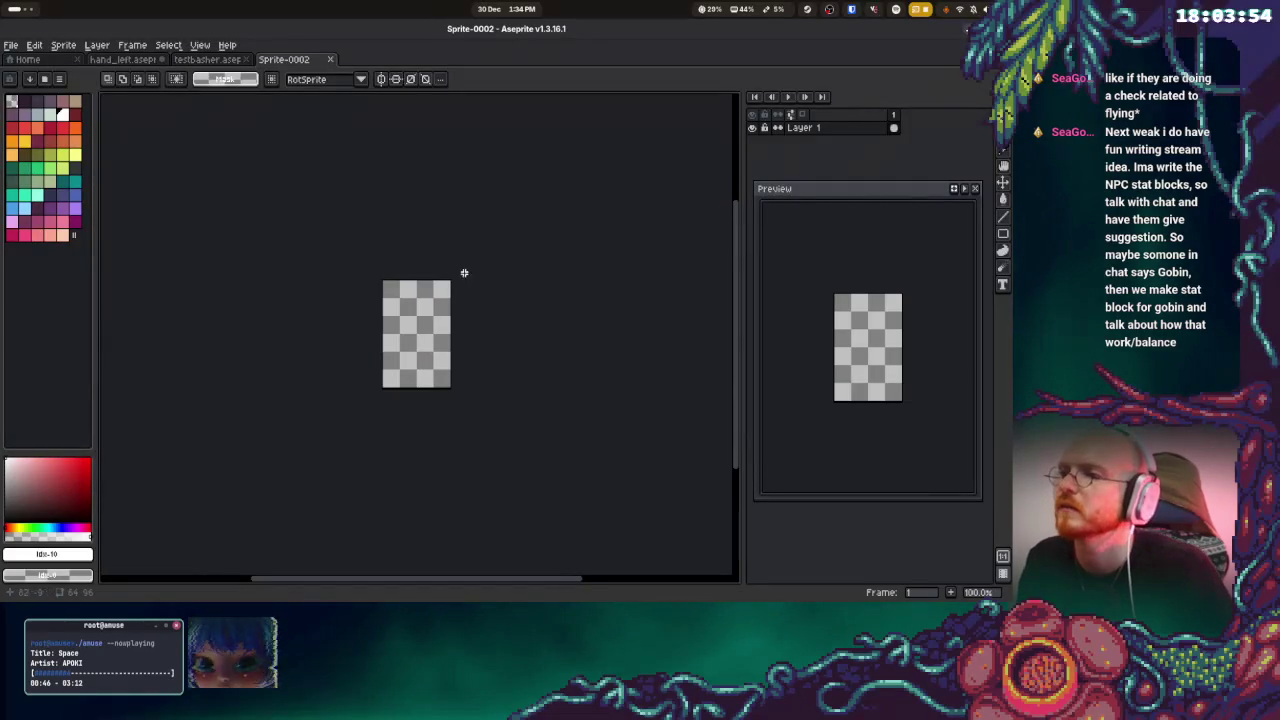
Zoom the blank 64×96 canvas and refocus the Sprite-0002 window from the overview
scroll(394, 349, "up", 2)
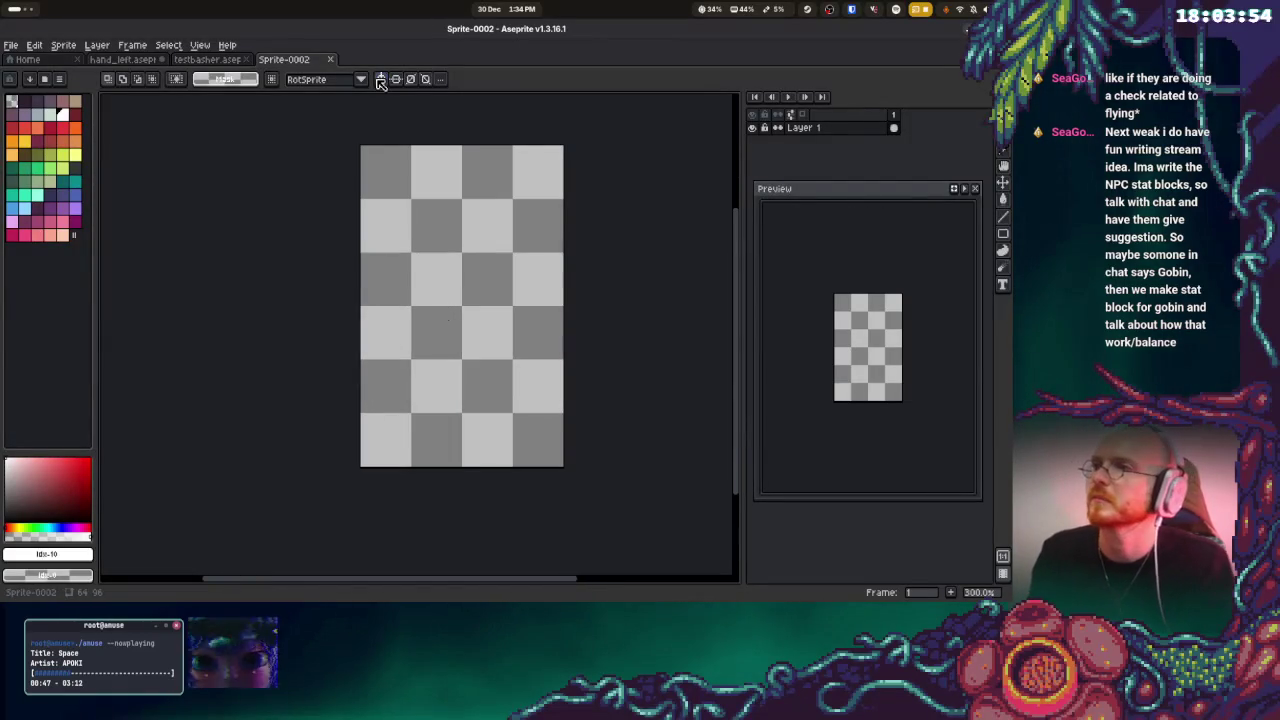
key("super")
key("super")
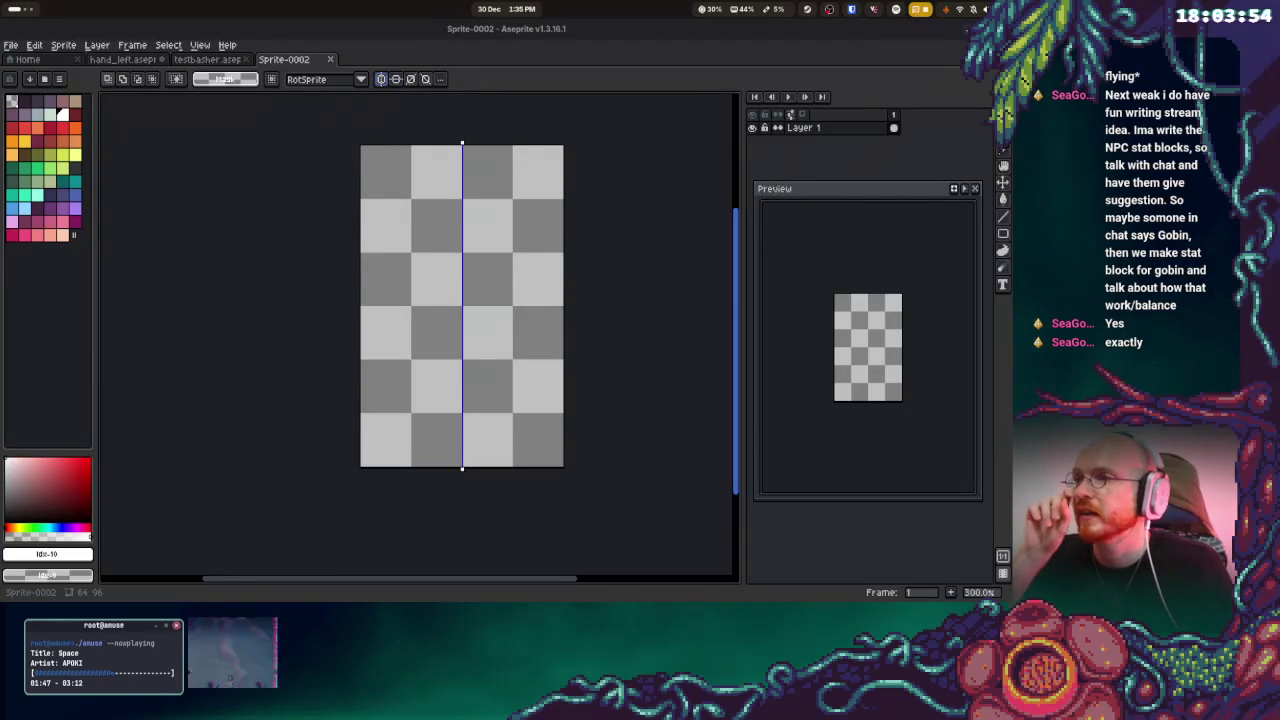
left_click(455, 191)
key("ctrl+z")
key("ctrl+z")
key("ctrl+z")
left_click(24, 104)
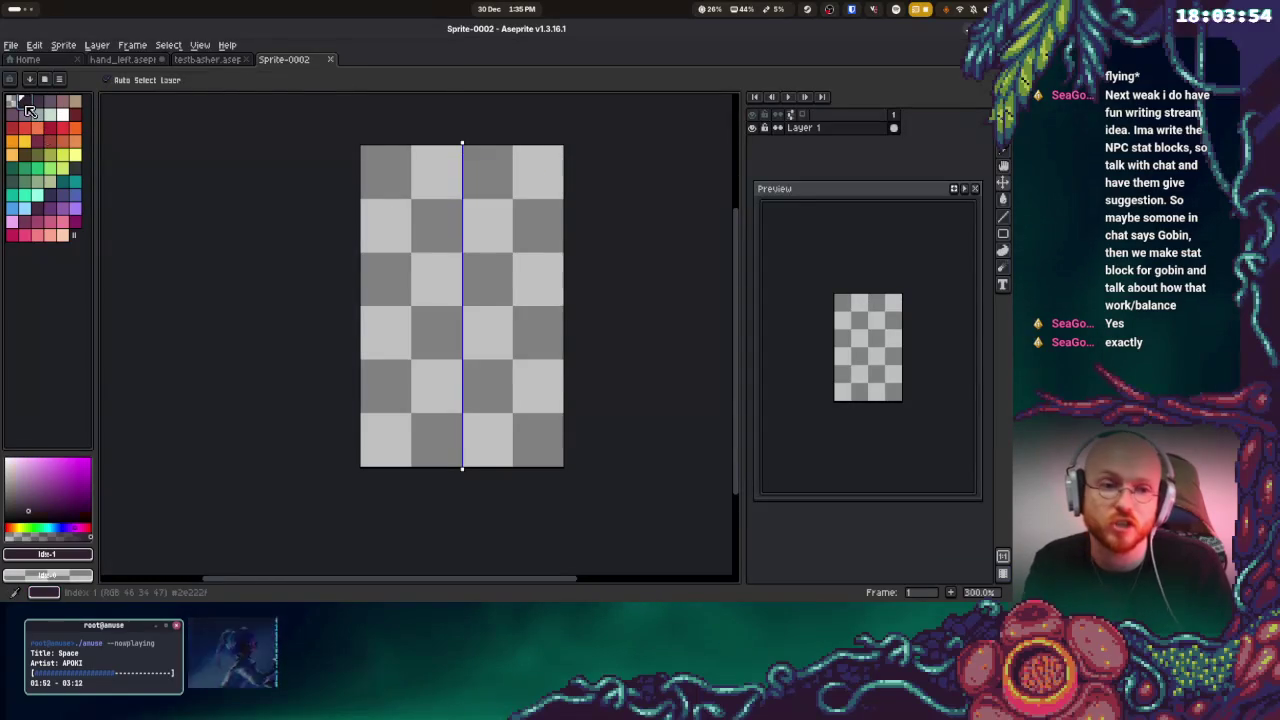
key("b")
left_click_drag(460, 162, 443, 397)
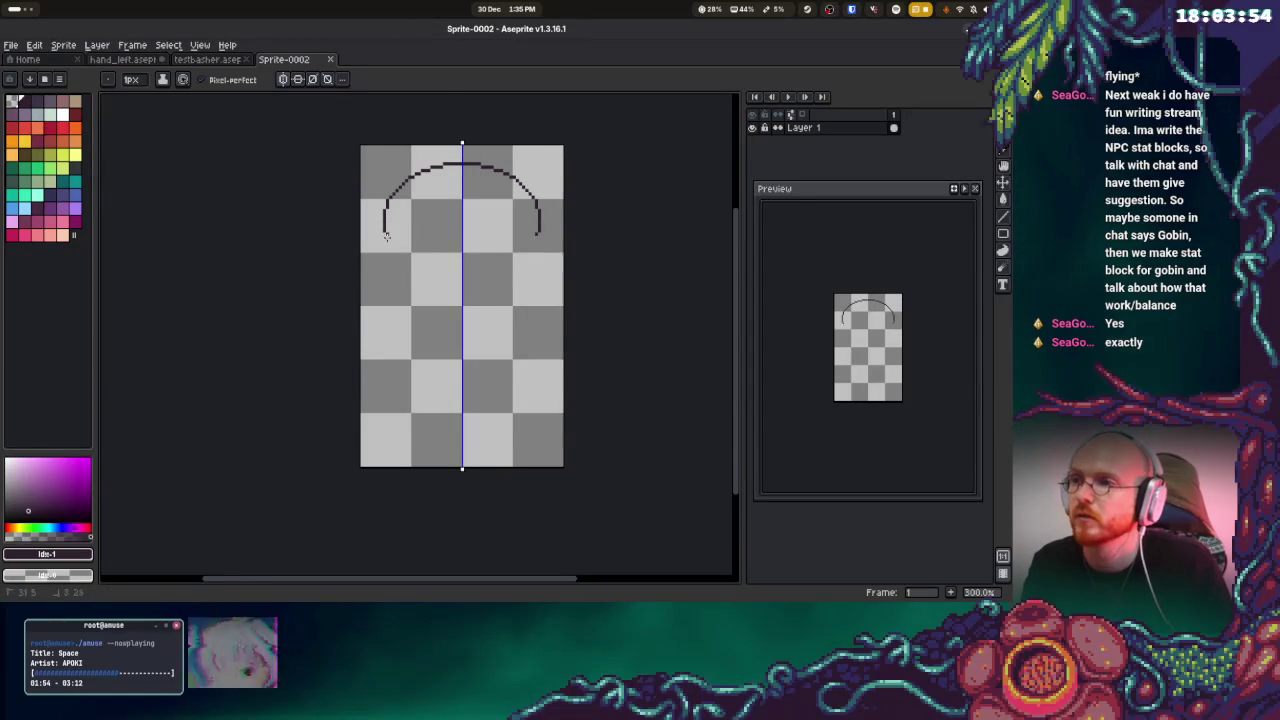
key("ctrl+z")
left_click_drag(462, 173, 419, 412)
key("ctrl+z")
mouse_move(458, 180)
left_mouse_down()
mouse_move(381, 241)
mouse_move(380, 378)
mouse_move(458, 436)
left_mouse_up()
left_click_drag(468, 258, 490, 366)
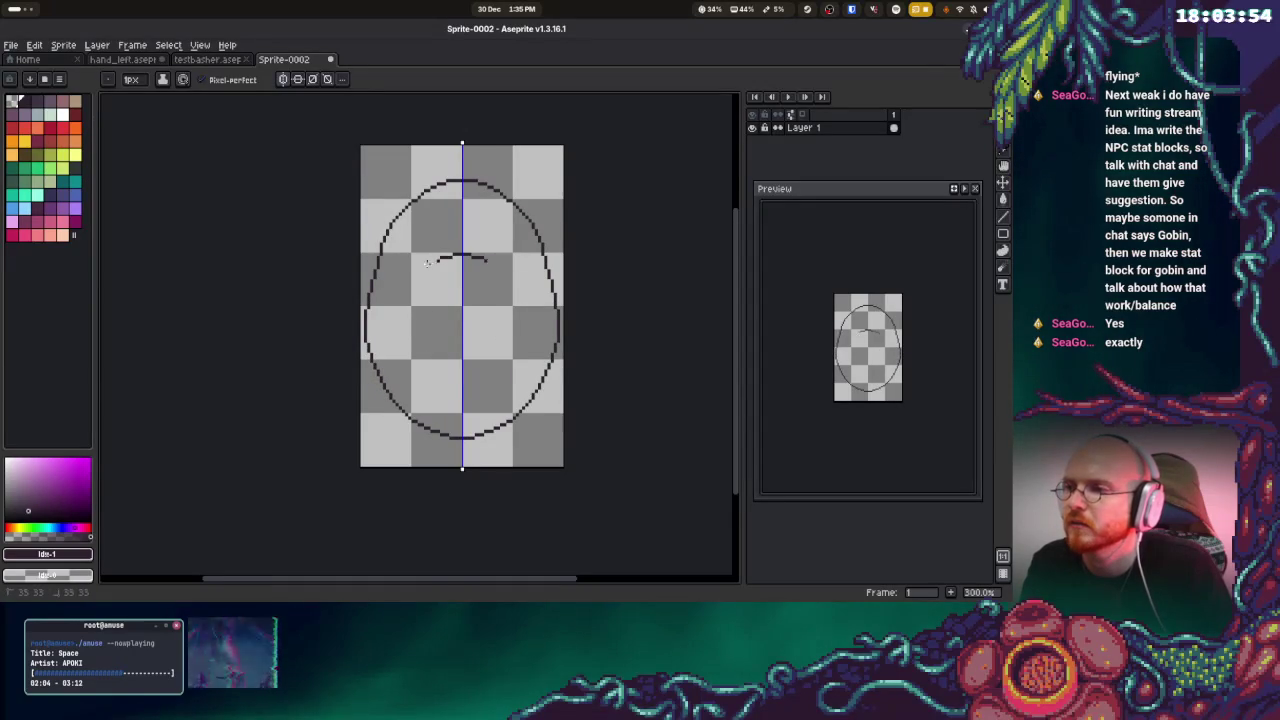
mouse_move(489, 286)
left_mouse_down()
mouse_move(514, 320)
mouse_move(450, 350)
mouse_move(462, 362)
left_mouse_up()
key("ctrl")
key("ctrl+z")
key("ctrl+z")
key("ctrl+z")
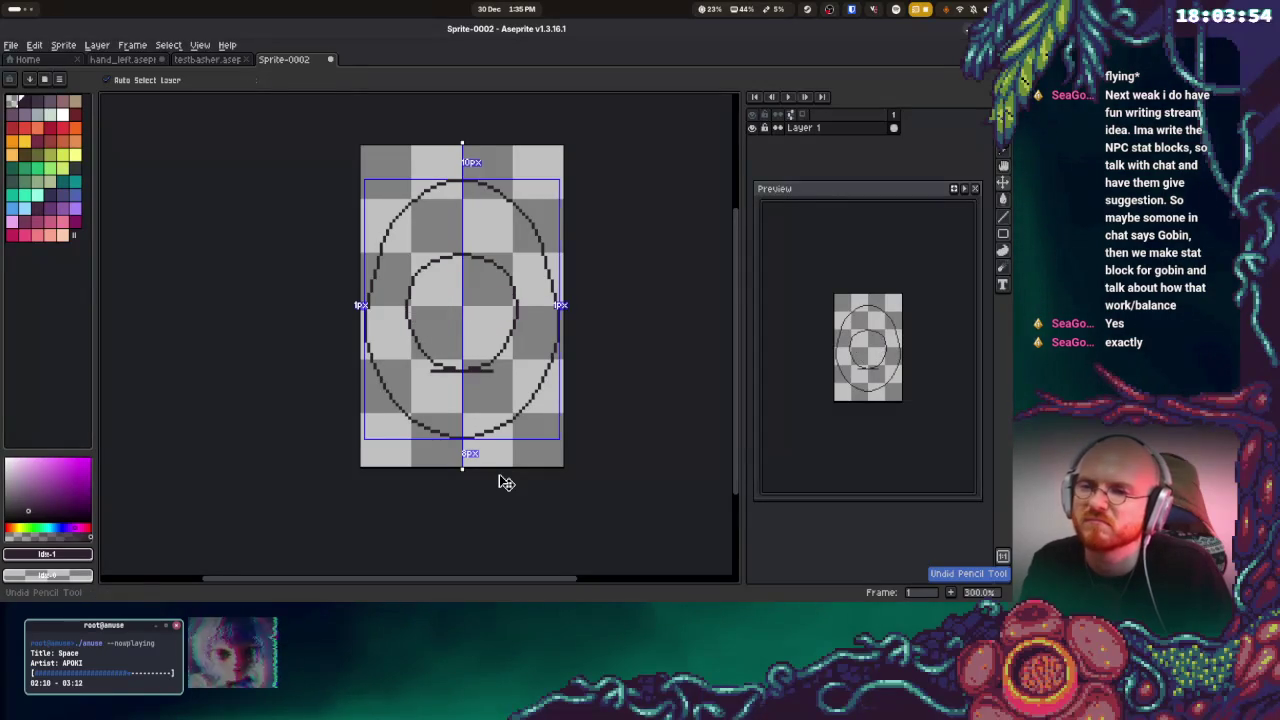
key("ctrl+z")
key("ctrl+z")
key("ctrl+z")
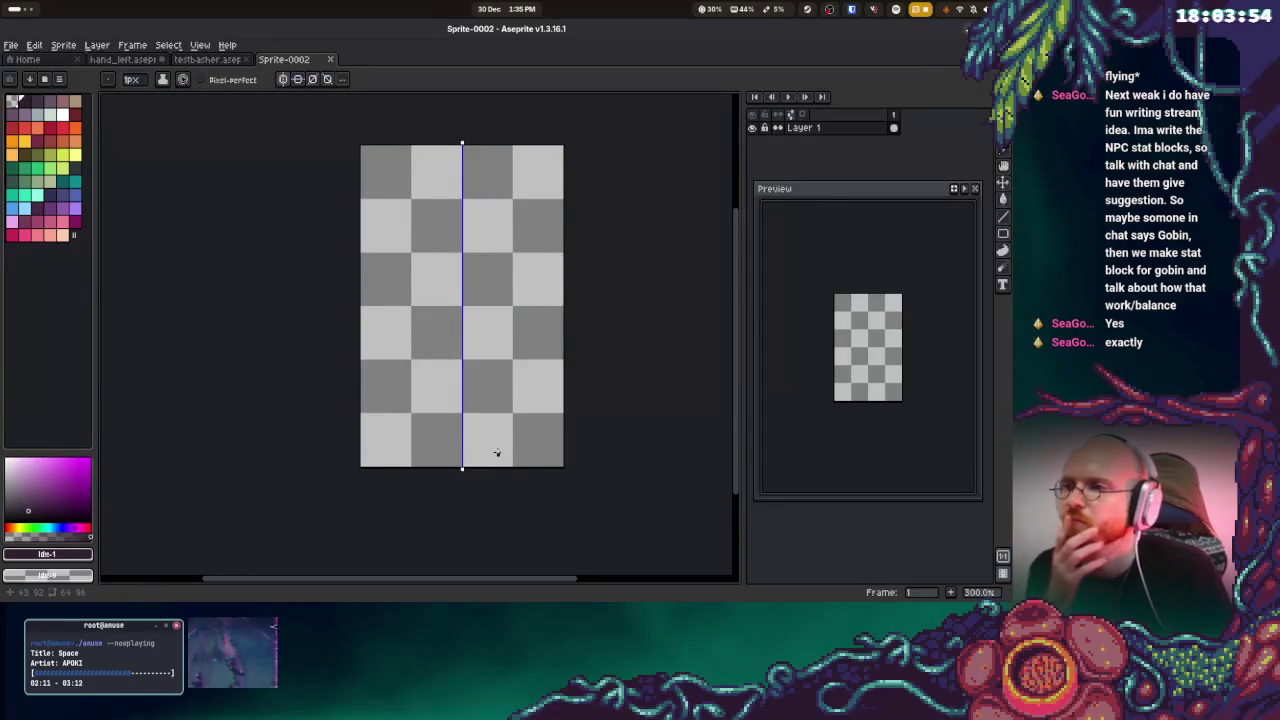
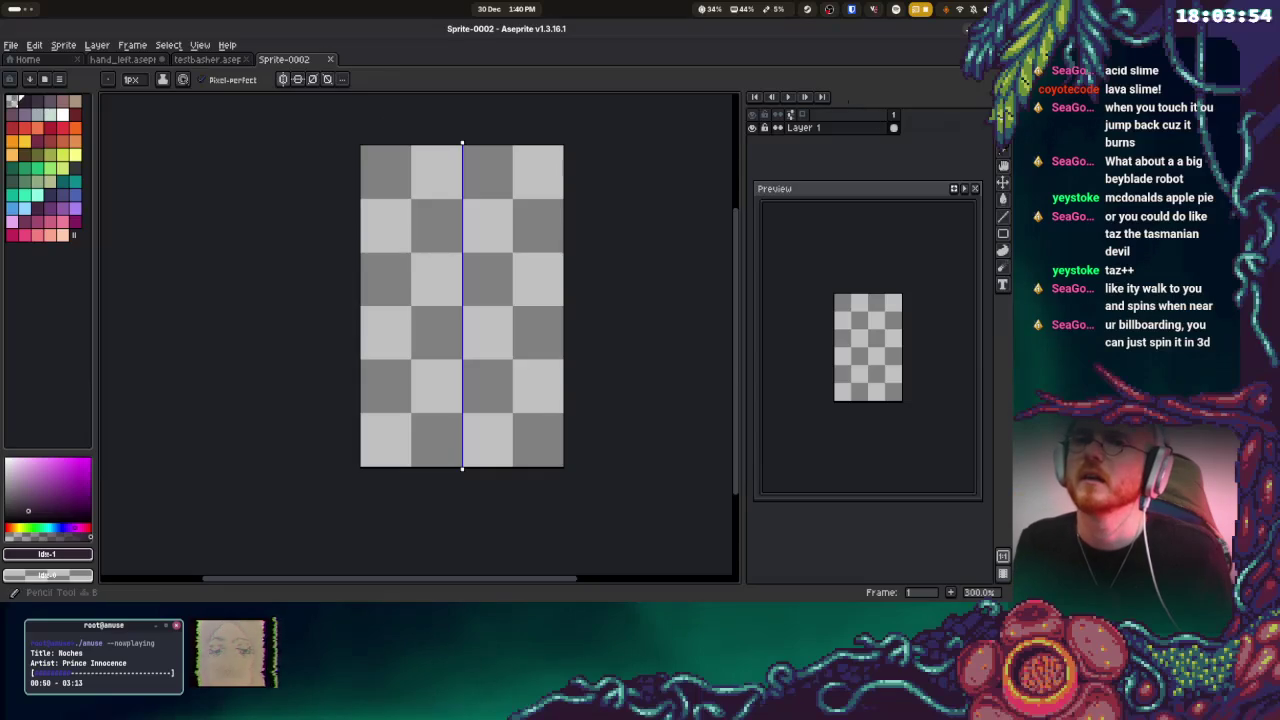
Draw the mirrored controller-shaped body outline in tan, redoing one bad stroke
left_click(75, 102)
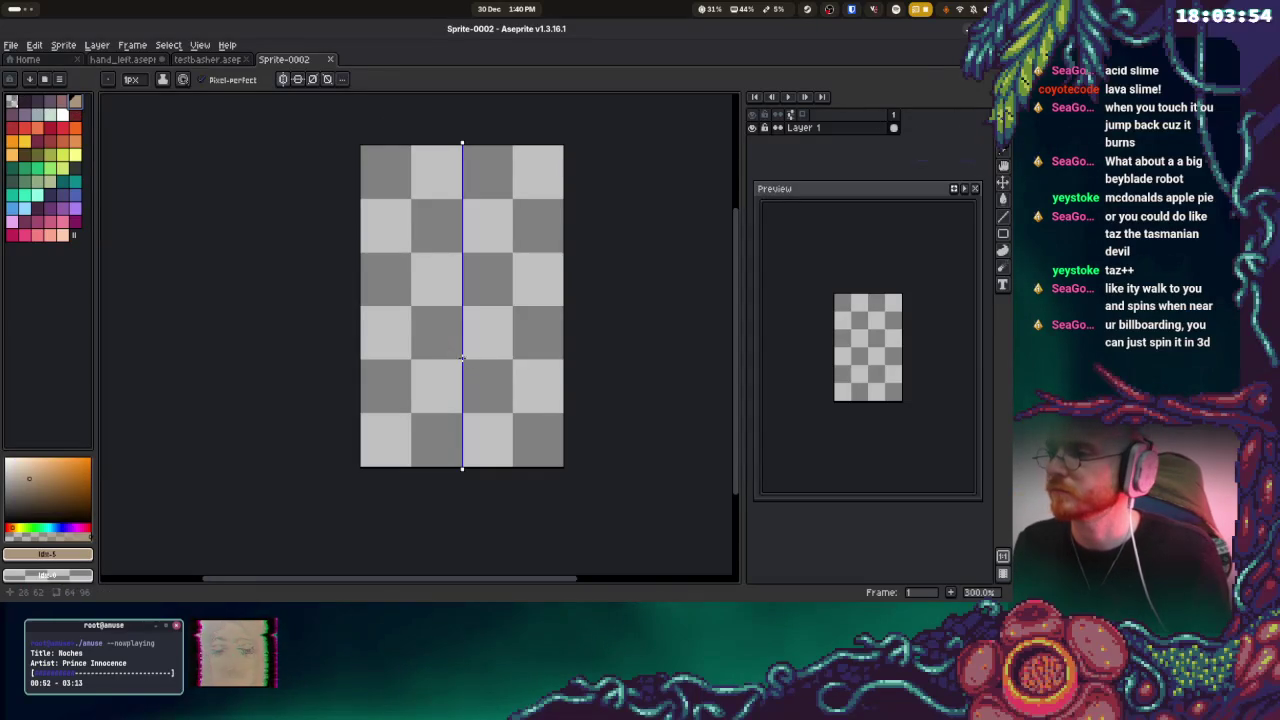
left_click(407, 335, "shift")
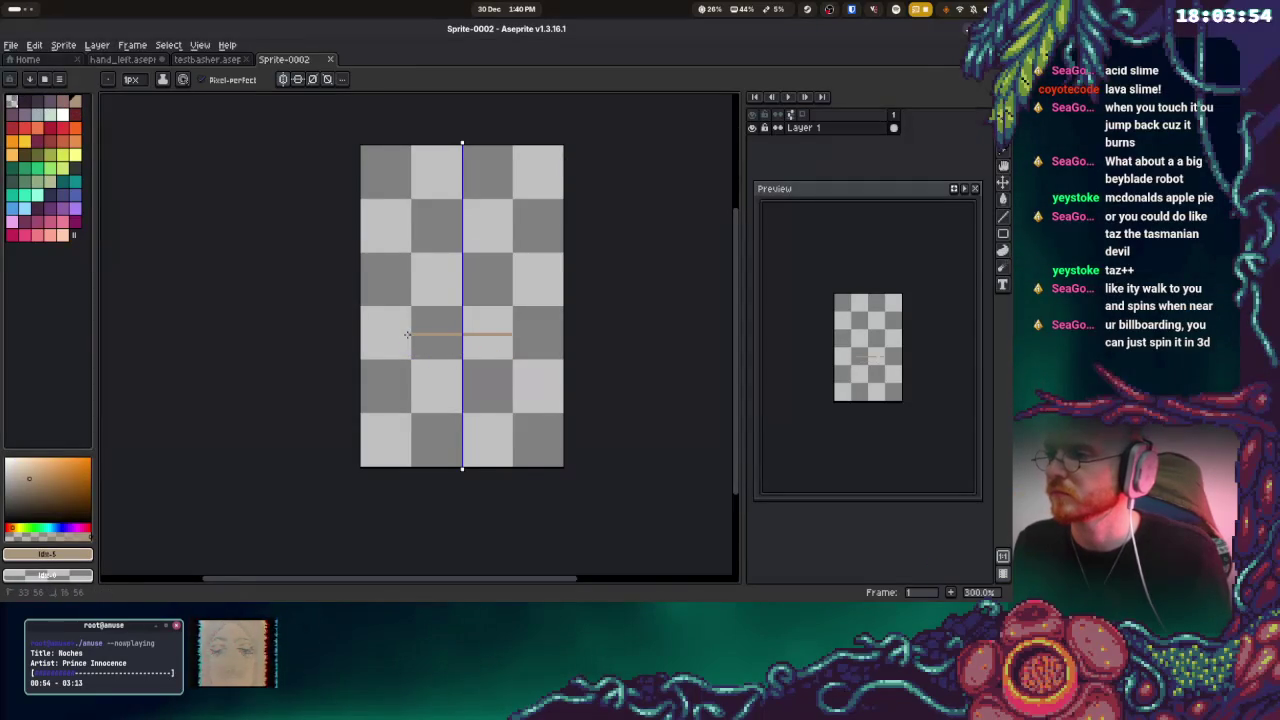
mouse_move(395, 385)
left_mouse_down()
mouse_move(388, 416)
mouse_move(417, 443)
left_mouse_up()
key("ctrl+z")
key("ctrl+z")
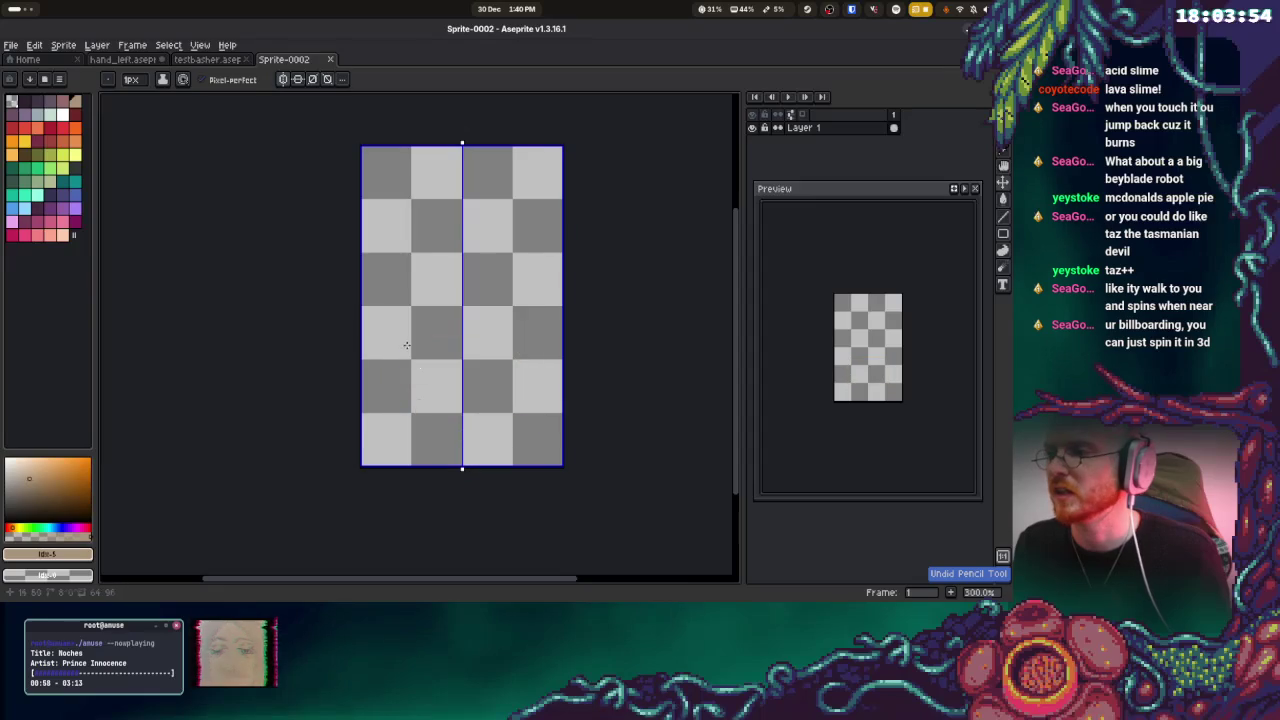
left_click_drag(402, 340, 391, 407)
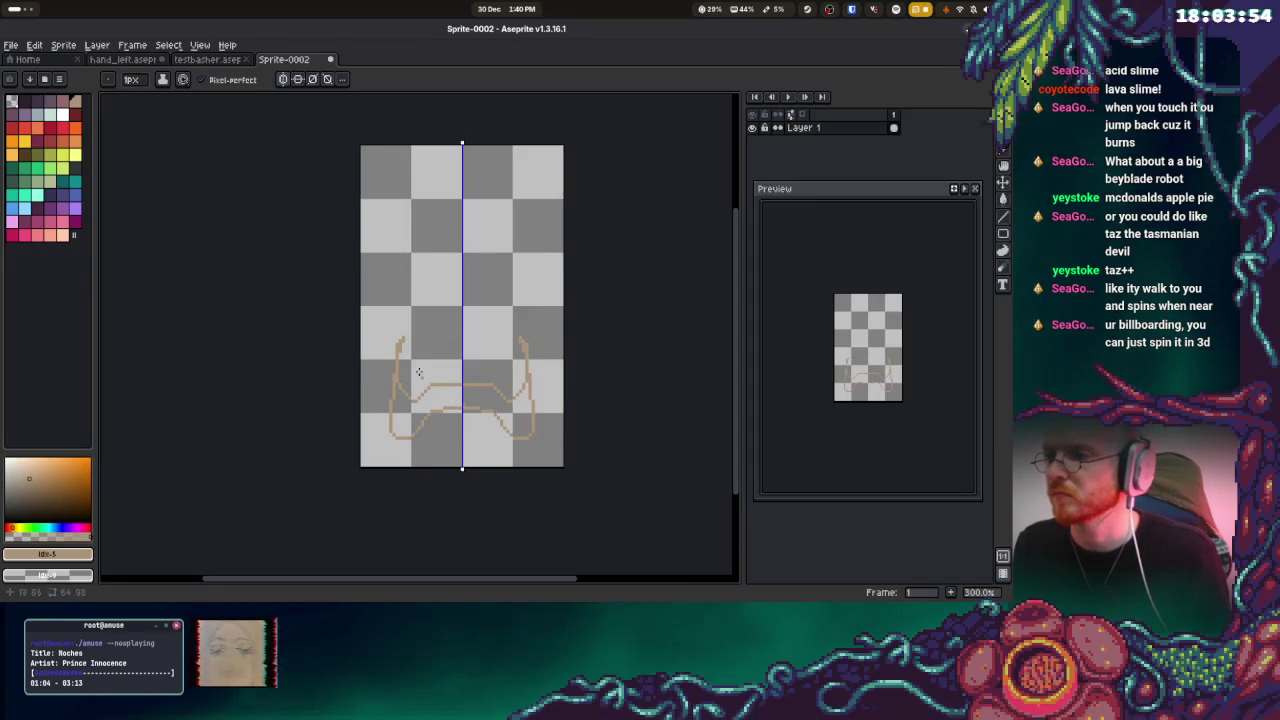
left_click_drag(402, 342, 461, 336)
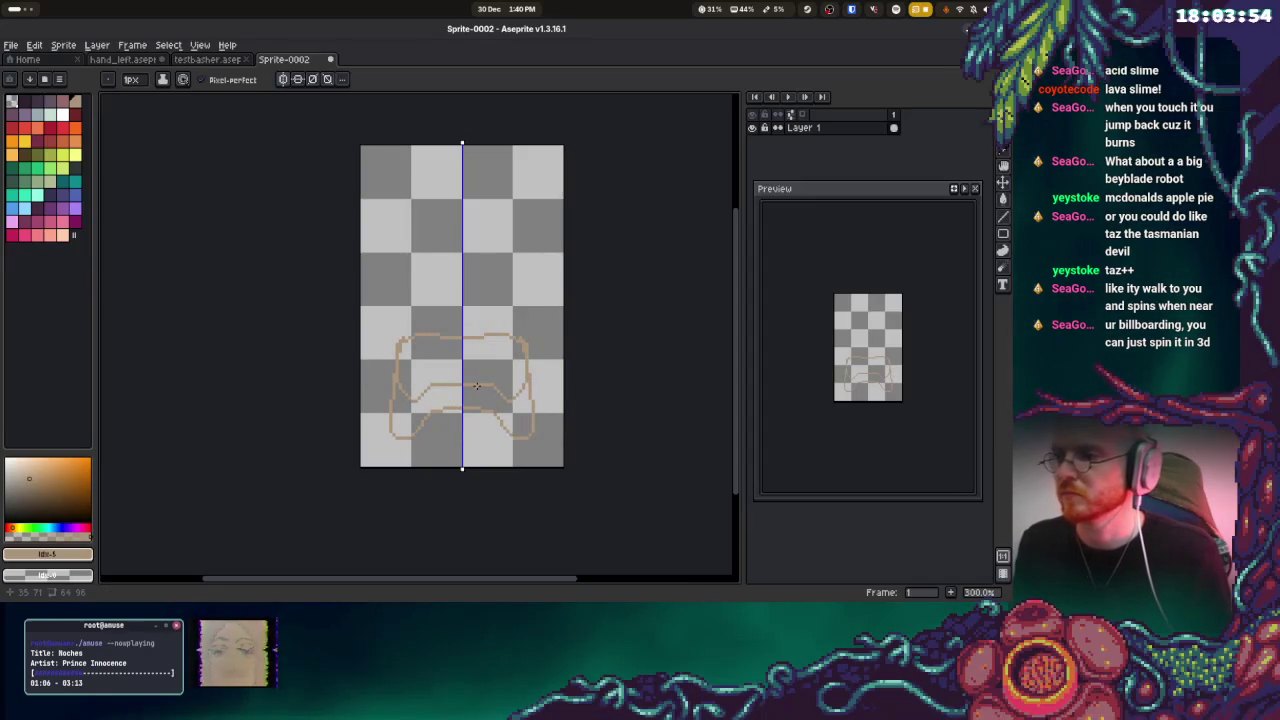
Bucket-fill the body and its grips solid tan
key("g")
key("b")
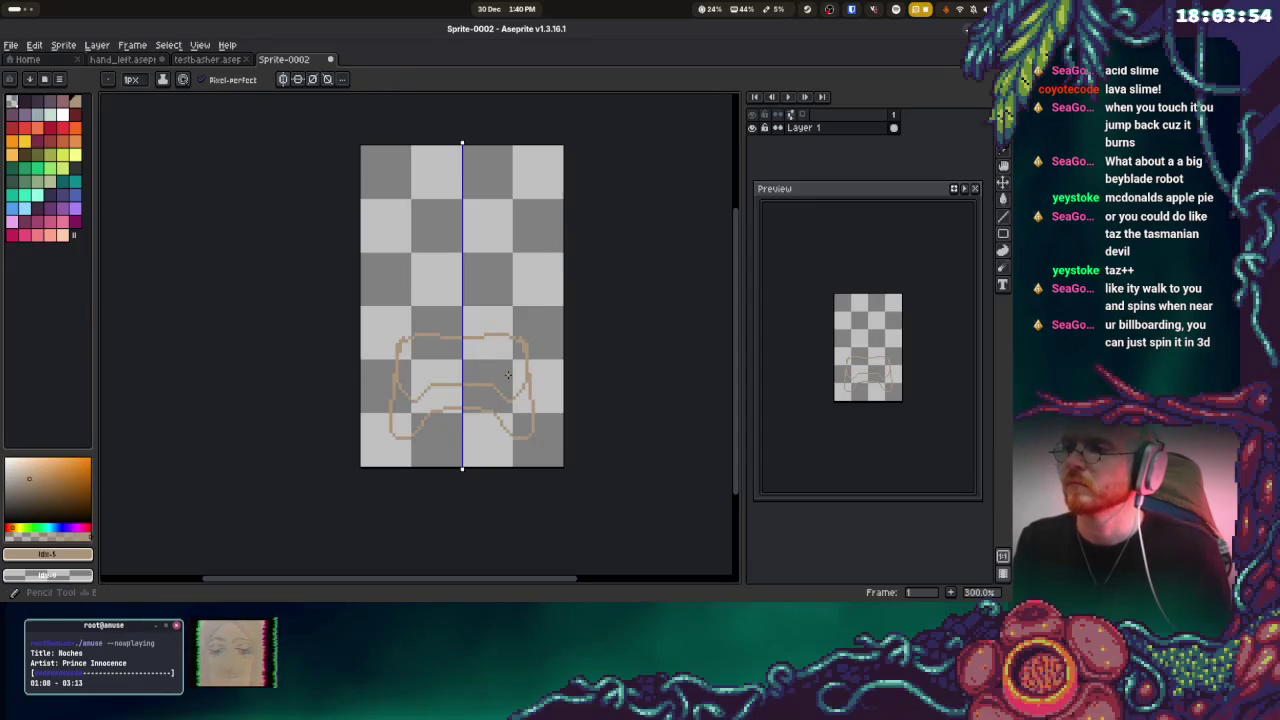
key("g")
left_click(432, 376)
left_click(405, 420)
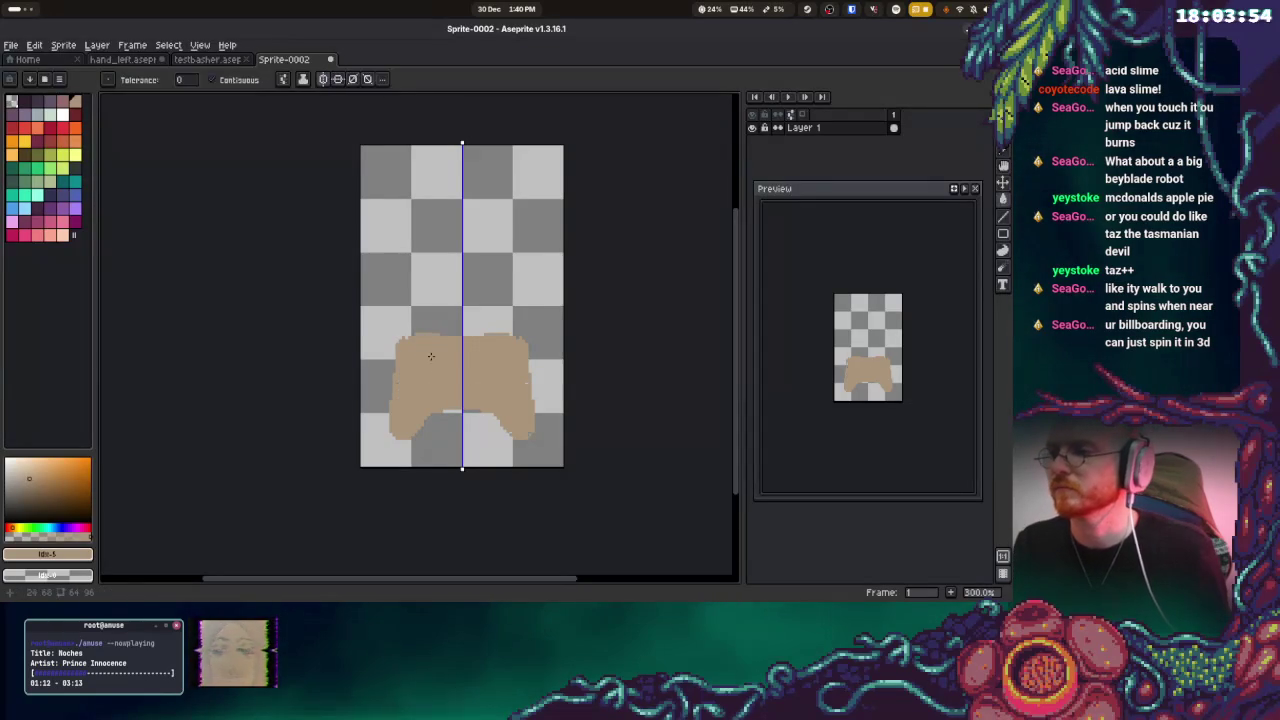
key("b")
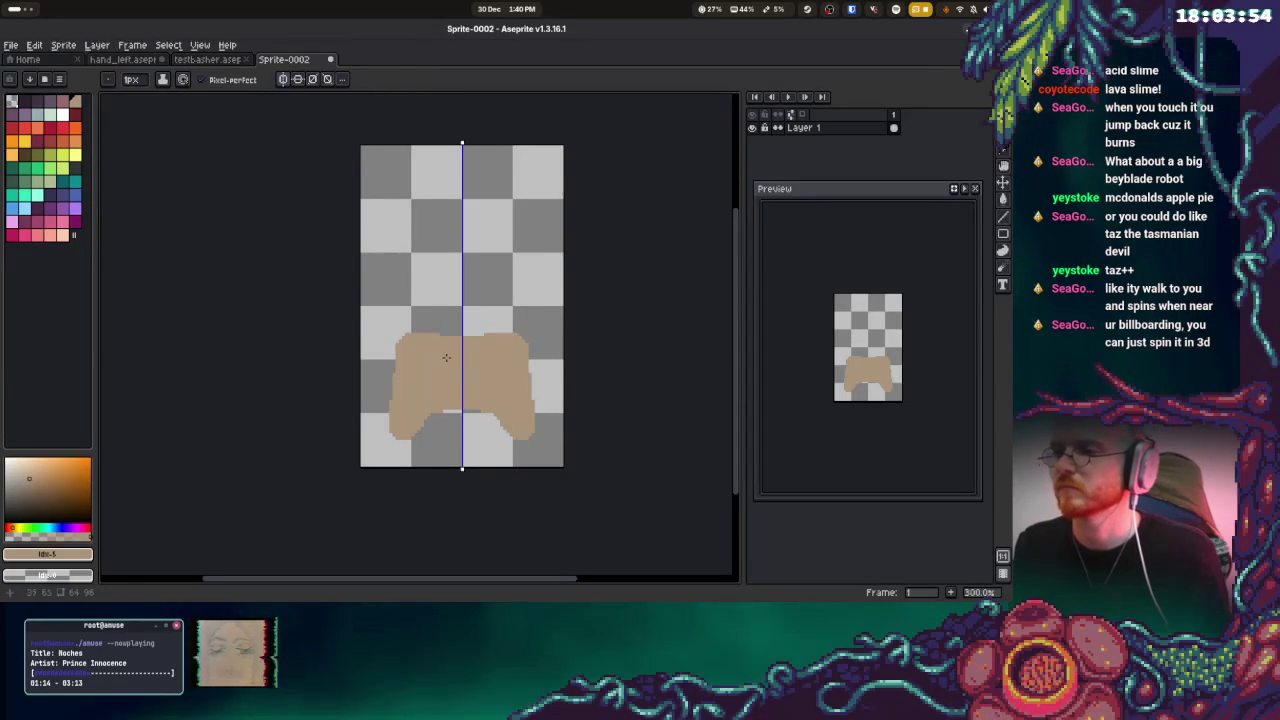
left_click(62, 102)
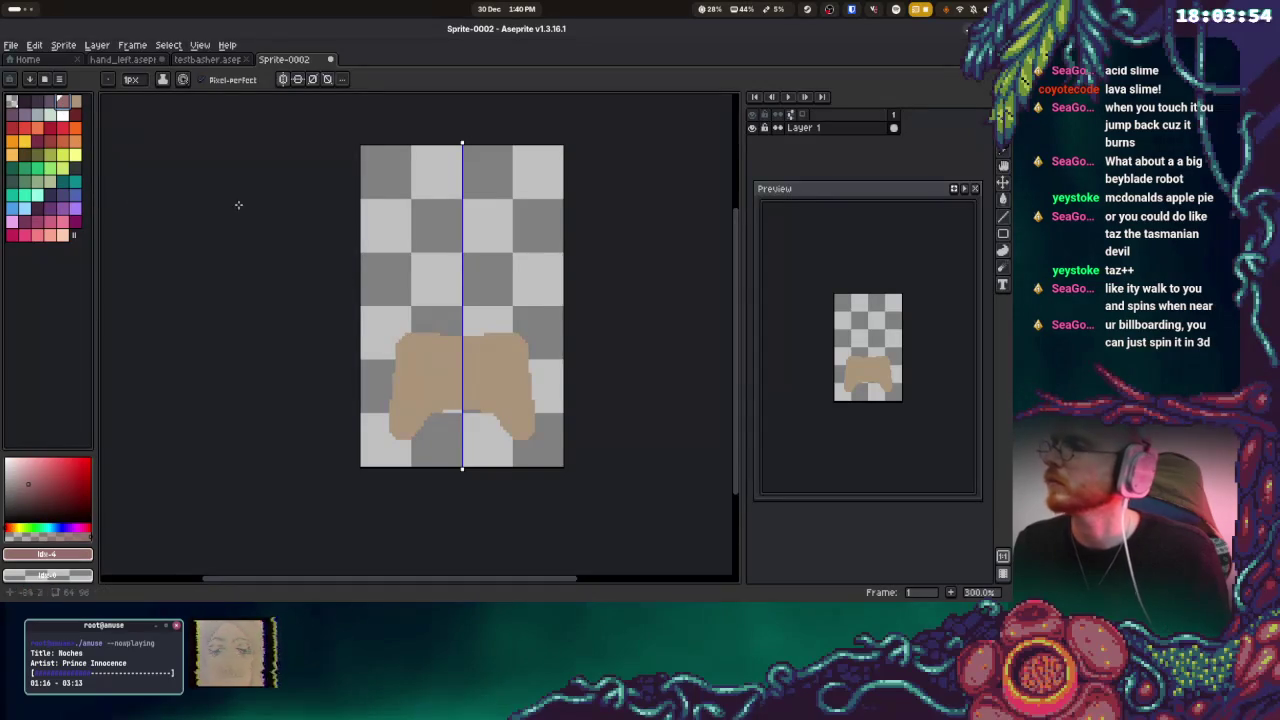
Outline an oval opening on the body and fill it with the reddish colour
left_click_drag(461, 343, 425, 343)
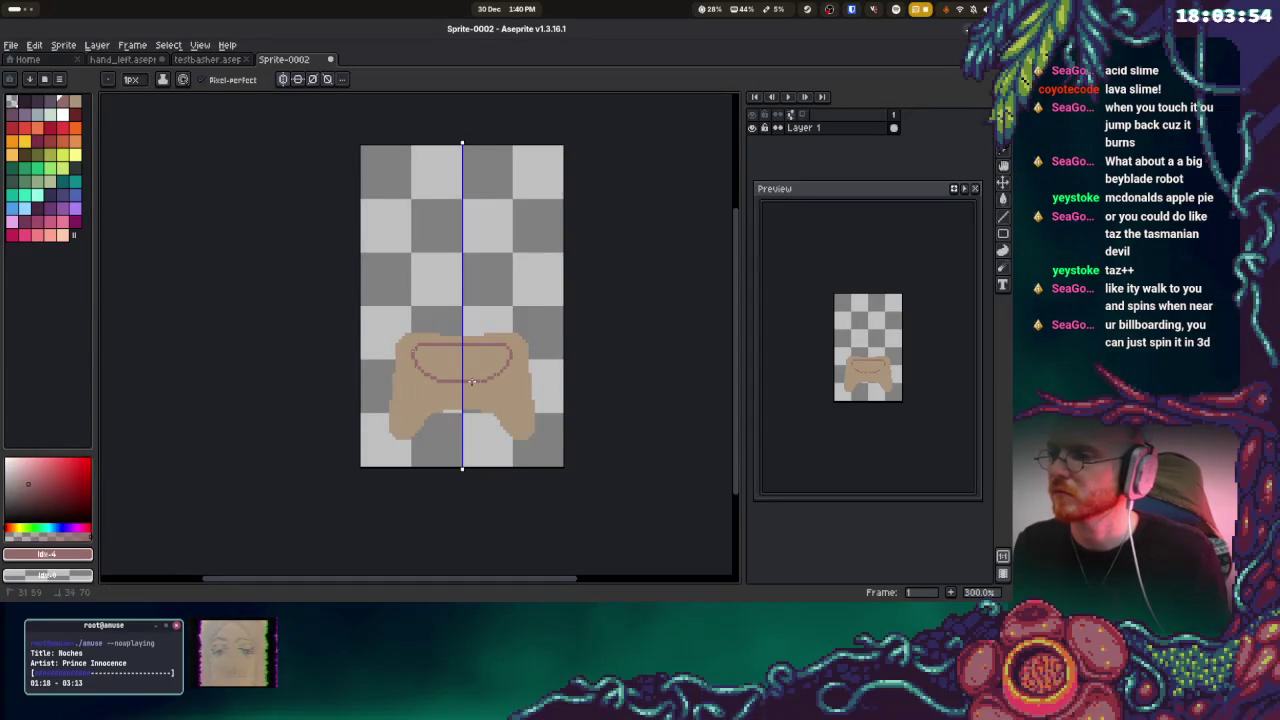
key("g")
left_click(465, 362)
left_click(76, 104)
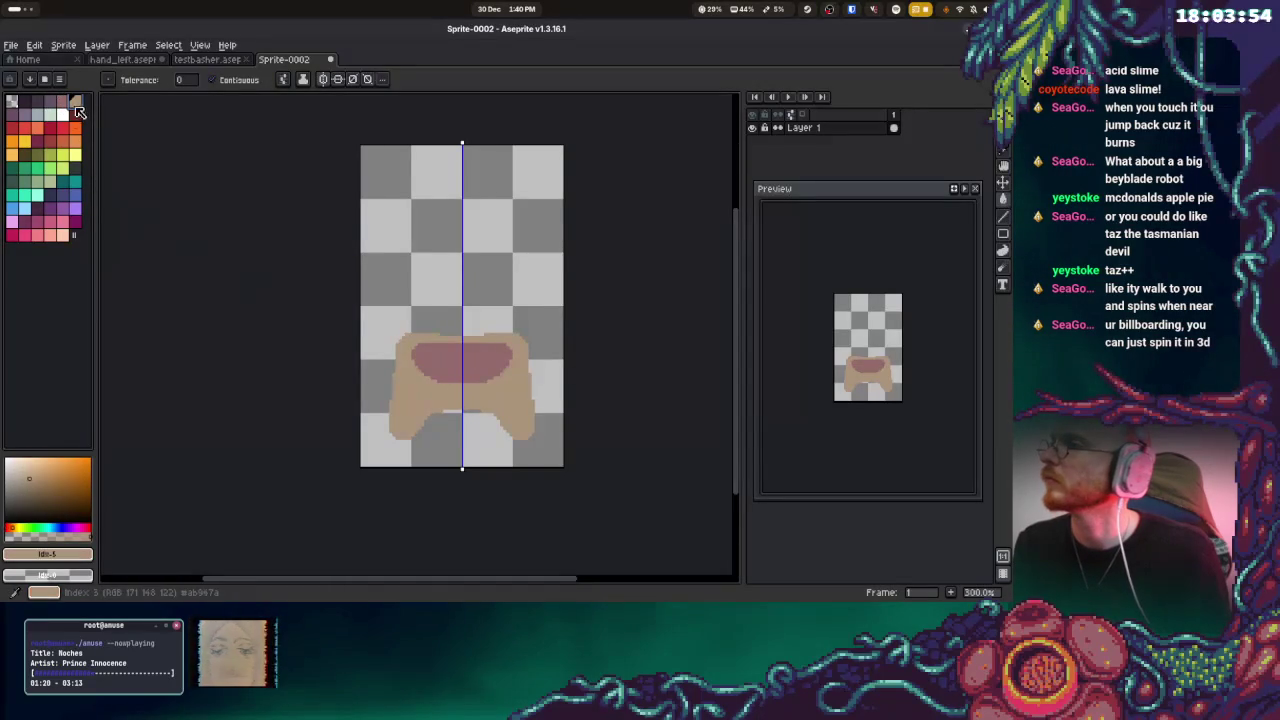
Draw a light peach rim around the opening's edge, redoing one stroke
left_click(62, 234)
key("b")
left_click_drag(405, 362, 430, 380)
key("ctrl+z")
left_click_drag(461, 386, 430, 381)
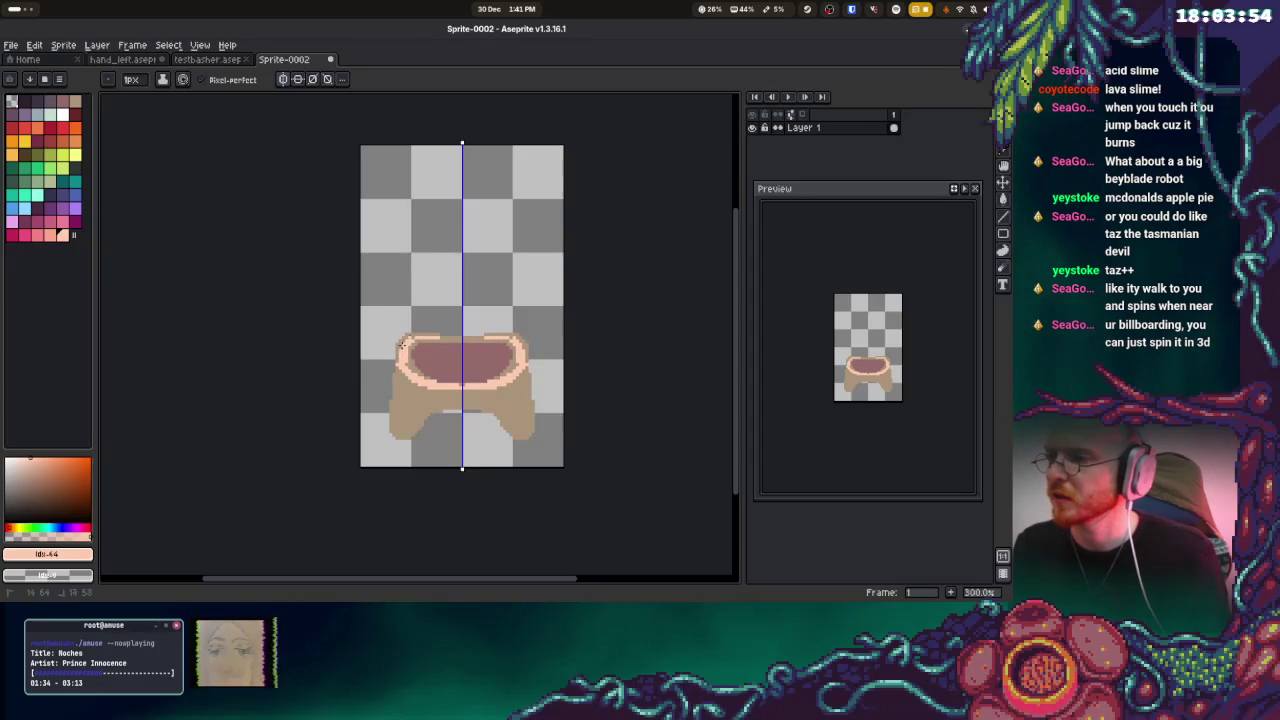
left_click(440, 336, "alt")
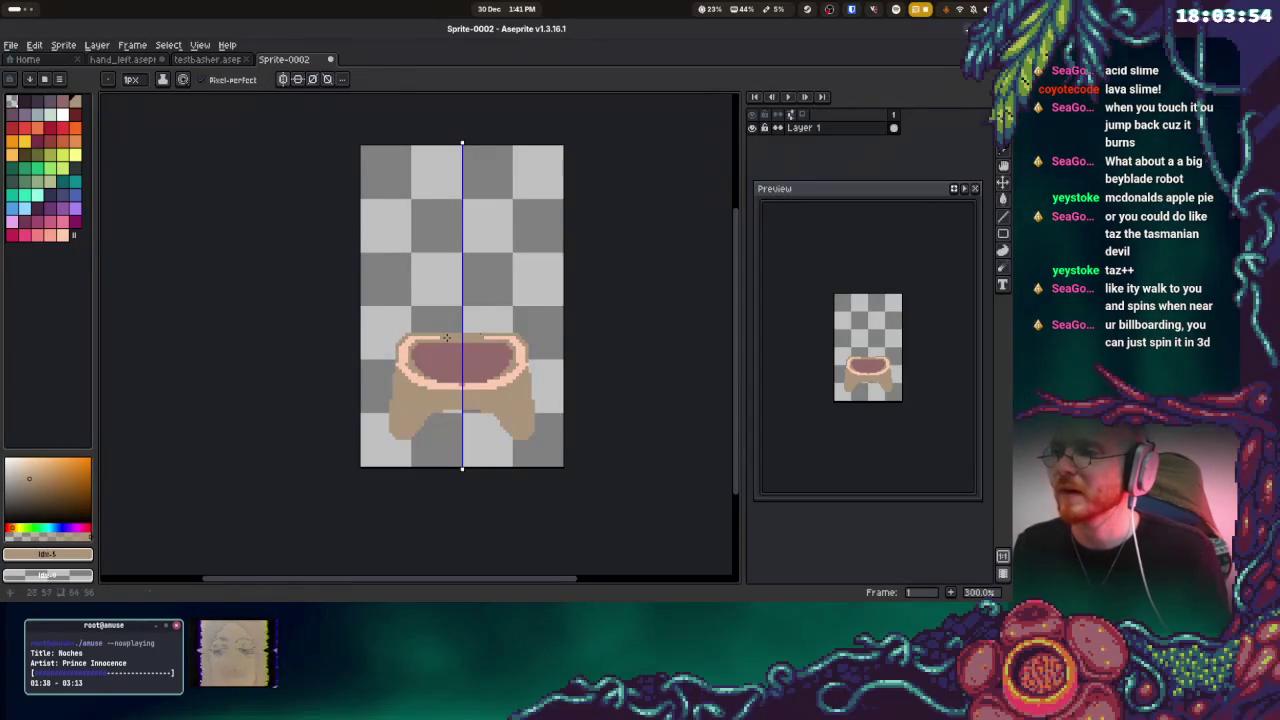
Round the peach rim's corners and straighten its top line using eyedropped tan, peach and red
left_click(446, 336, "alt")
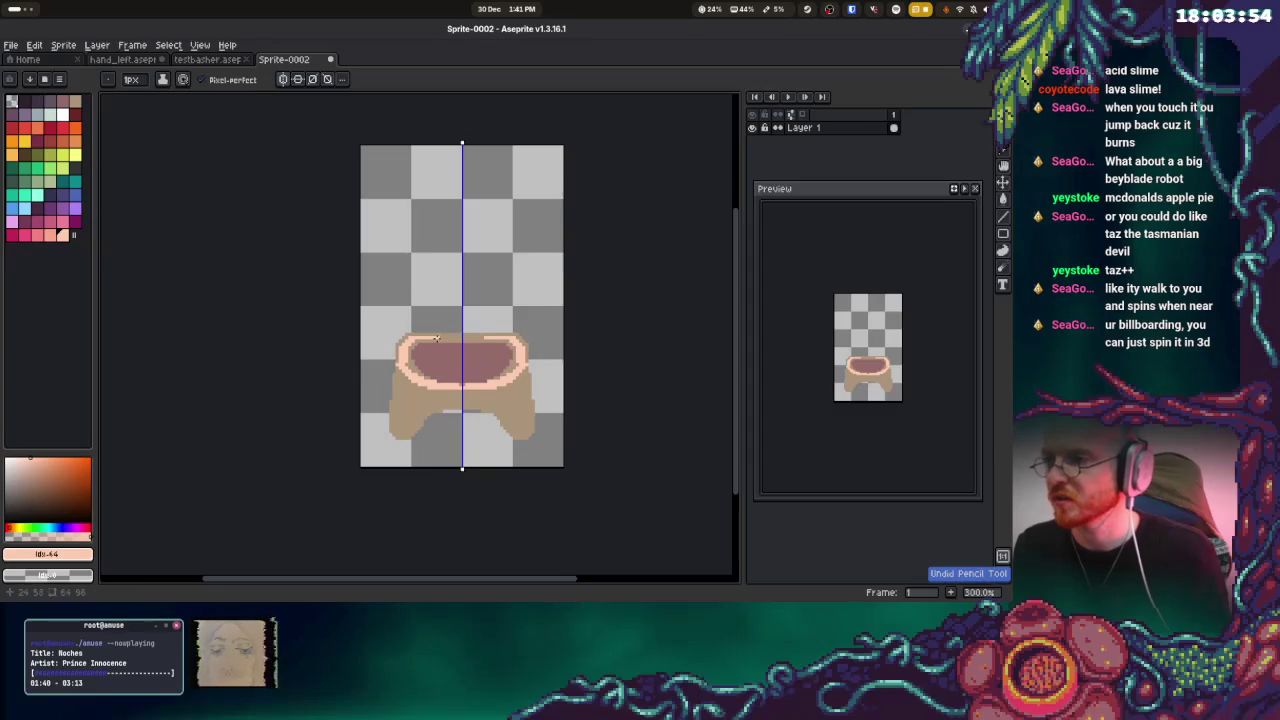
left_click(525, 366, "alt")
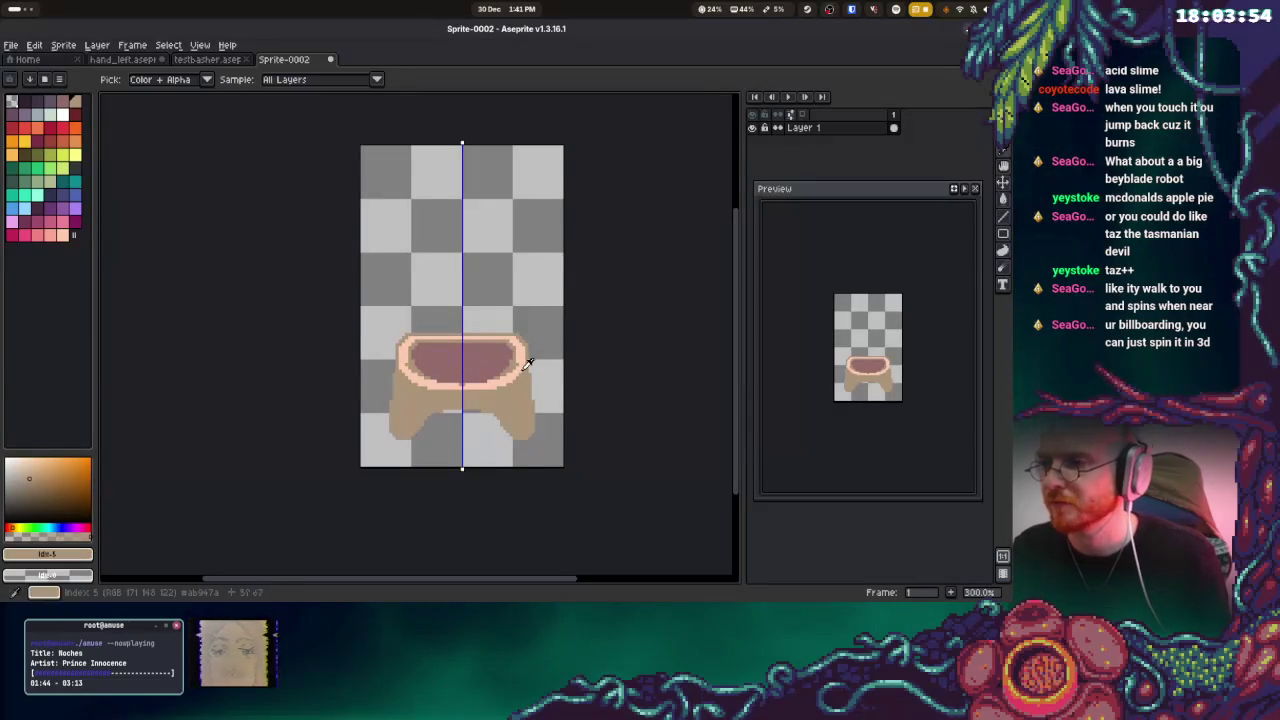
left_click(519, 368, "alt")
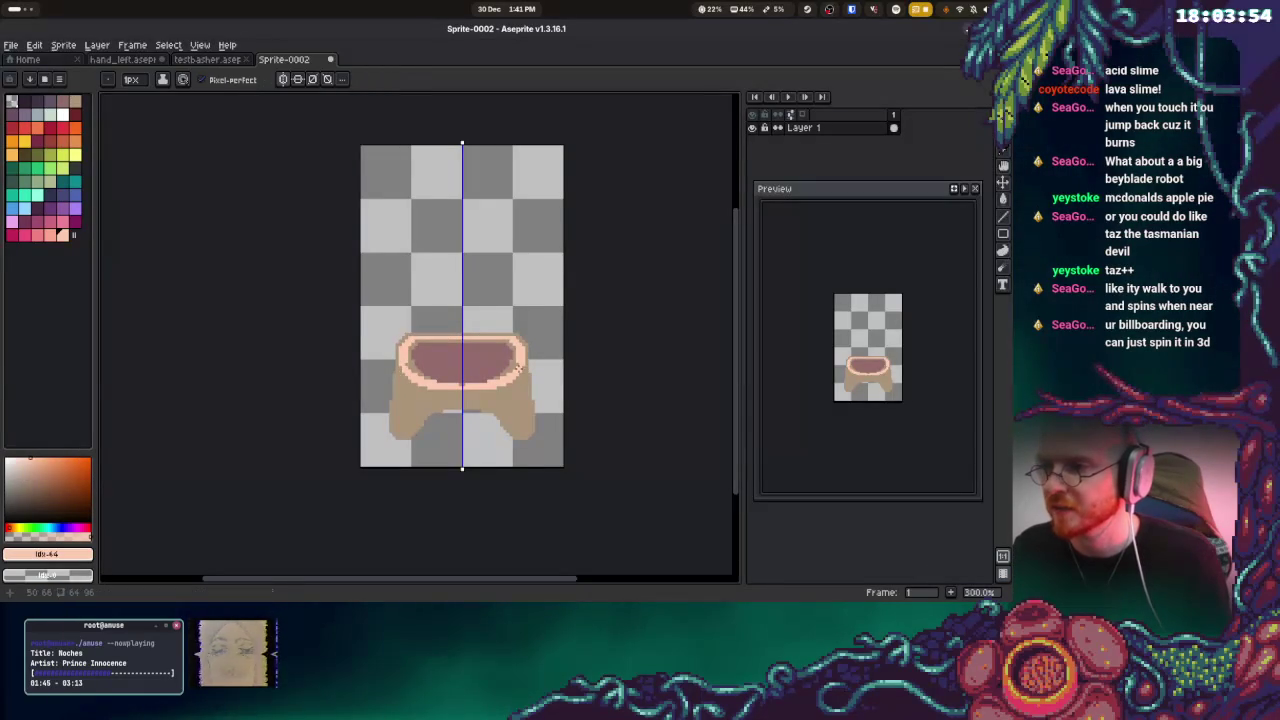
left_click(520, 369, "alt")
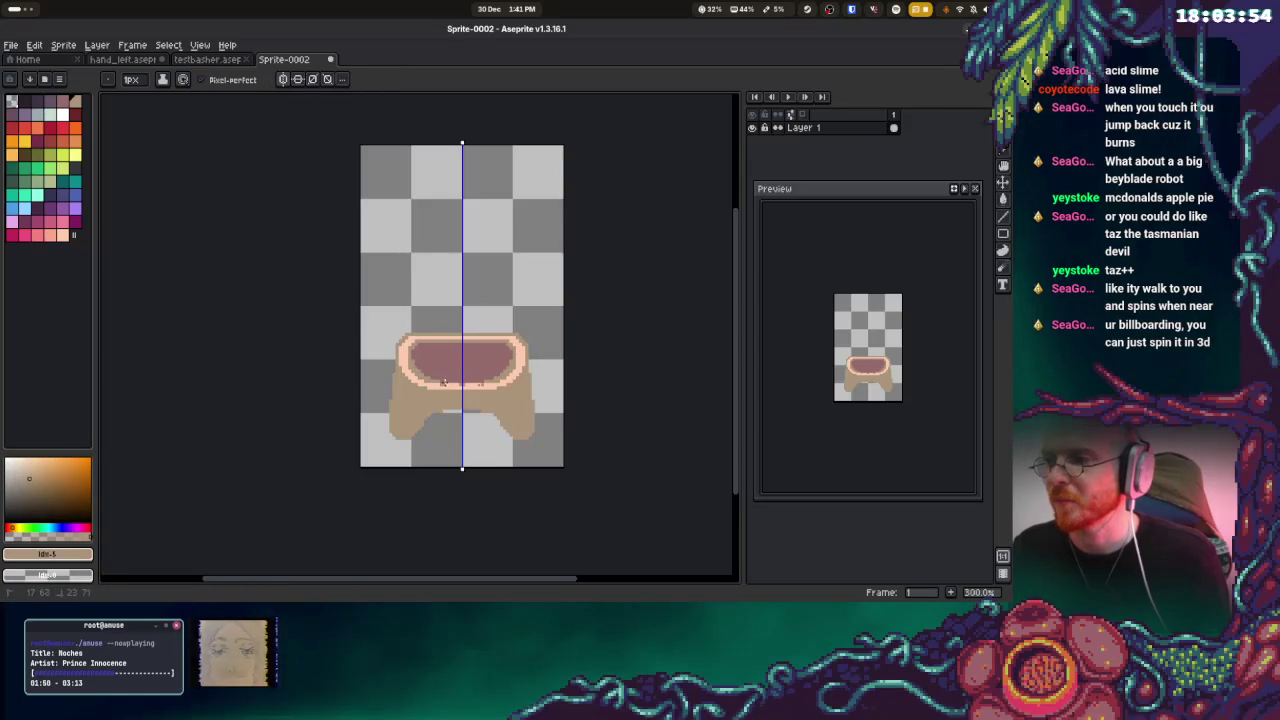
left_click(444, 388, "alt")
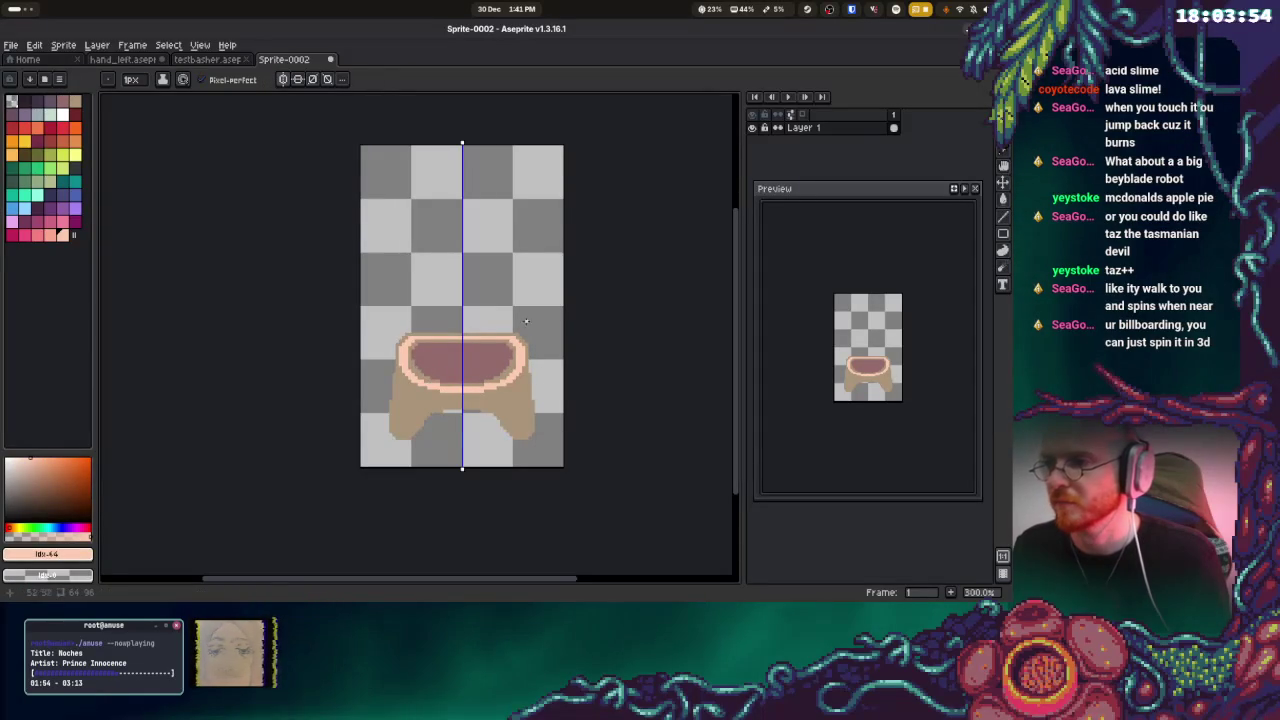
mouse_move(415, 335)
left_mouse_down()
mouse_move(479, 336)
mouse_move(446, 333)
left_mouse_up()
left_click(417, 334, "alt")
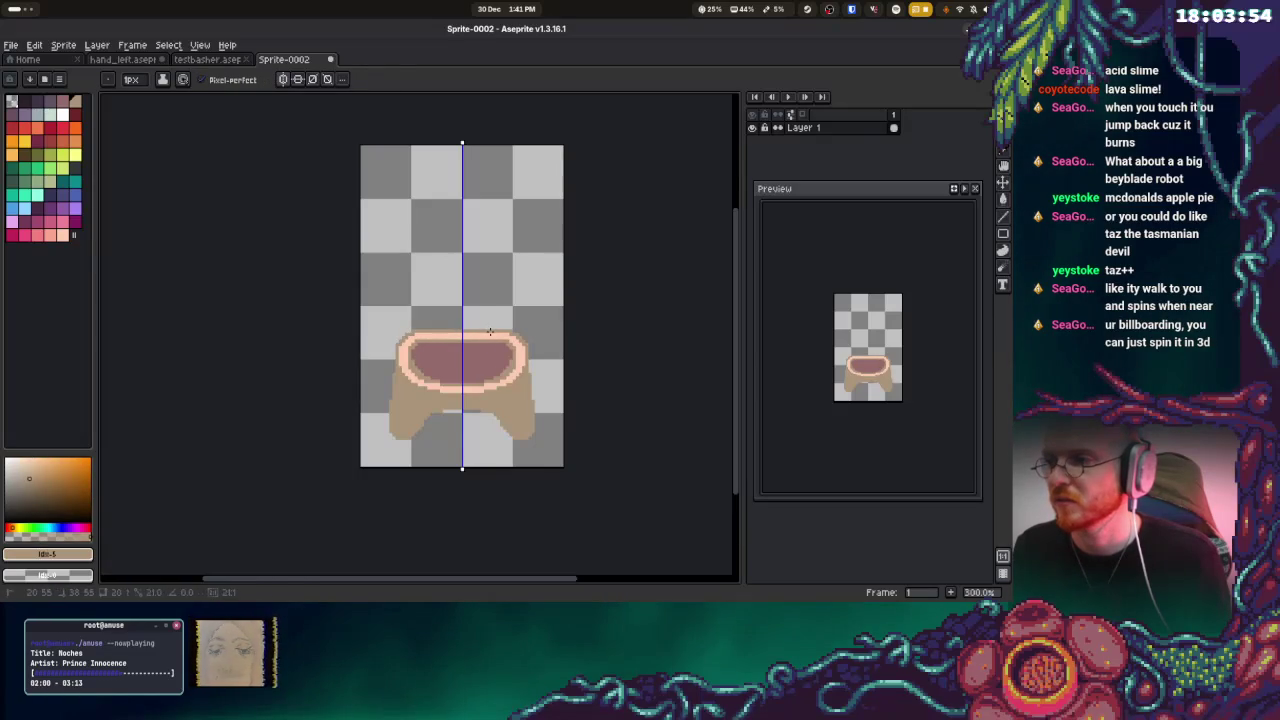
left_click(416, 360, "alt")
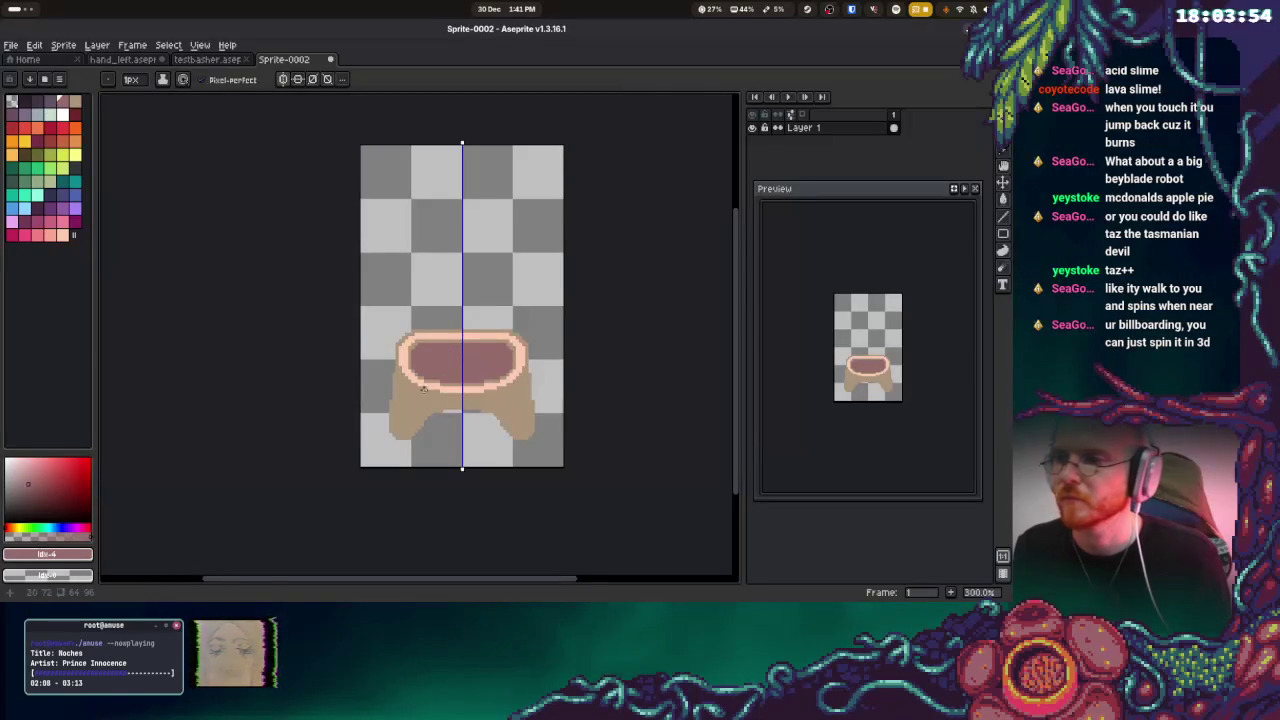
scroll(420, 370, "up", 3)
left_click(413, 352, "alt")
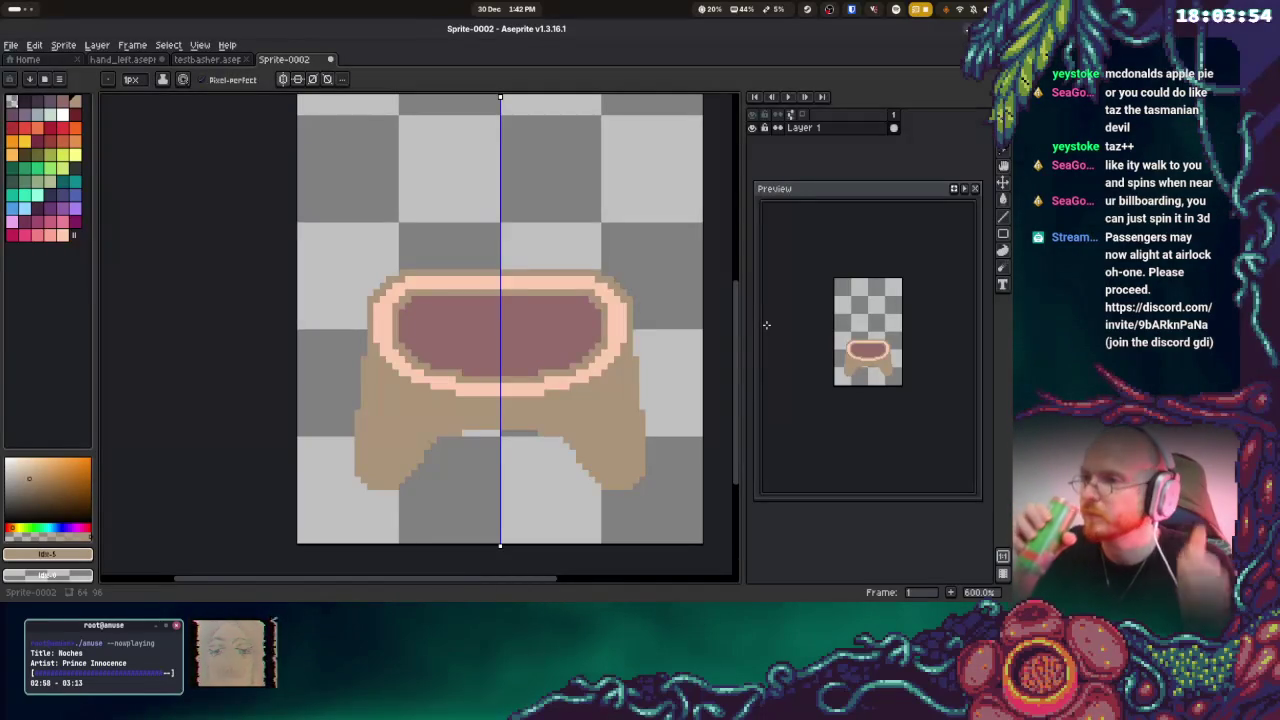
Add a new empty Layer 2 above Layer 1 from the menu
left_click(97, 45)
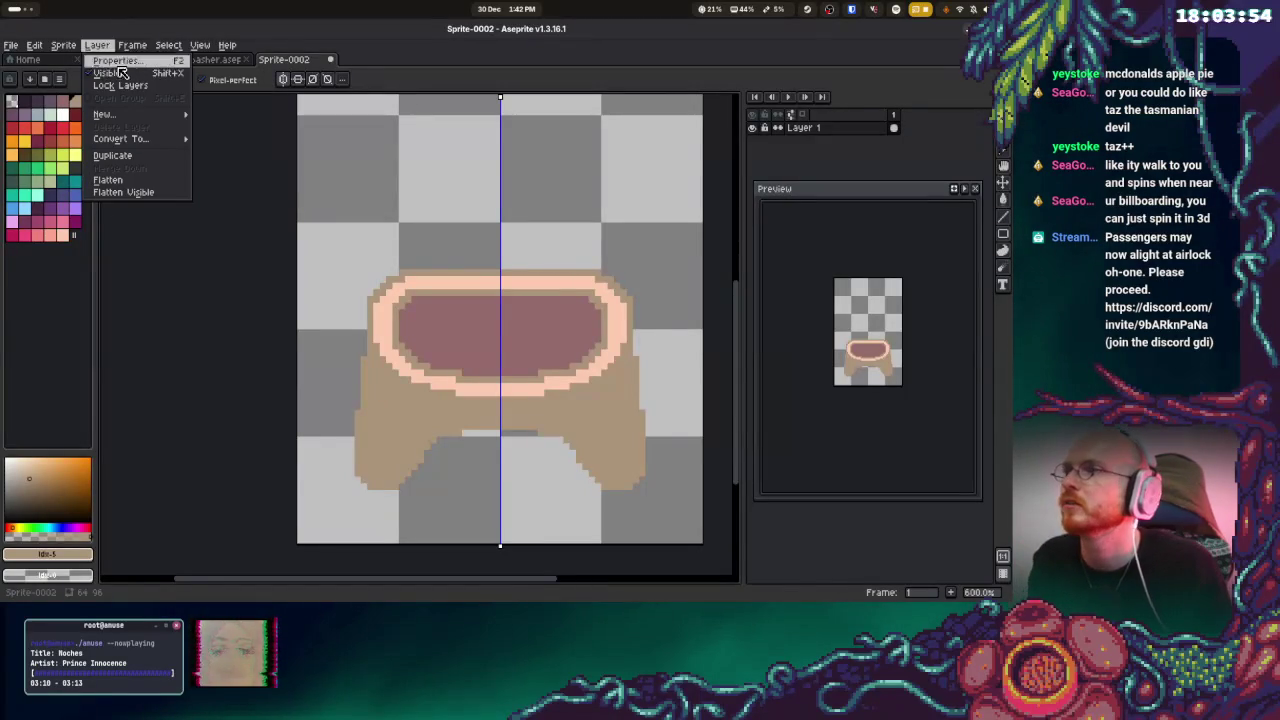
left_click(224, 119)
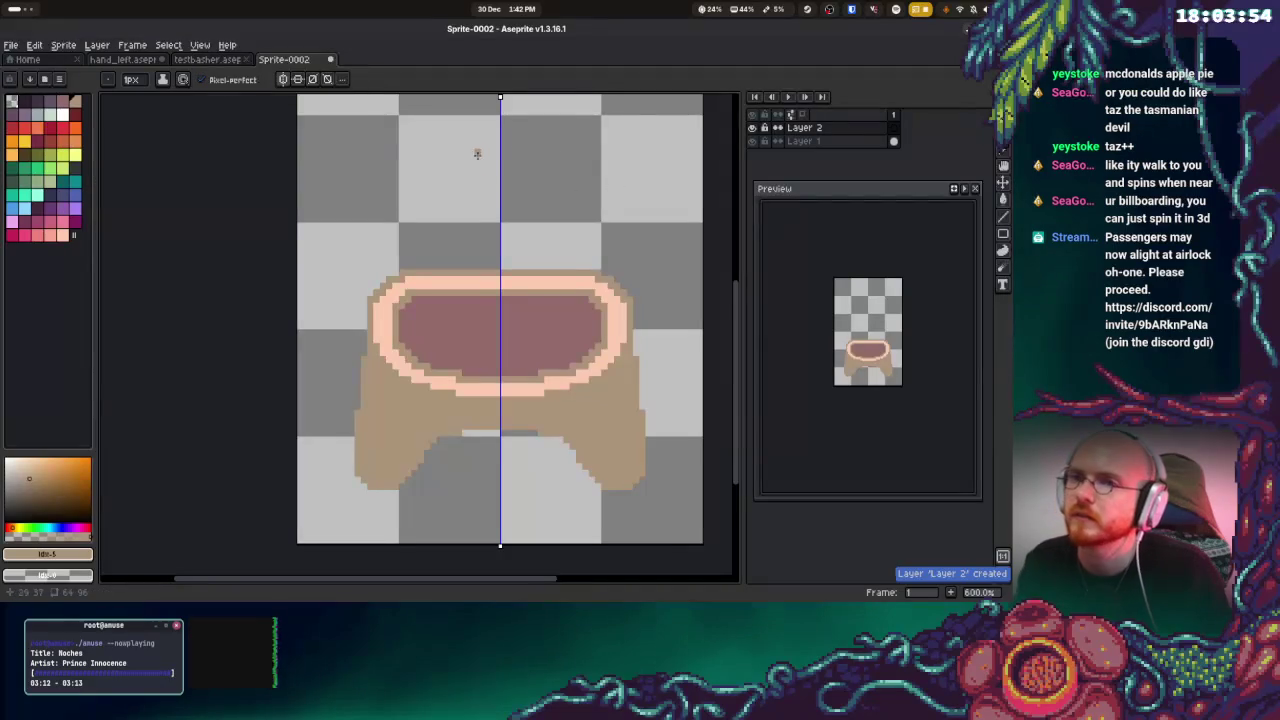
scroll(623, 257, "up", 2)
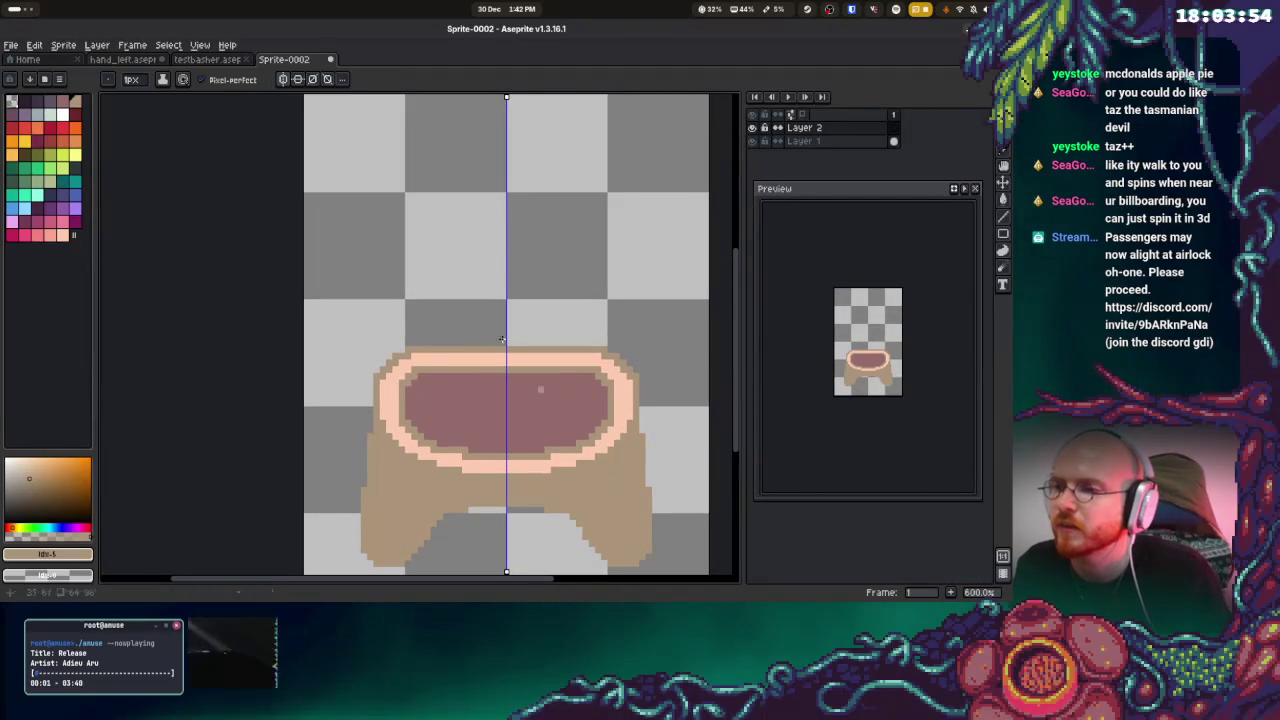
Draw a filled tan circle for the head above the body
left_click_drag(513, 150, 582, 214)
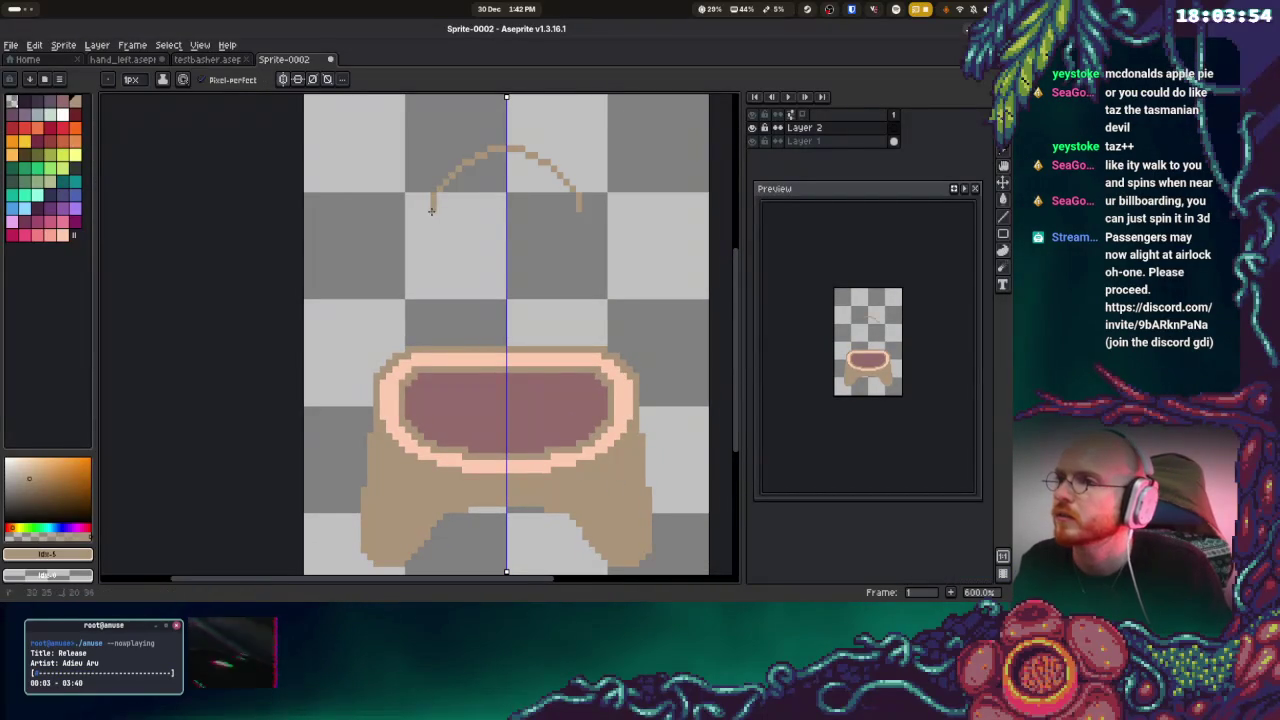
key("ctrl+z")
key("u")
key("u")
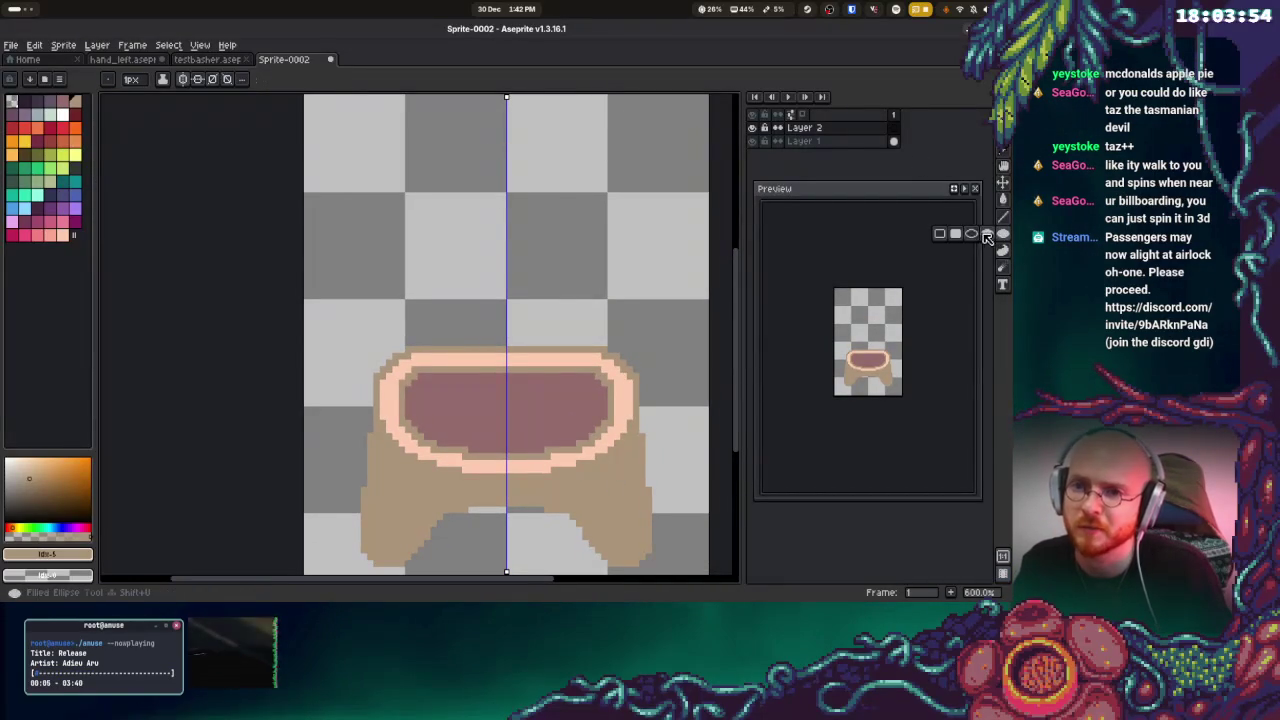
mouse_move(452, 141)
left_mouse_down()
mouse_move(586, 271)
mouse_move(563, 260)
left_mouse_up()
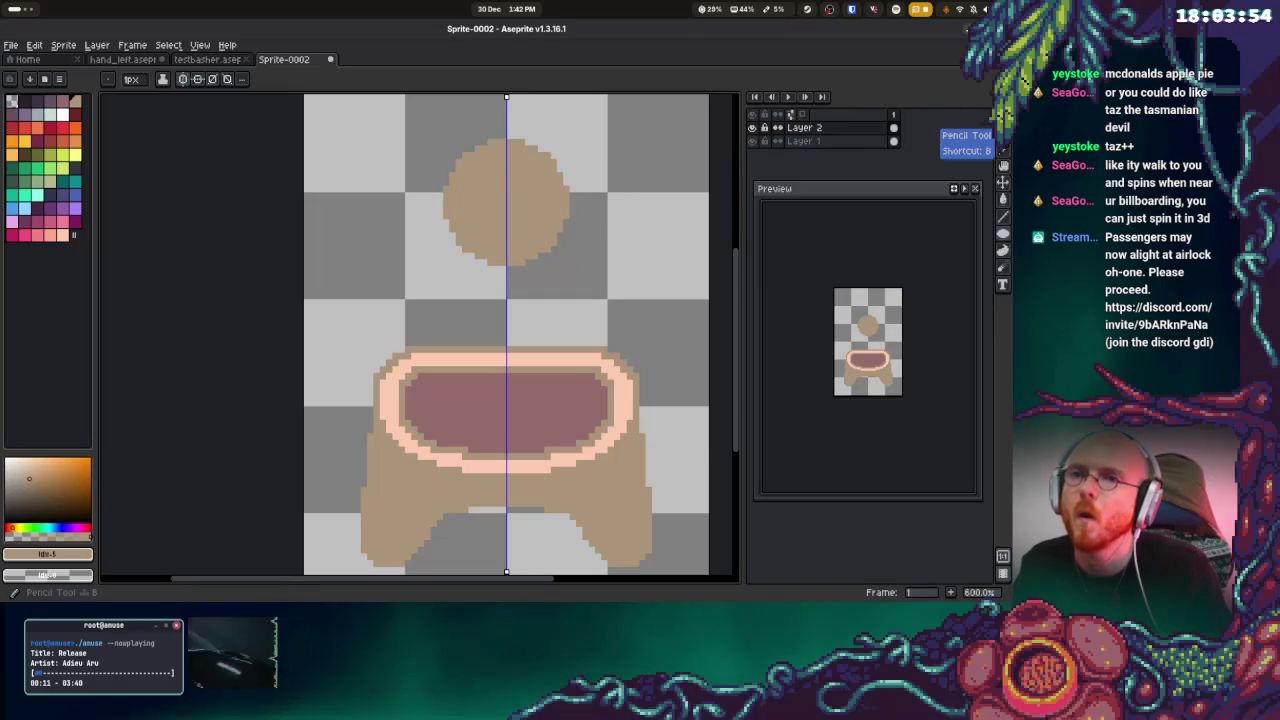
Outline the head's edge with dark reddish pixels
key("b")
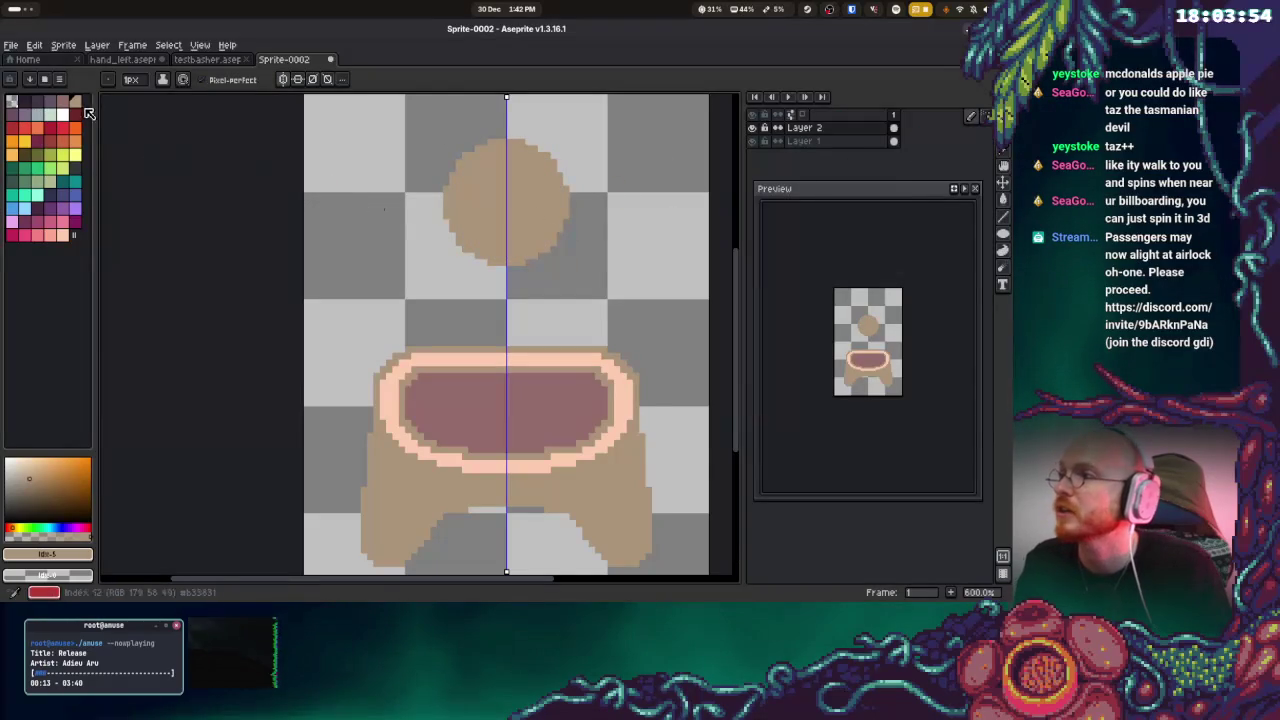
key("bracketleft")
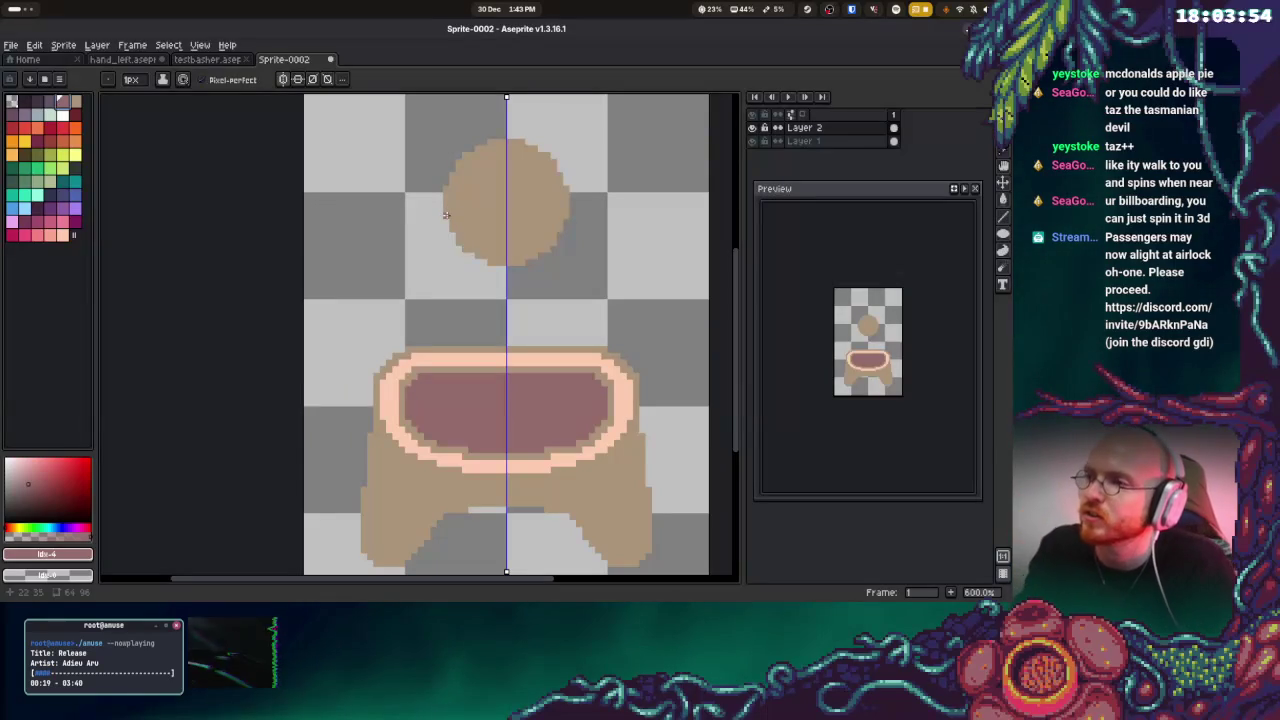
left_click(444, 210)
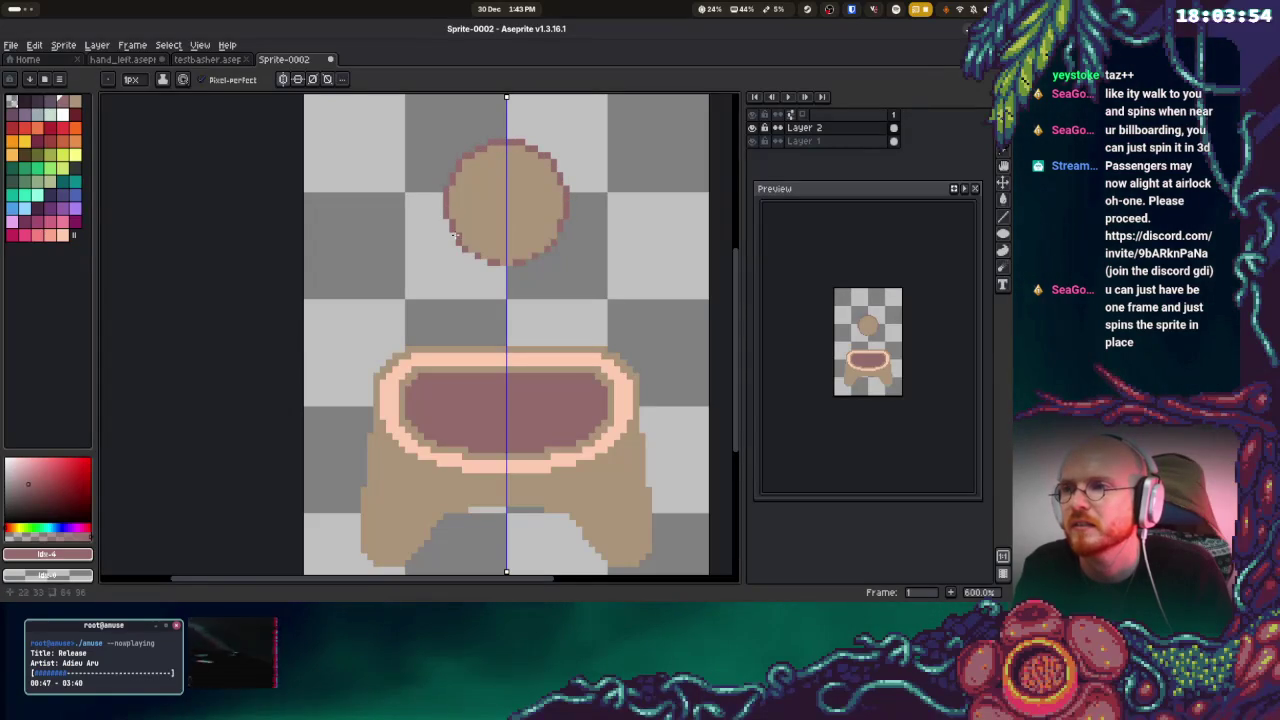
left_click(800, 141)
Test salmon, darker pink and light green bucket fills on the peach ring
key("g")
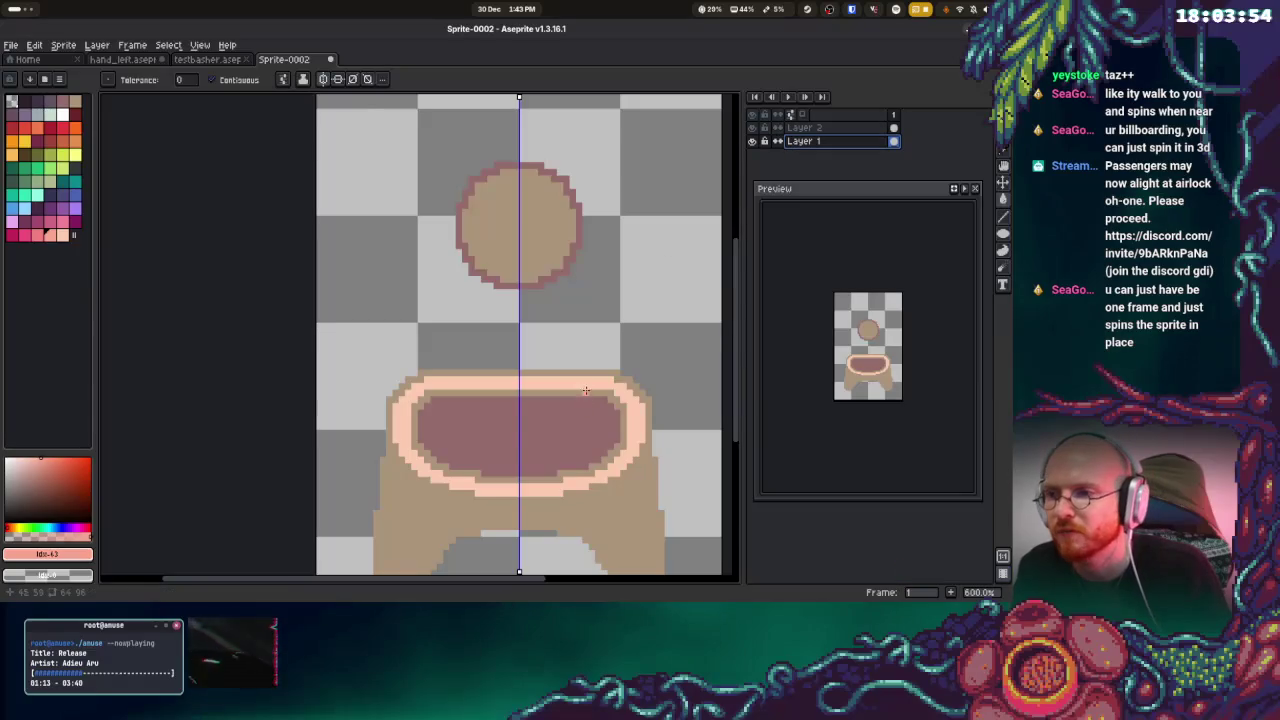
left_click(600, 392)
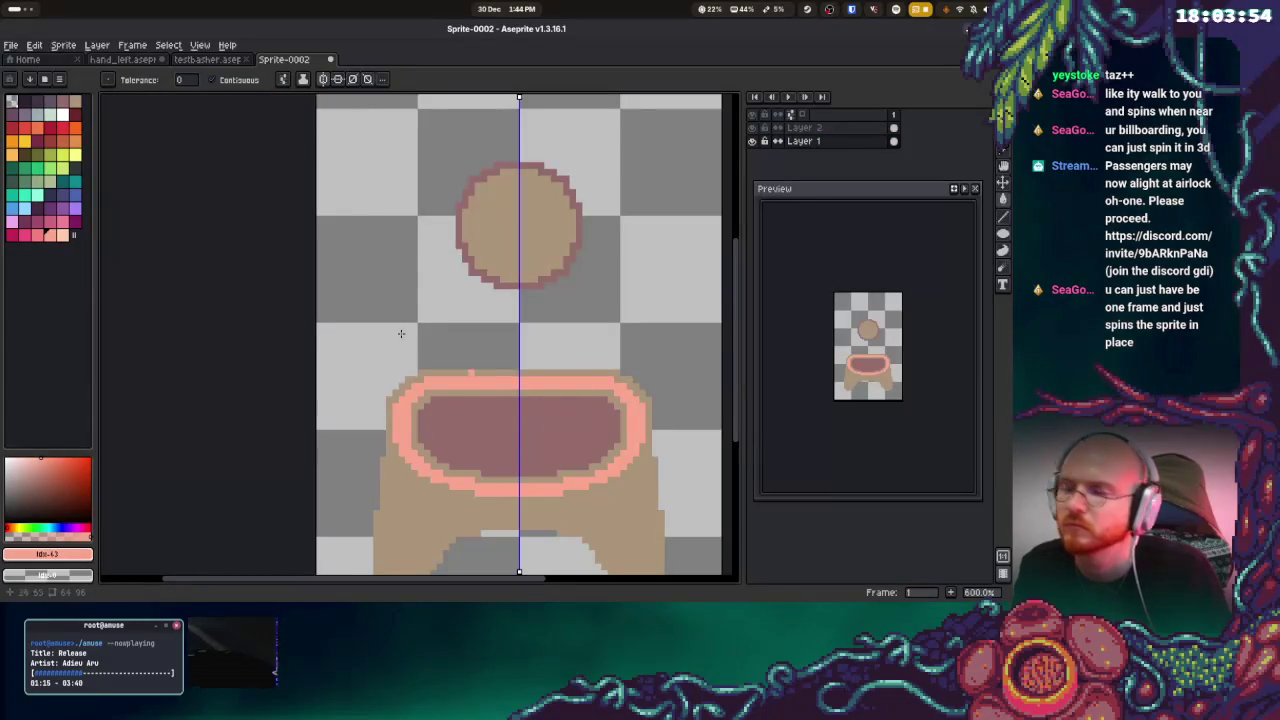
key("9")
left_click(517, 385)
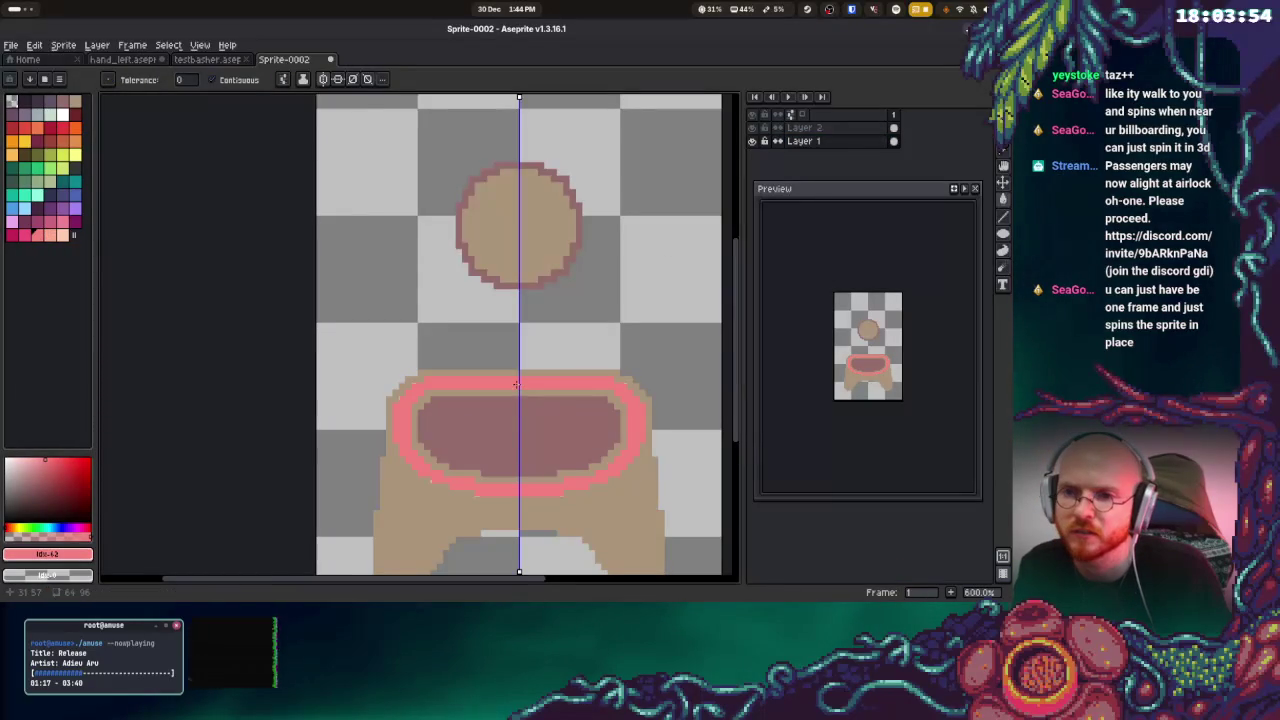
key("ctrl+z")
left_click(50, 182)
left_click(500, 386)
key("v")
Try orange and red ring fills, then settle on teal for the ring
key("g")
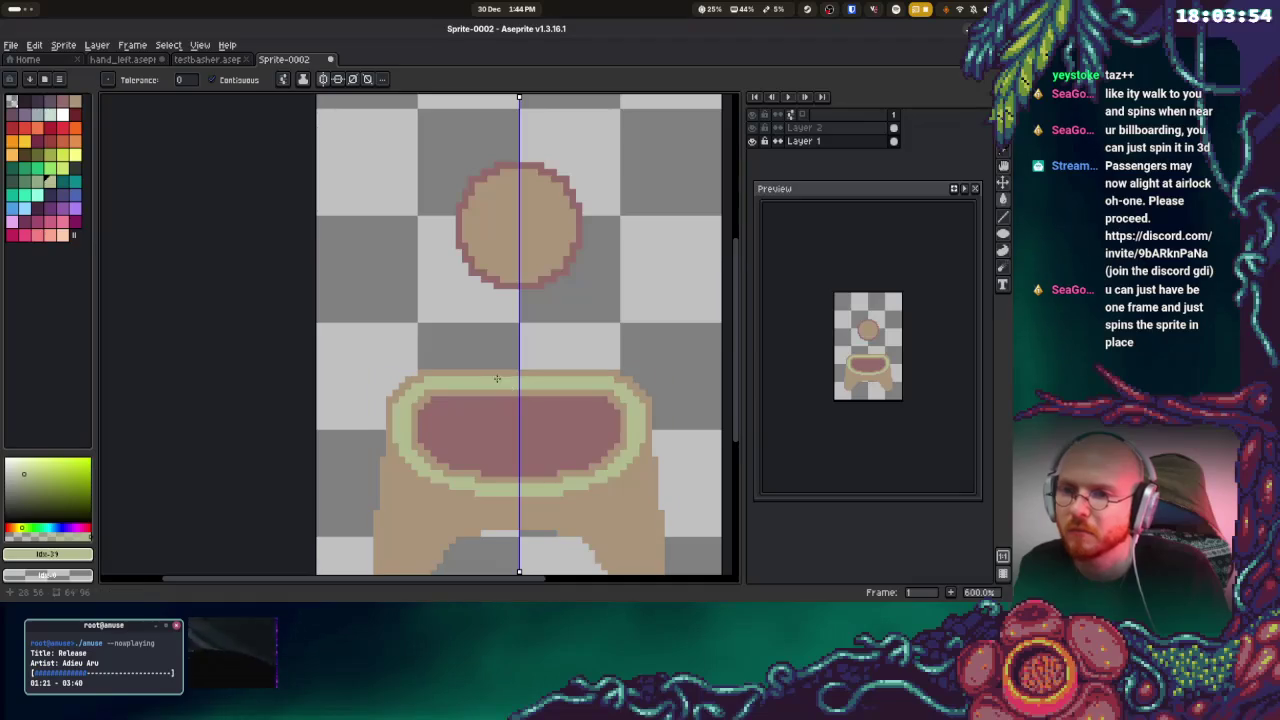
left_click(75, 141)
left_click(517, 385)
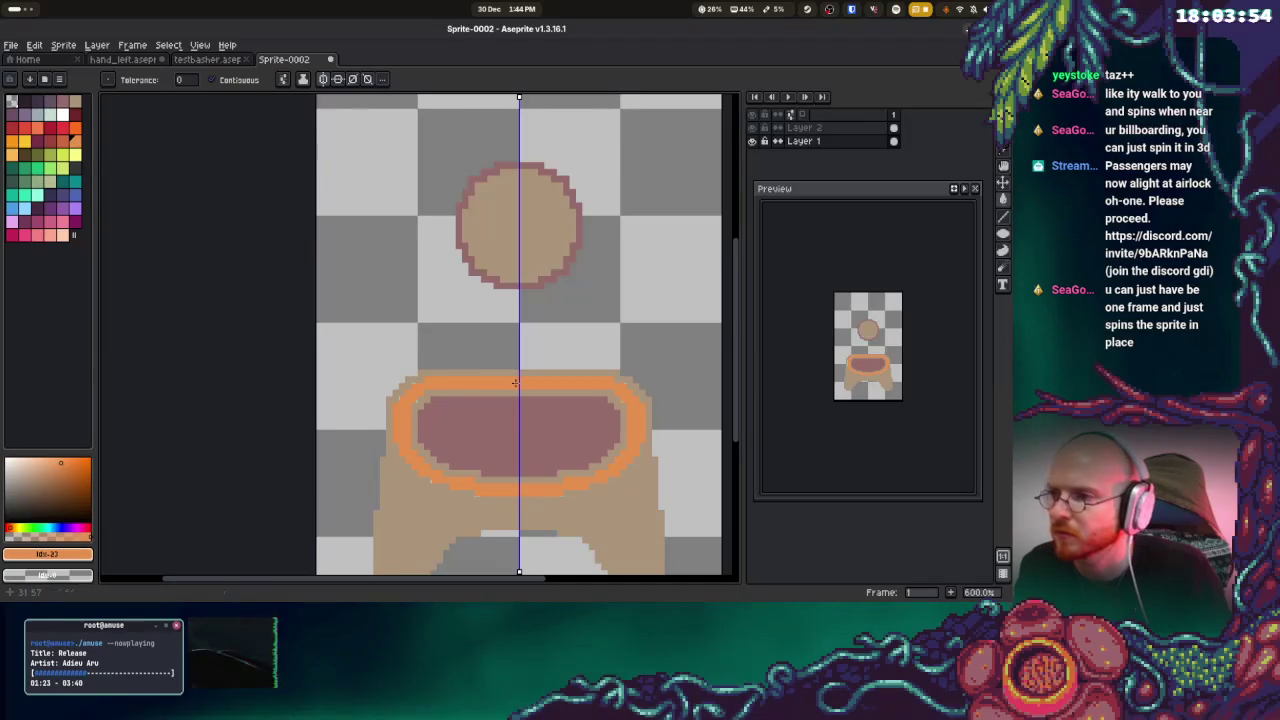
key("ctrl+z")
left_click(60, 143)
left_click(497, 380)
key("ctrl+z")
left_click(559, 386)
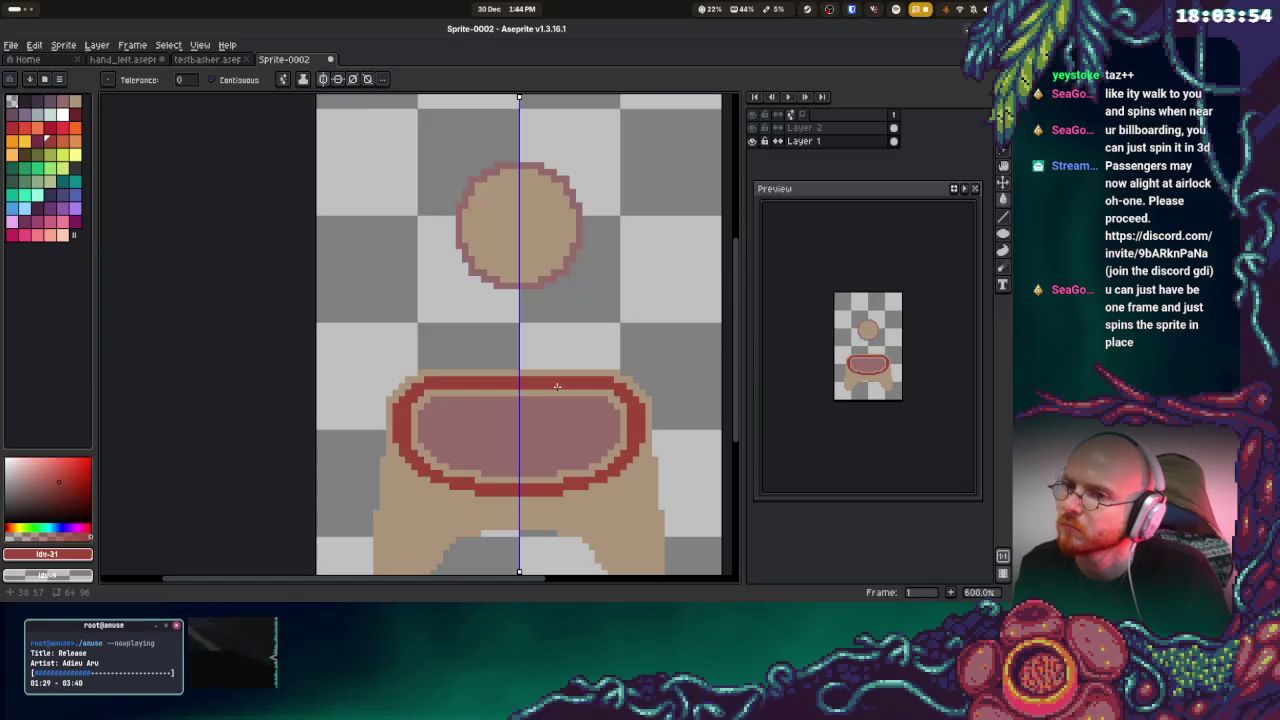
left_click(73, 179)
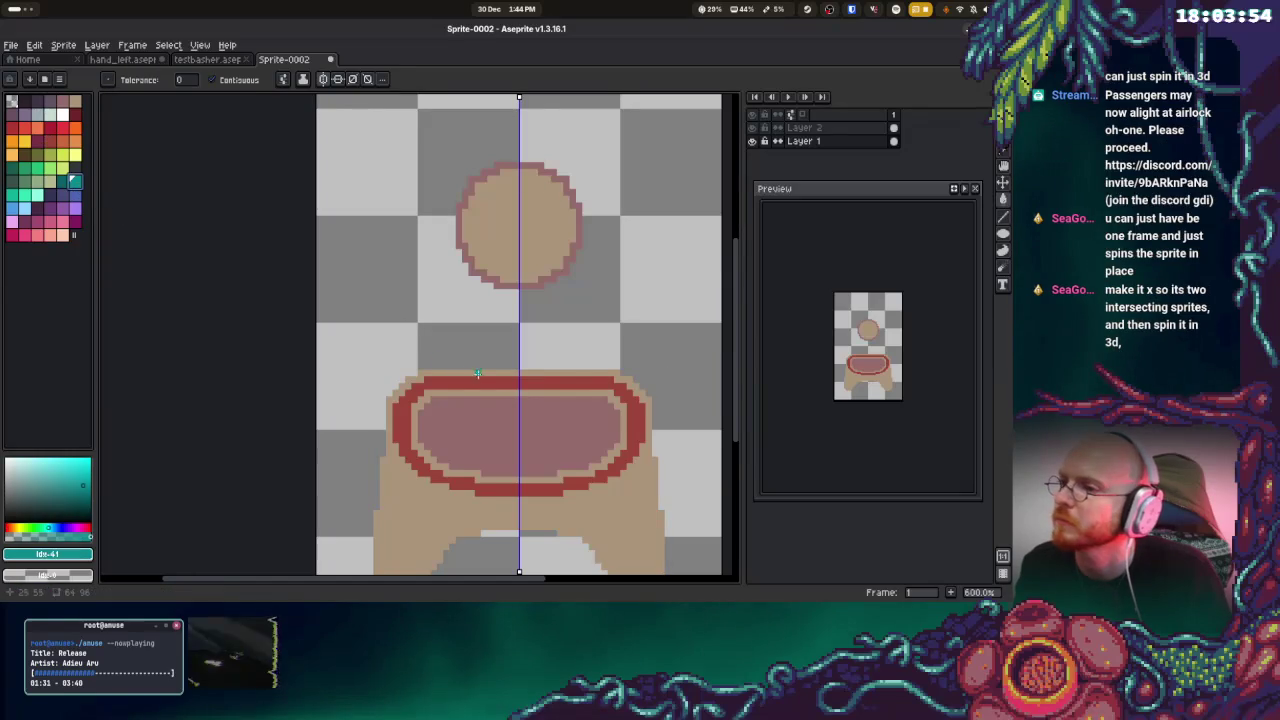
left_click(484, 380)
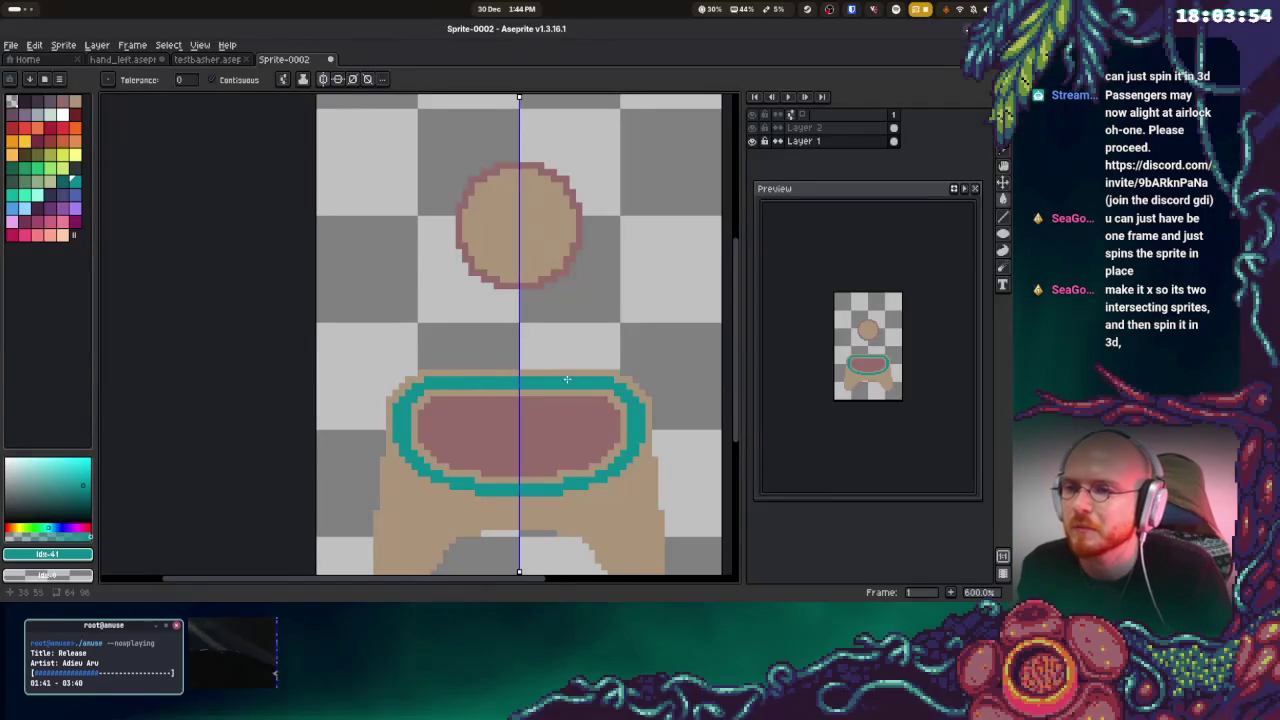
Extend a teal arc along the ring's top and repaint the hole's tan row dark red
left_click(430, 372, "alt")
left_click(447, 381, "alt")
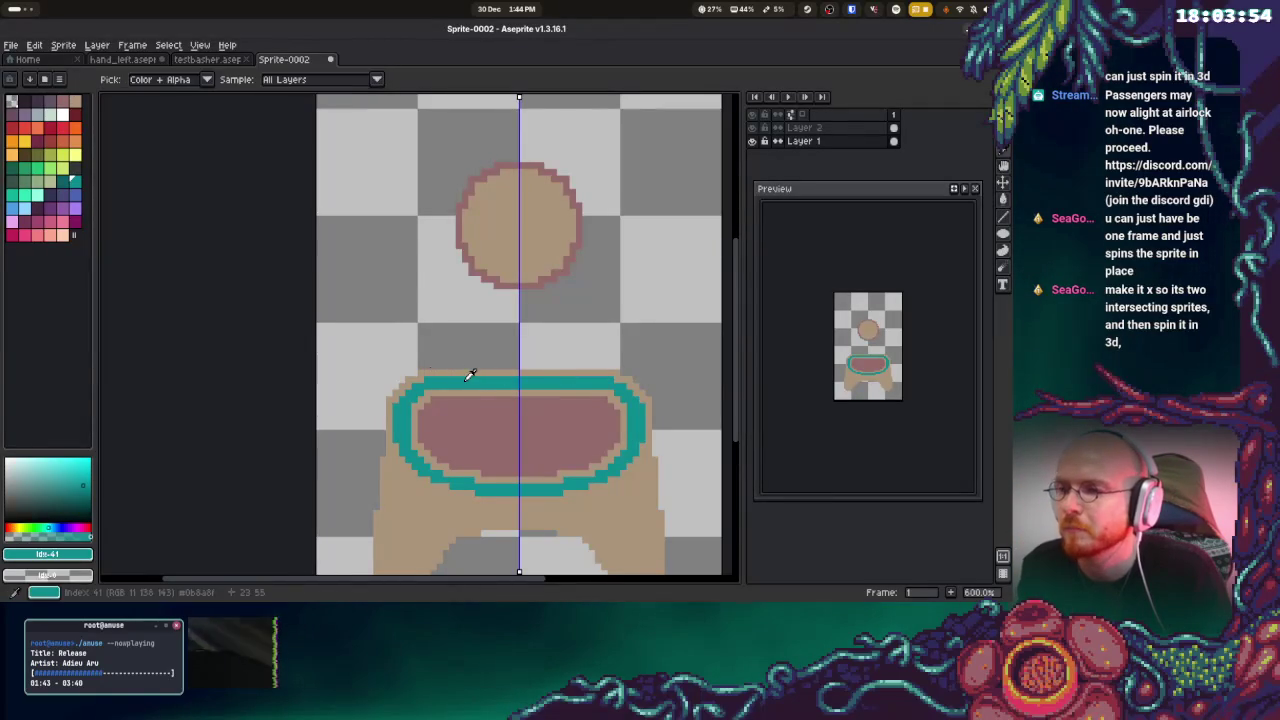
mouse_move(441, 376)
left_mouse_down()
mouse_move(518, 362)
mouse_move(469, 374)
mouse_move(466, 389)
left_mouse_up()
left_click(460, 388, "alt")
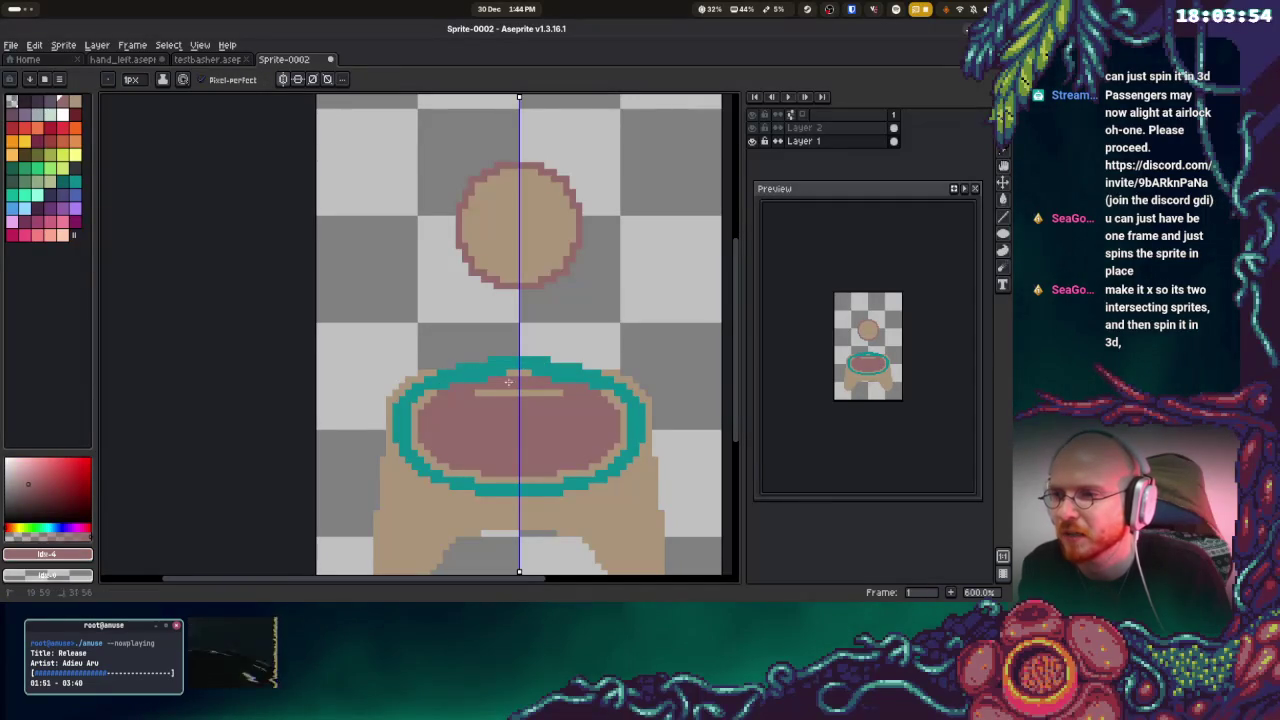
mouse_move(475, 388)
left_mouse_down()
mouse_move(515, 390)
mouse_move(460, 388)
left_mouse_up()
left_click(443, 388, "alt")
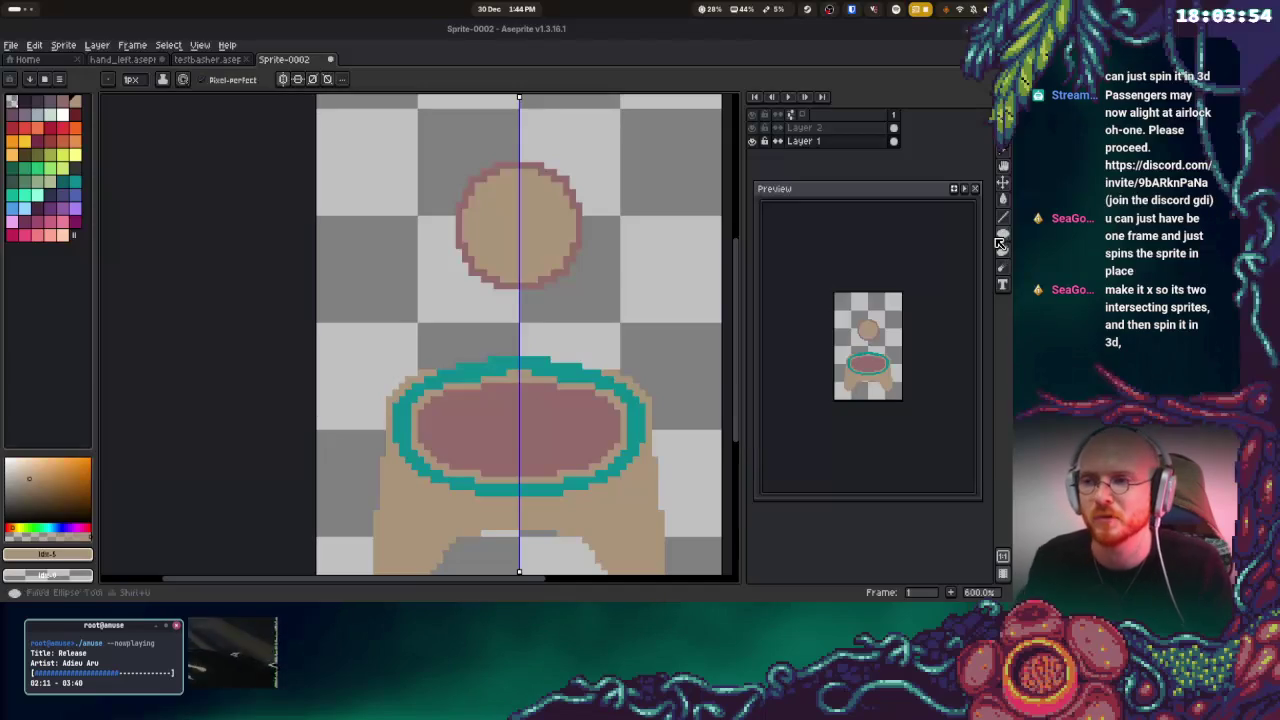
Raise the body's top with a tan pixel row and thin the teal ring's sides
key("i")
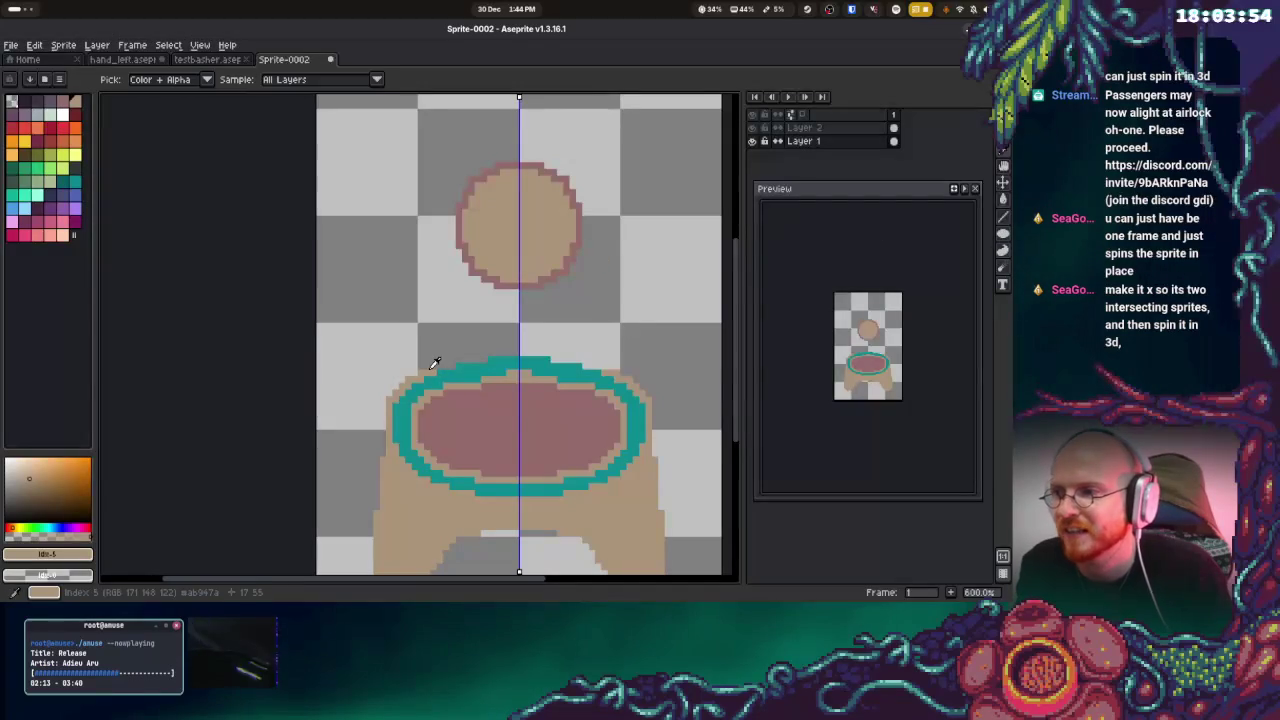
key("b")
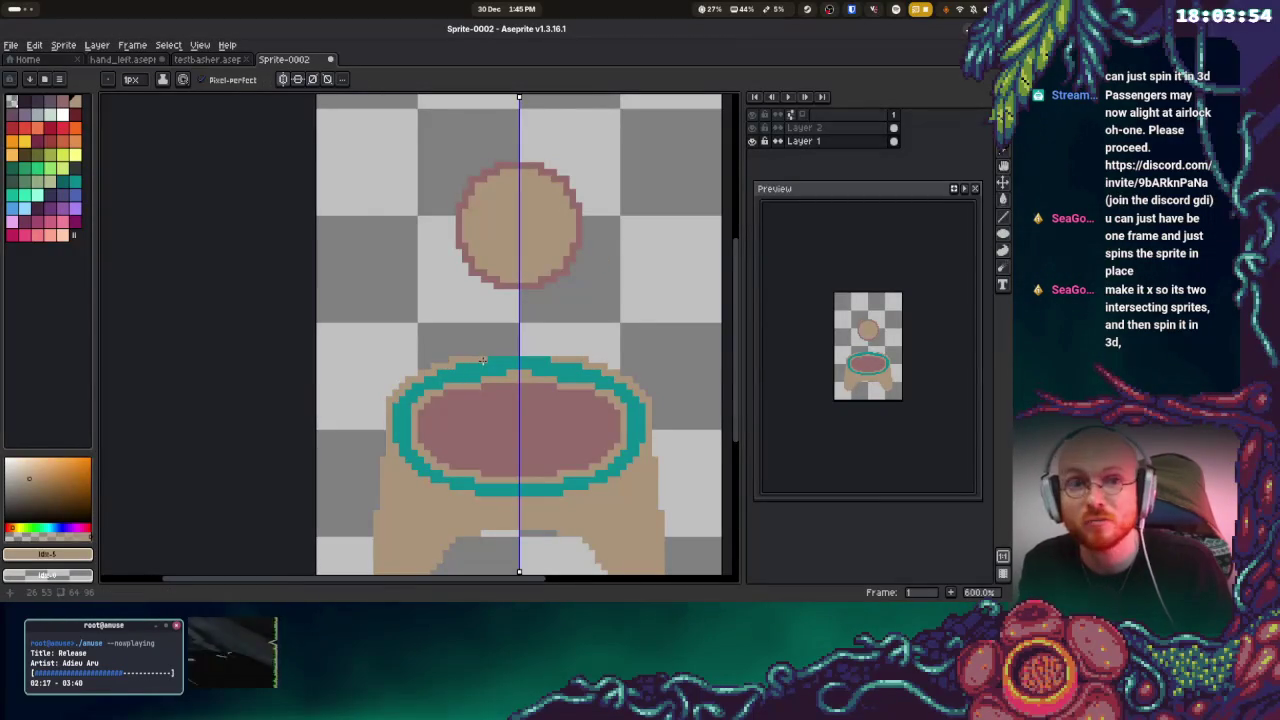
left_click_drag(482, 352, 516, 353)
key("[")
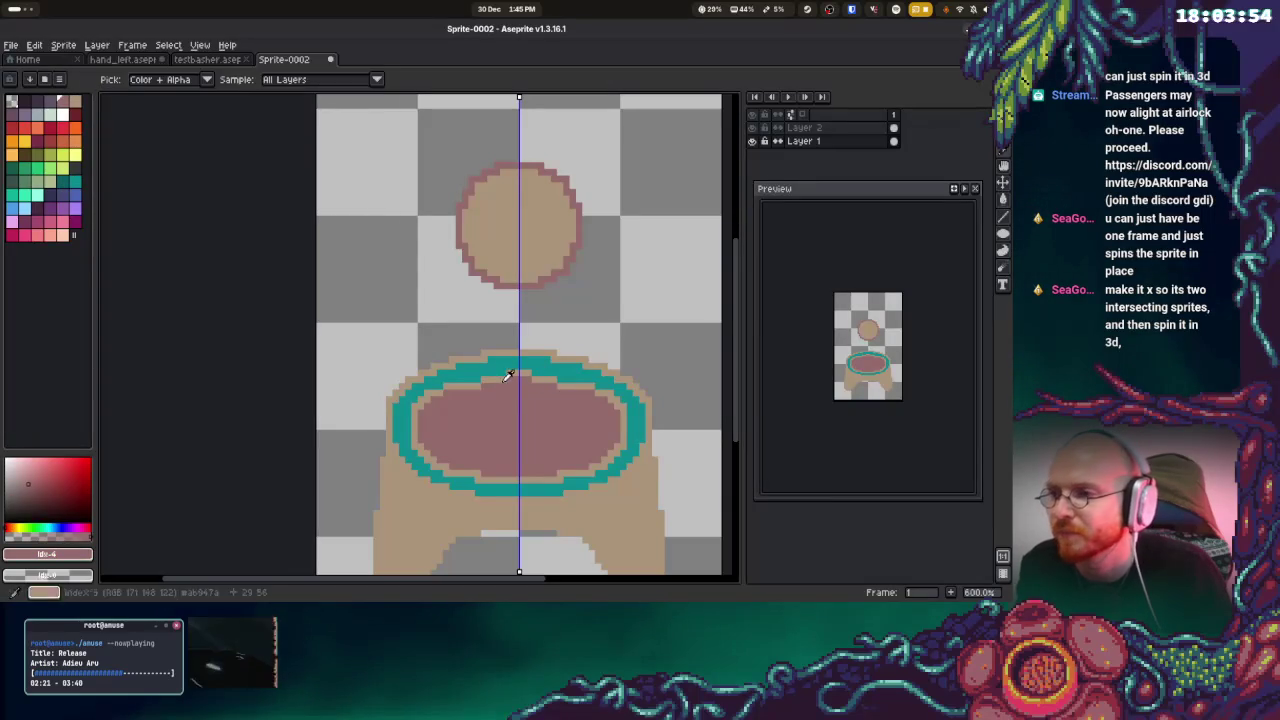
key("bracketright")
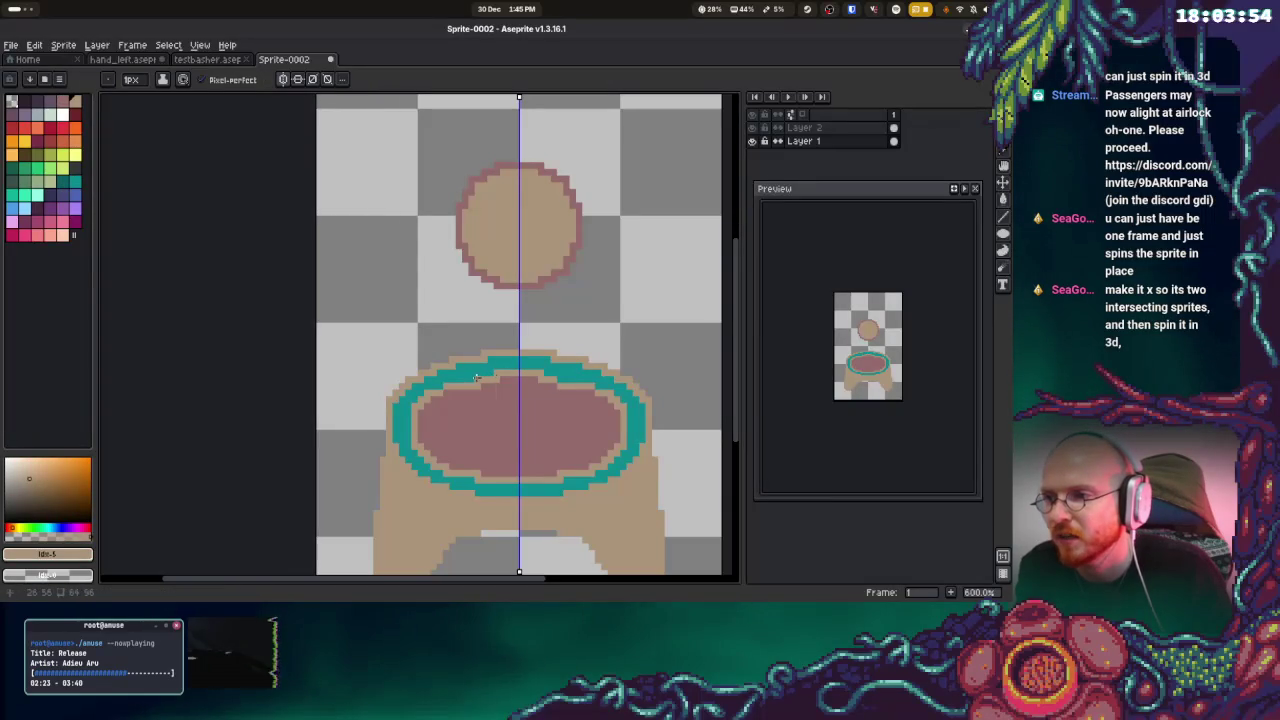
key("bracketleft")
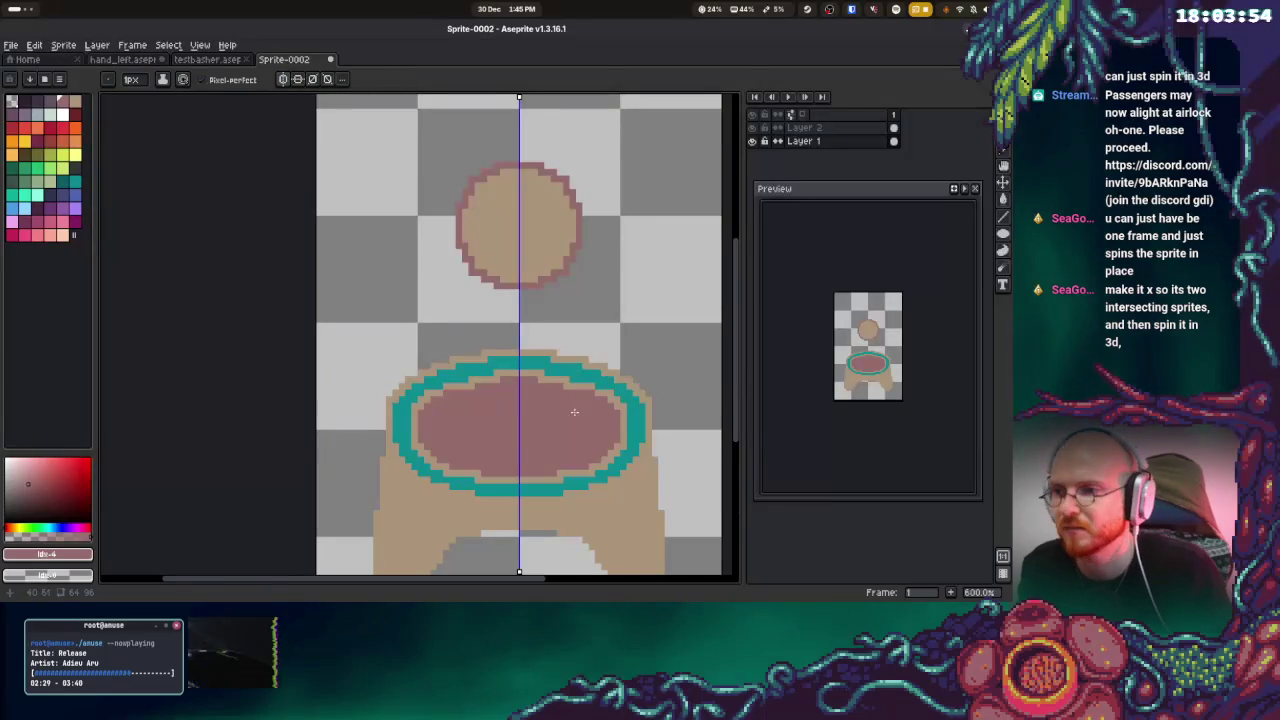
left_click(590, 381, "alt")
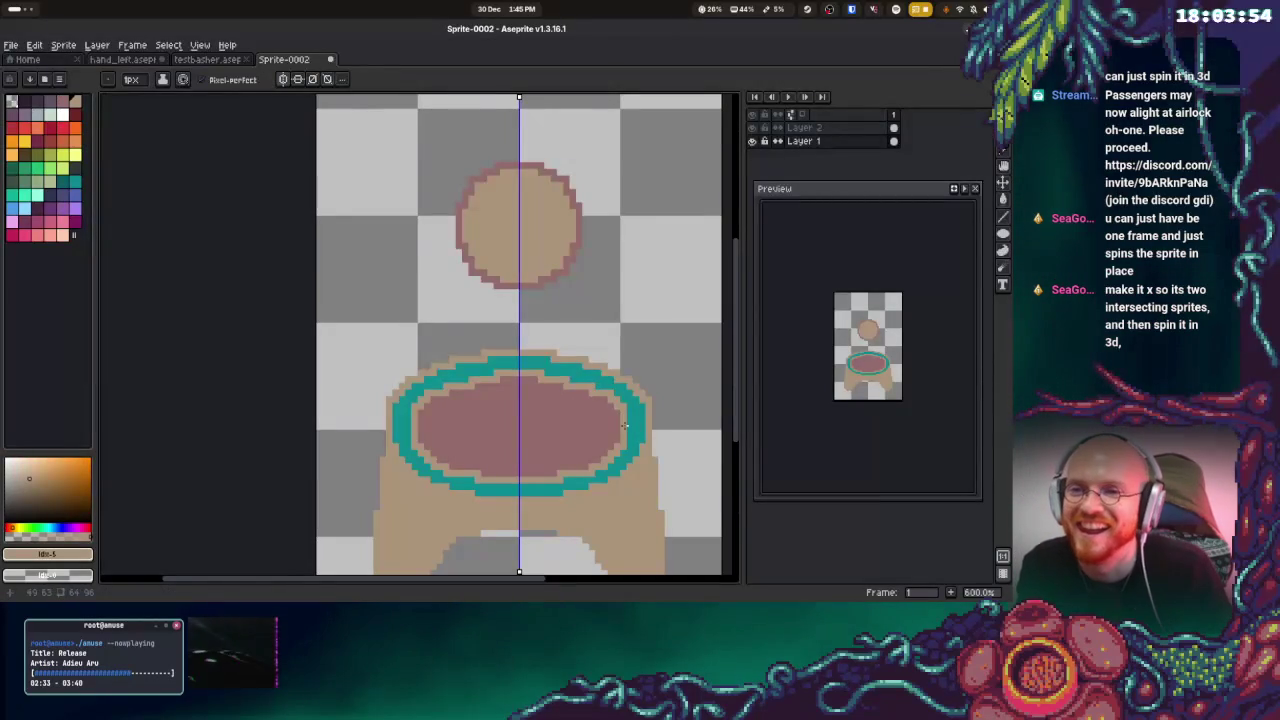
left_click(410, 465, "alt")
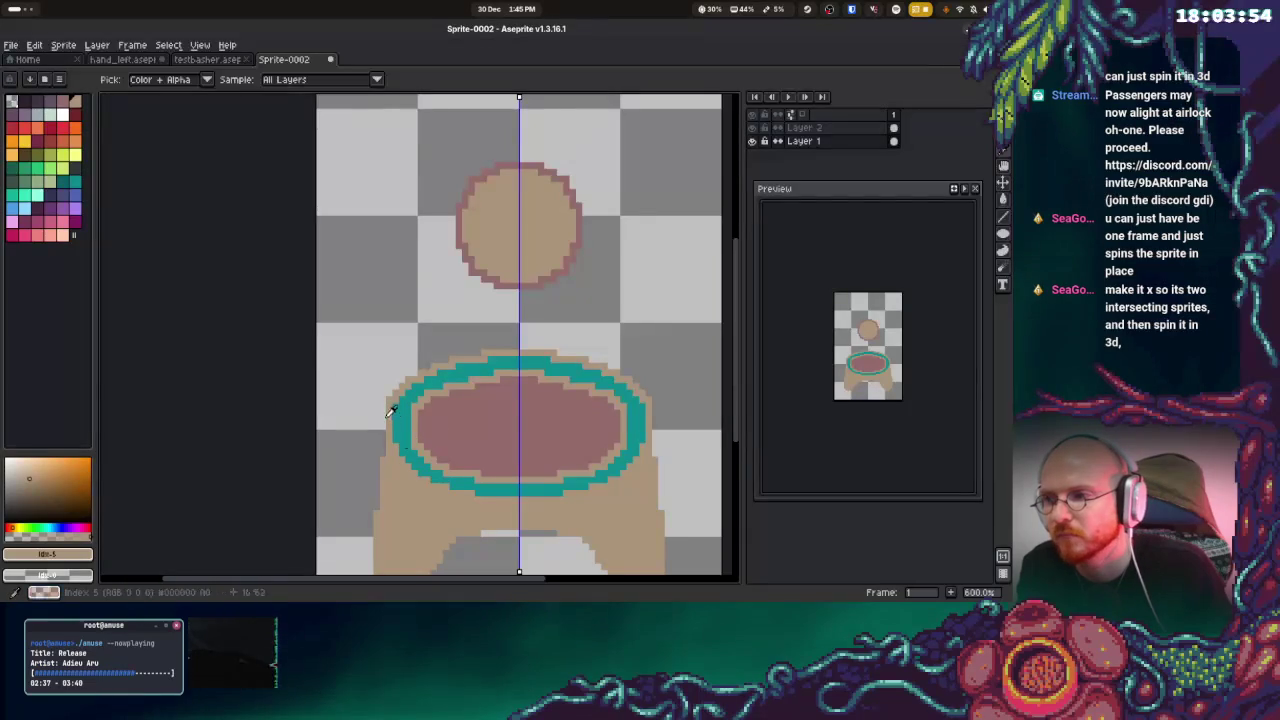
left_click_drag(394, 398, 395, 450)
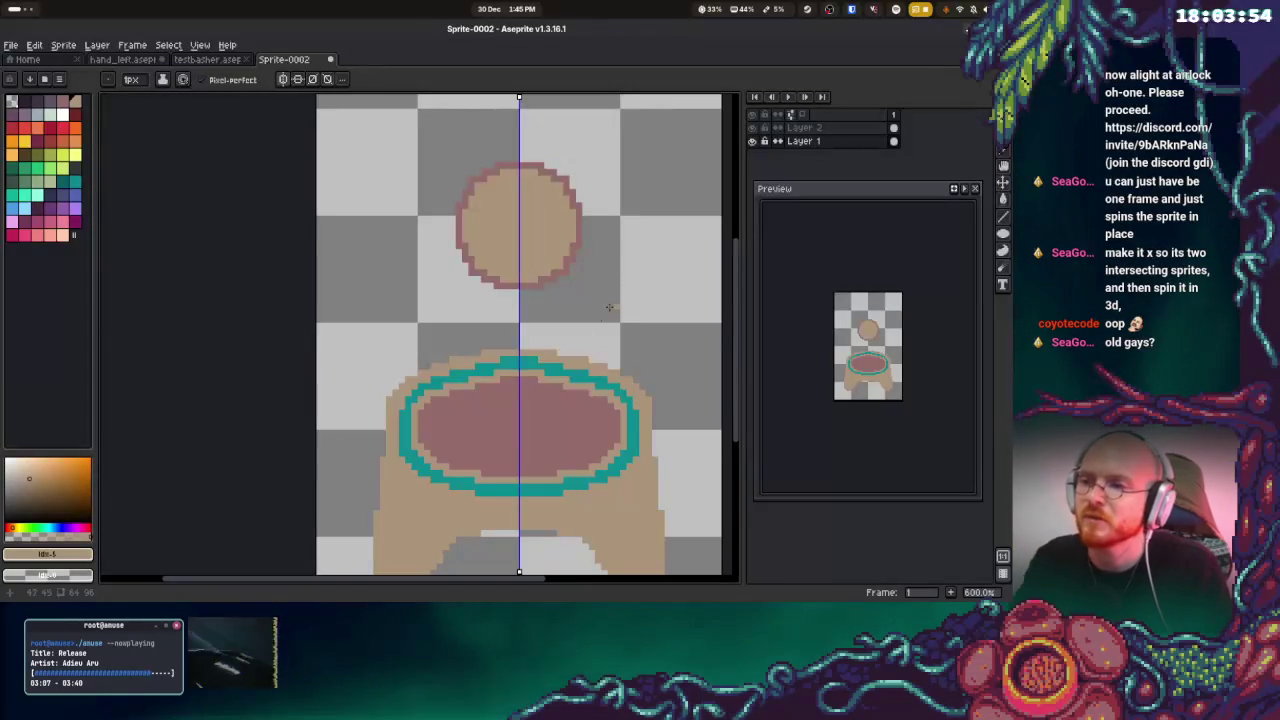
Outline the body's top and both sides in dark red
key("[")
left_click_drag(497, 345, 583, 350)
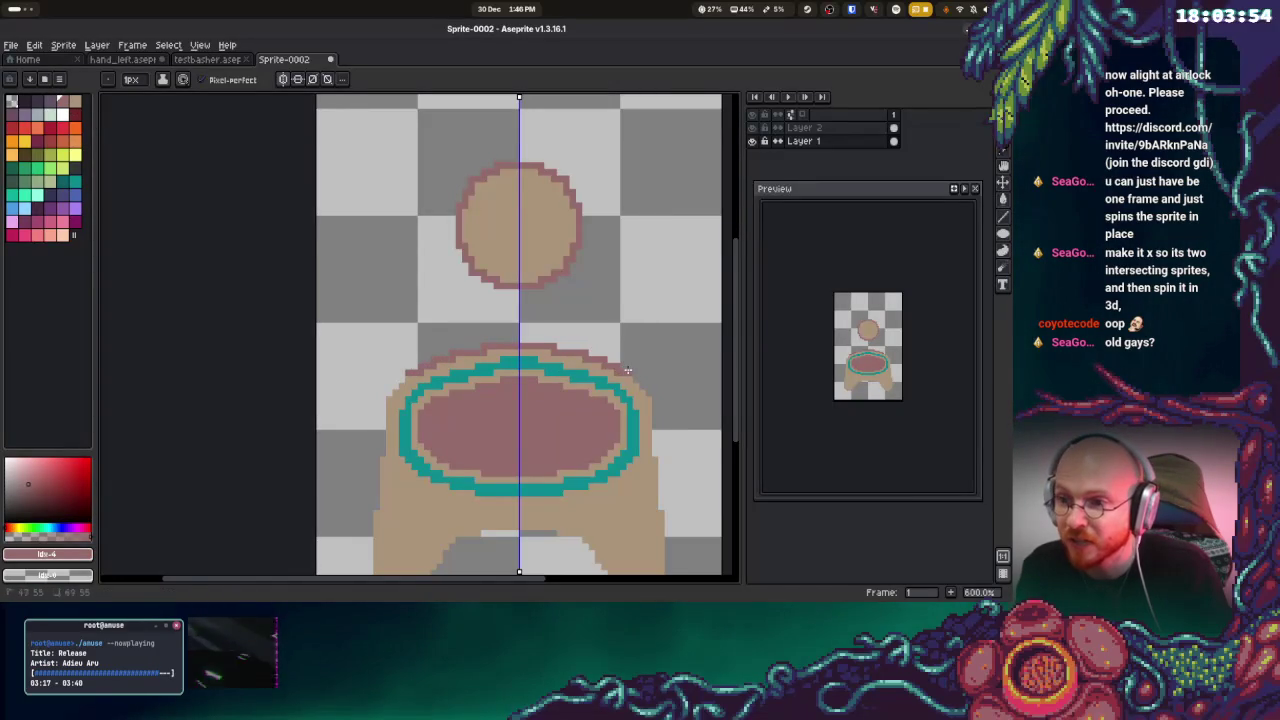
left_click(628, 371)
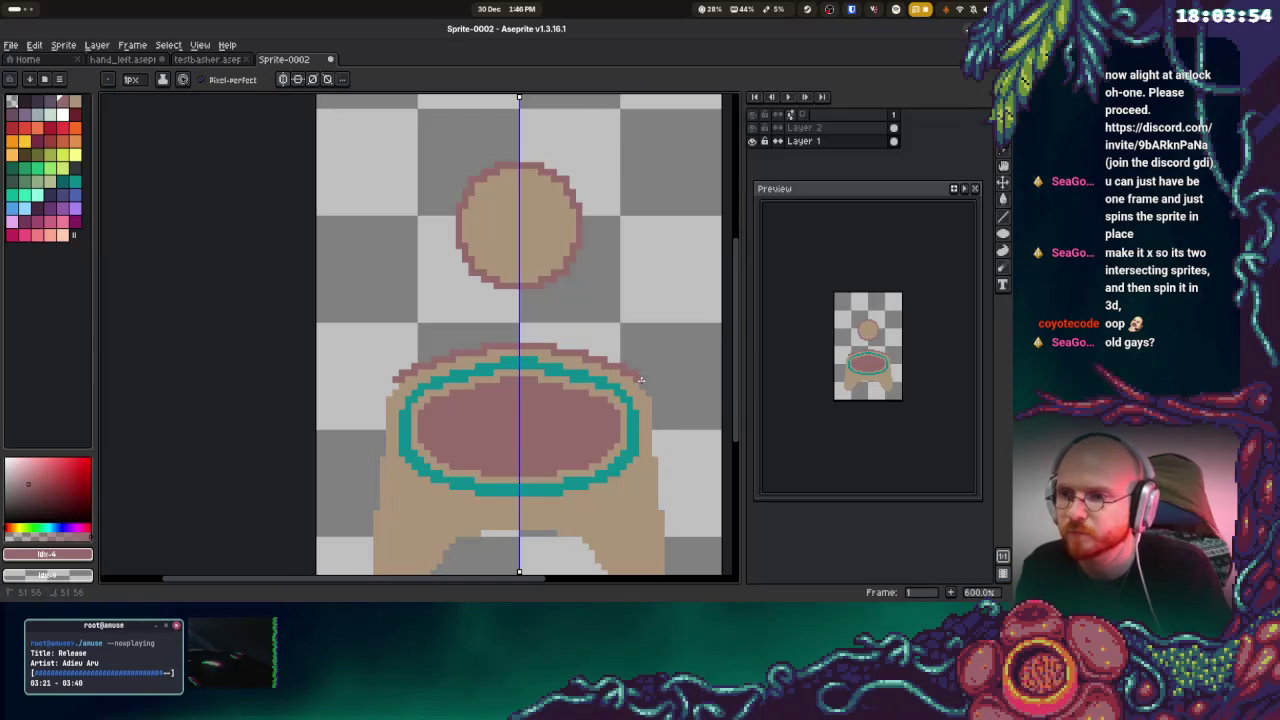
left_click(646, 388)
mouse_move(651, 392)
left_mouse_down()
mouse_move(660, 504)
mouse_move(628, 436)
mouse_move(611, 515)
mouse_move(572, 517)
left_mouse_up()
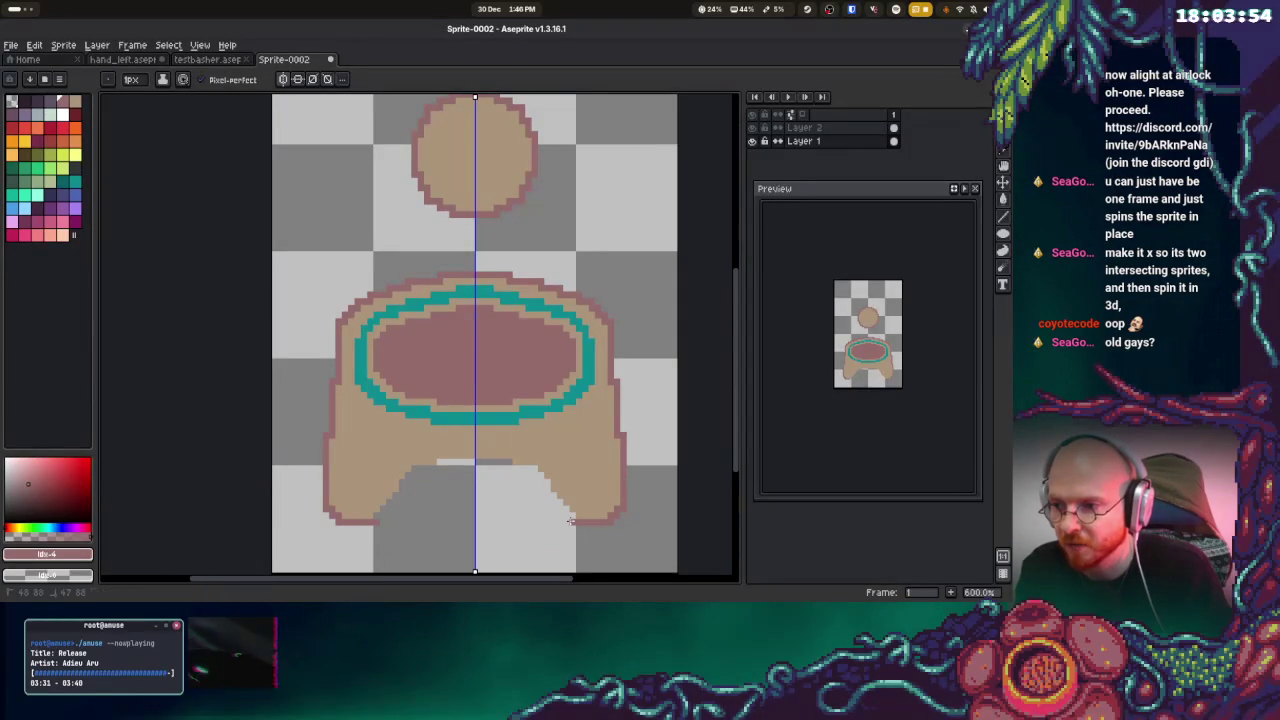
Outline the lower lobes, close the bottom gap, and extend the left edge outline
left_click(563, 510)
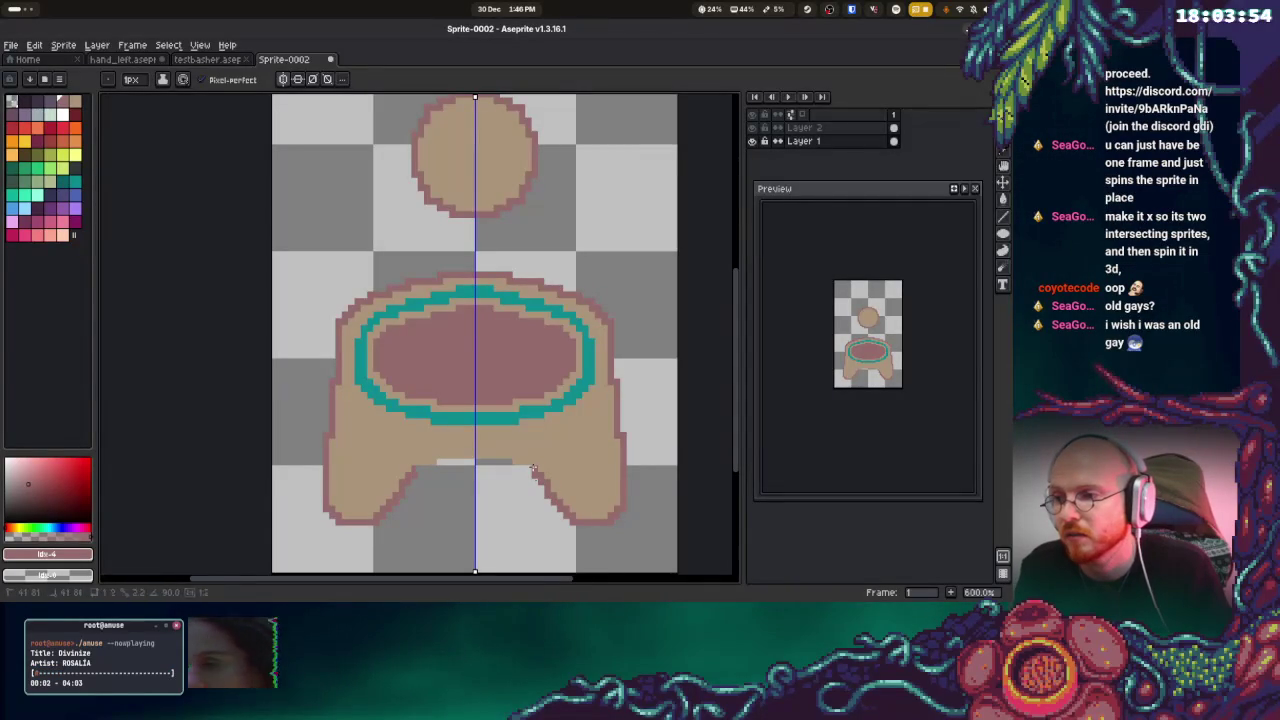
left_click_drag(507, 463, 466, 462)
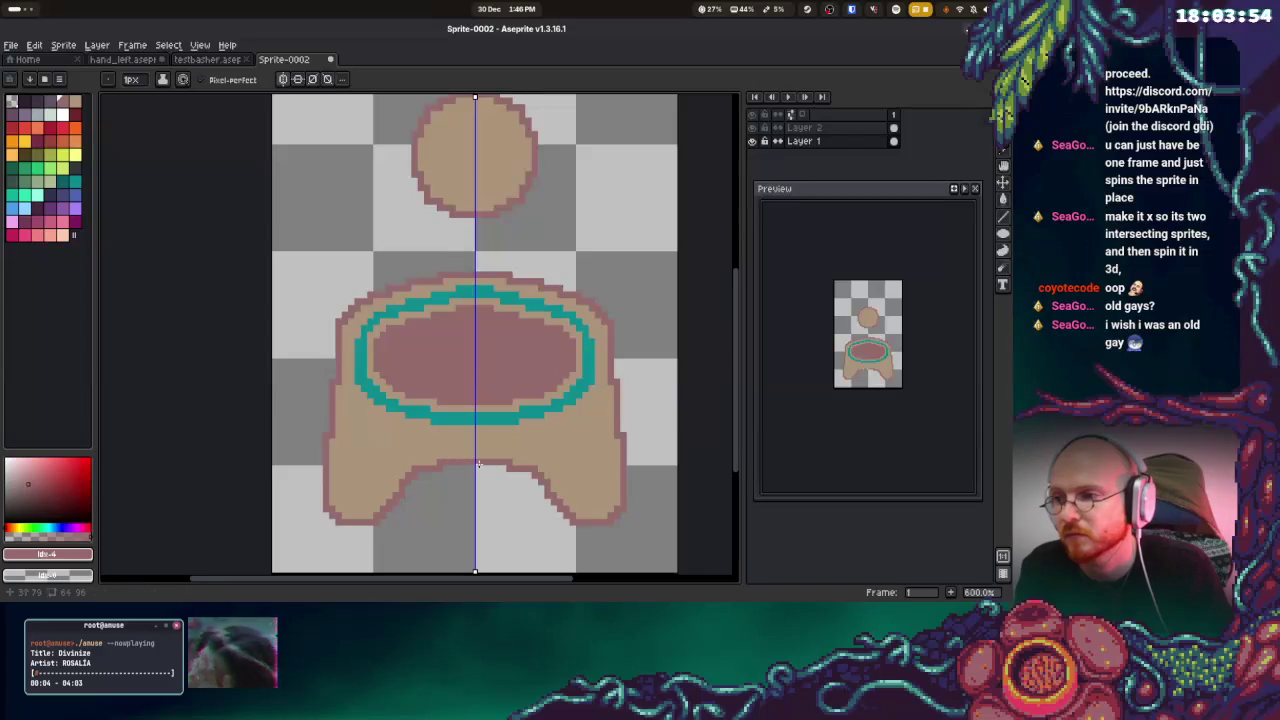
left_click(348, 330, "alt")
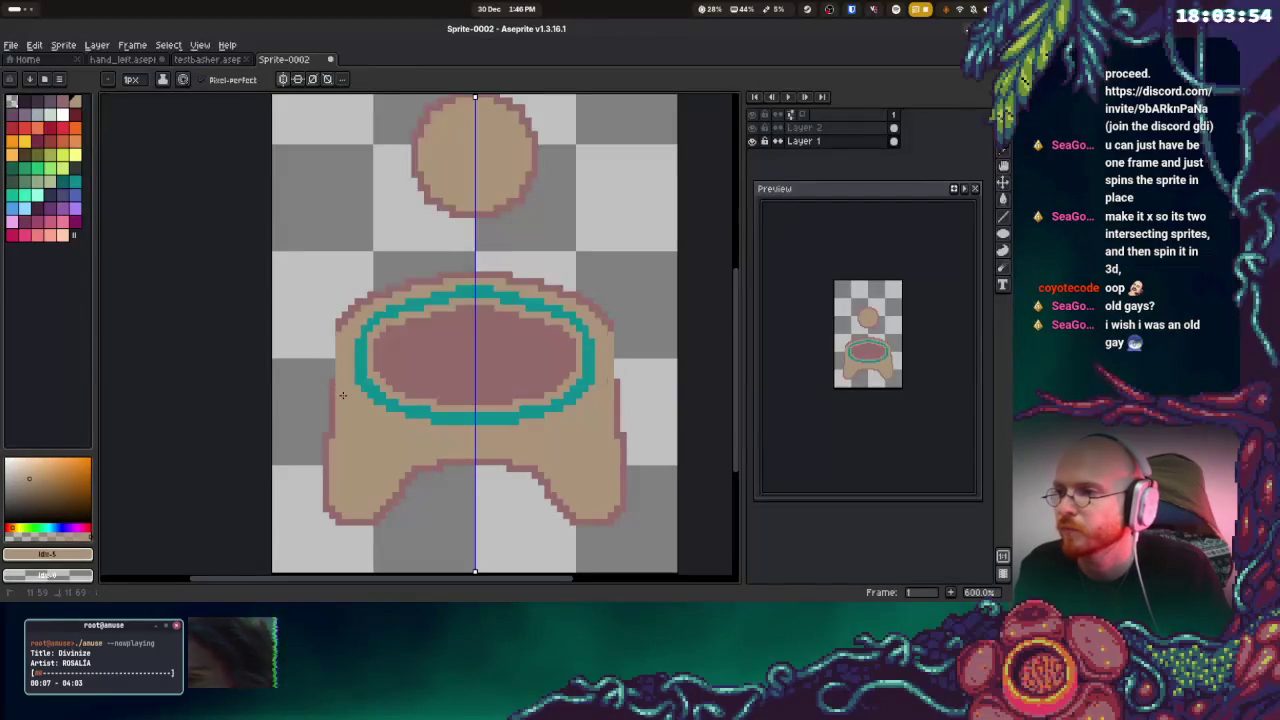
left_click(340, 320, "alt")
left_click_drag(333, 326, 333, 350)
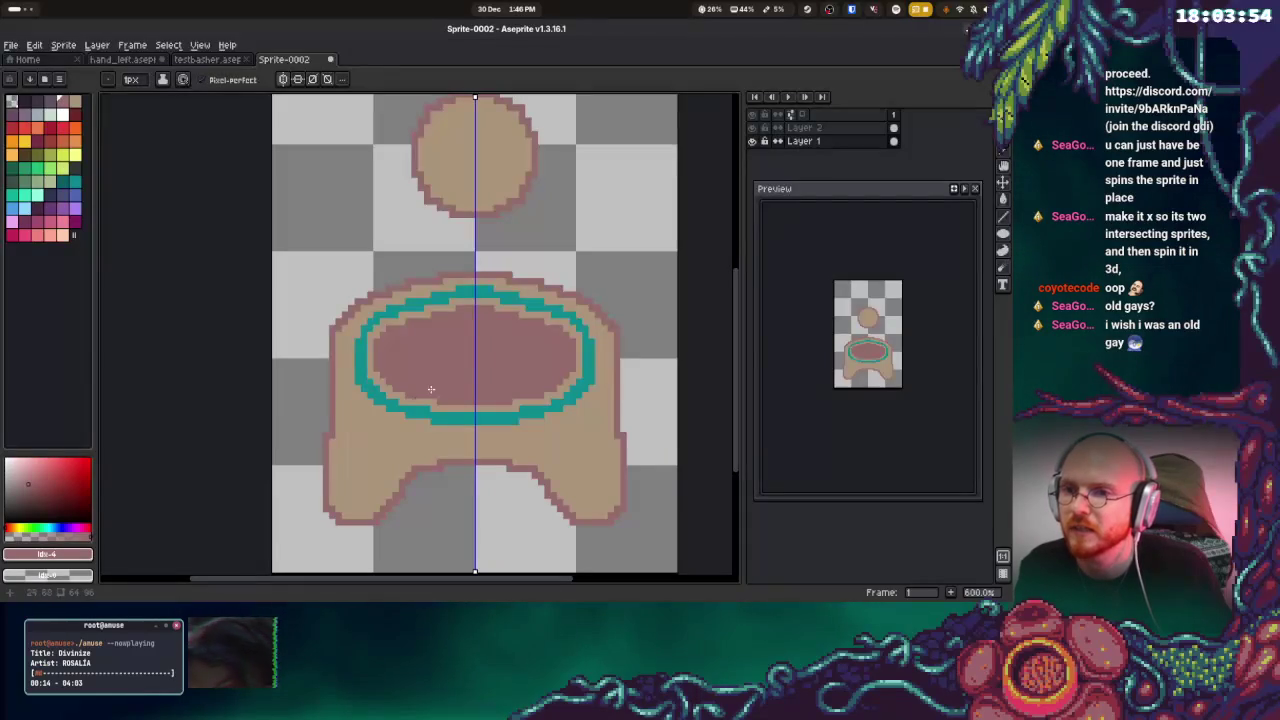
Shift the strip across the body's top down one pixel
key("m")
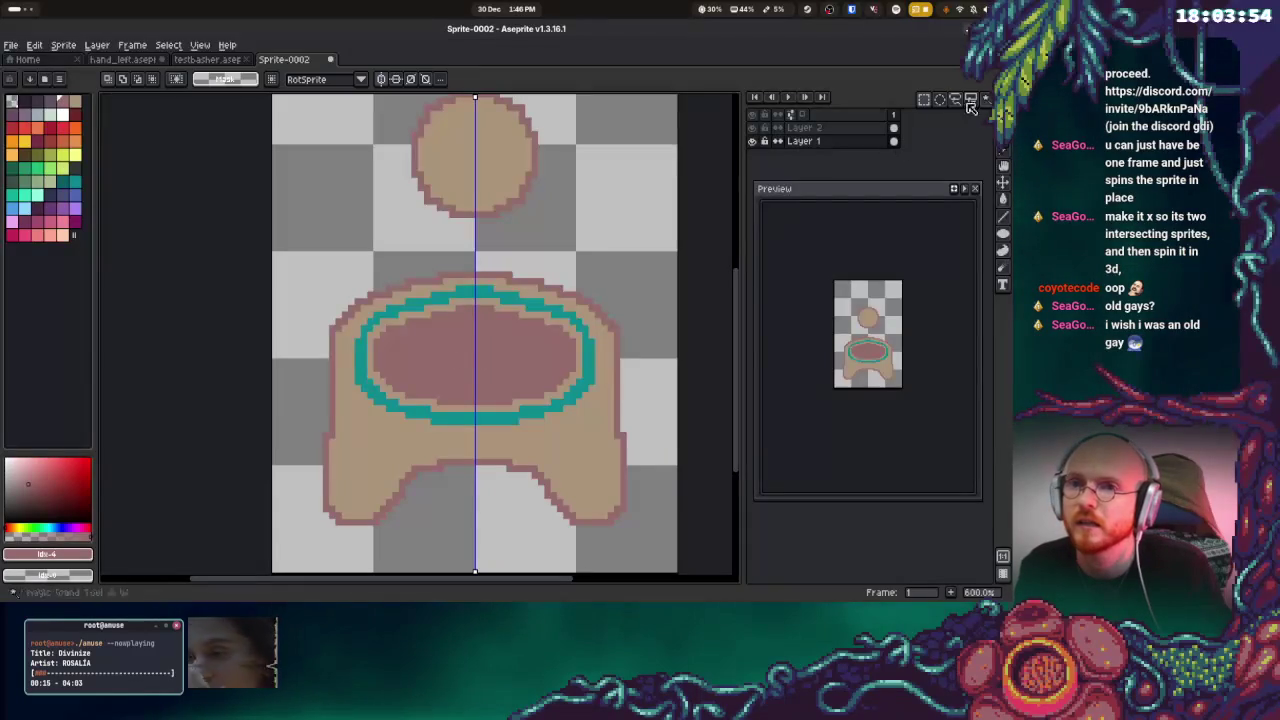
mouse_move(318, 272)
left_mouse_down()
mouse_move(631, 316)
mouse_move(603, 338)
left_mouse_up()
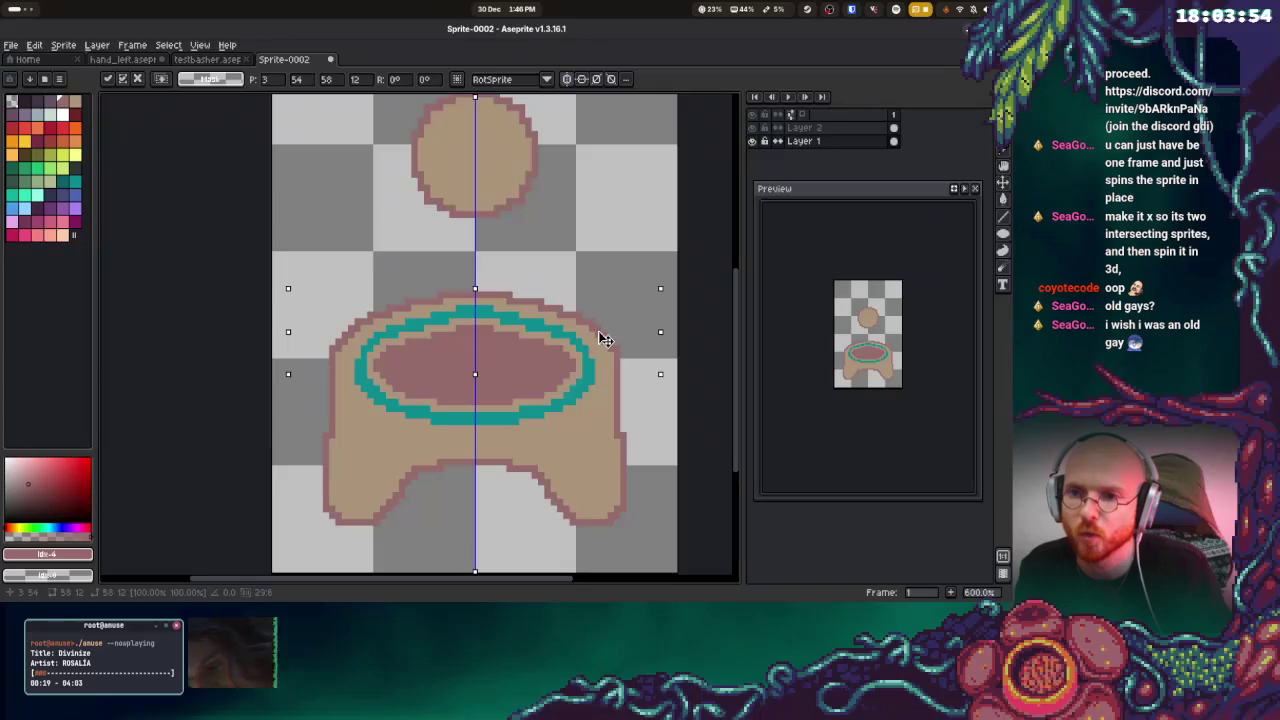
left_click_drag(603, 339, 604, 336)
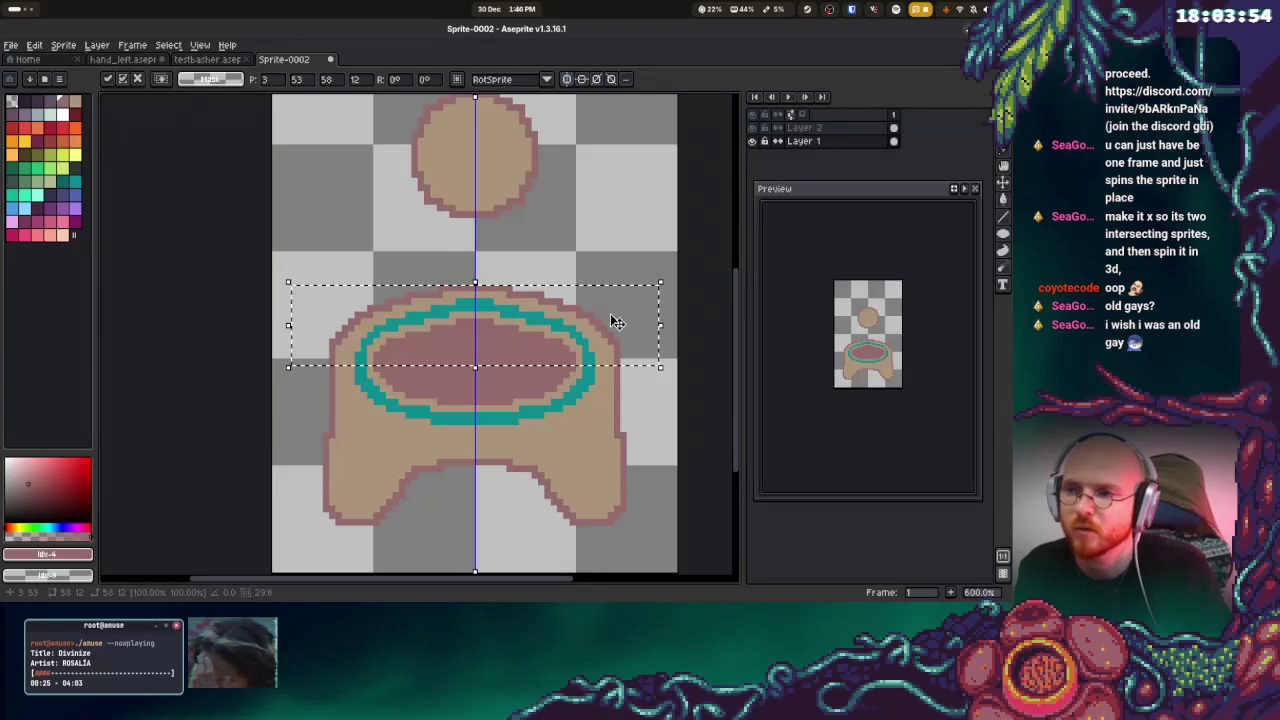
left_click(604, 229)
key("v")
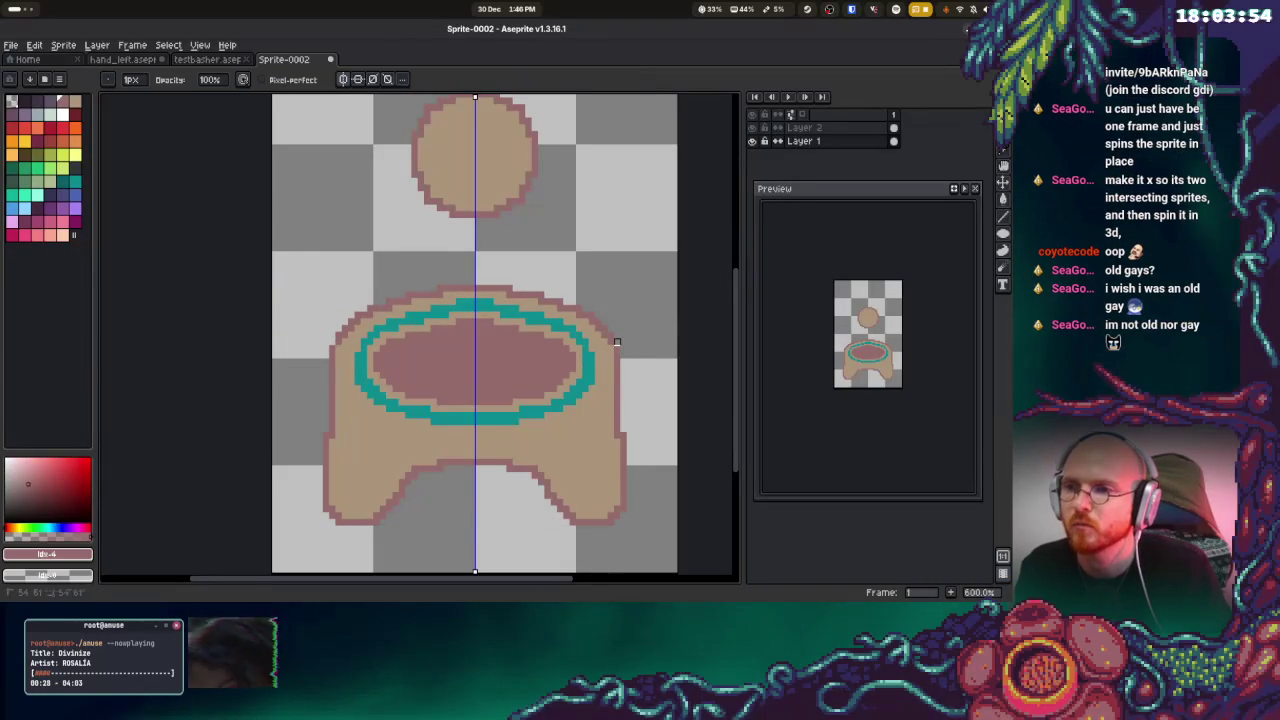
key("b")
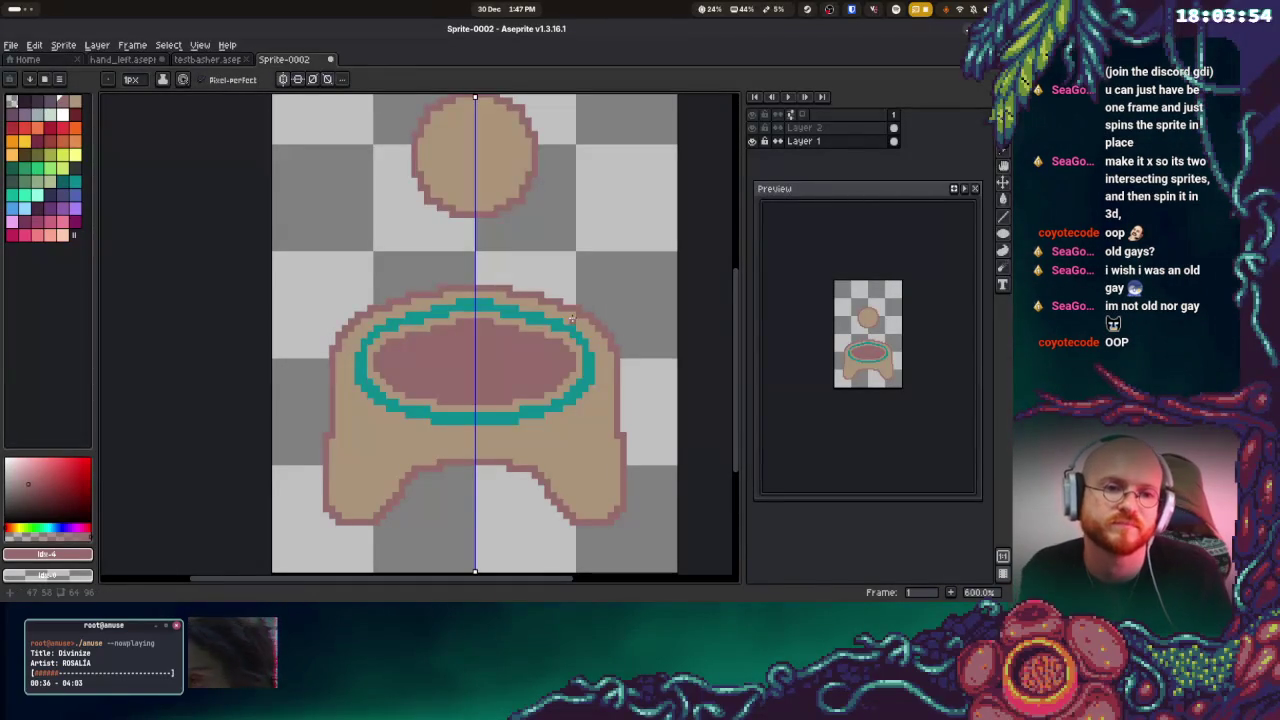
Lasso-select around the head, deselect, and make Layer 2 active
left_click_drag(537, 269, 564, 331)
key("q")
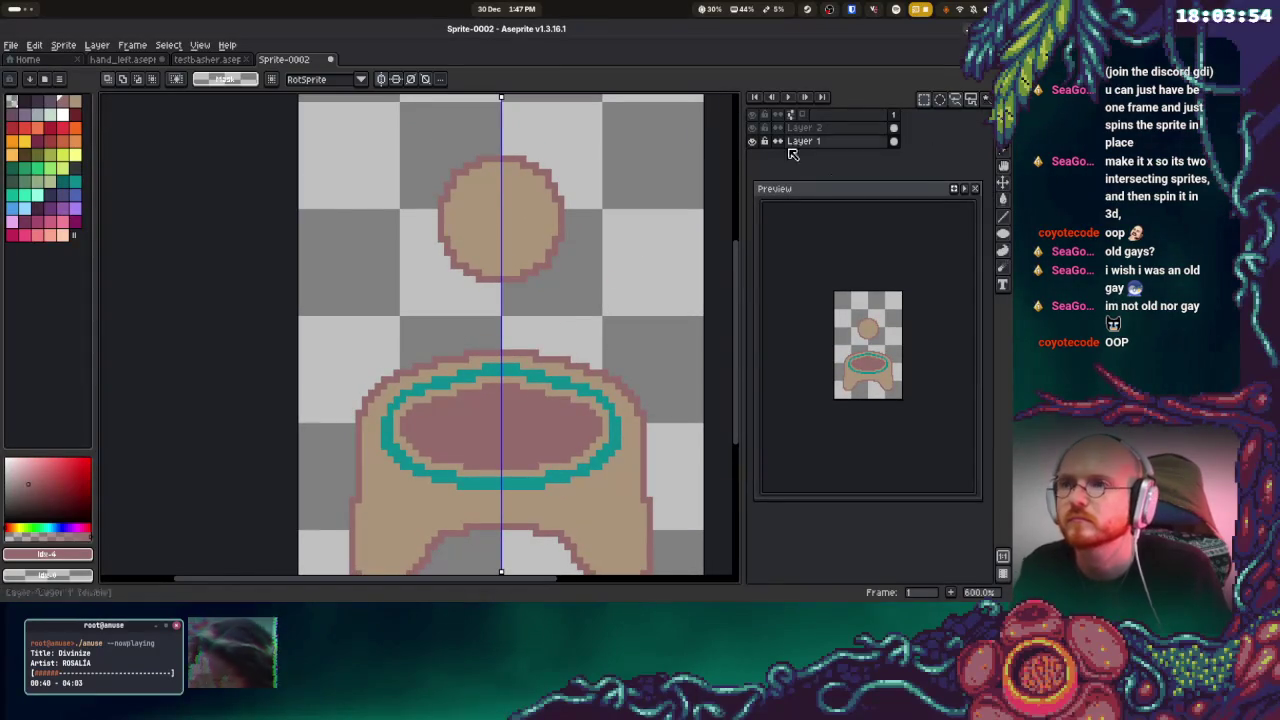
left_click_drag(380, 168, 622, 364)
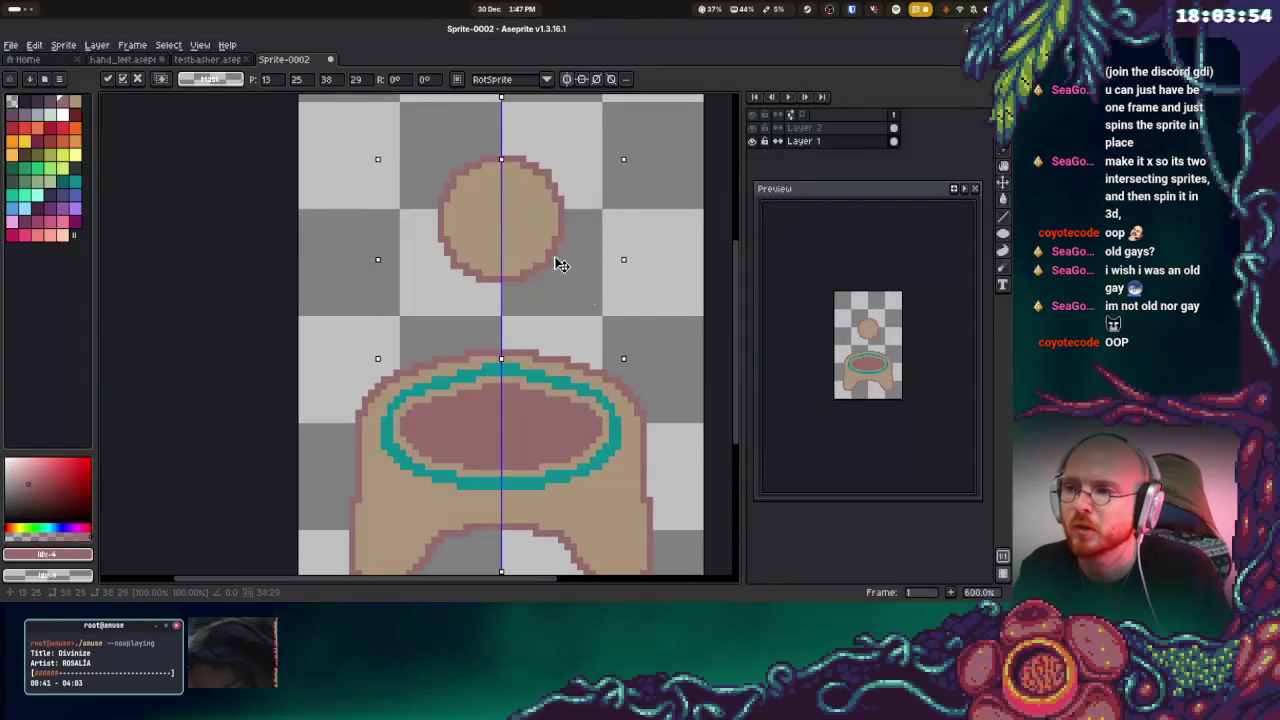
key("ctrl+d")
scroll(657, 214, "up", 2)
left_click(804, 127)
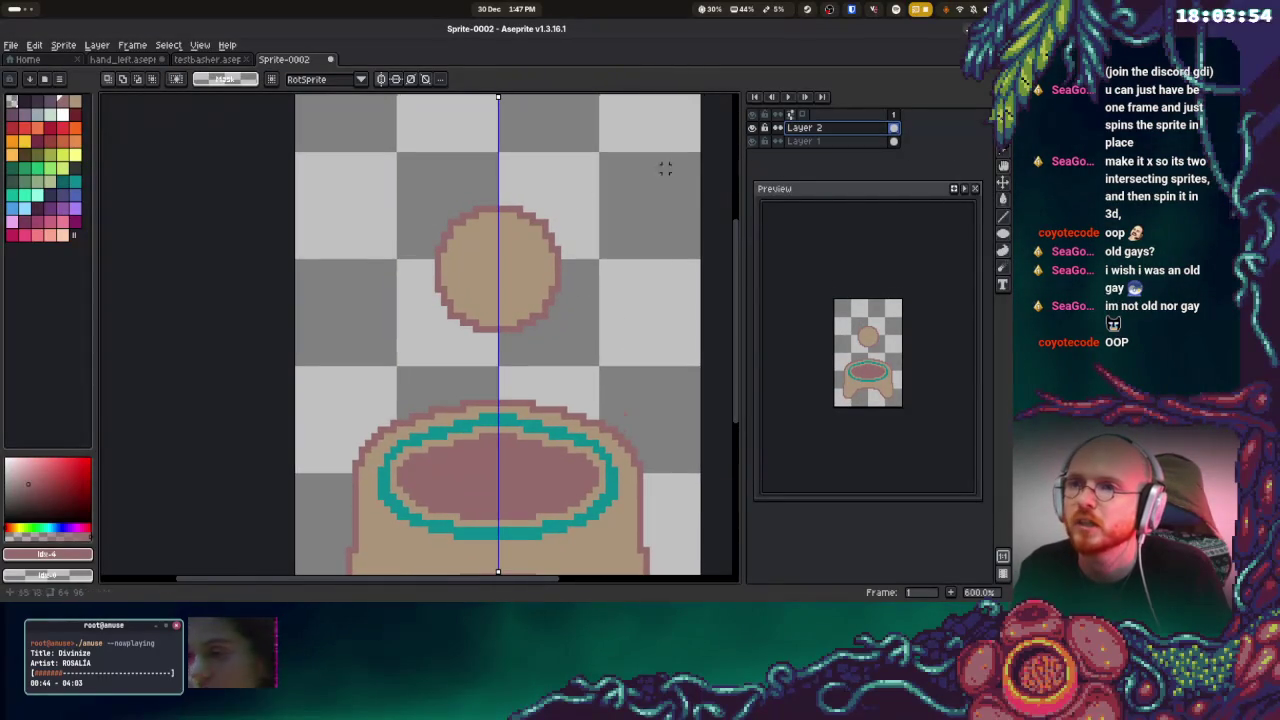
Restore the head selection and move it down toward the body
key("ctrl+shift+d")
mouse_move(536, 230)
left_mouse_down()
mouse_move(549, 385)
mouse_move(537, 387)
mouse_move(537, 317)
mouse_move(537, 391)
mouse_move(523, 100)
mouse_move(543, 295)
mouse_move(545, 254)
left_mouse_up()
left_click(663, 237)
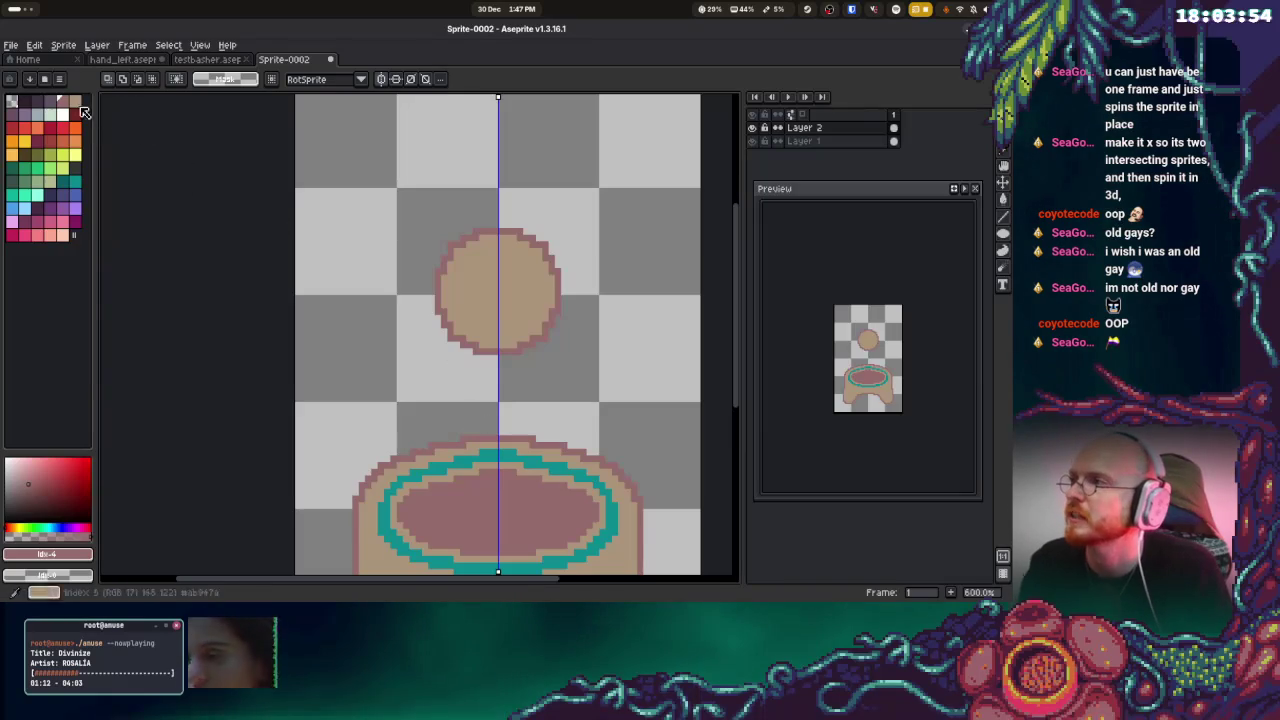
Fill the inner oval with dark purple to form the hole
key("b")
left_click_drag(468, 506, 532, 512)
key("ctrl+z")
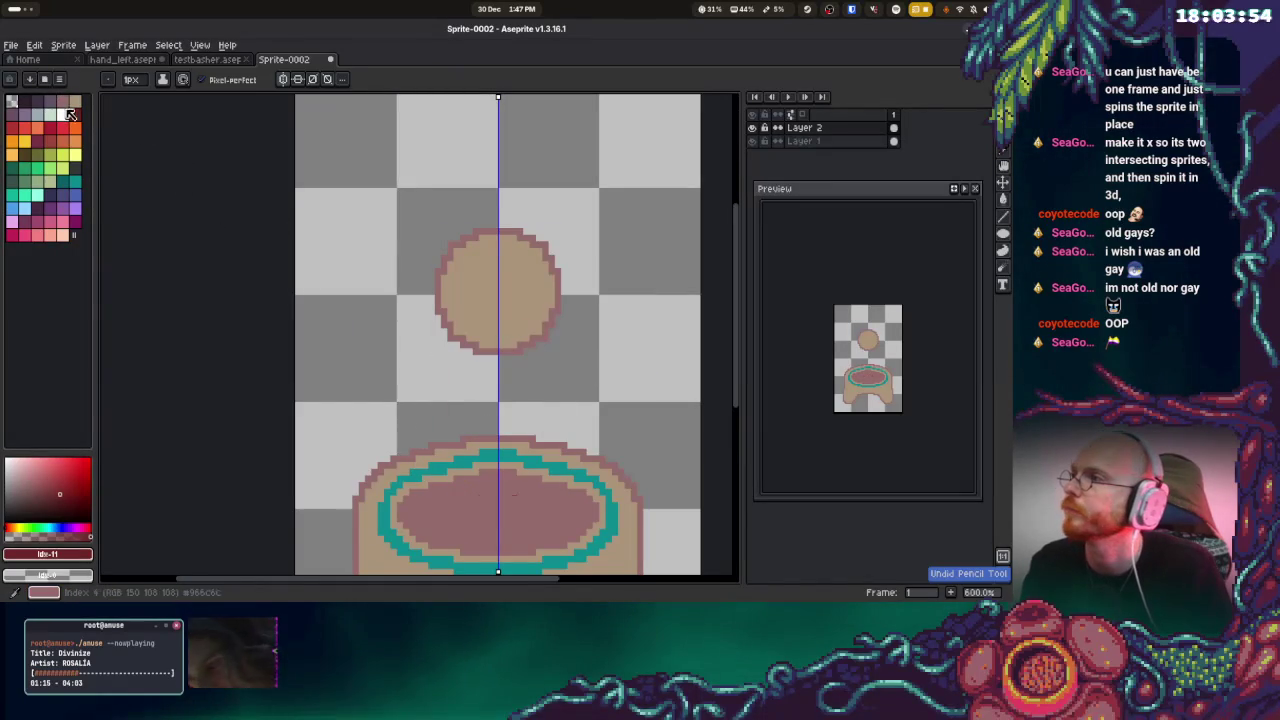
left_click(447, 494, "alt")
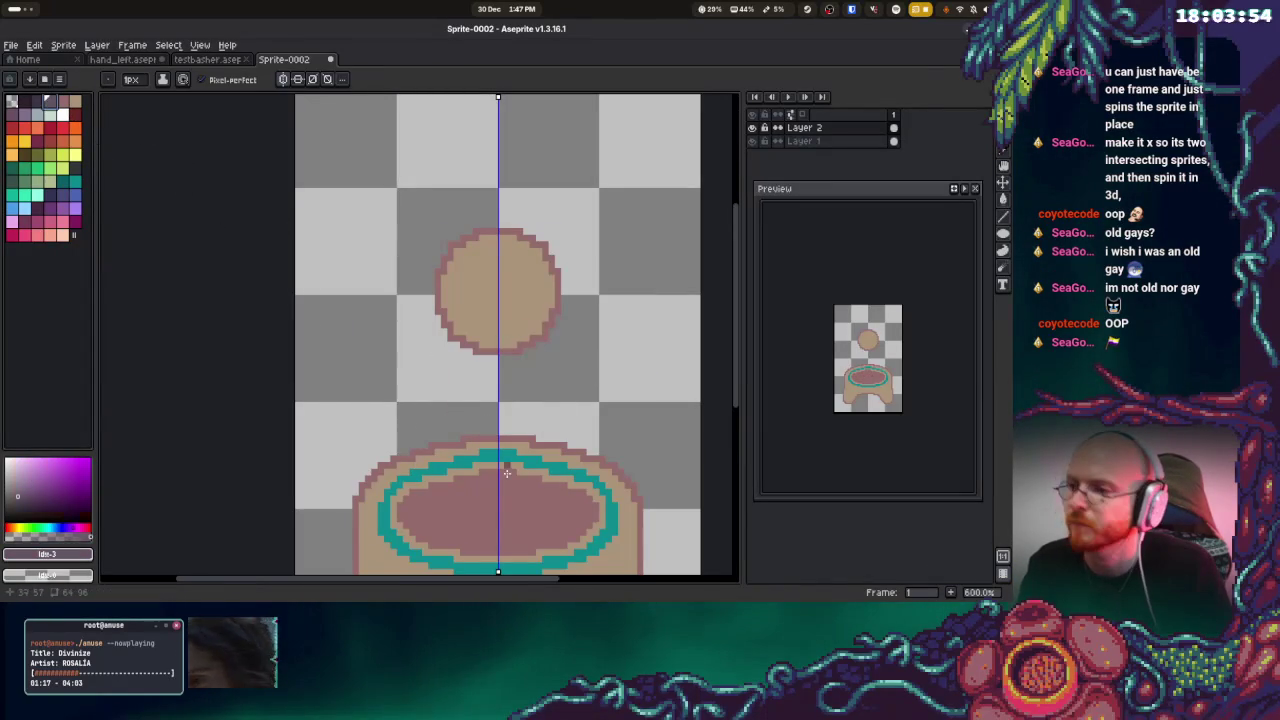
key("v")
key("b")
left_click(593, 481, "alt")
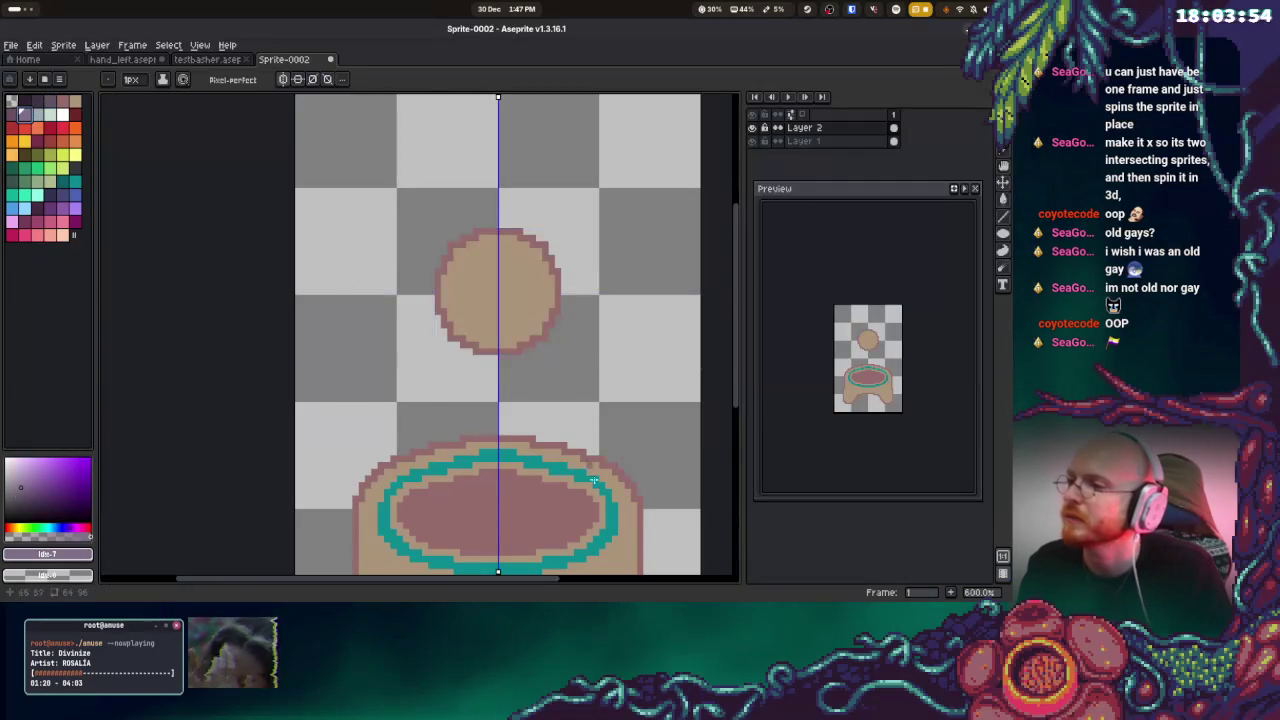
left_click(494, 490, "alt")
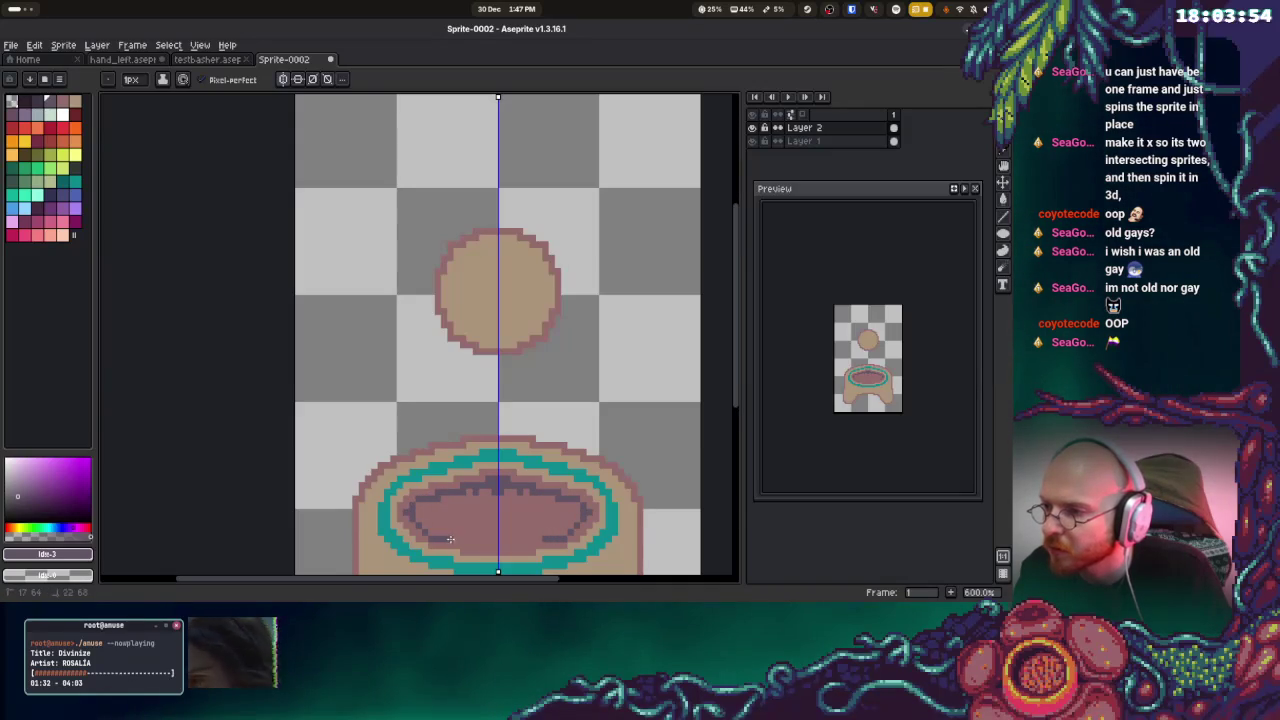
key("g")
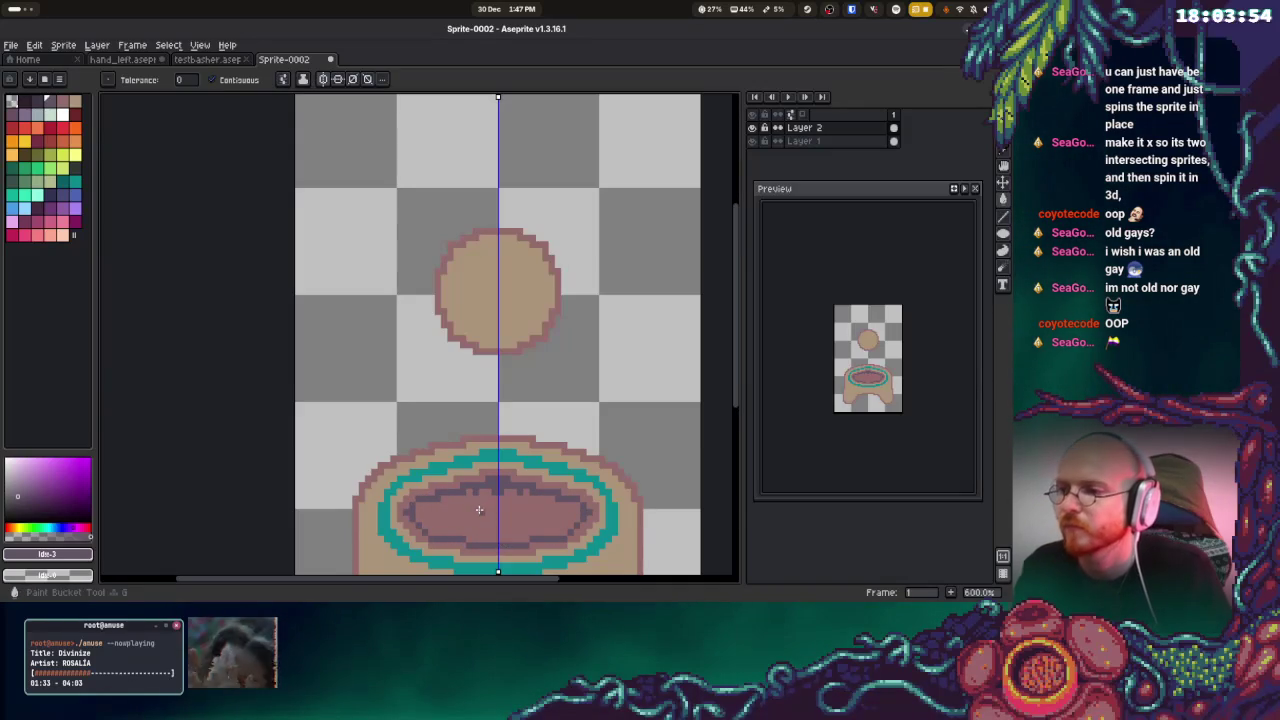
left_click(480, 515)
key("b")
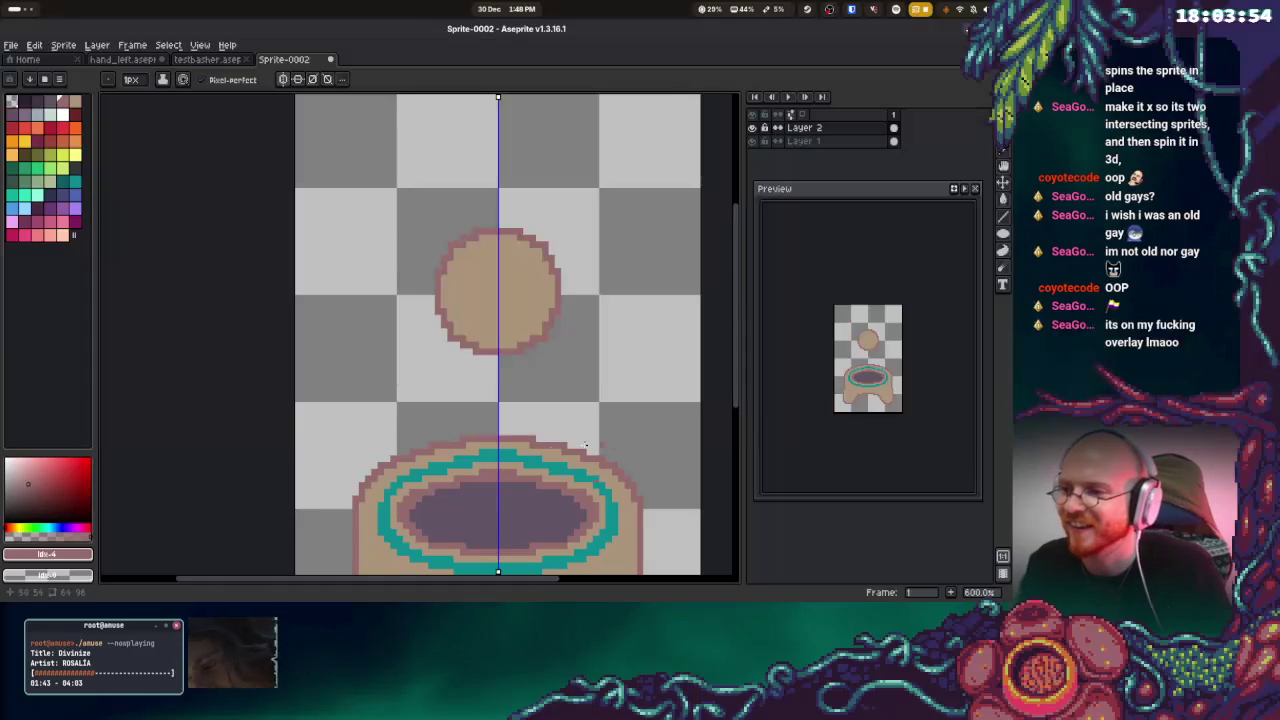
Eyedrop the ring's teal, tan and pink colours from the canvas
key("alt")
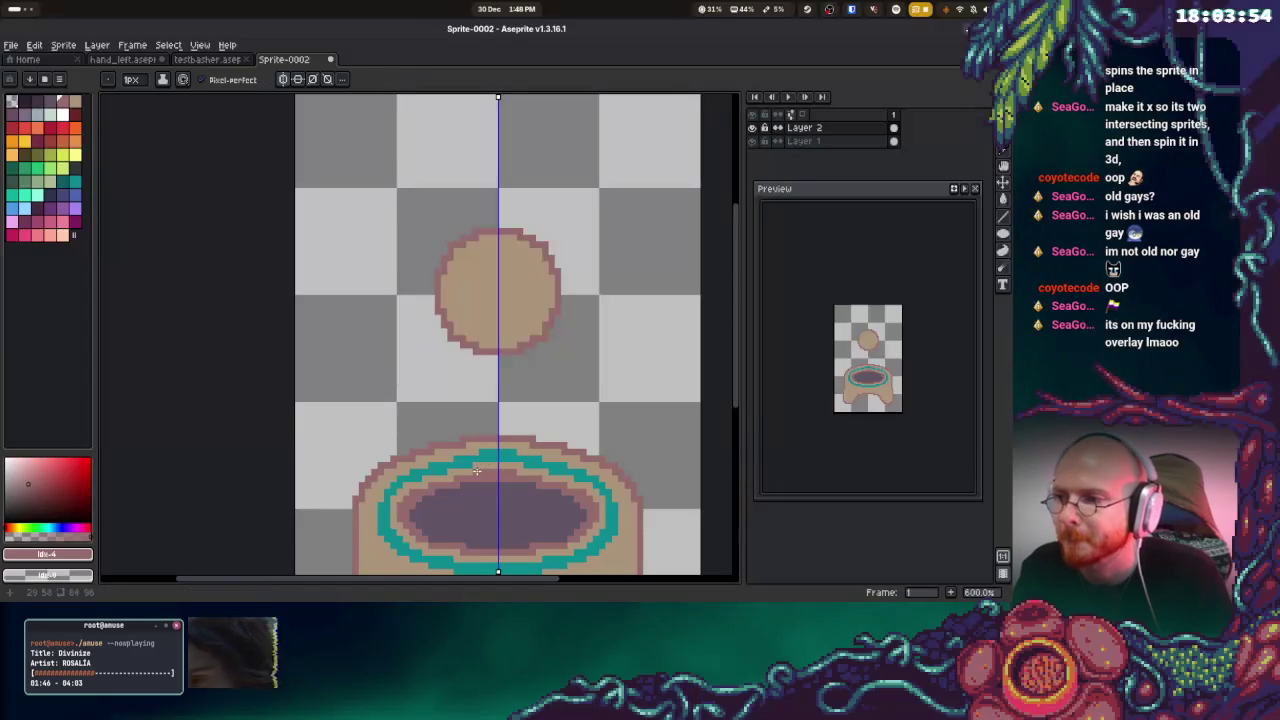
left_click(487, 450, "alt")
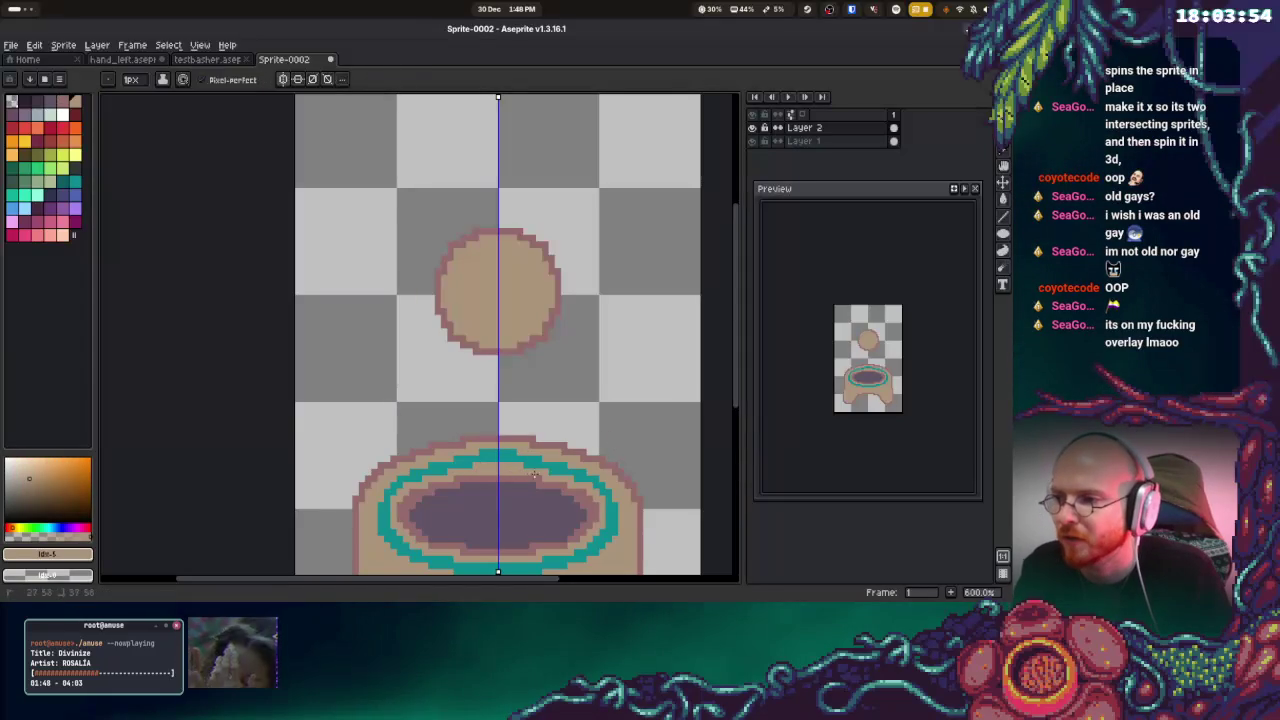
left_click(489, 451, "alt")
left_click(482, 436, "alt")
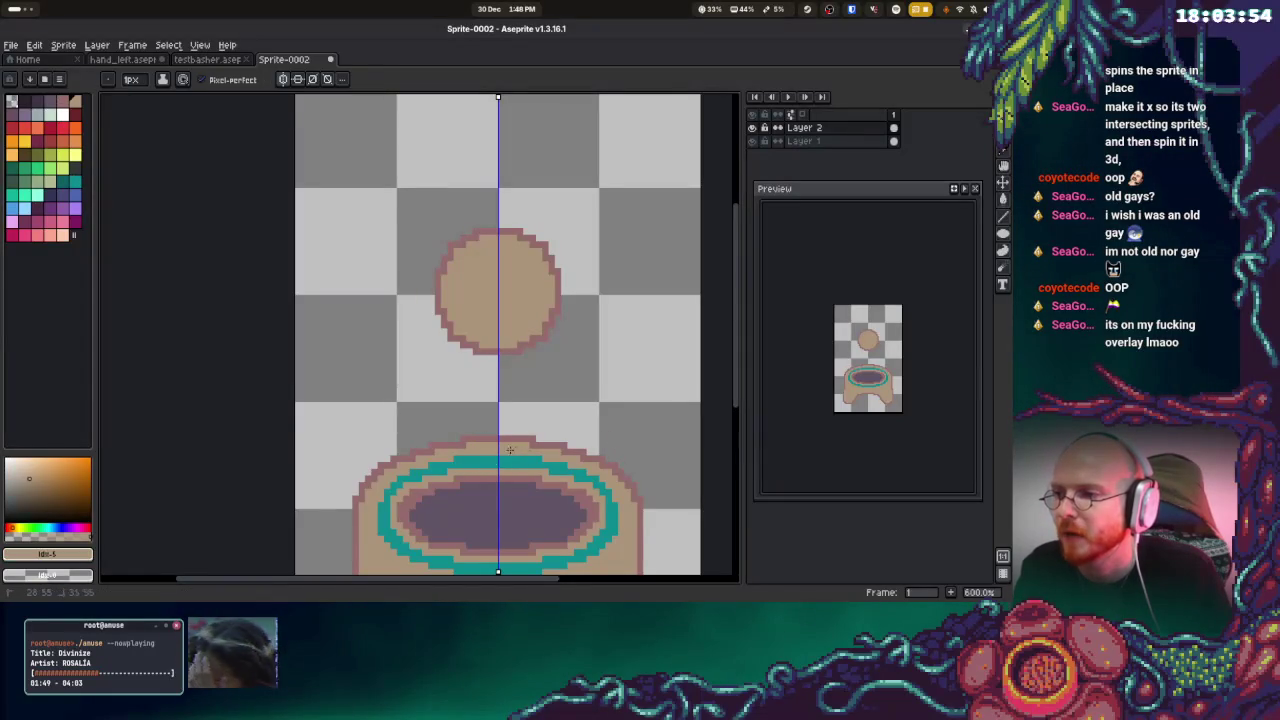
left_click(482, 436, "alt")
key("e")
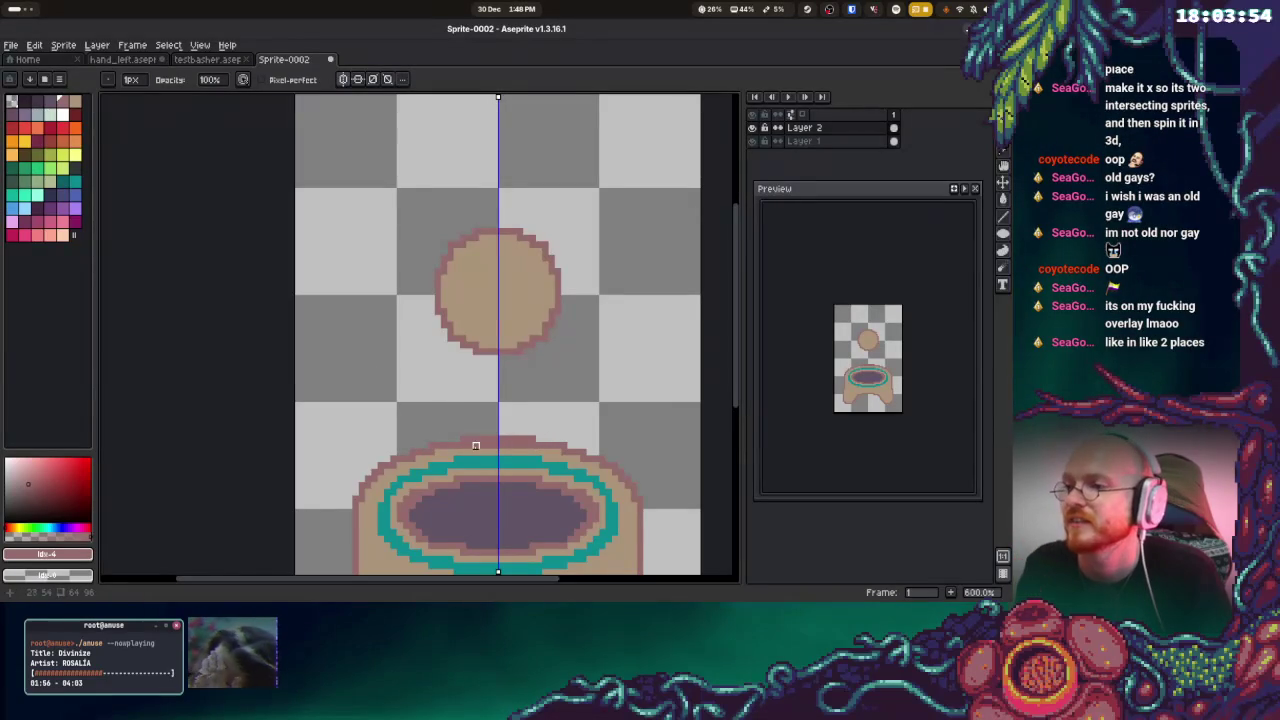
left_click(800, 142)
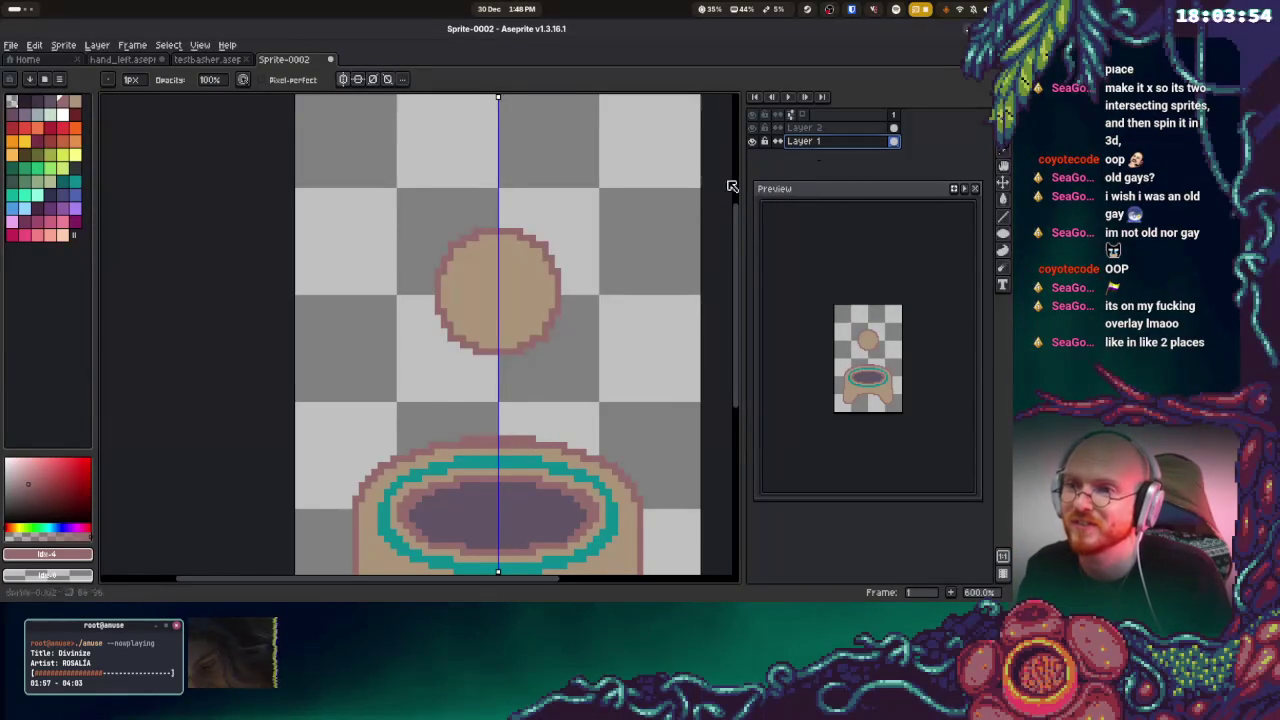
key("e")
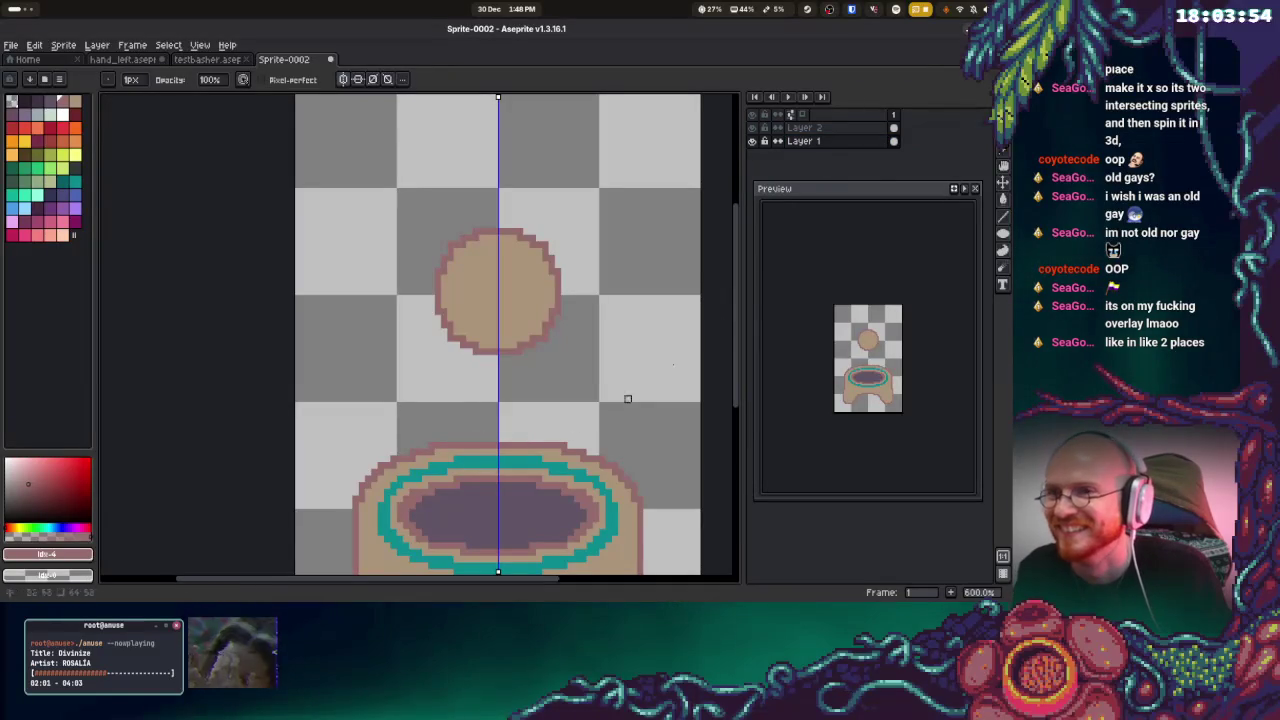
key("shift+q")
left_click_drag(330, 394, 664, 530)
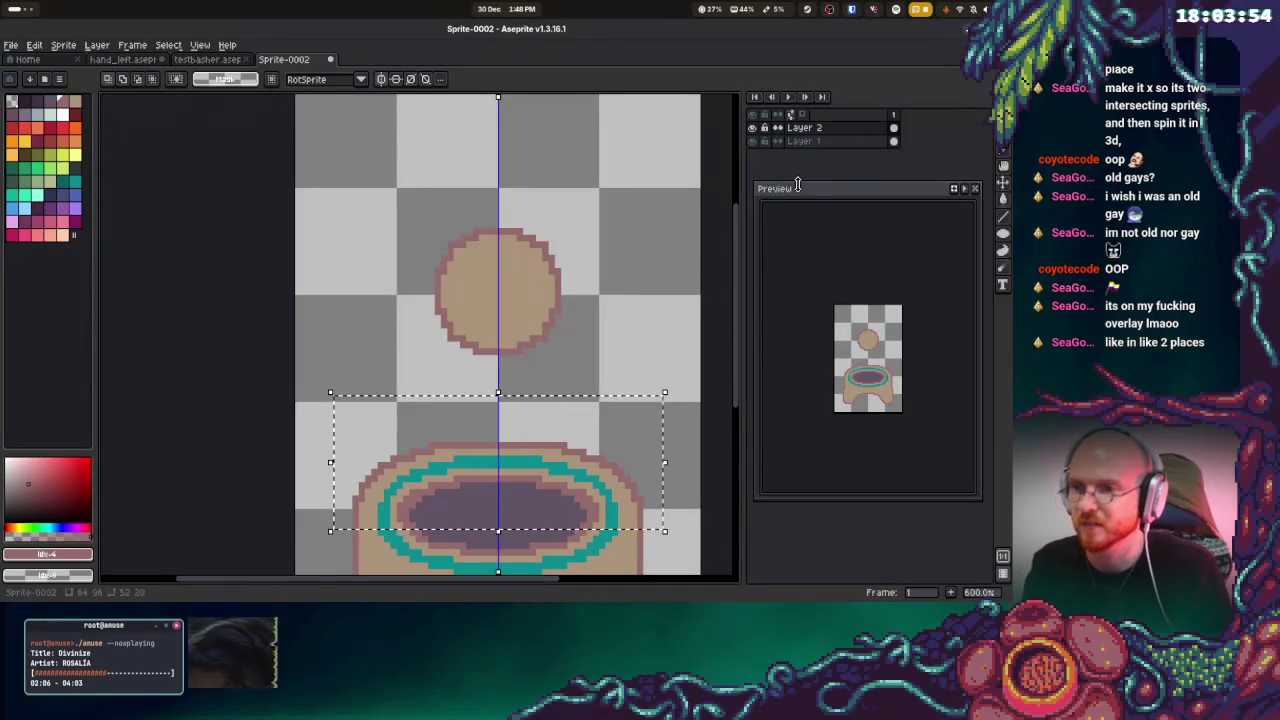
key("Delete")
left_click(812, 141)
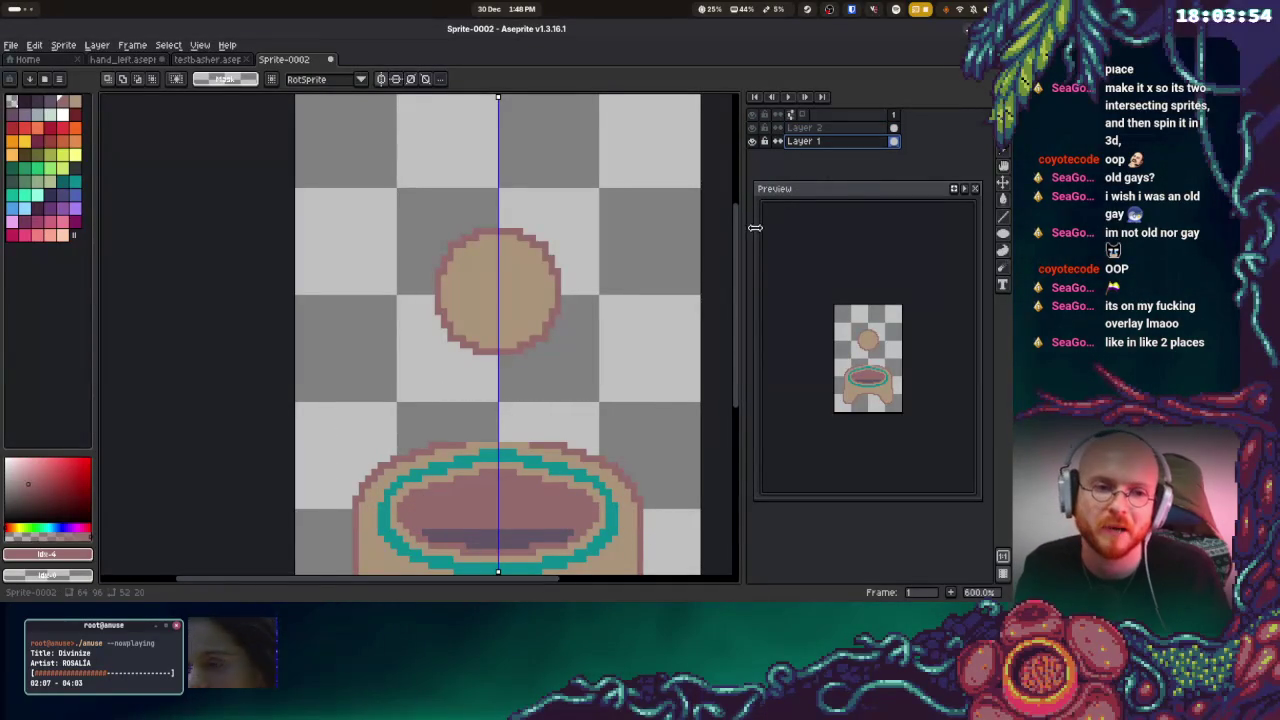
key("ctrl+z")
key("ctrl+d")
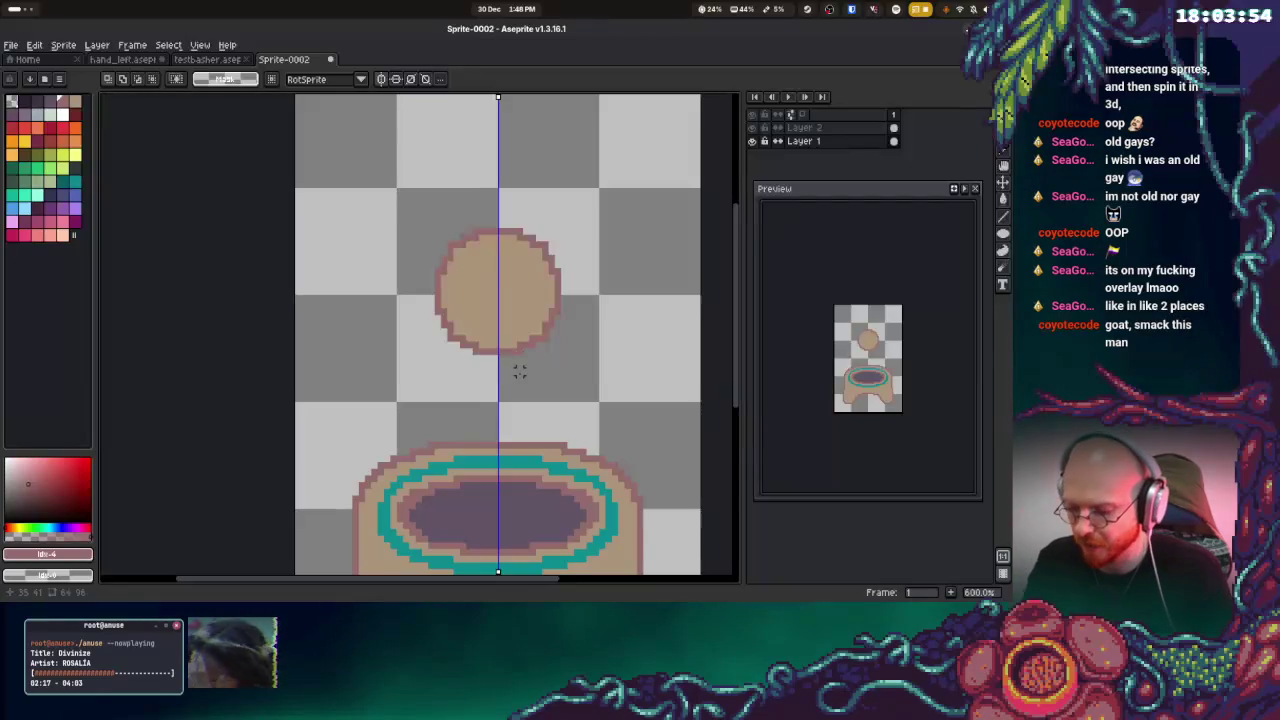
key("b")
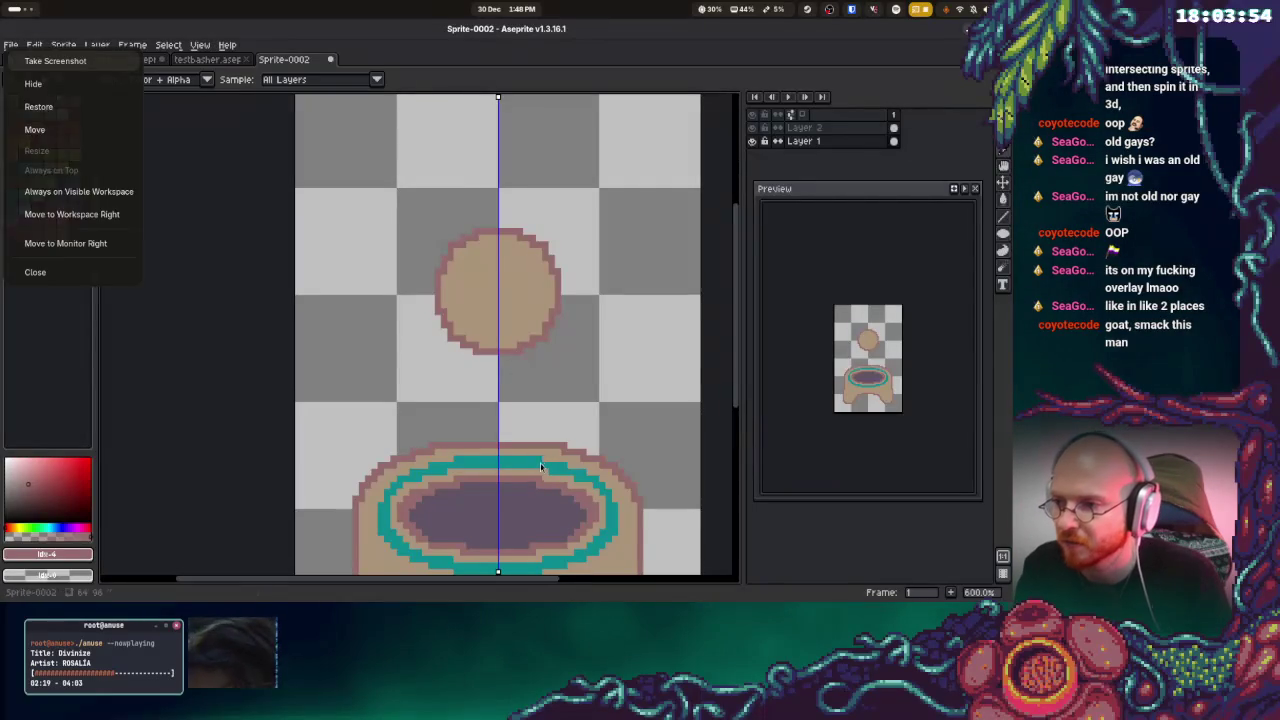
left_click(545, 460, "alt")
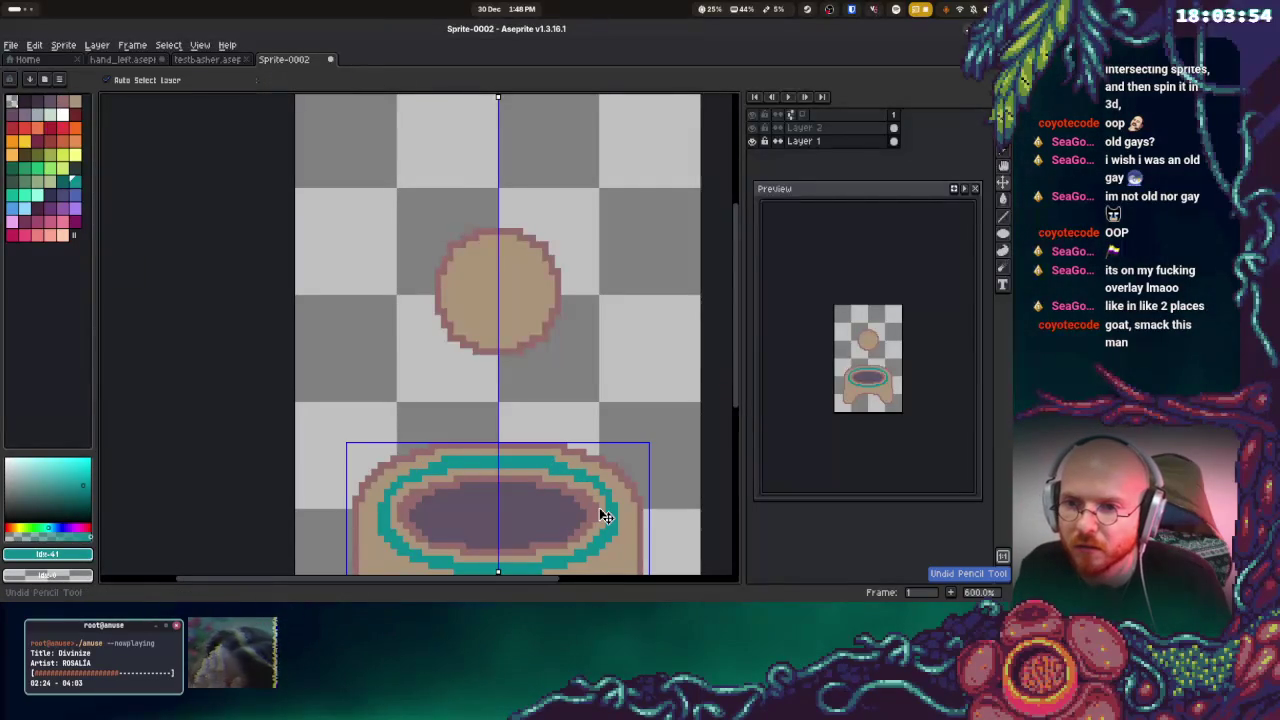
left_click(548, 476, "alt")
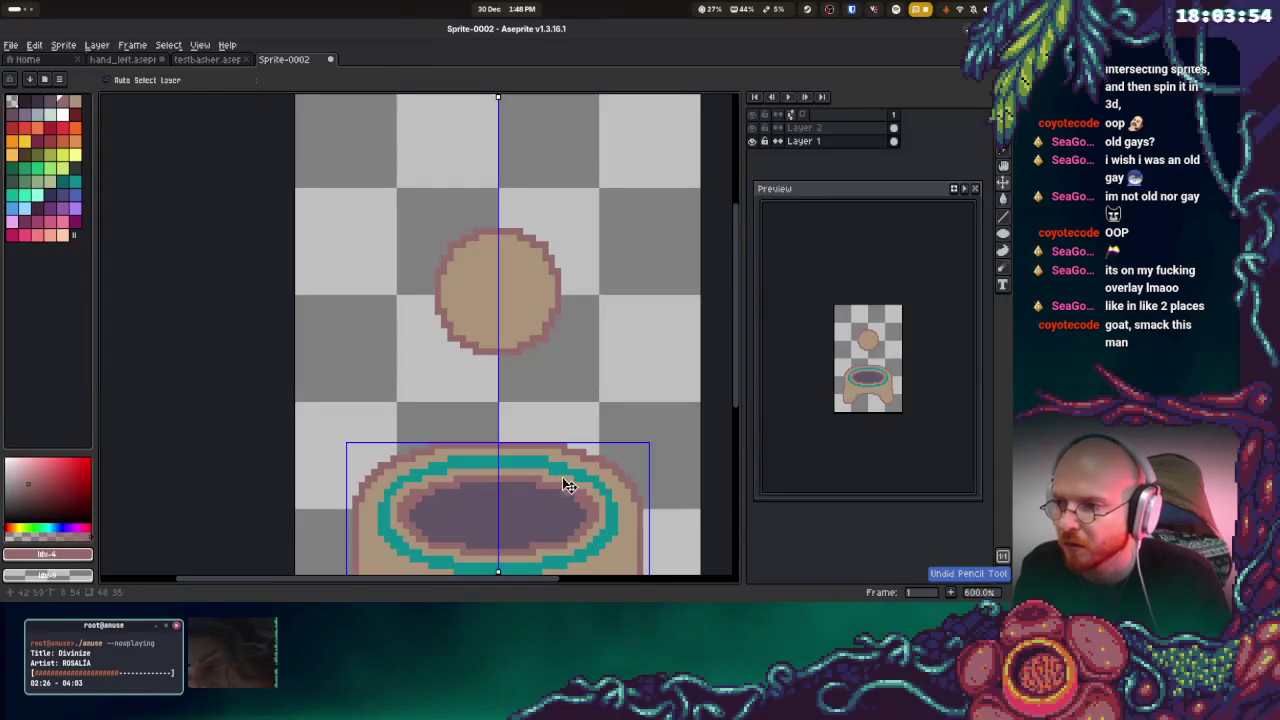
left_click(549, 474, "alt")
left_click(548, 463, "alt")
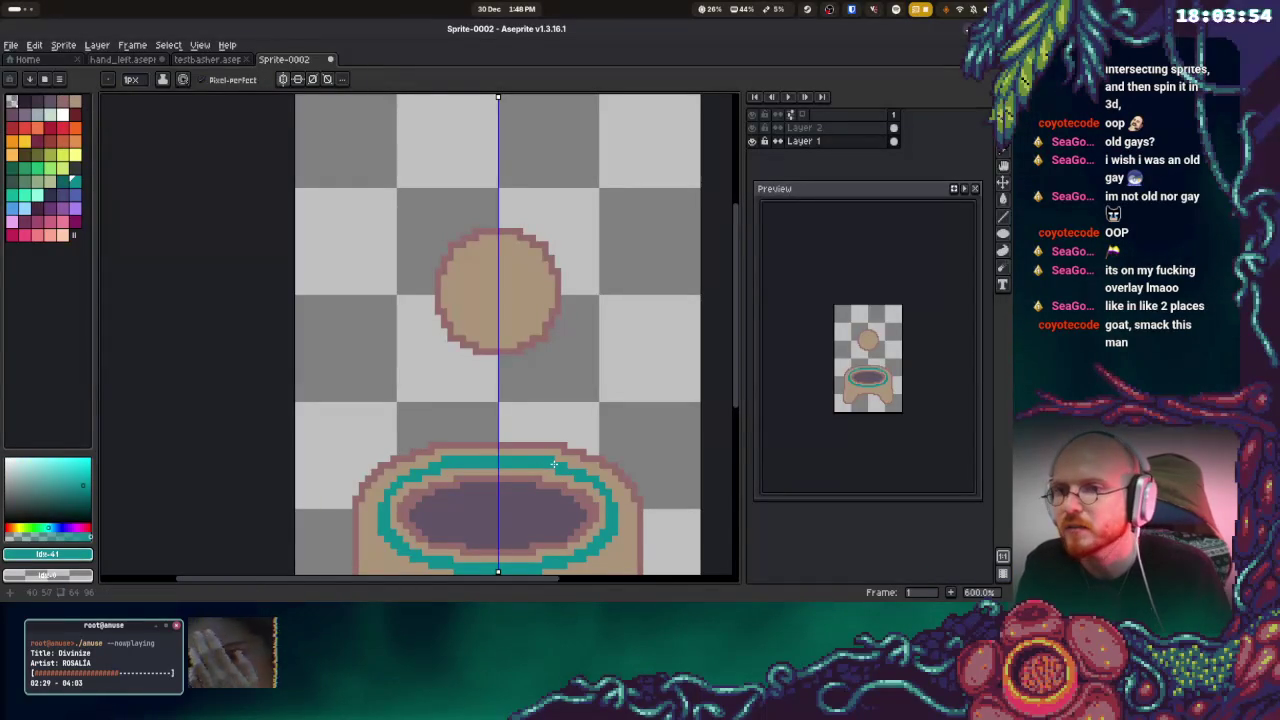
left_click(567, 467, "alt")
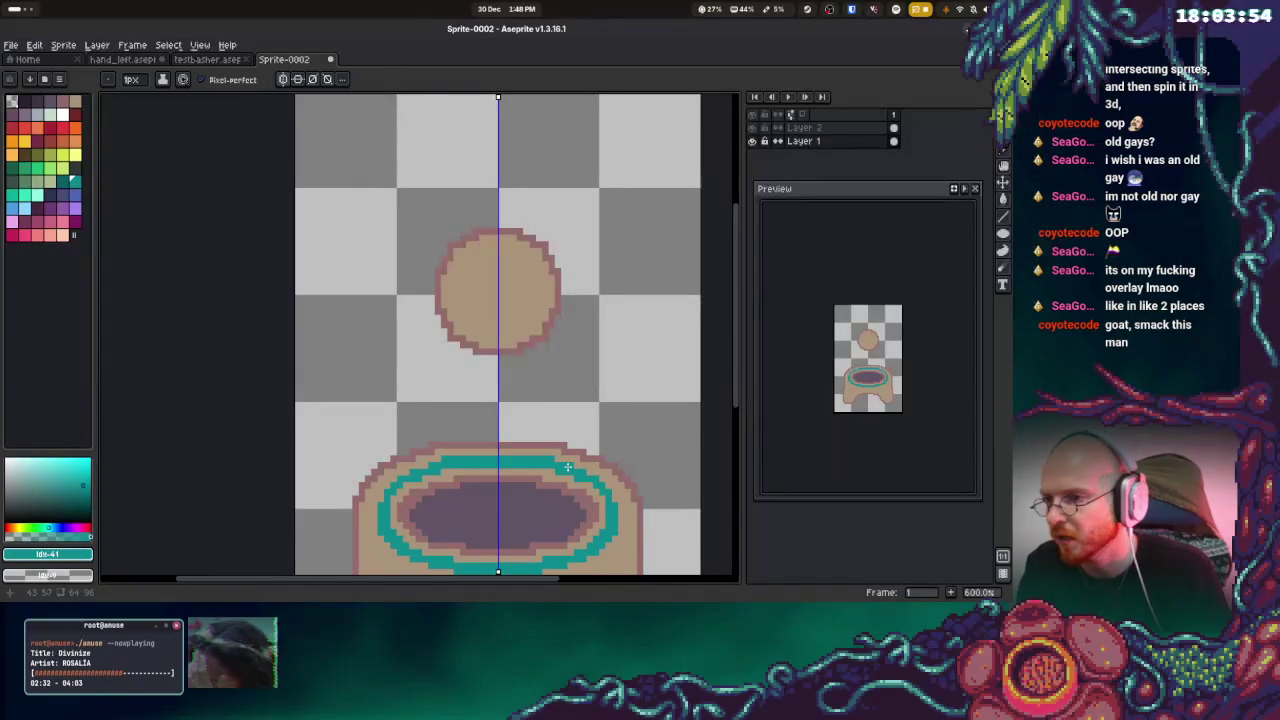
left_click(586, 473, "alt")
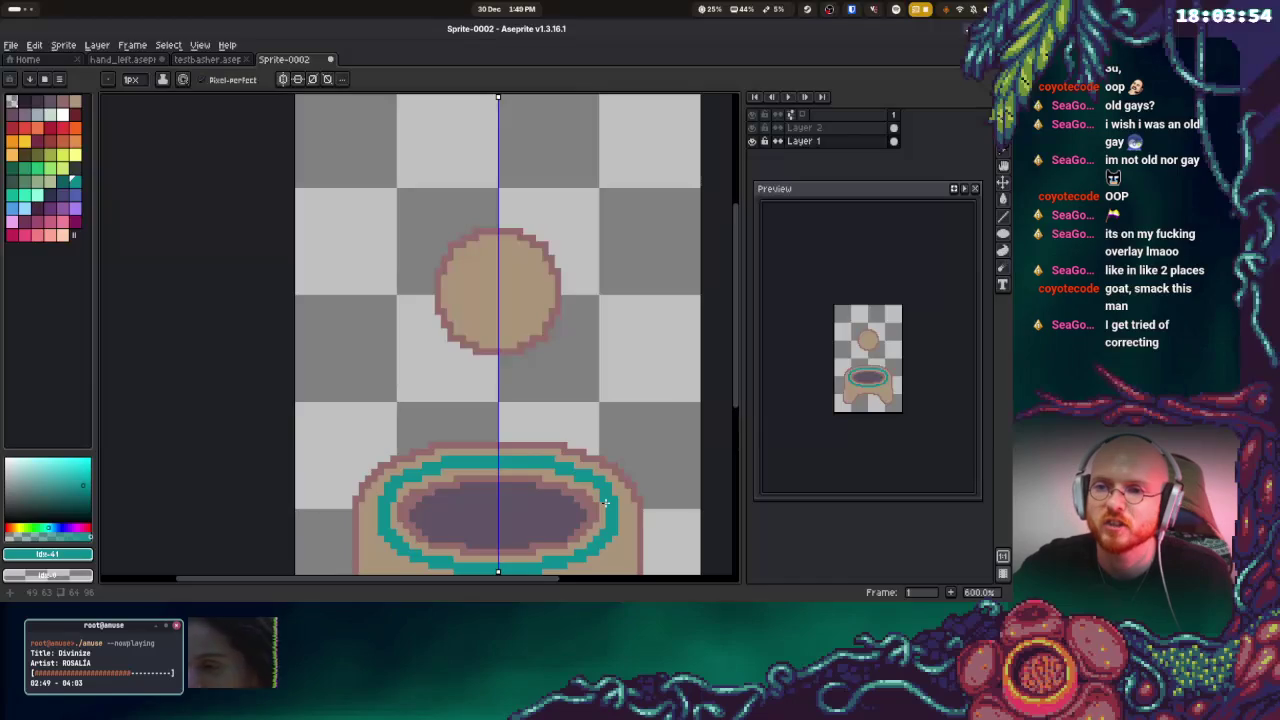
scroll(463, 400, "down", 2)
key("i")
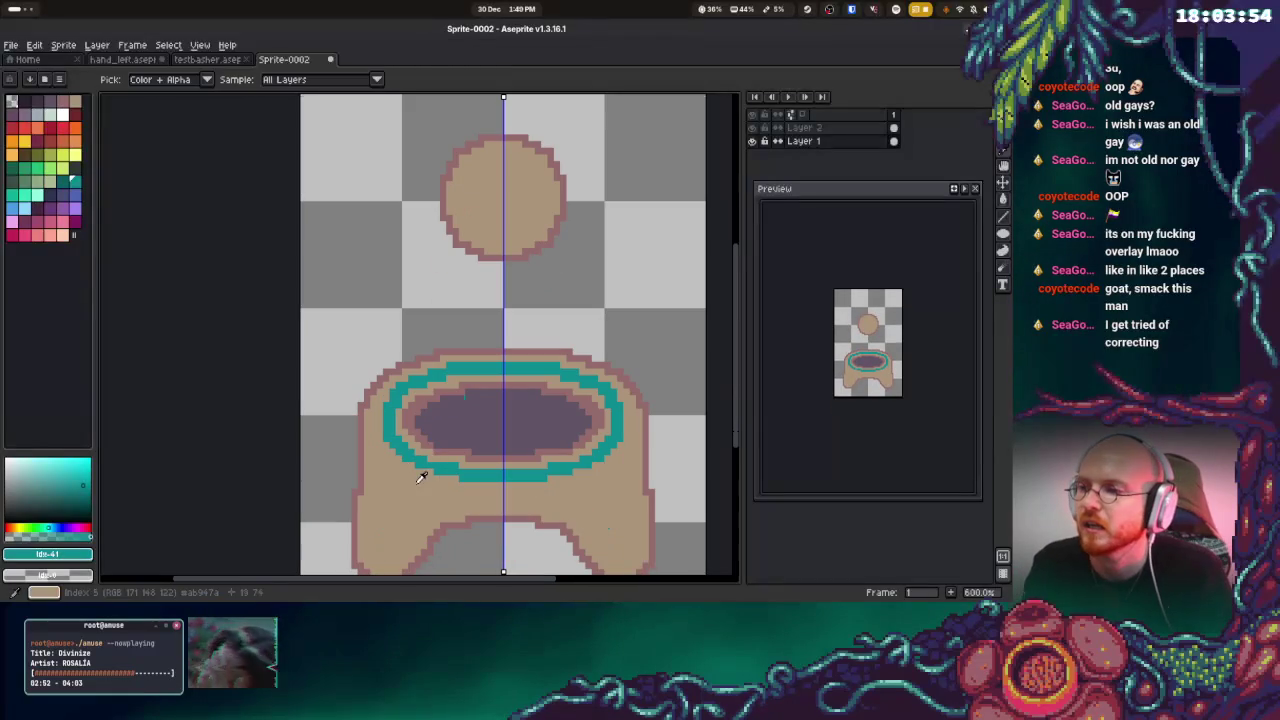
Pick light green and test a mirrored diagonal highlight stroke, then undo it
left_click(421, 477, "alt")
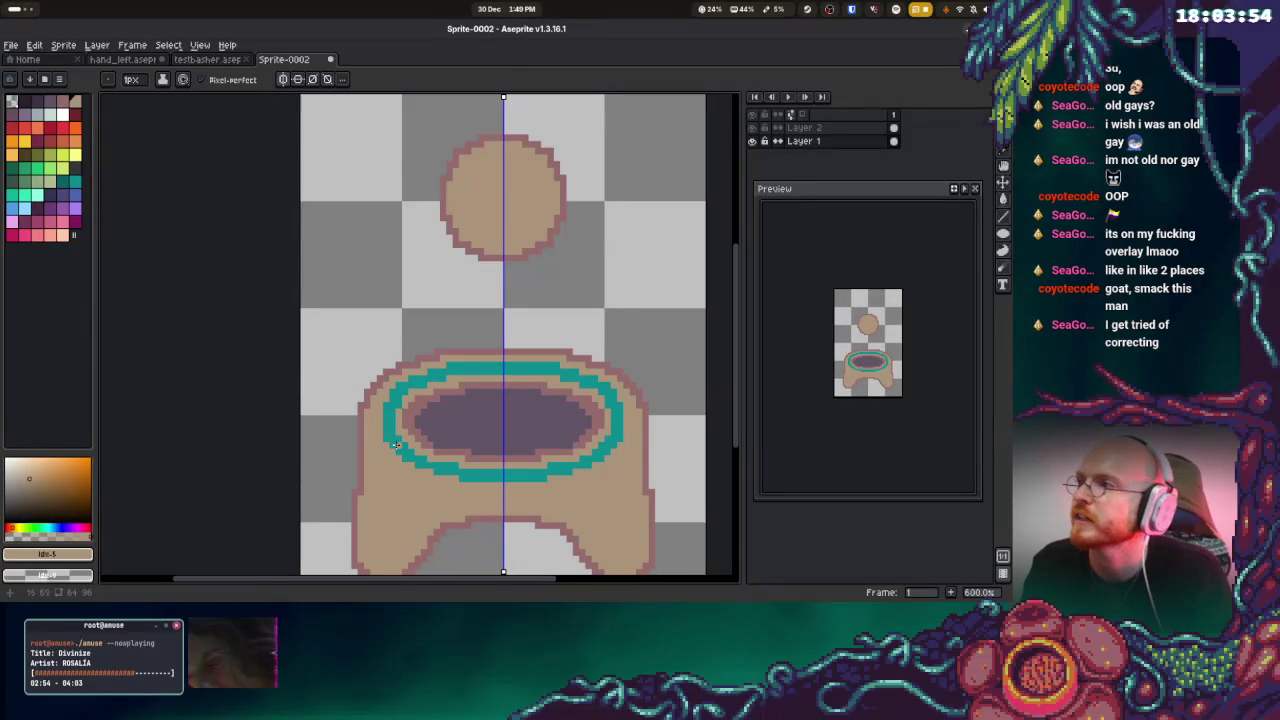
left_click(37, 114)
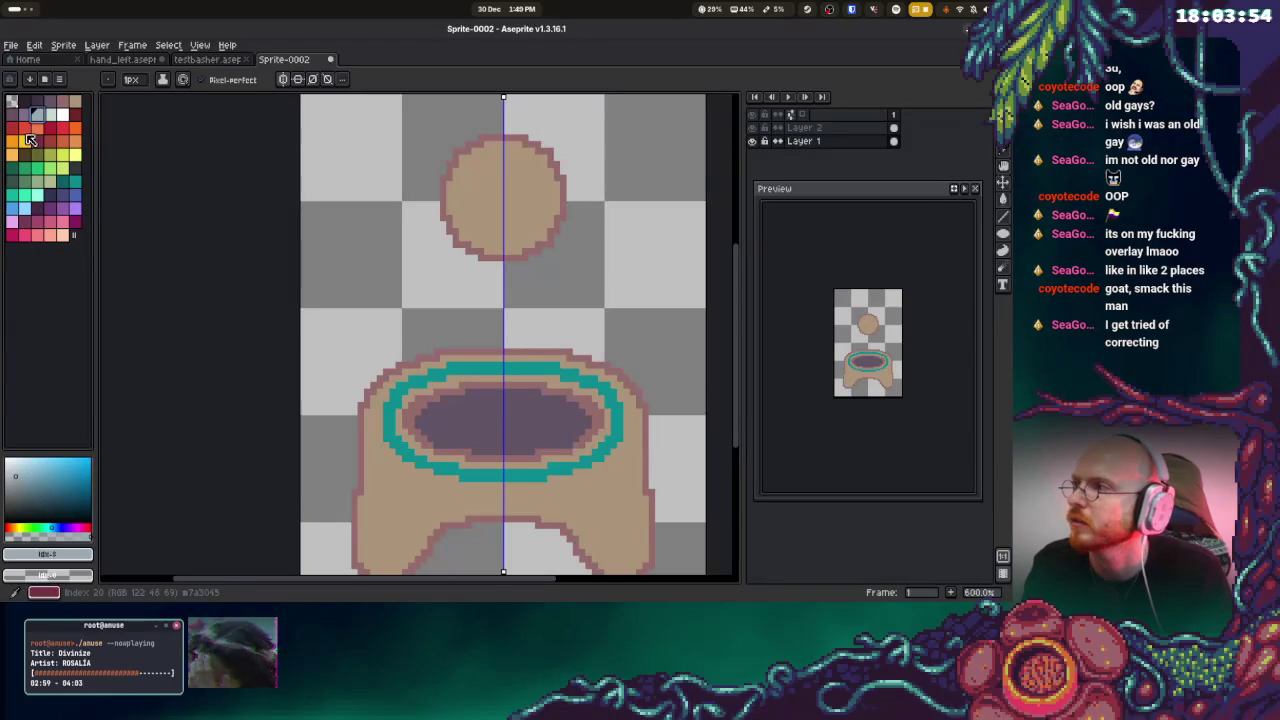
left_click(64, 116)
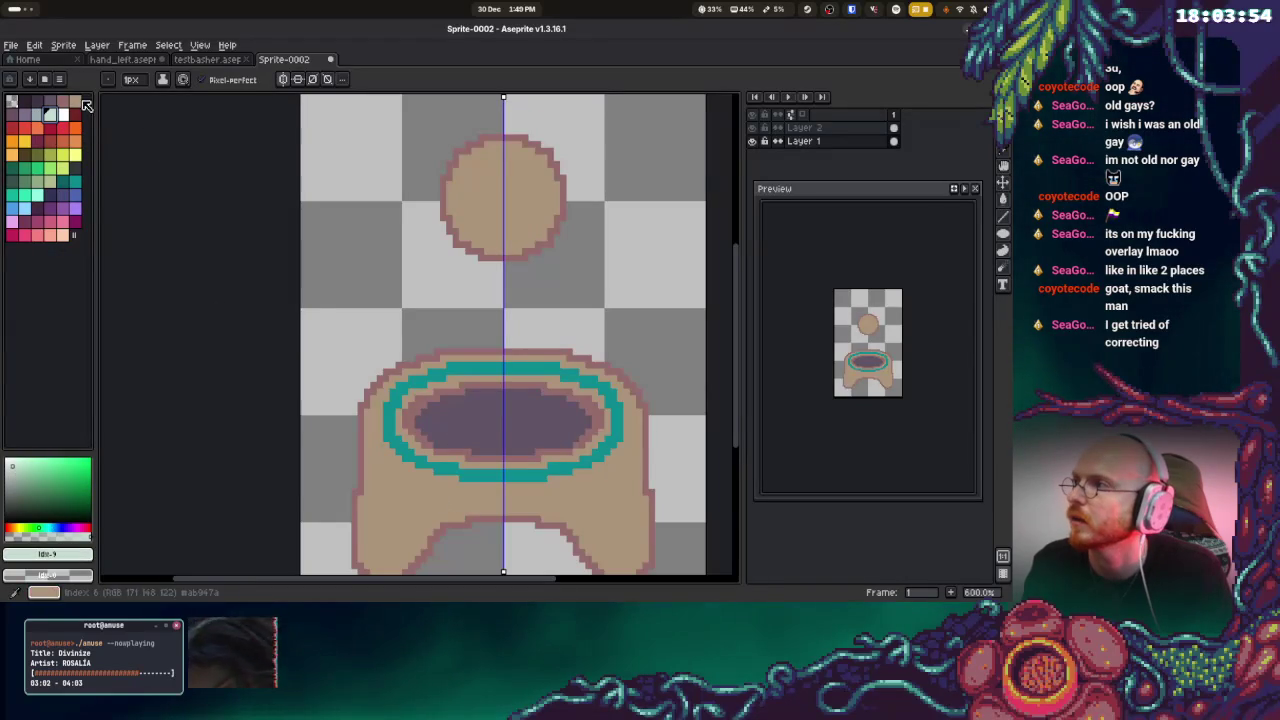
left_click(76, 102)
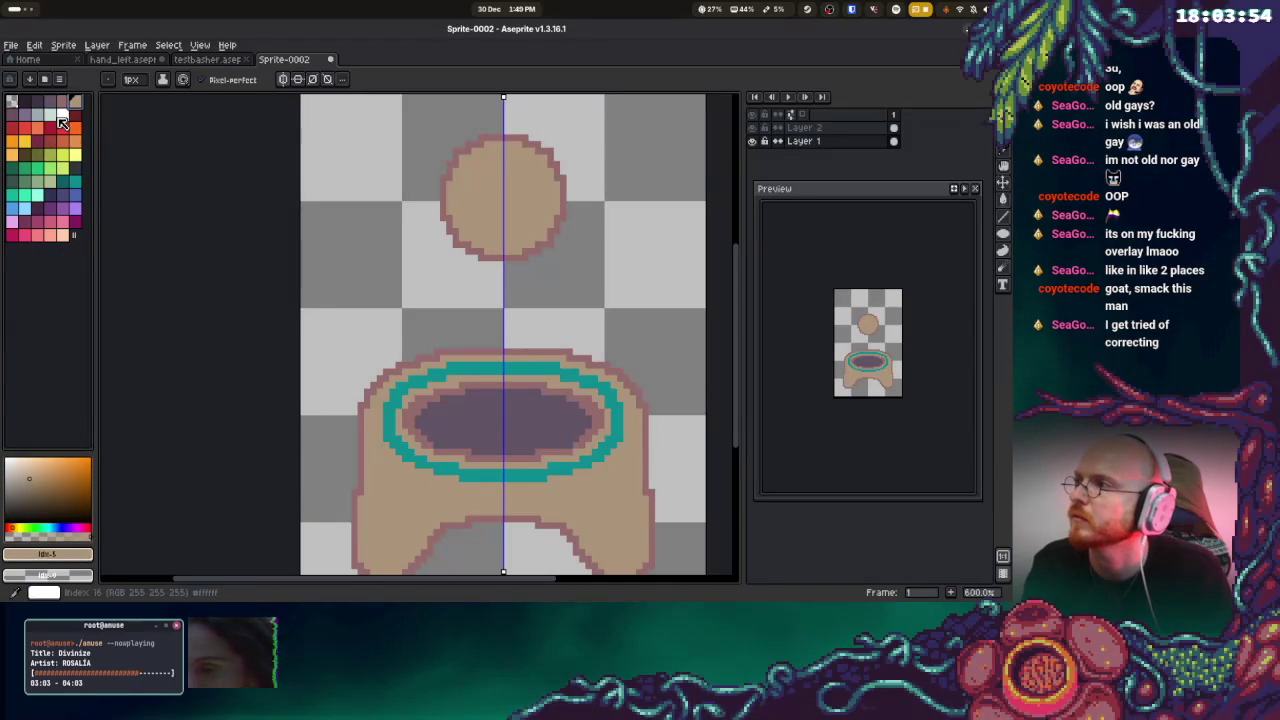
left_click(52, 183)
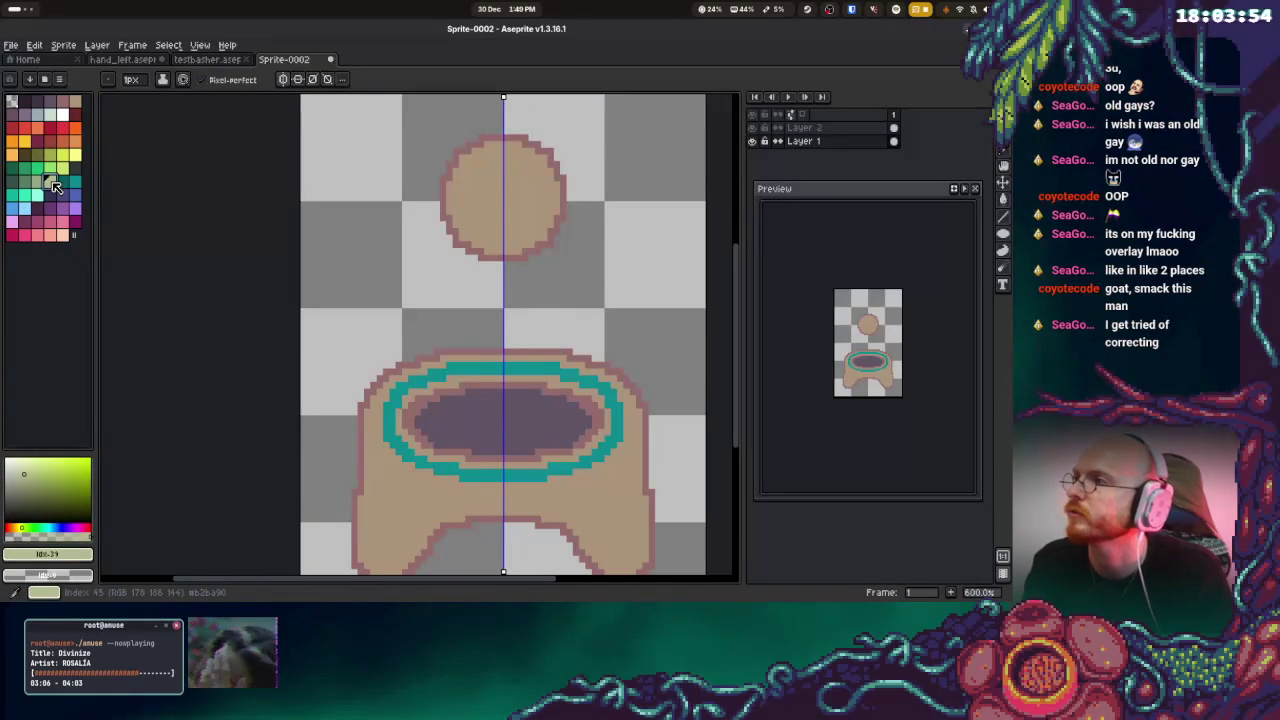
left_click_drag(373, 455, 423, 488)
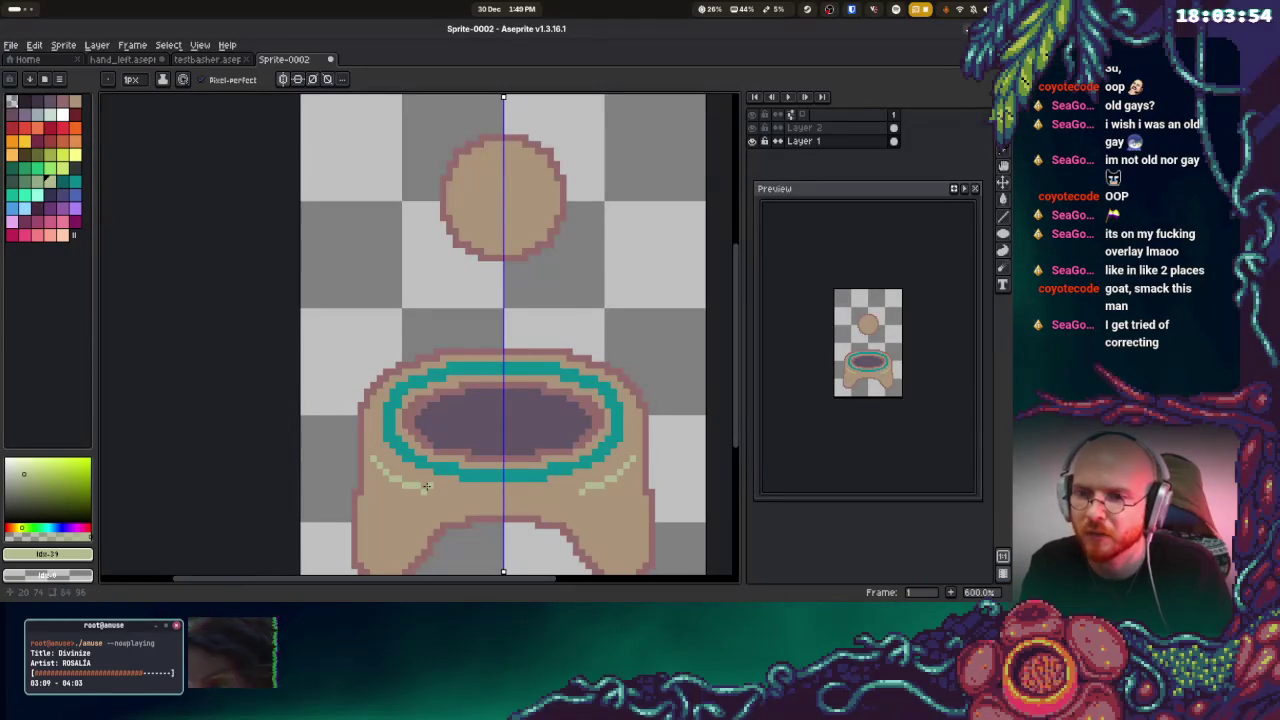
left_click_drag(423, 488, 432, 490)
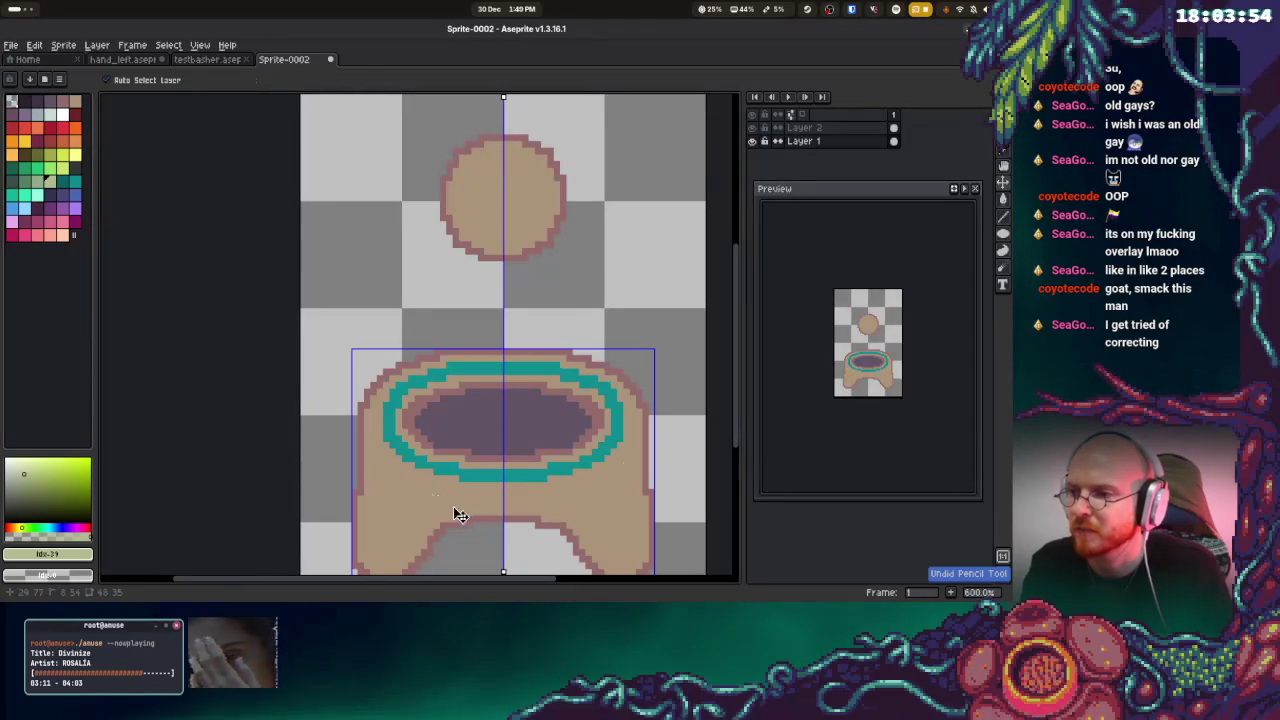
key("ctrl+z")
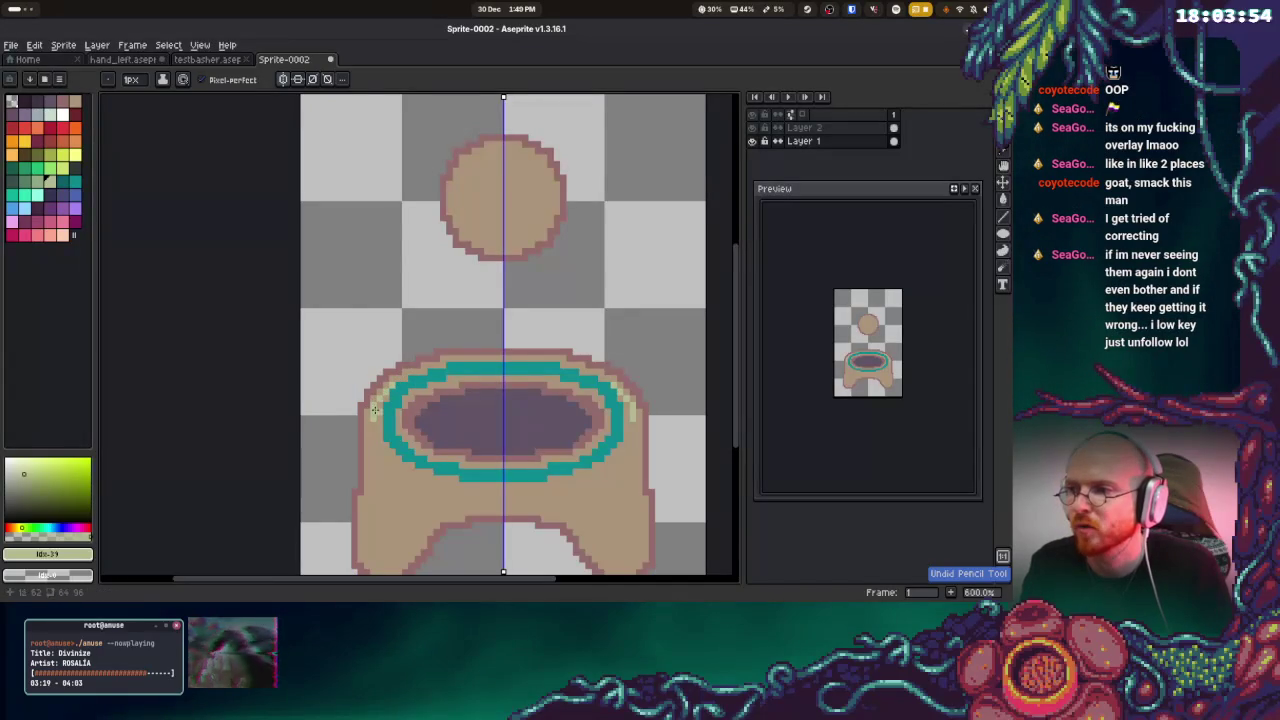
Draw the pale-green highlight band along the ring's left side and beneath it
key("ctrl")
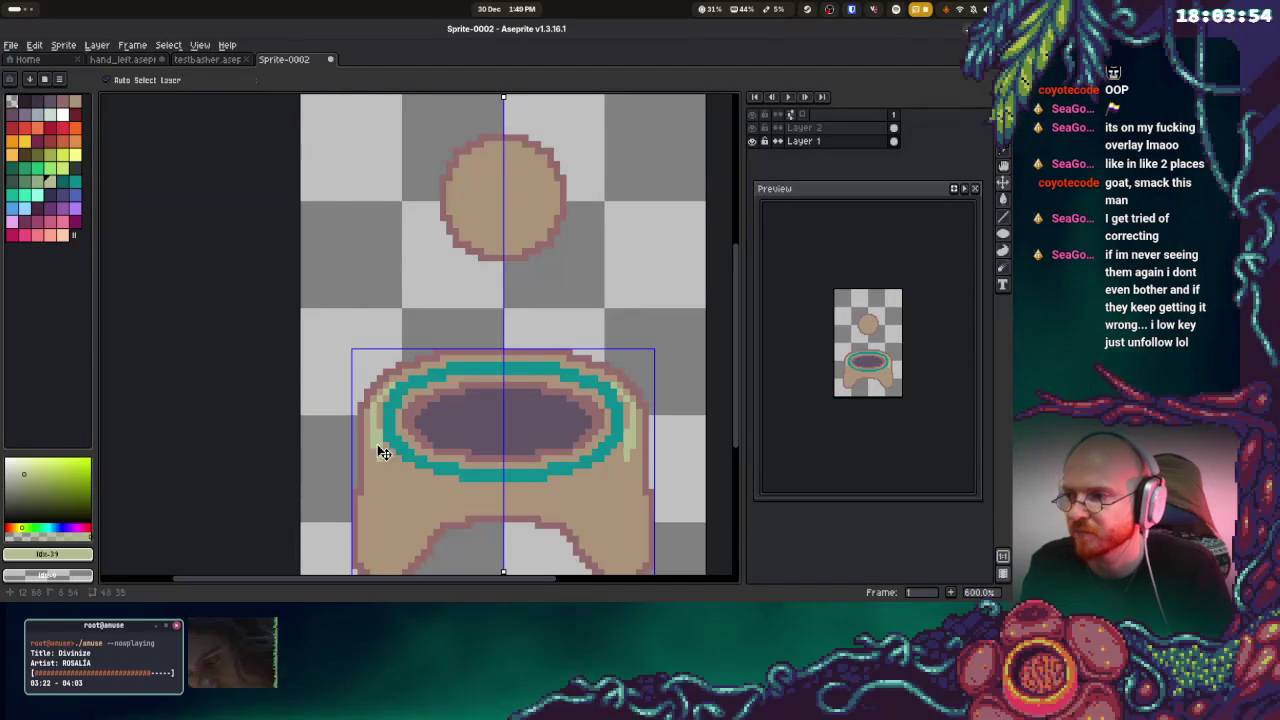
key("ctrl")
left_click_drag(380, 450, 382, 469)
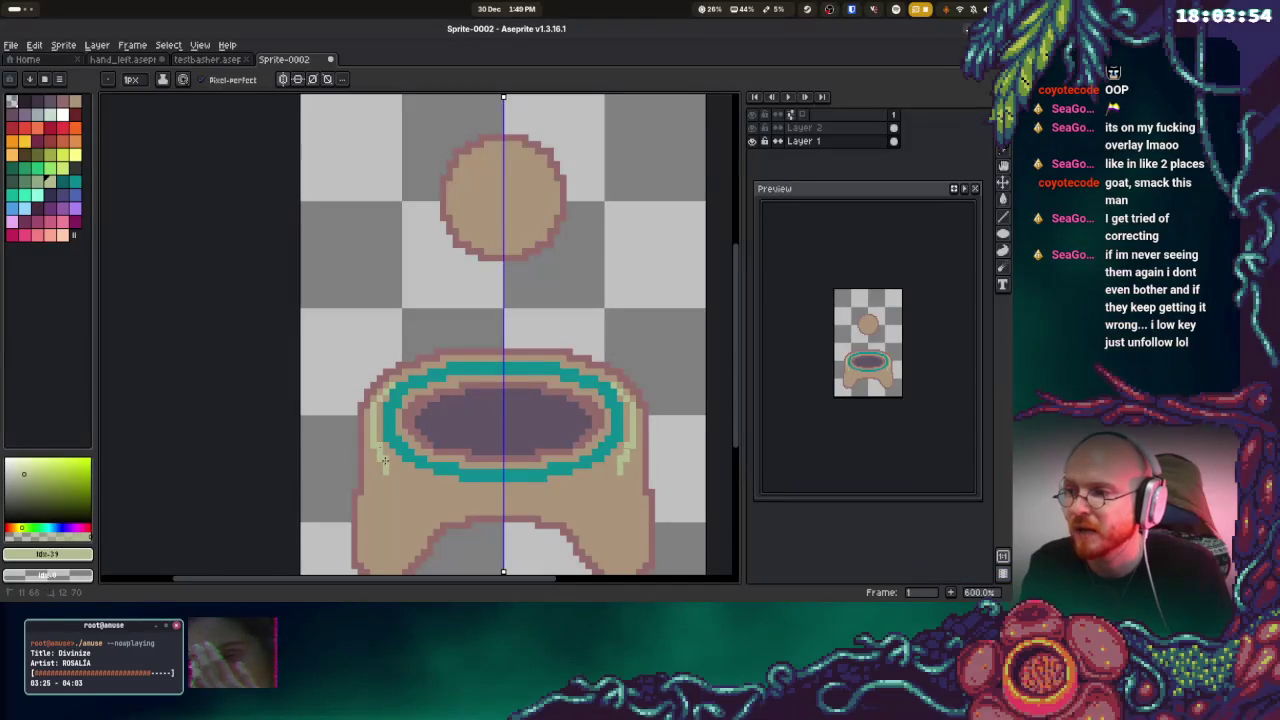
left_click_drag(398, 470, 500, 491)
mouse_move(383, 468)
left_mouse_down()
mouse_move(372, 458)
mouse_move(398, 473)
left_mouse_up()
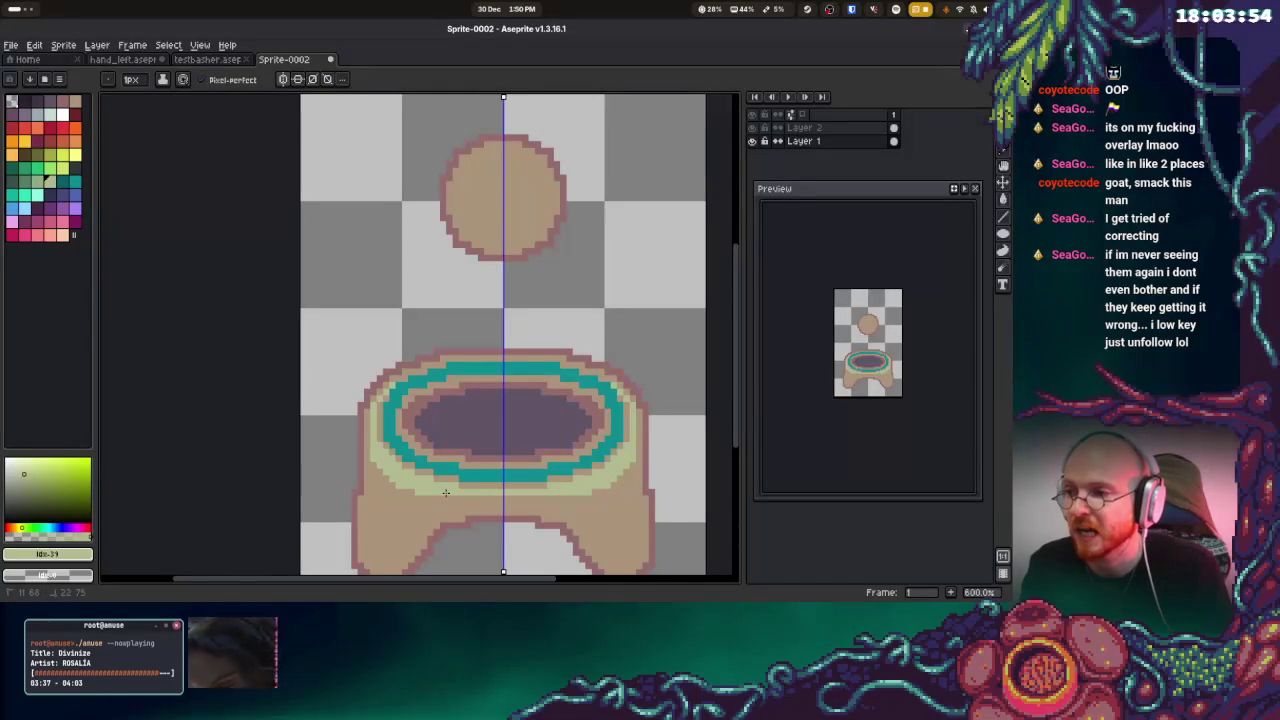
mouse_move(428, 494)
left_mouse_down()
mouse_move(510, 502)
mouse_move(463, 505)
left_mouse_up()
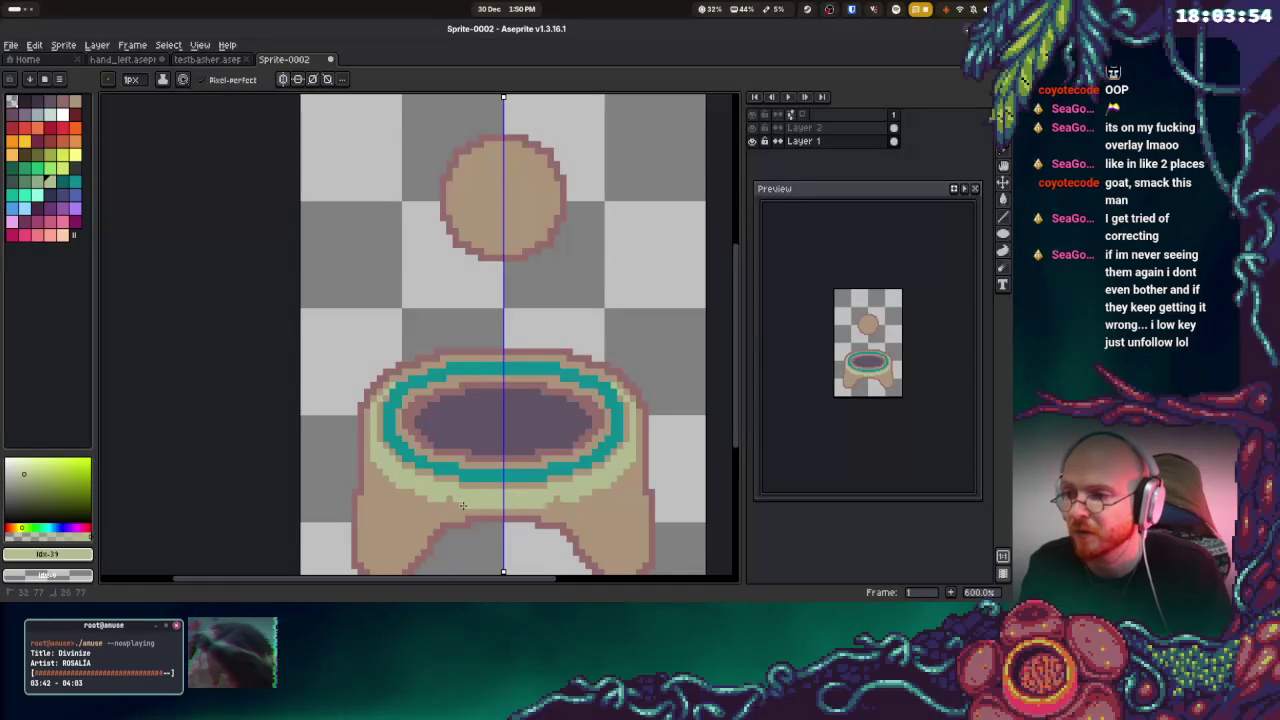
left_click(448, 499)
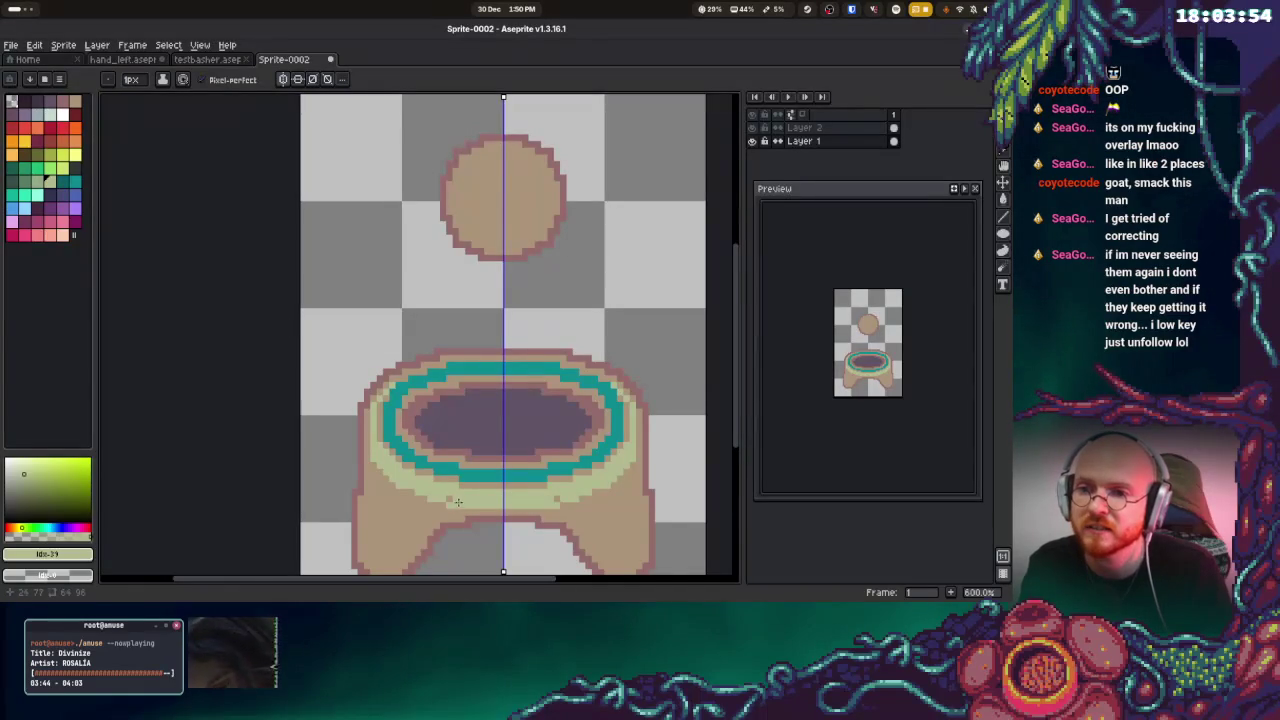
left_click(449, 510, "alt")
Repaint the stray light row under the ring tan and re-sample the pale green
left_click_drag(445, 505, 502, 505)
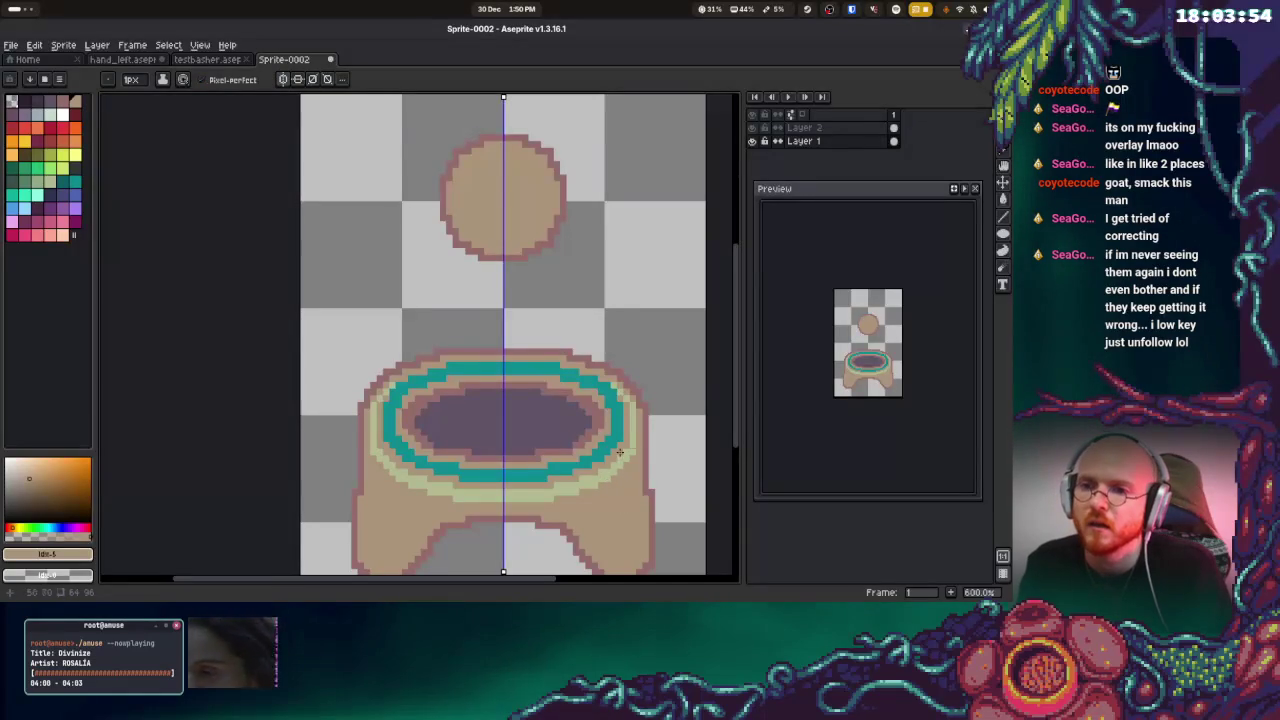
key("i")
left_click(634, 406, "alt")
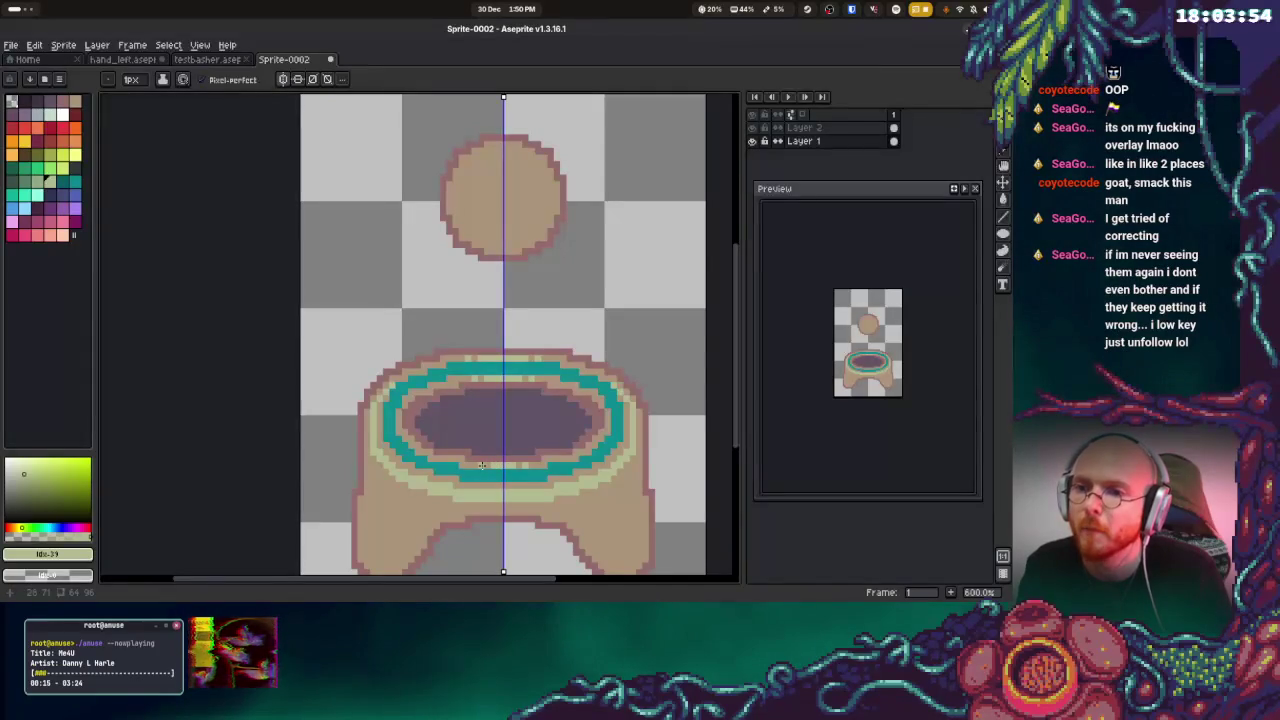
left_click(604, 404, "alt")
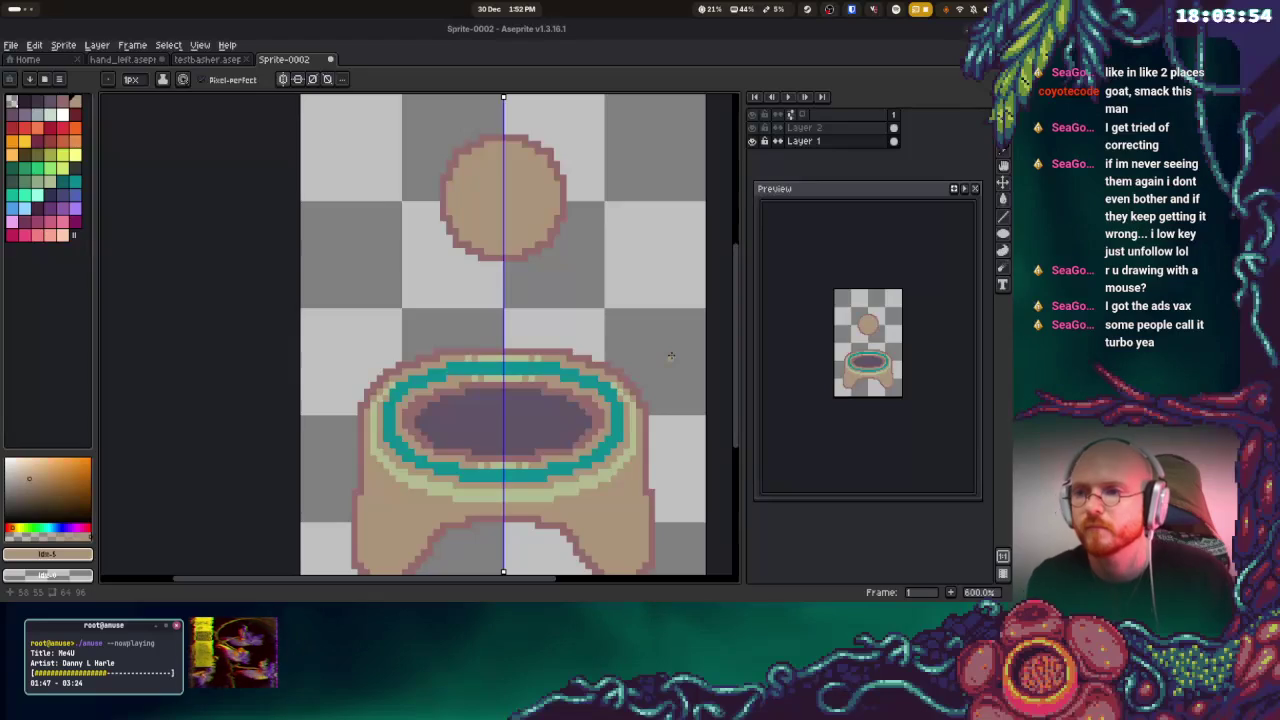
left_click_drag(810, 262, 787, 283)
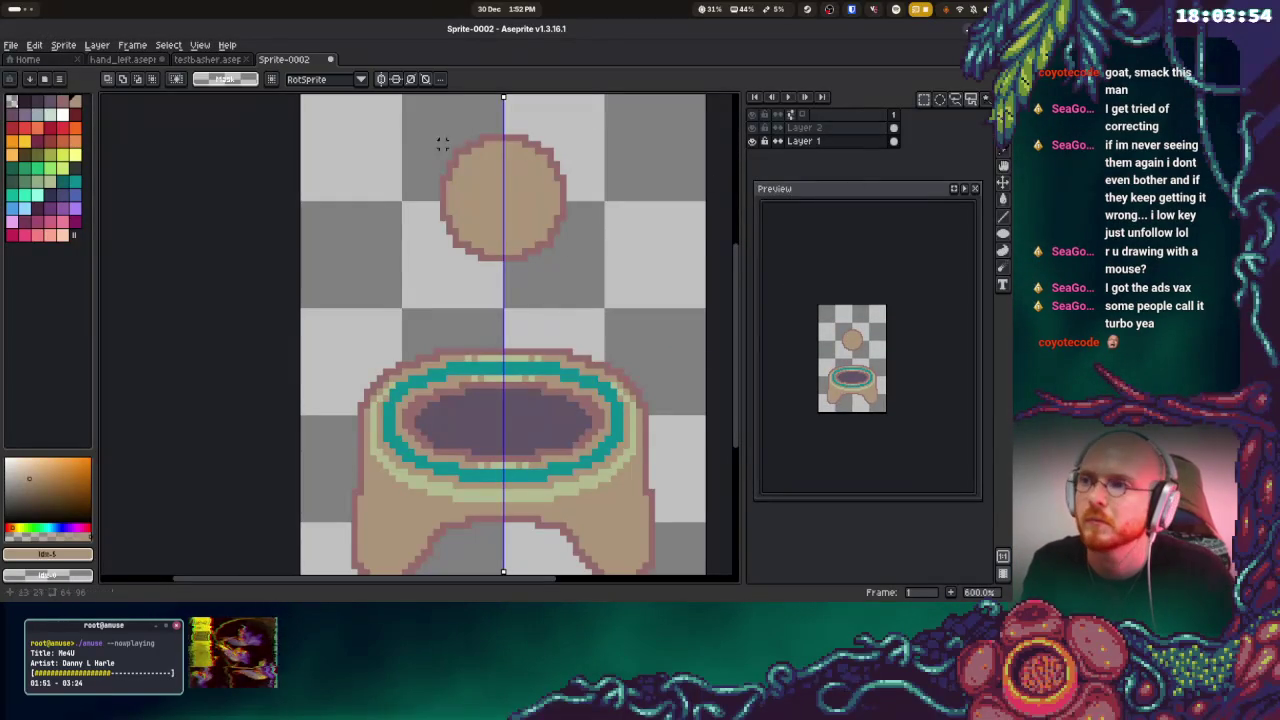
Select the orb head on Layer 2 and drop it about 38 px lower
left_click_drag(386, 112, 619, 297)
left_click(823, 127)
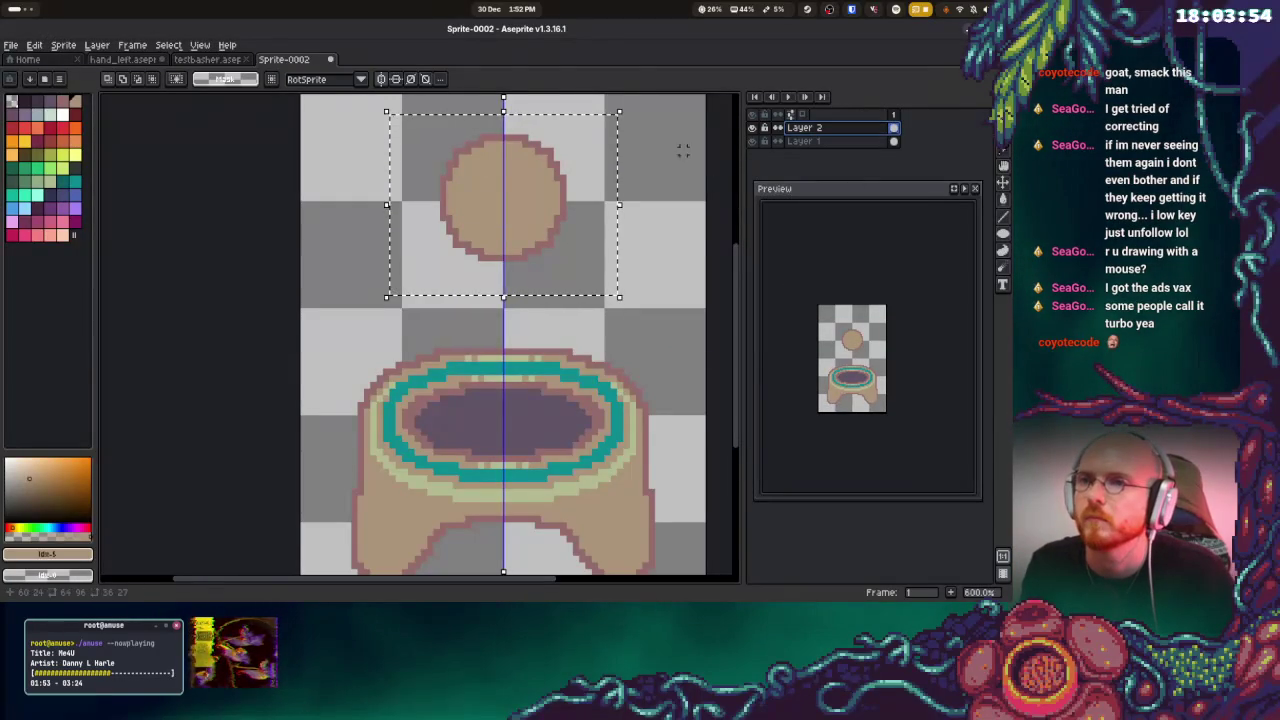
left_click_drag(543, 157, 548, 195)
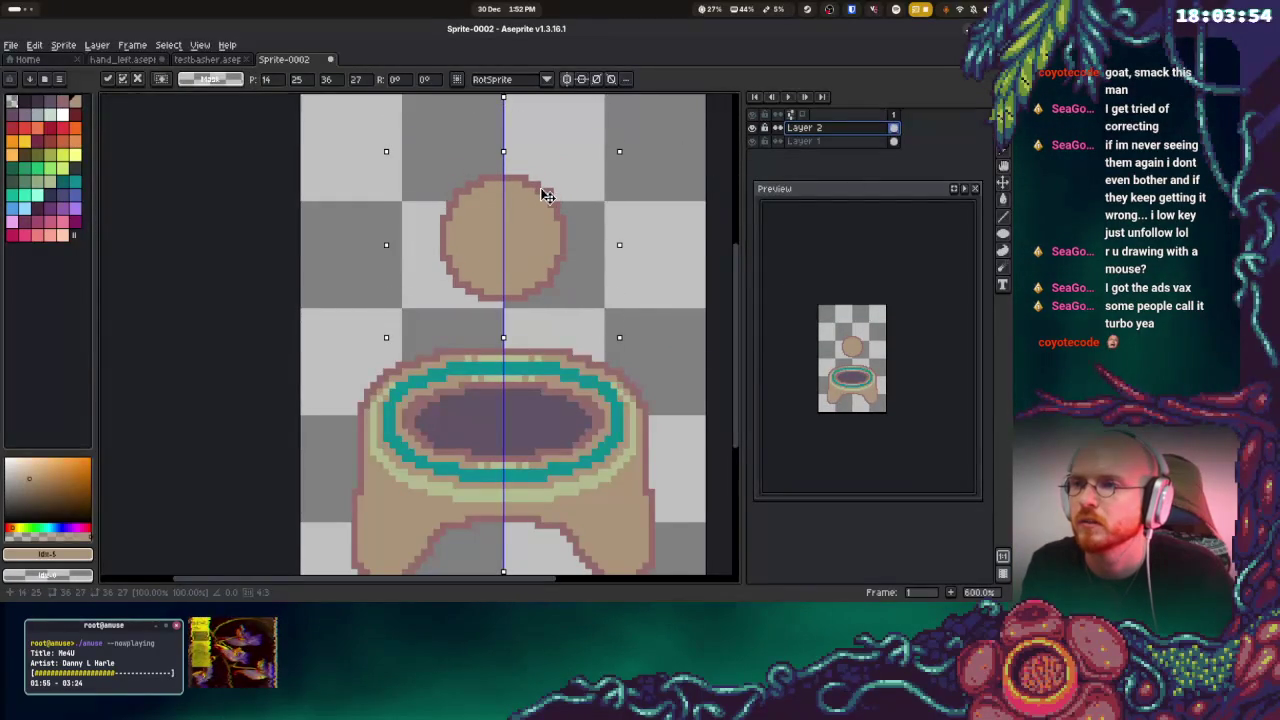
left_click(663, 137)
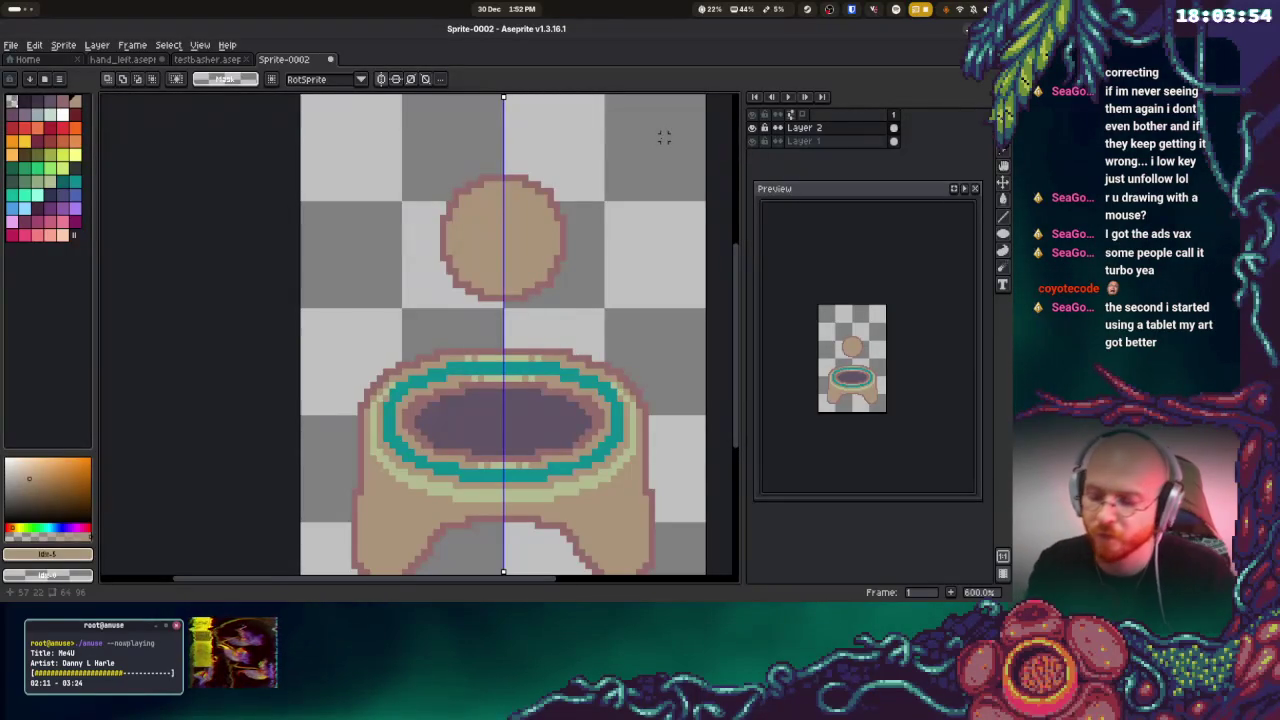
Sample the pale green from the turret body for shading the head
key("i")
key("m")
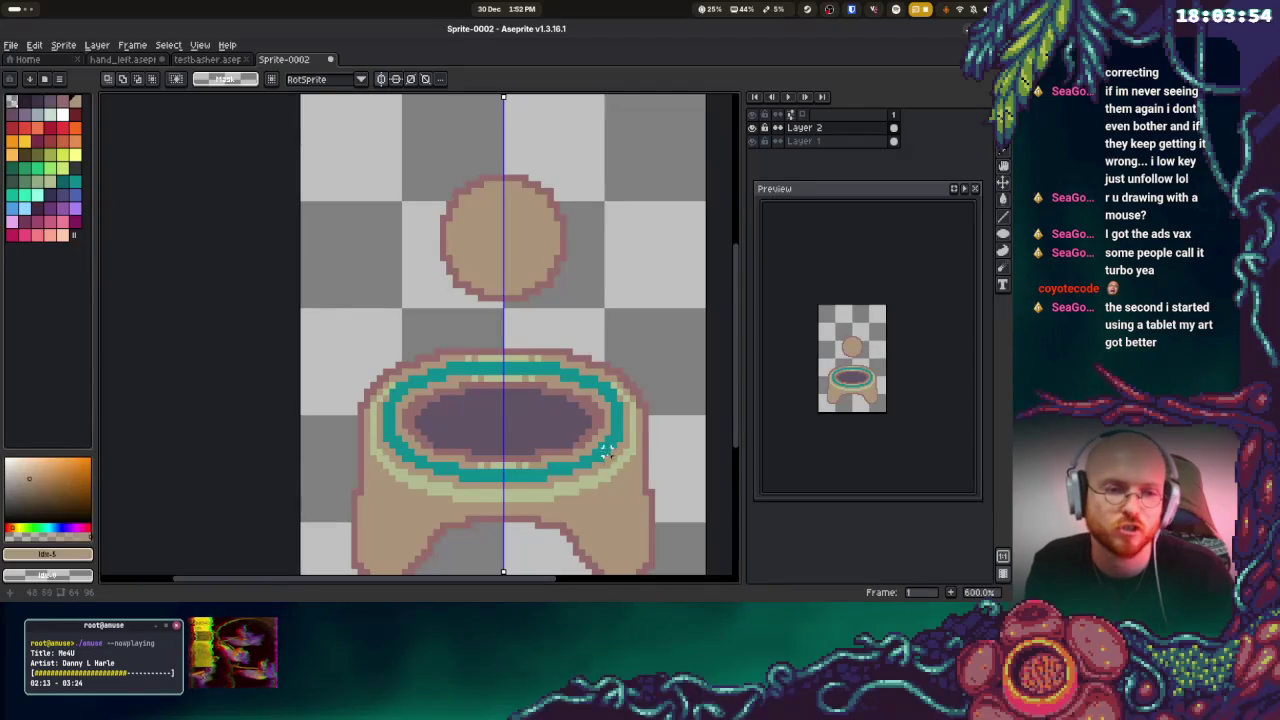
key("i")
left_click(620, 477)
key("m")
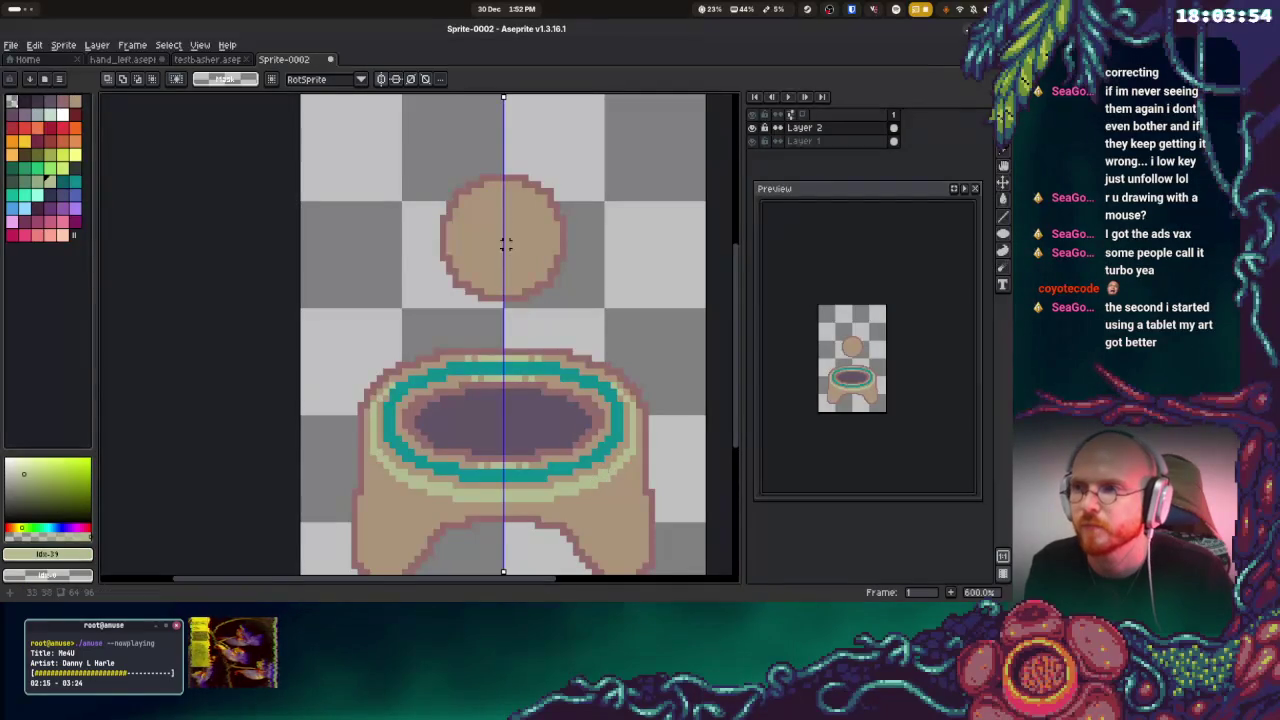
key("b")
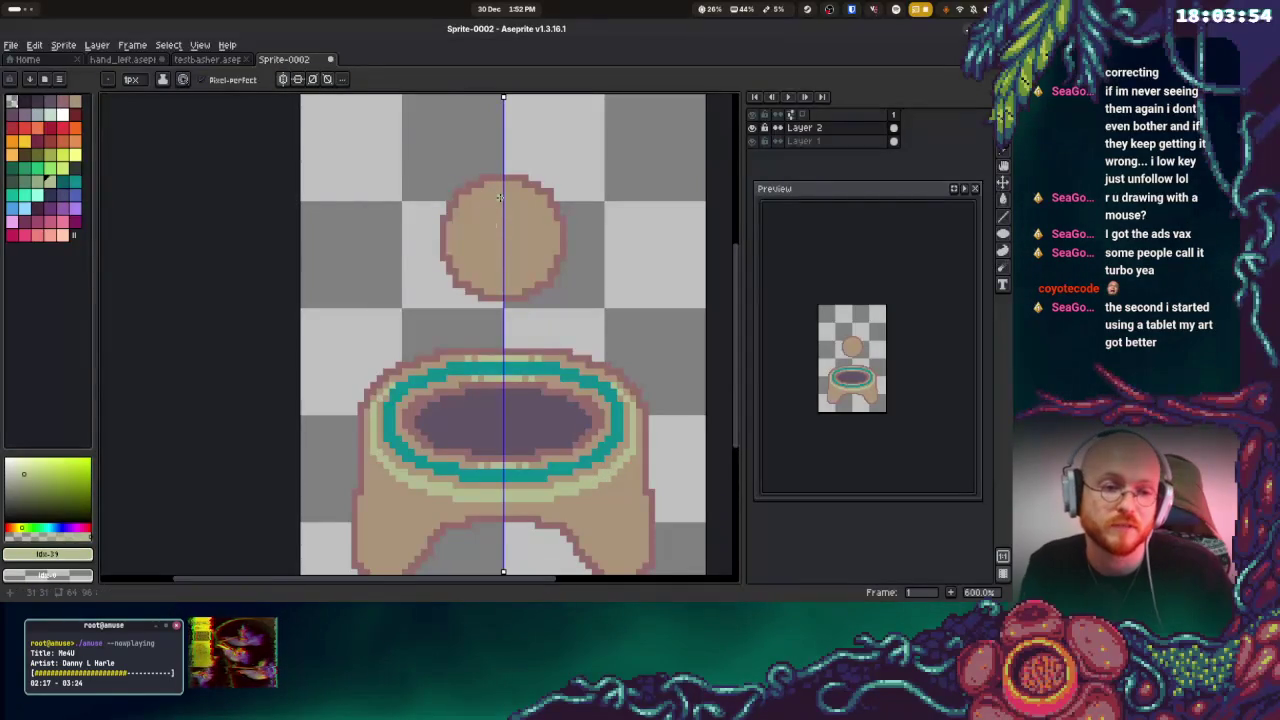
Mark and flood-fill the orb head's upper area in pale green
left_click_drag(493, 195, 486, 248)
key("ctrl+z")
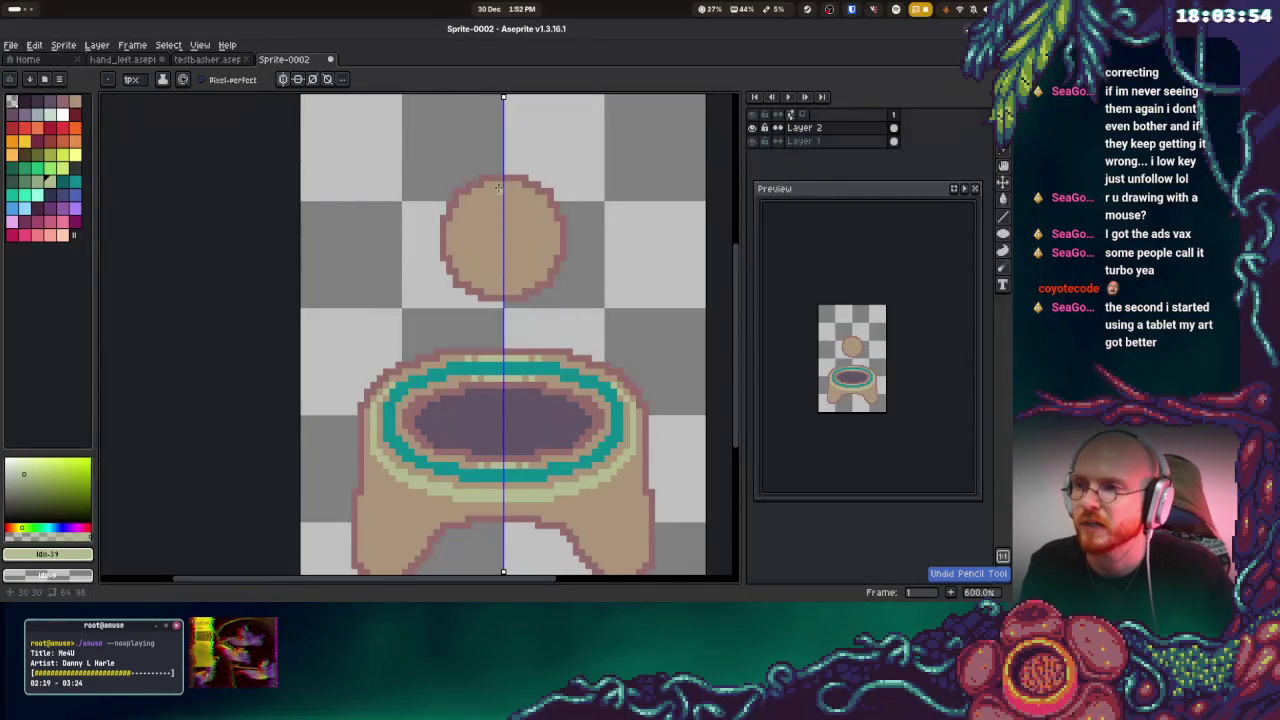
left_click(488, 186)
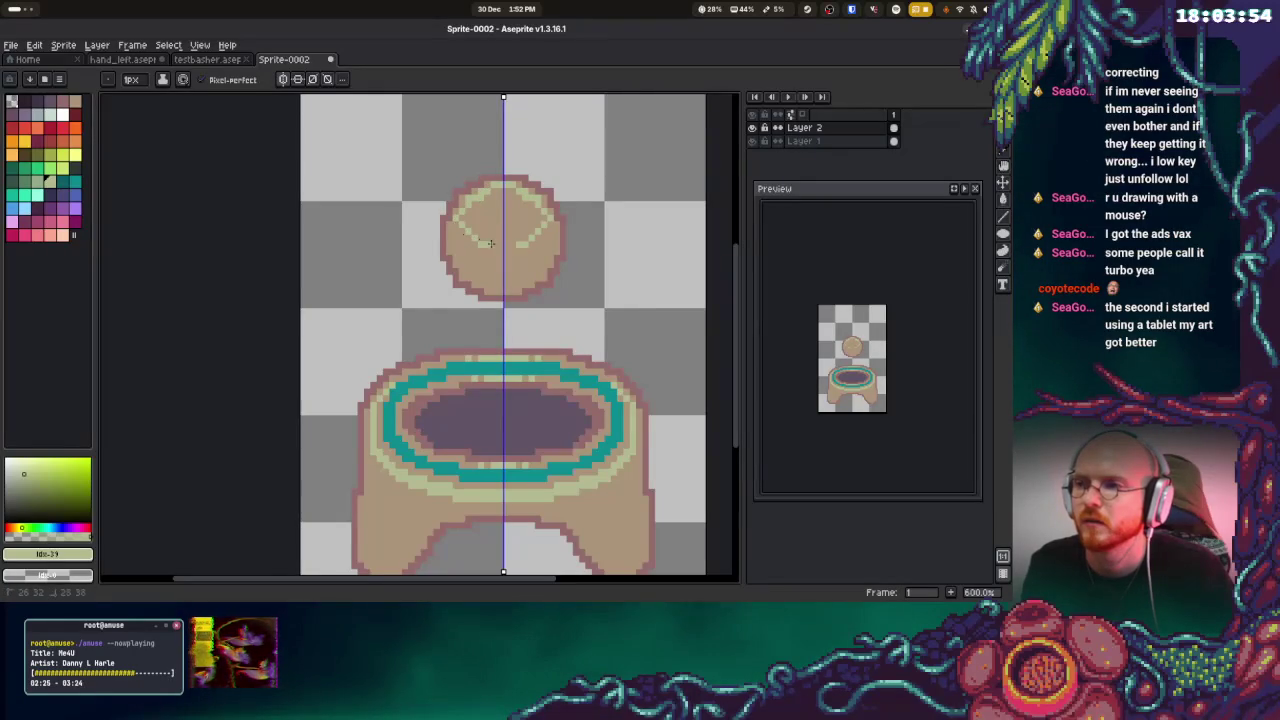
key("g")
left_click(482, 228)
key("b")
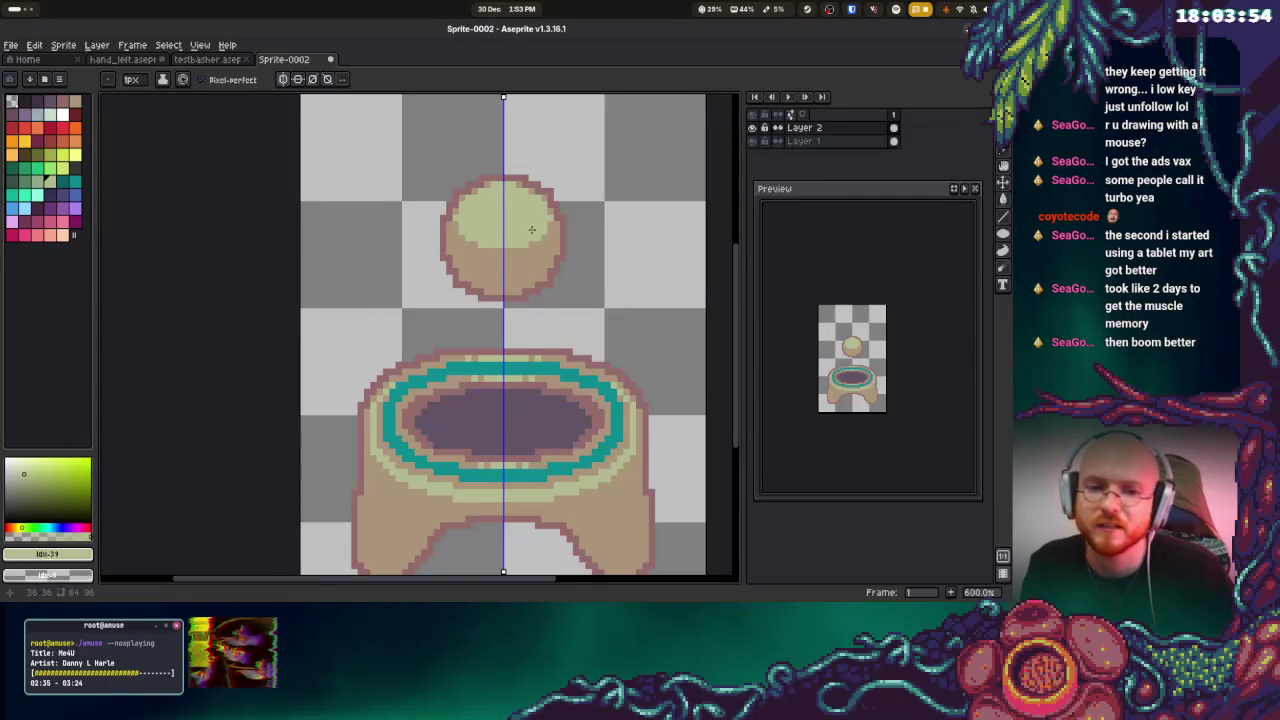
key("super")
key("super")
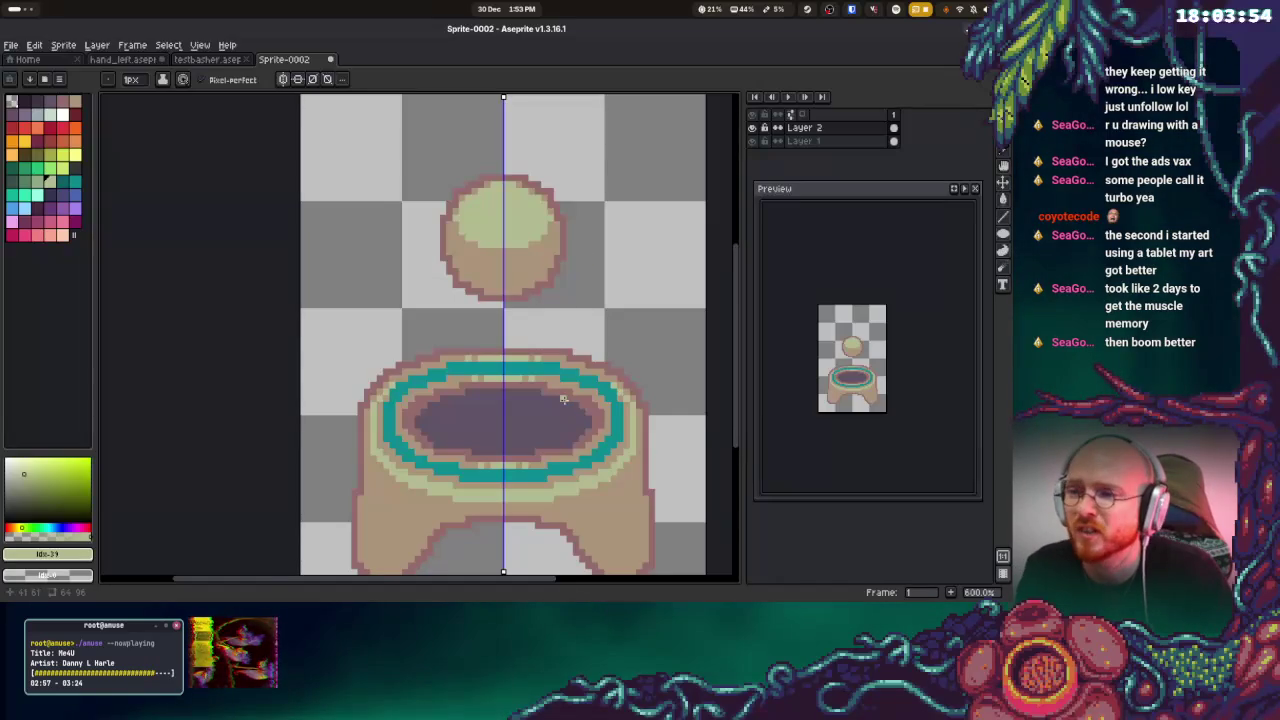
Repaint the light-green rim pixels tan and the ring's top row teal
scroll(565, 390, "up", 3)
left_click_drag(385, 355, 469, 355)
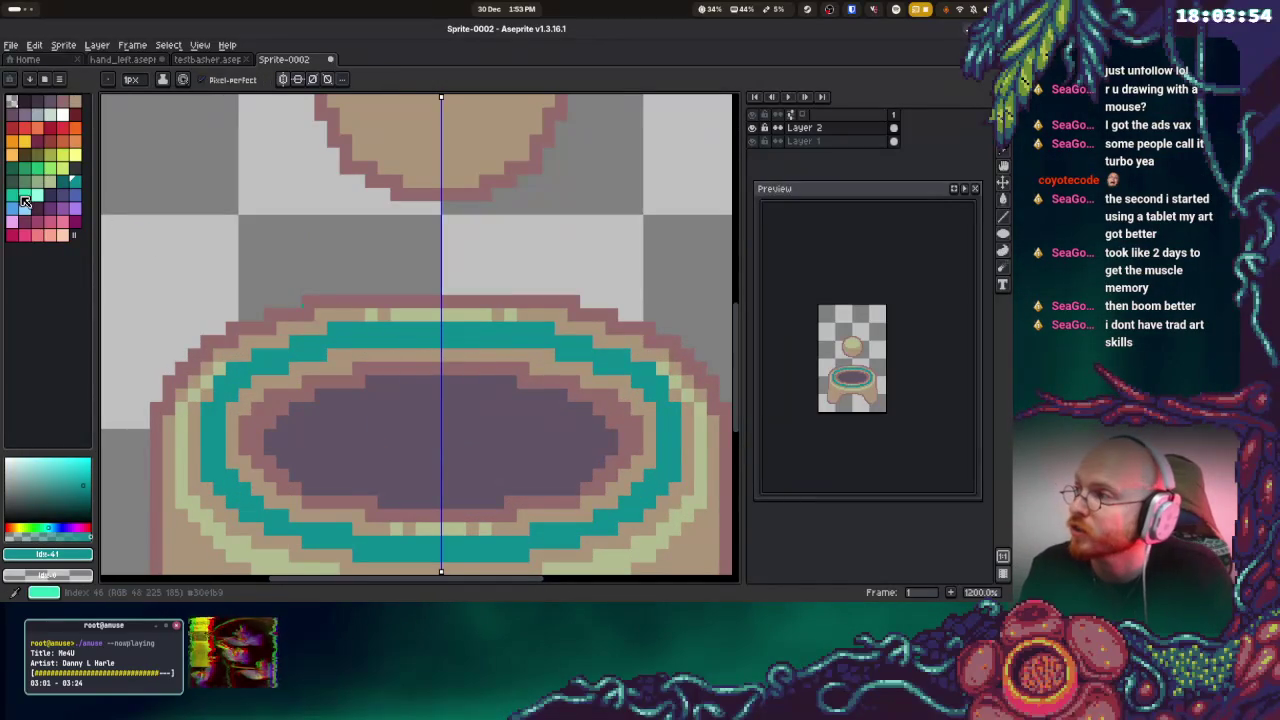
left_click(427, 345, "alt")
left_click_drag(480, 328, 392, 331)
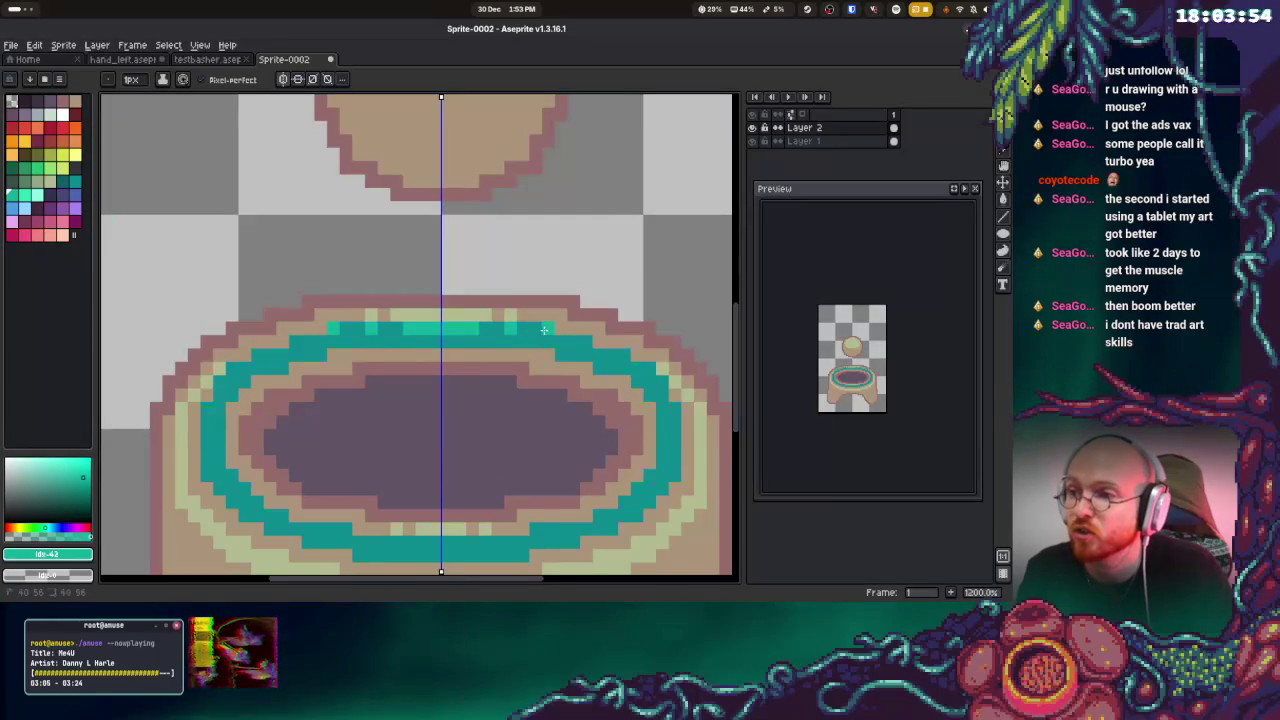
left_click(612, 356)
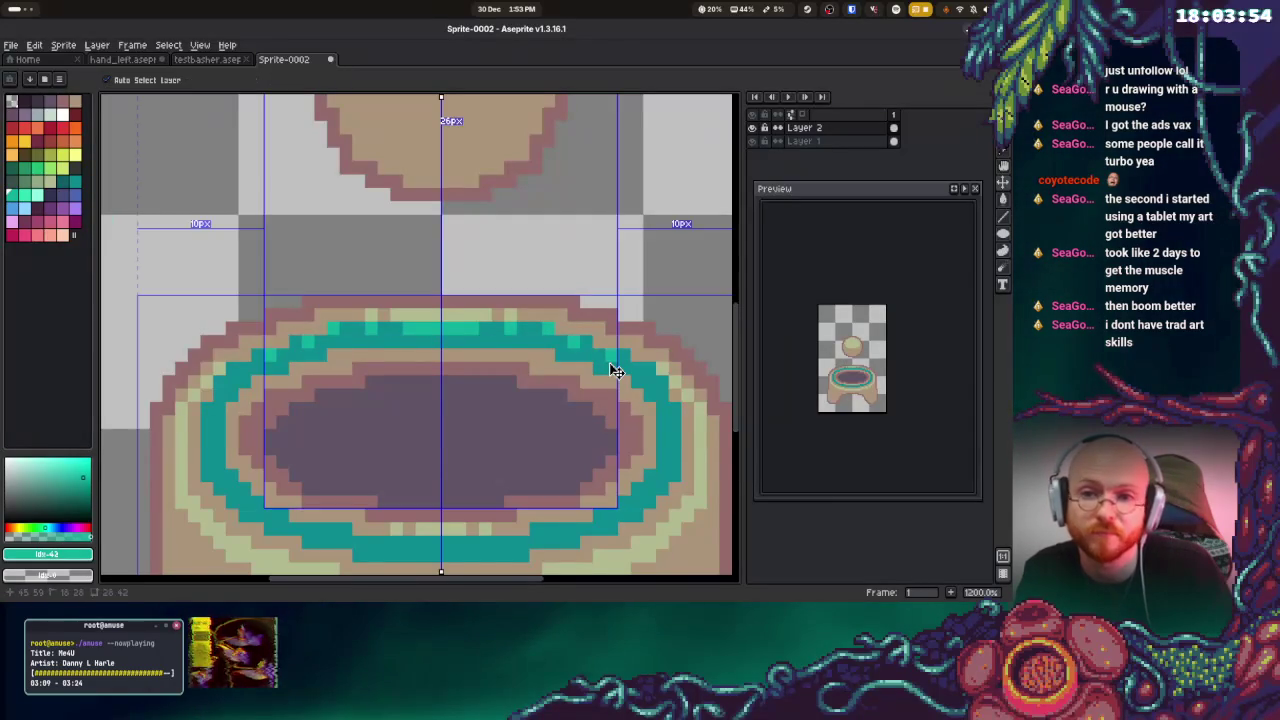
key("ctrl+z")
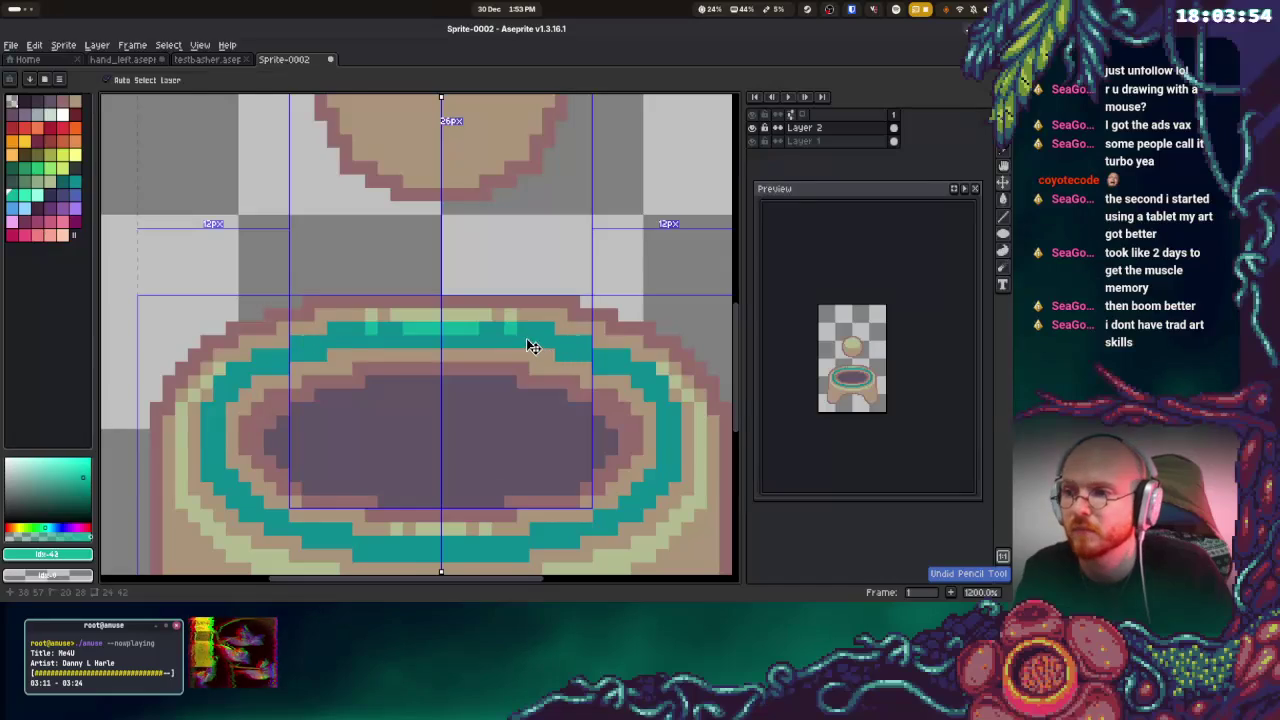
key("b")
Paint light-teal highlights along the ring's top arc and down its left curve
left_click_drag(523, 329, 346, 330)
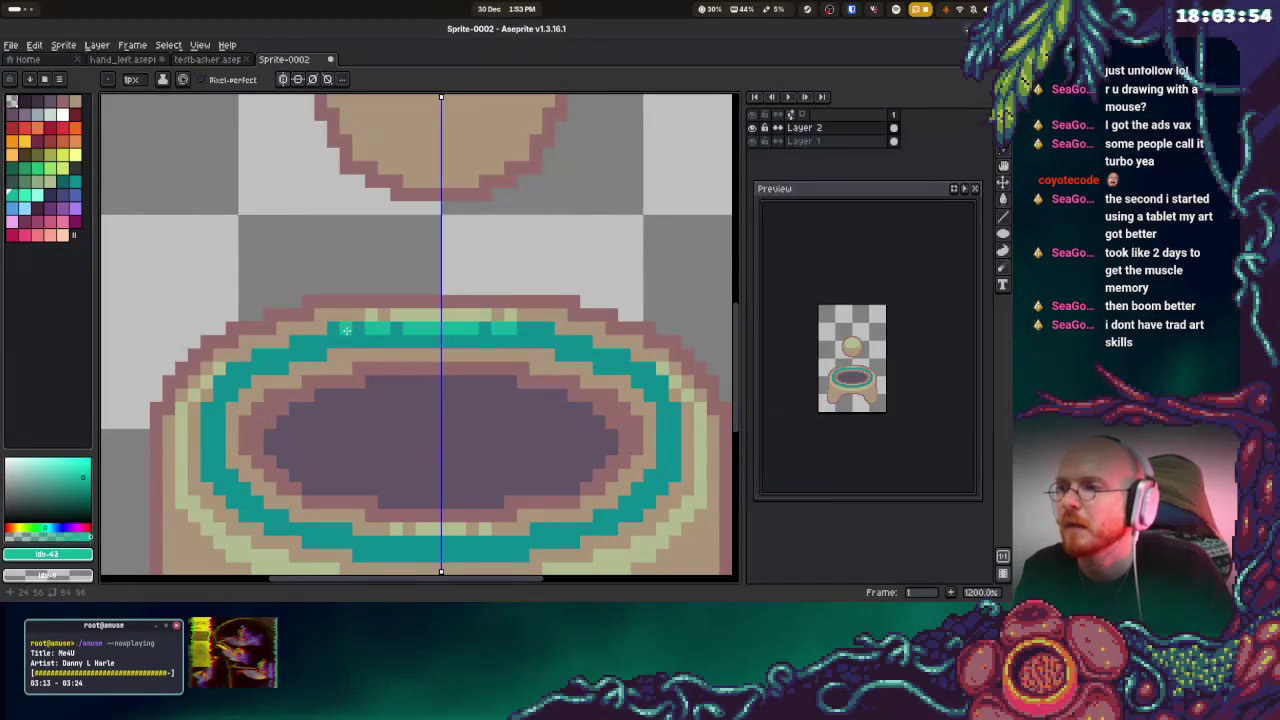
left_click(302, 342)
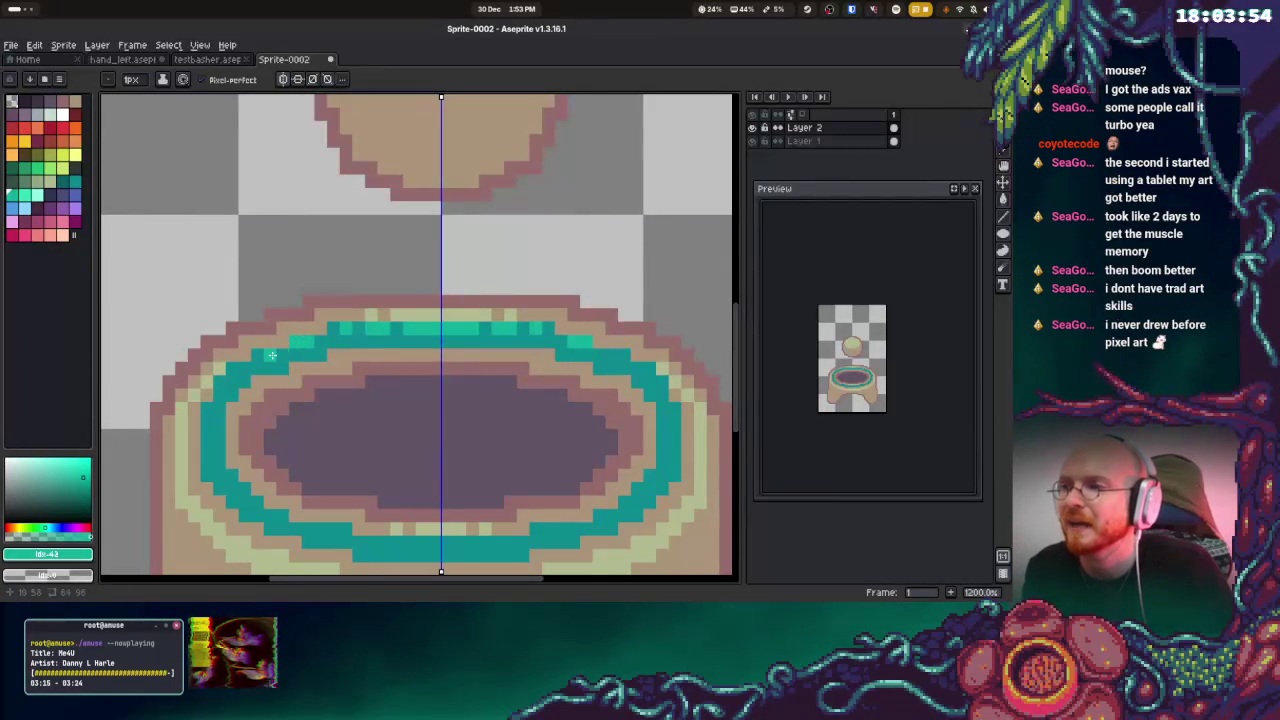
left_click_drag(263, 356, 241, 368)
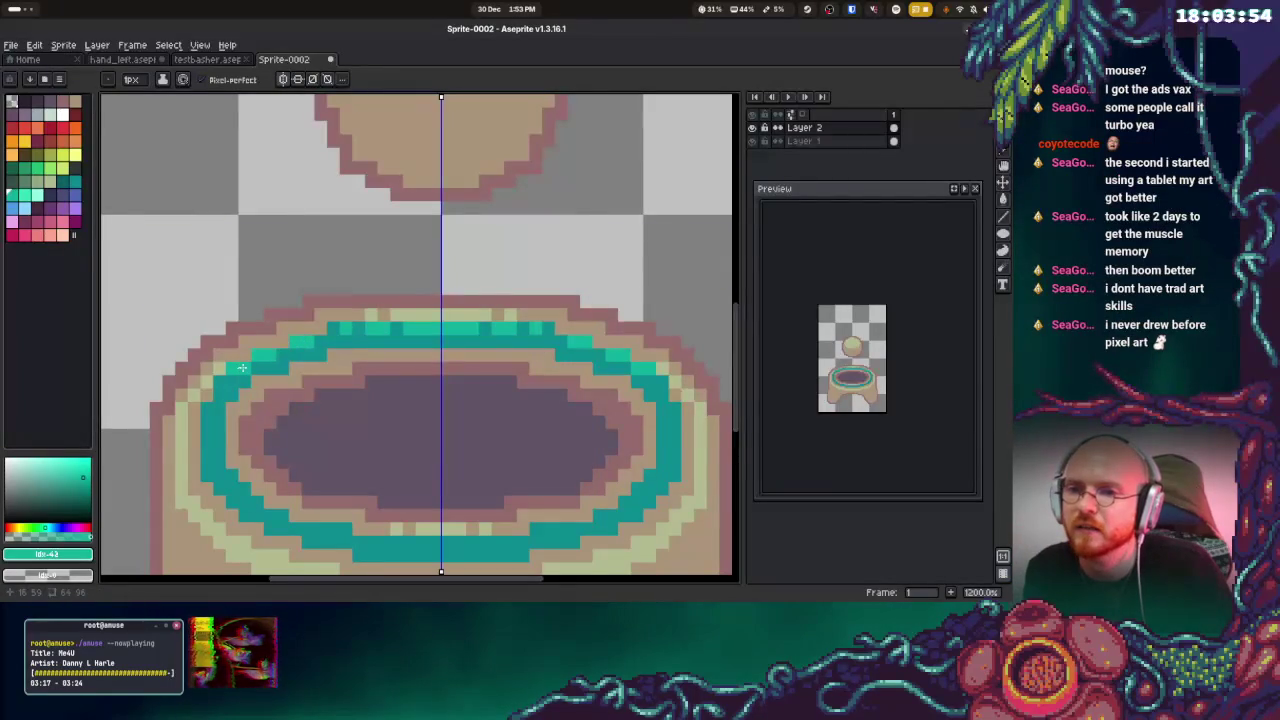
left_click(215, 384)
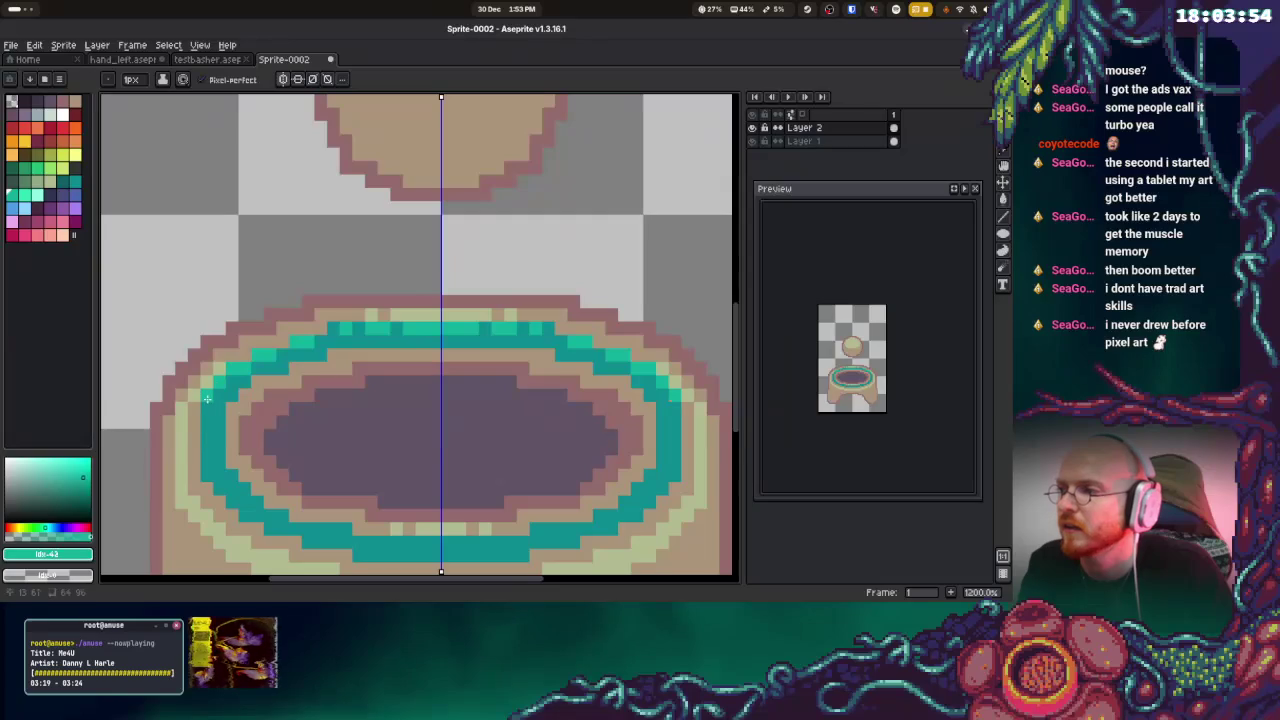
left_click_drag(206, 416, 201, 452)
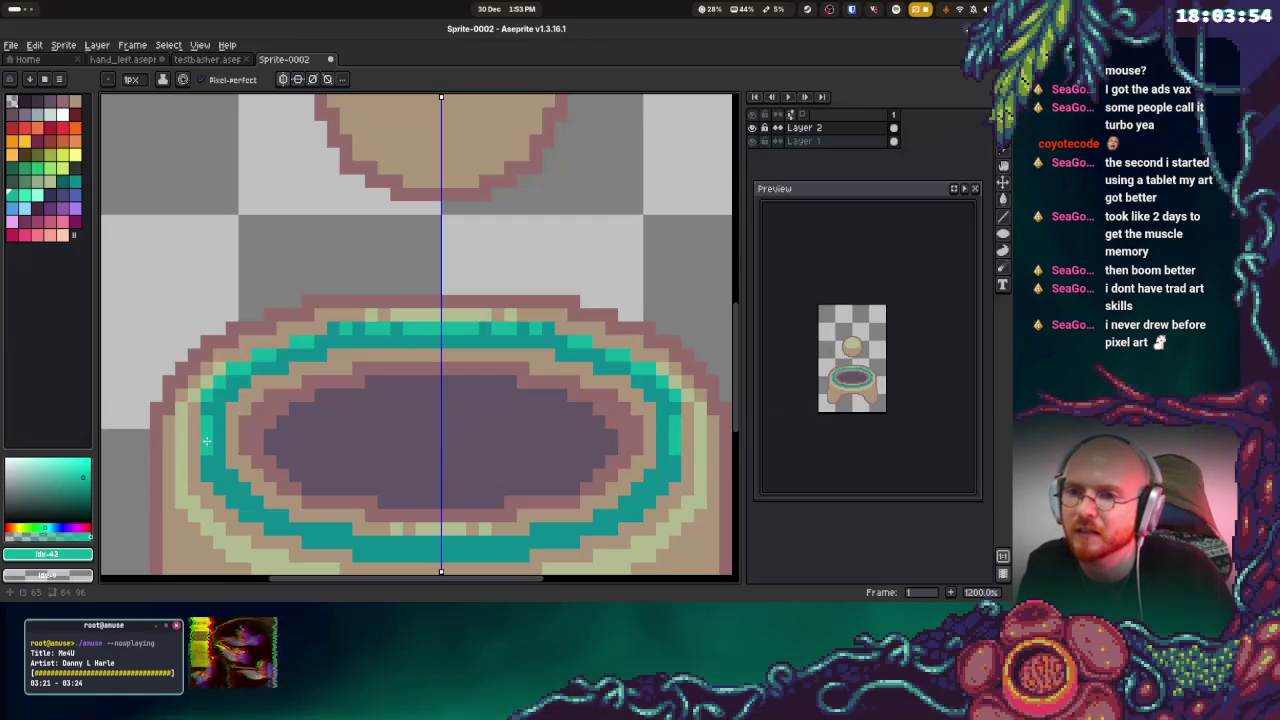
left_click_drag(207, 462, 233, 500)
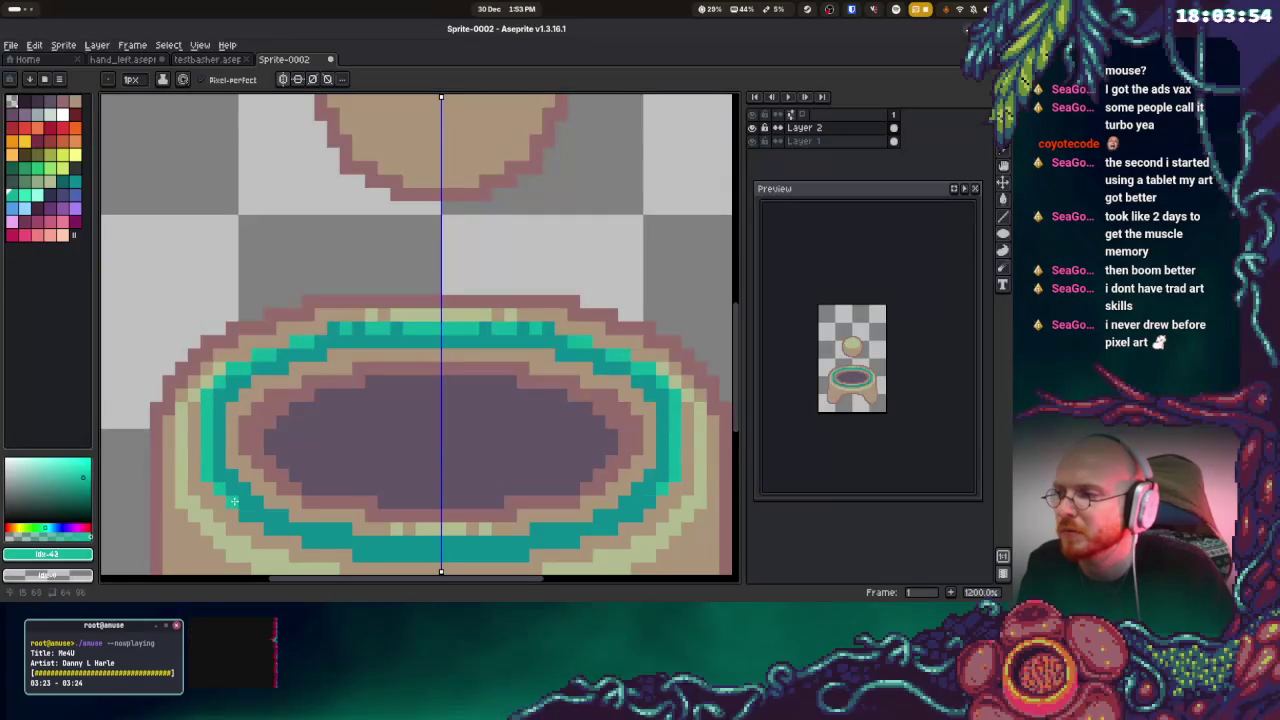
Undo the trial highlights on the ring's lower-left curve and pick dark purple from the hole
key("ctrl+z")
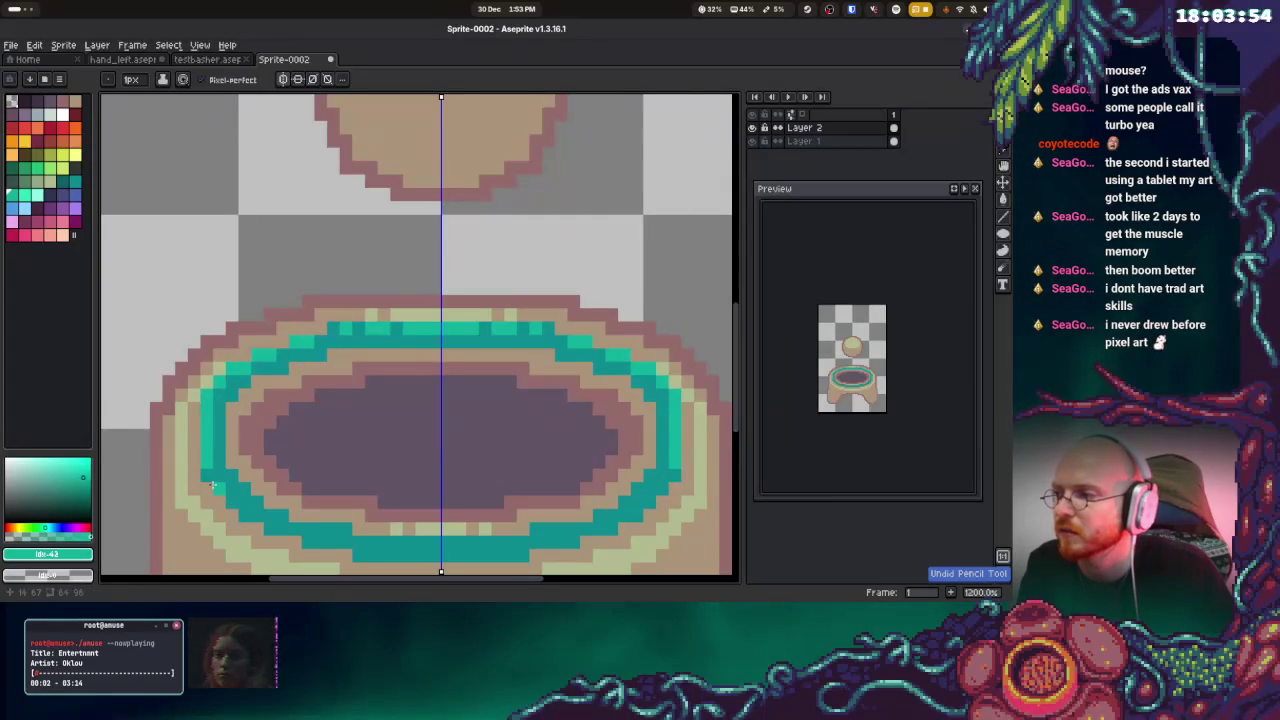
left_click(215, 488)
left_click_drag(240, 505, 253, 515)
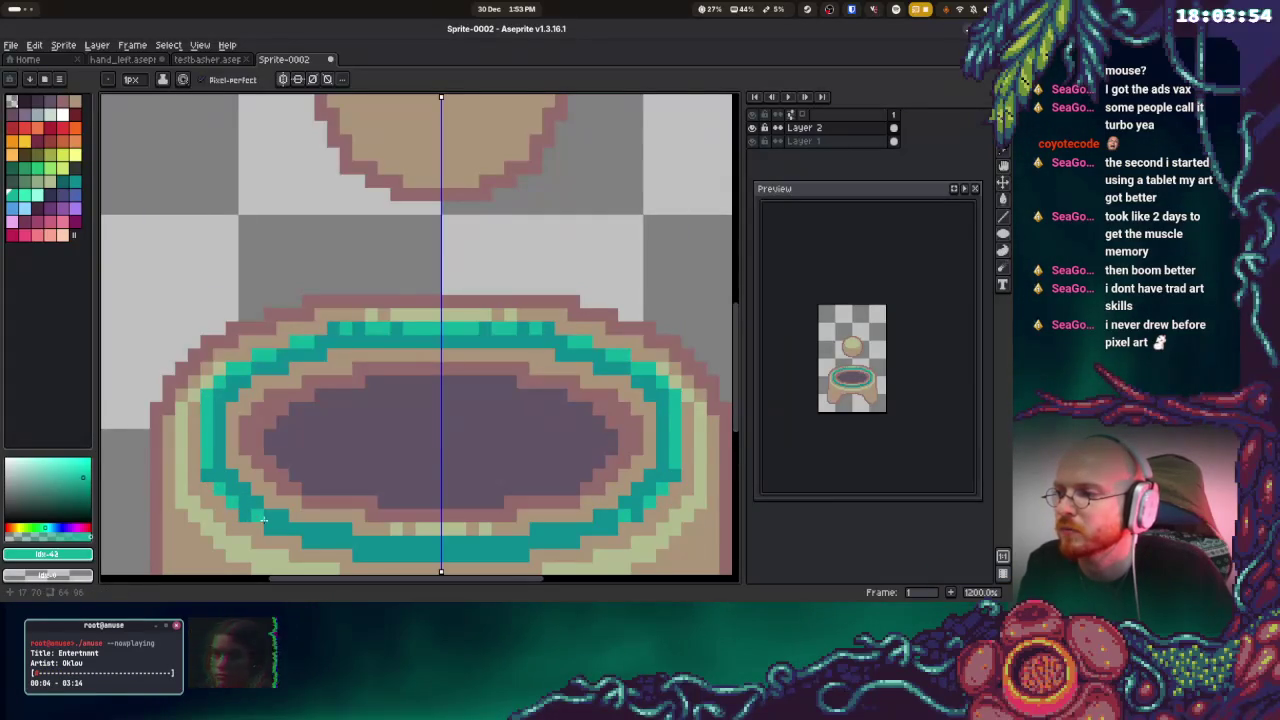
key("ctrl+z")
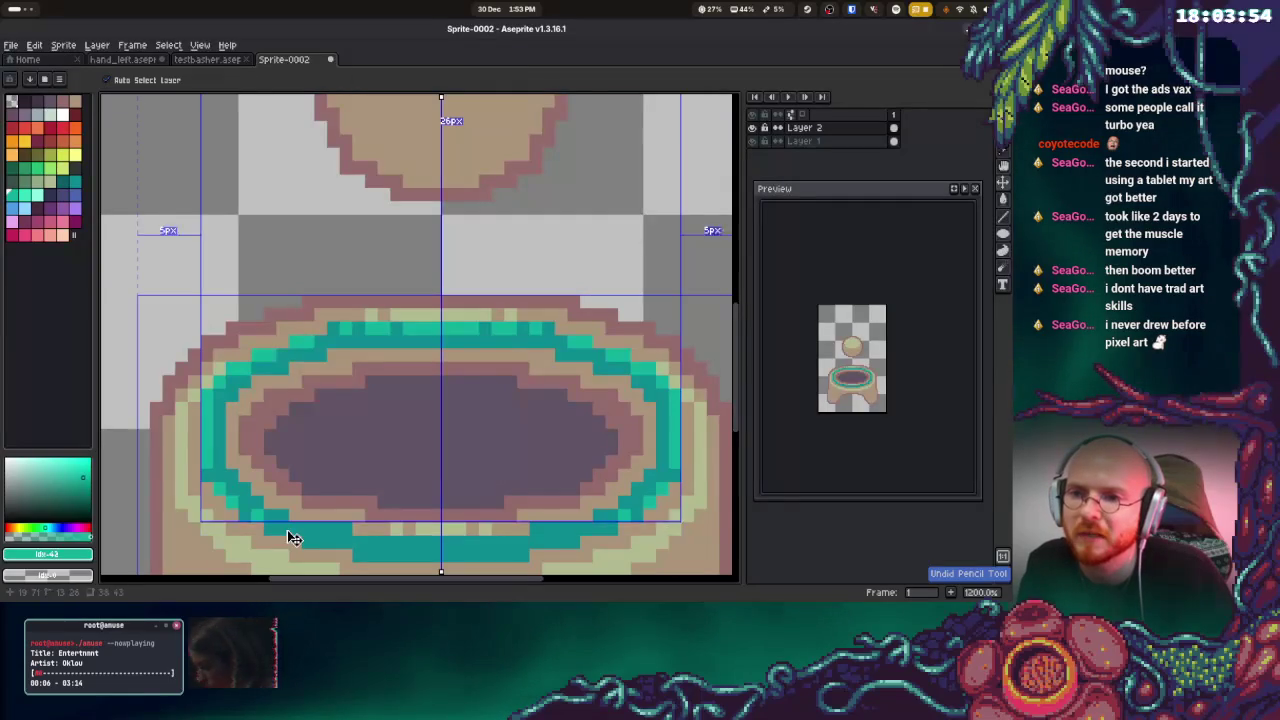
key("ctrl+z")
key("ctrl+z")
key("ctrl+z")
key("ctrl+z")
key("ctrl+z")
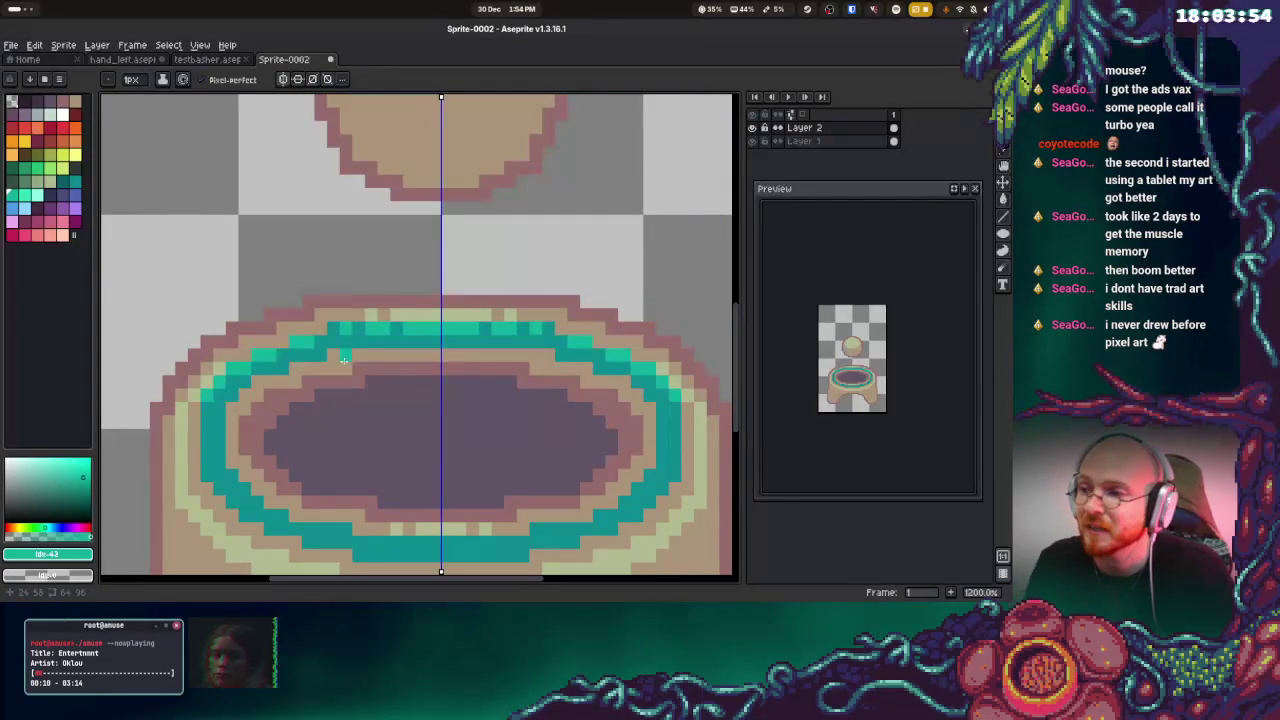
left_click(395, 423, "alt")
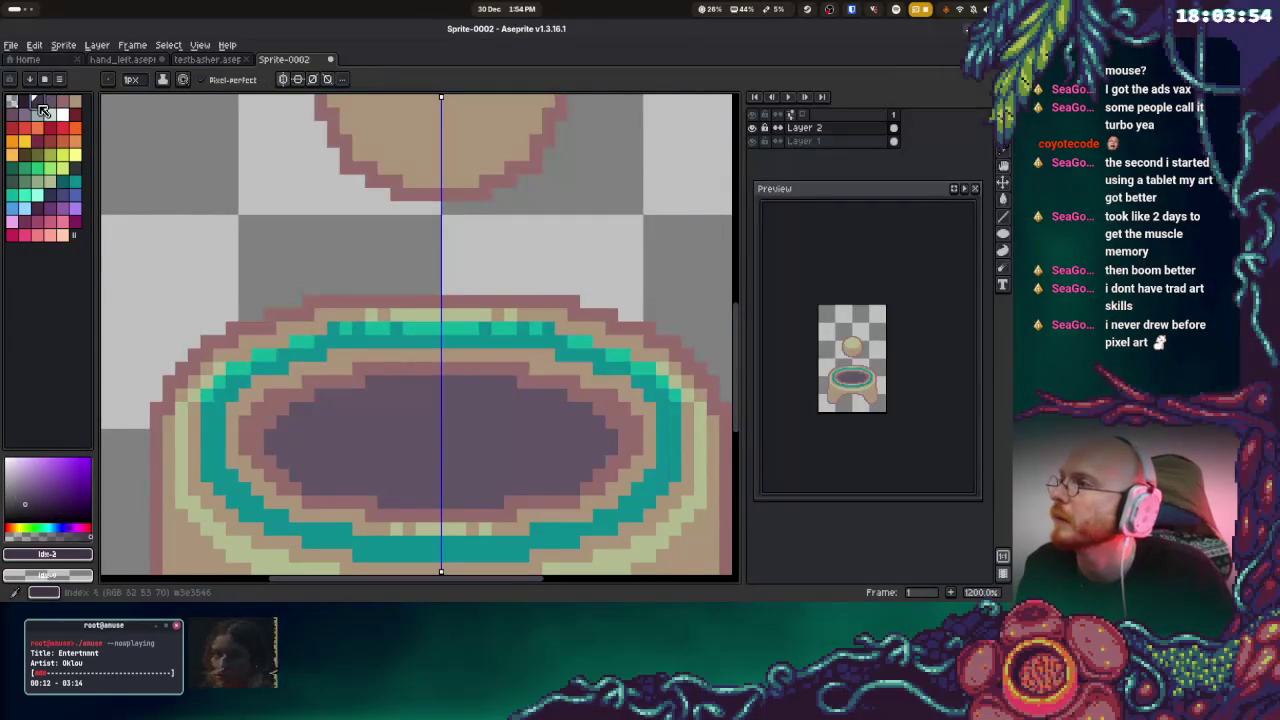
Draw a mirrored dark purple oval inside the hole and flood-fill it
mouse_move(440, 395)
left_mouse_down()
mouse_move(370, 420)
mouse_move(371, 457)
mouse_move(445, 470)
left_mouse_up()
key("g")
left_click(440, 440)
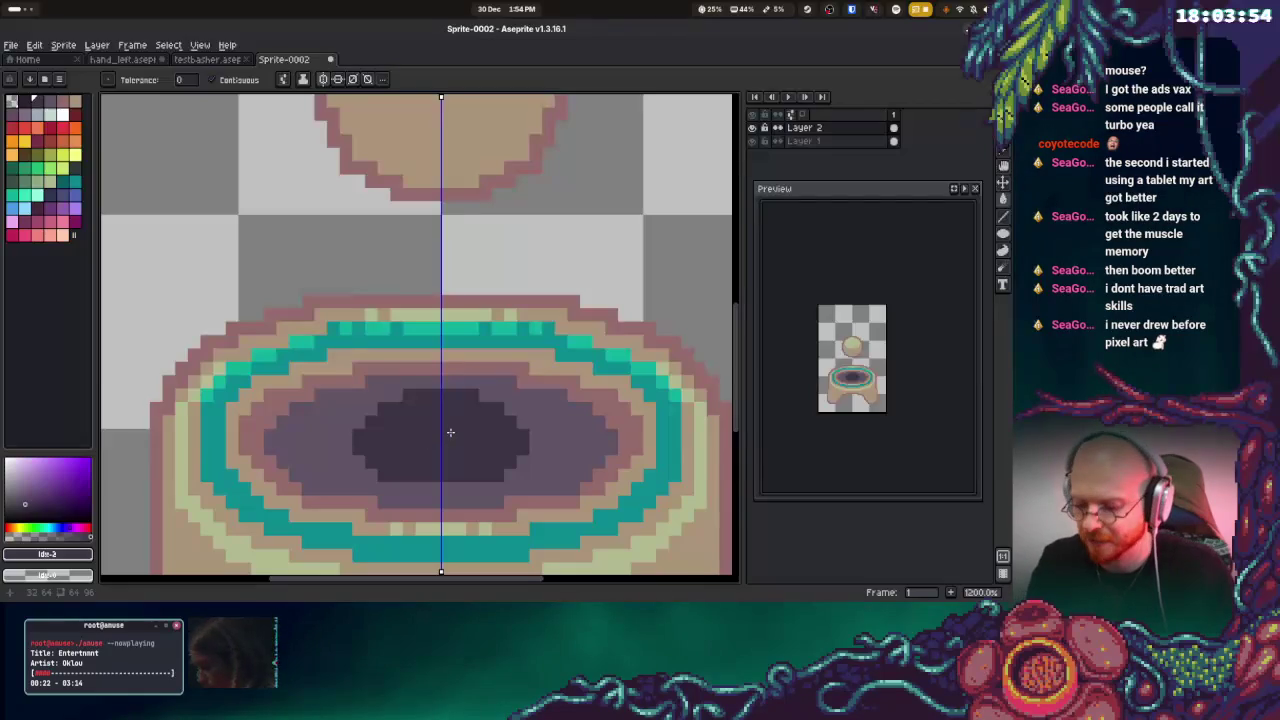
key("b")
left_click_drag(418, 487, 410, 487)
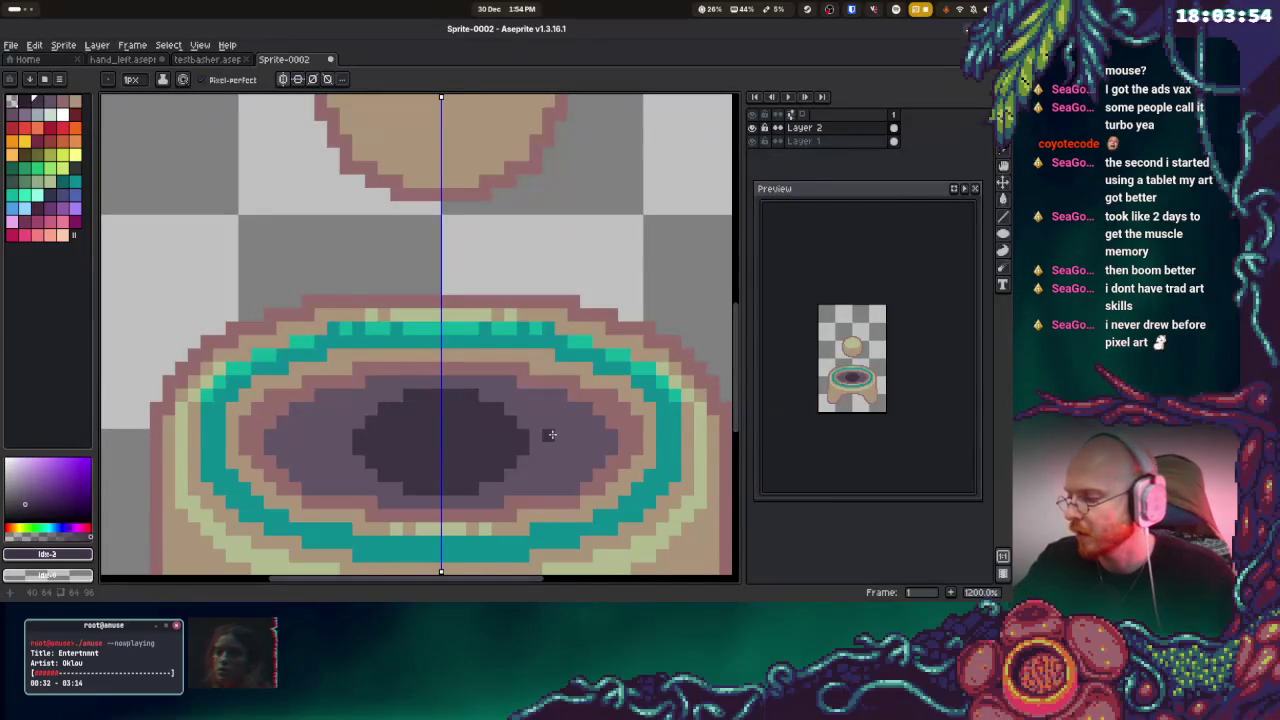
key("ctrl+z")
Step the dark oval's right, top and lower edges pixel by pixel
mouse_move(517, 414)
left_mouse_down()
mouse_move(573, 445)
mouse_move(523, 451)
mouse_move(523, 469)
mouse_move(509, 469)
left_mouse_up()
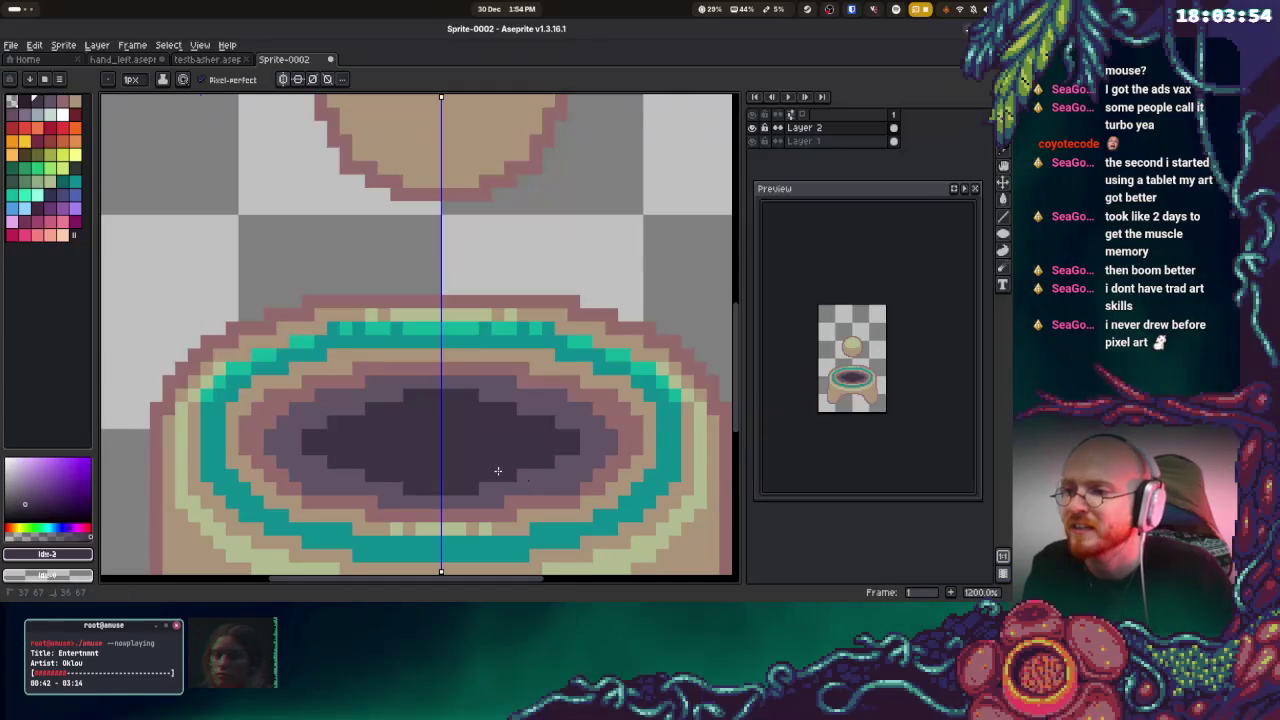
left_click(583, 441)
left_click(536, 410)
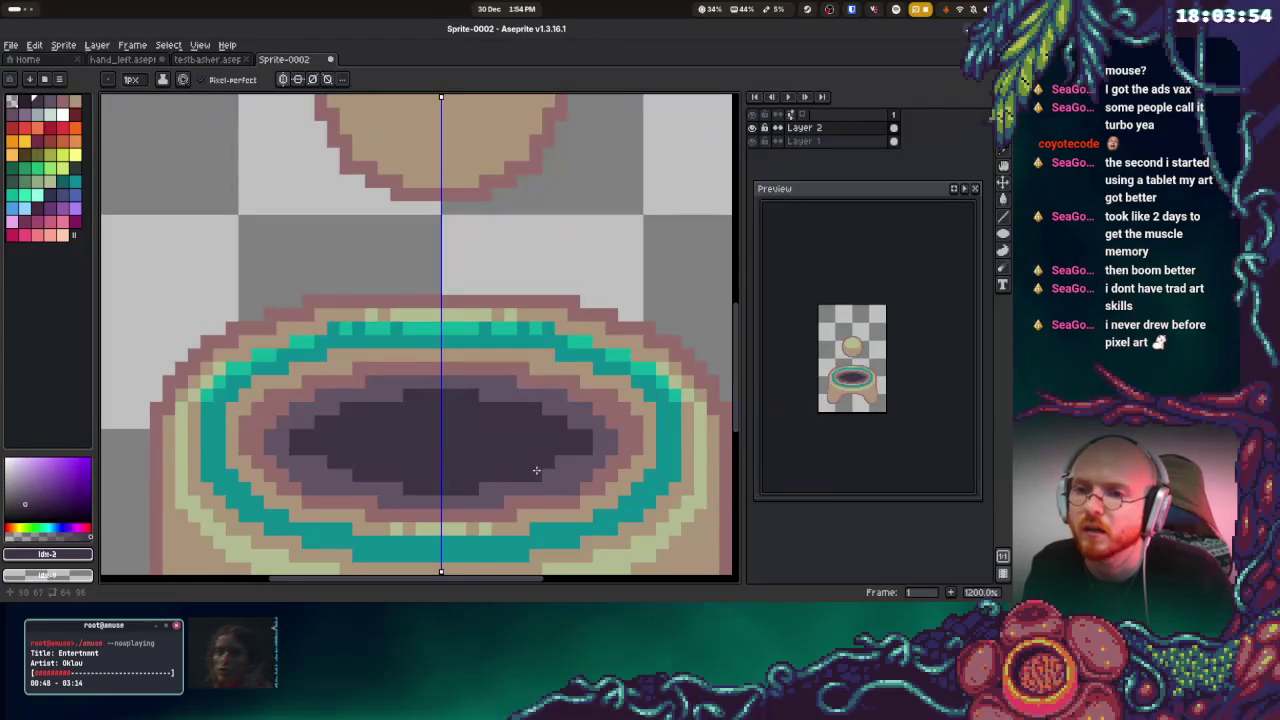
left_click(572, 462)
left_click(572, 422)
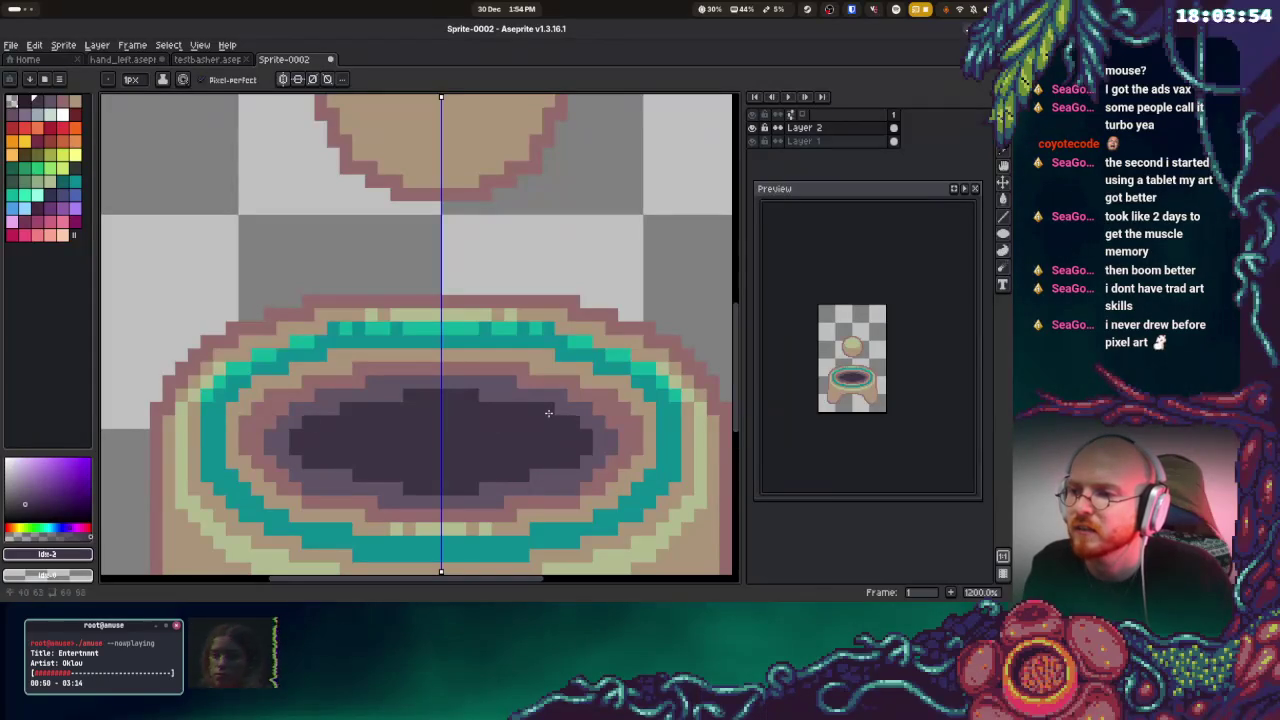
left_click(484, 396)
left_click(500, 397)
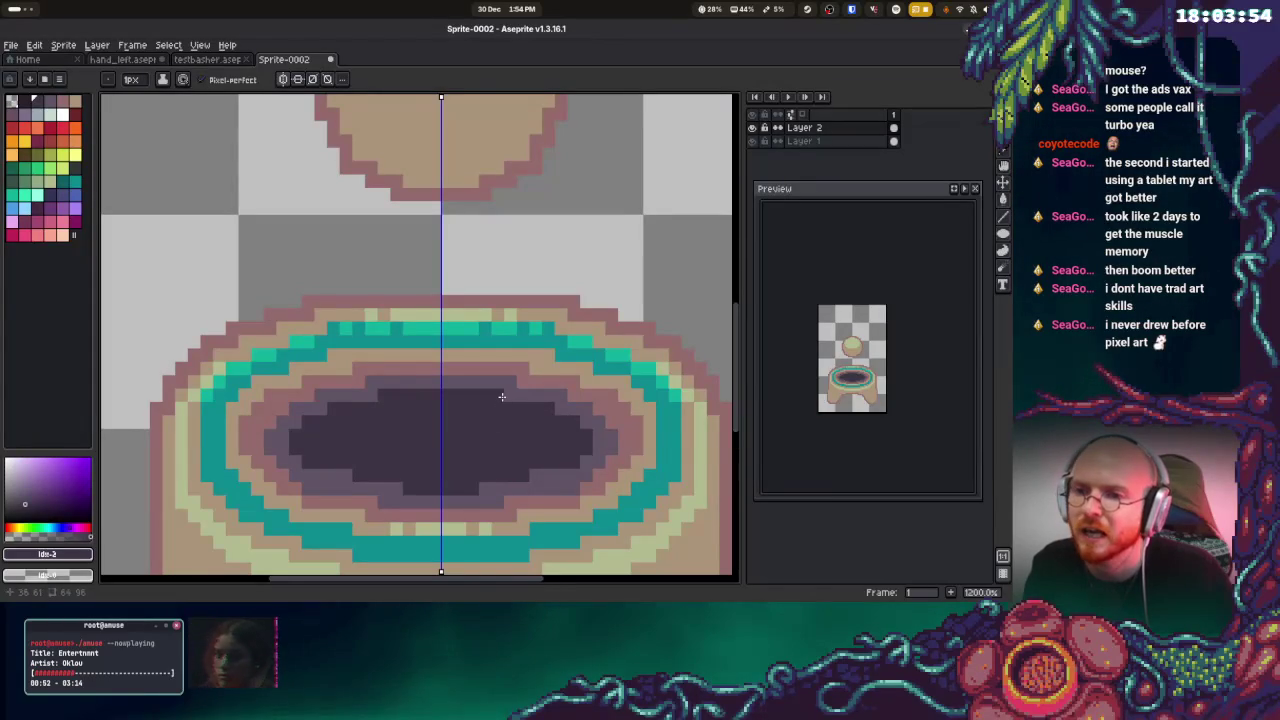
left_click(495, 487)
left_click(486, 488)
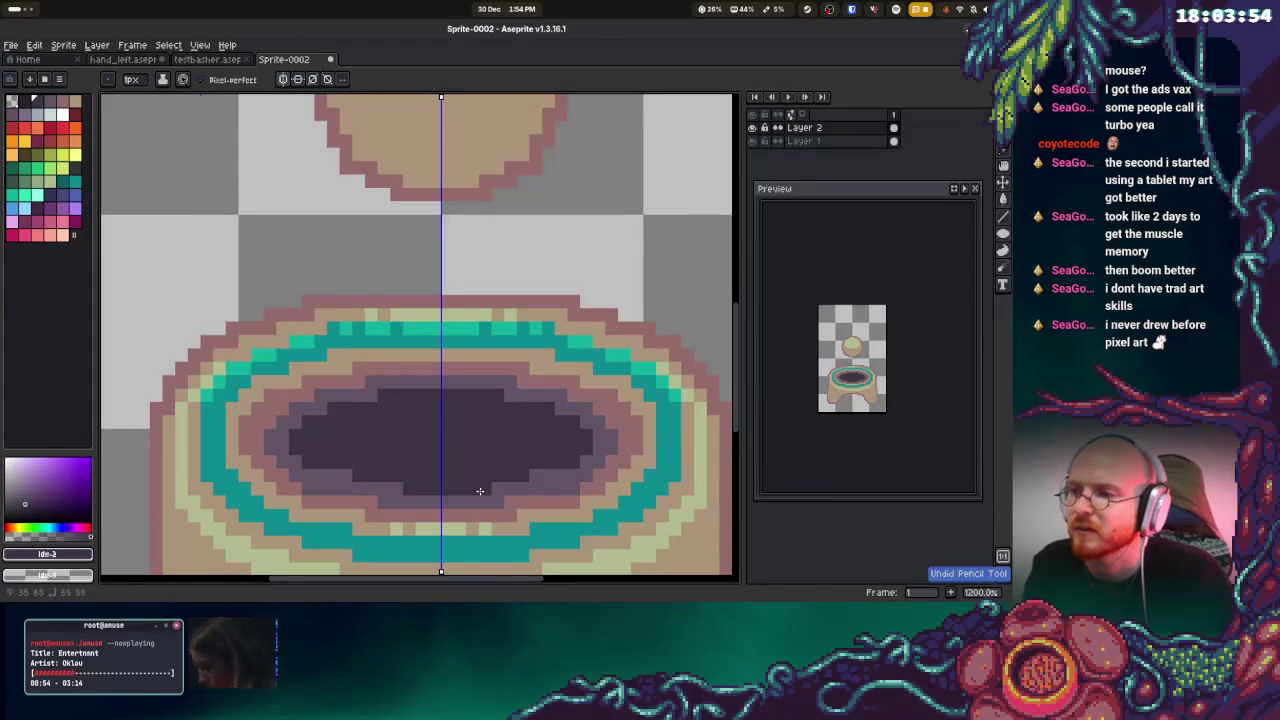
left_click(546, 475)
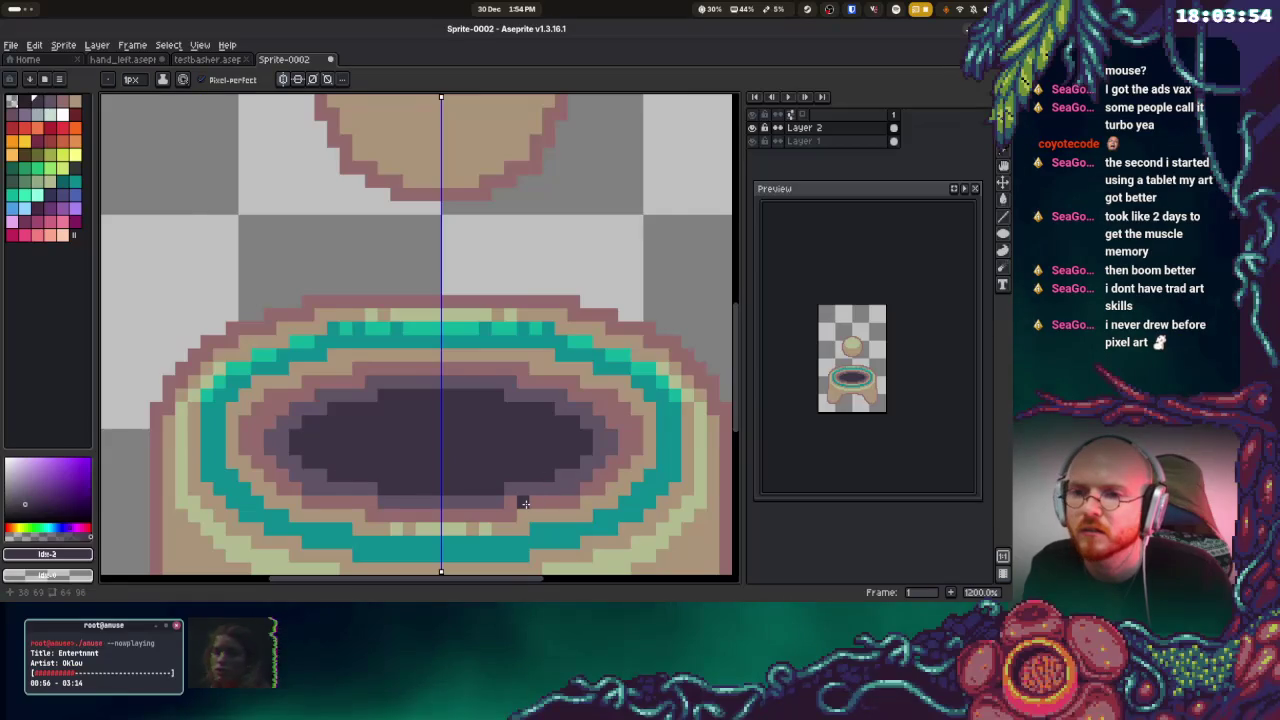
key("ctrl+s")
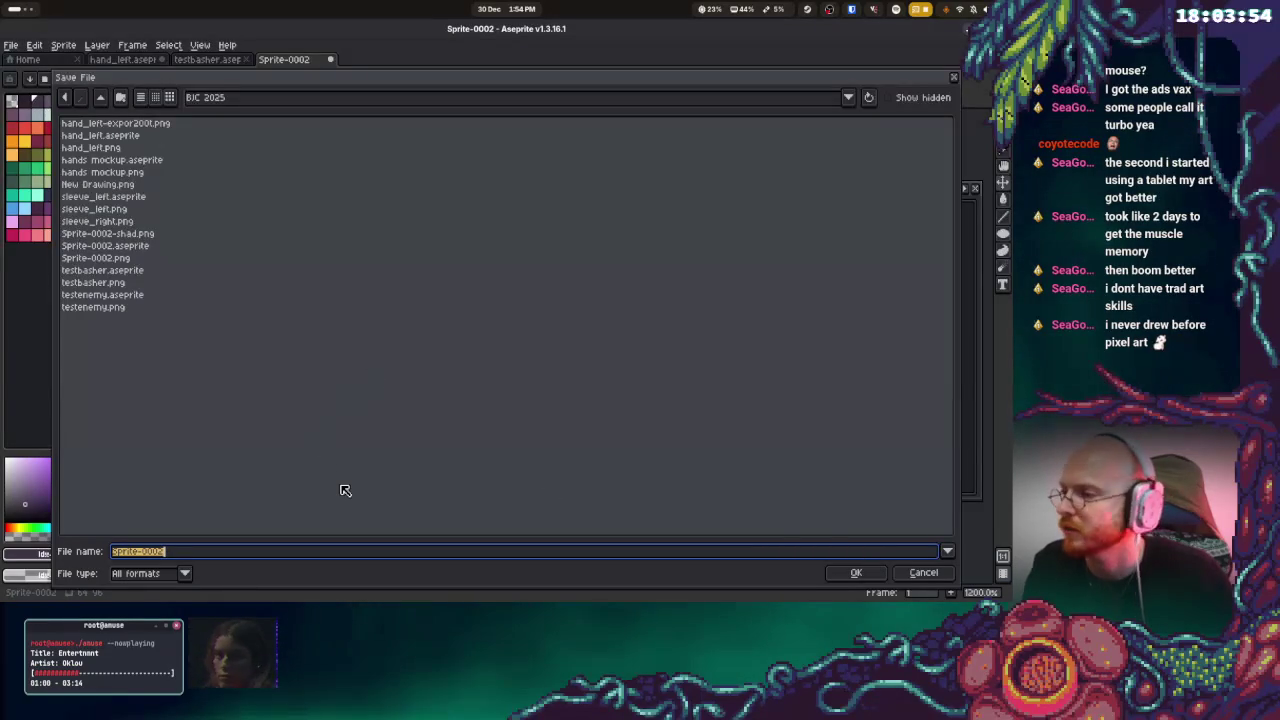
Save the sprite as stompturret.aseprite in the BIC 2025 folder
type("stompturret")
key("Return")
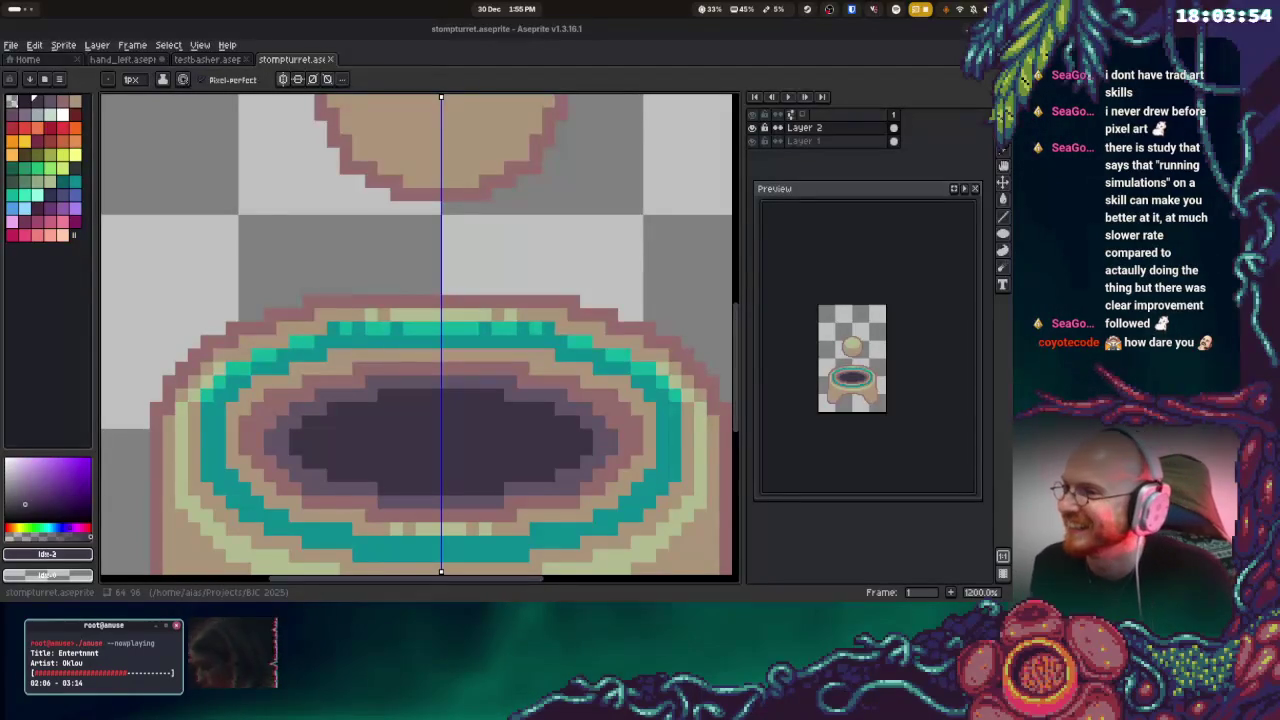
Pick the darkest purple from the palette and undo a trial stroke inside the hole
scroll(409, 366, "down", 2)
key("alt")
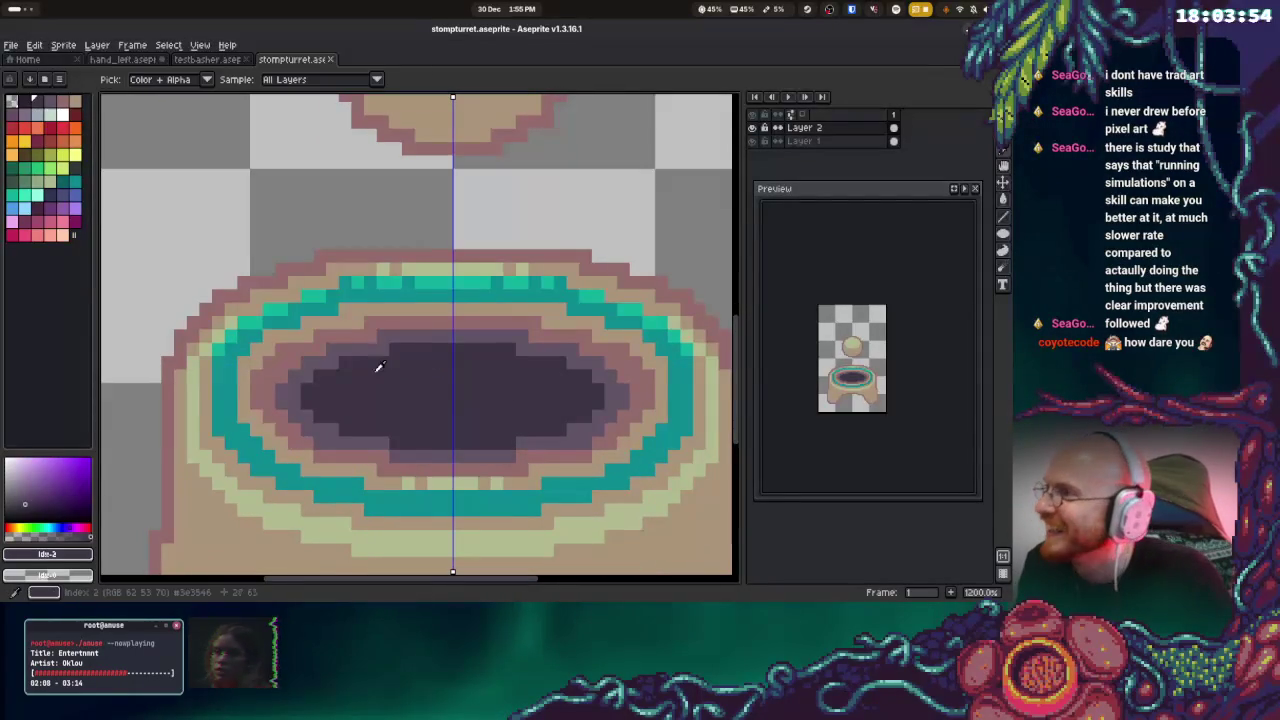
left_click(22, 101)
mouse_move(452, 364)
left_mouse_down()
mouse_move(342, 390)
mouse_move(482, 410)
mouse_move(477, 420)
mouse_move(380, 389)
left_mouse_up()
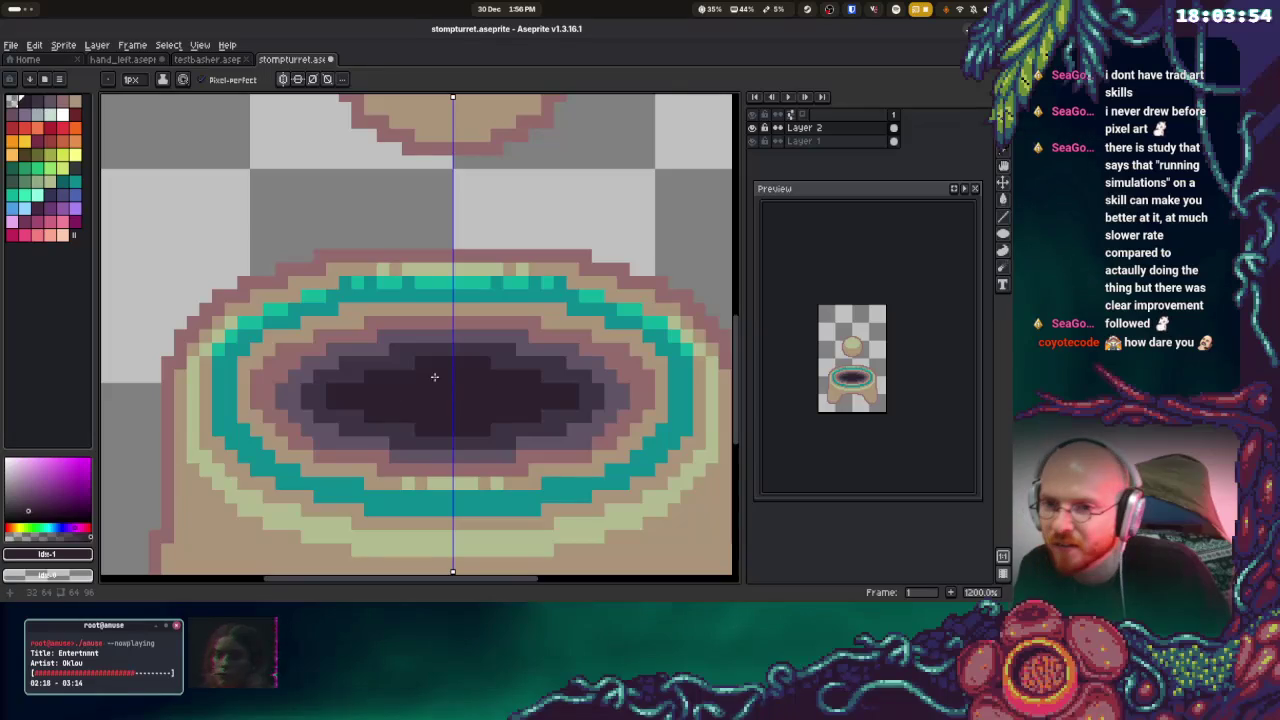
key("ctrl+z")
key("ctrl+z")
key("ctrl+z")
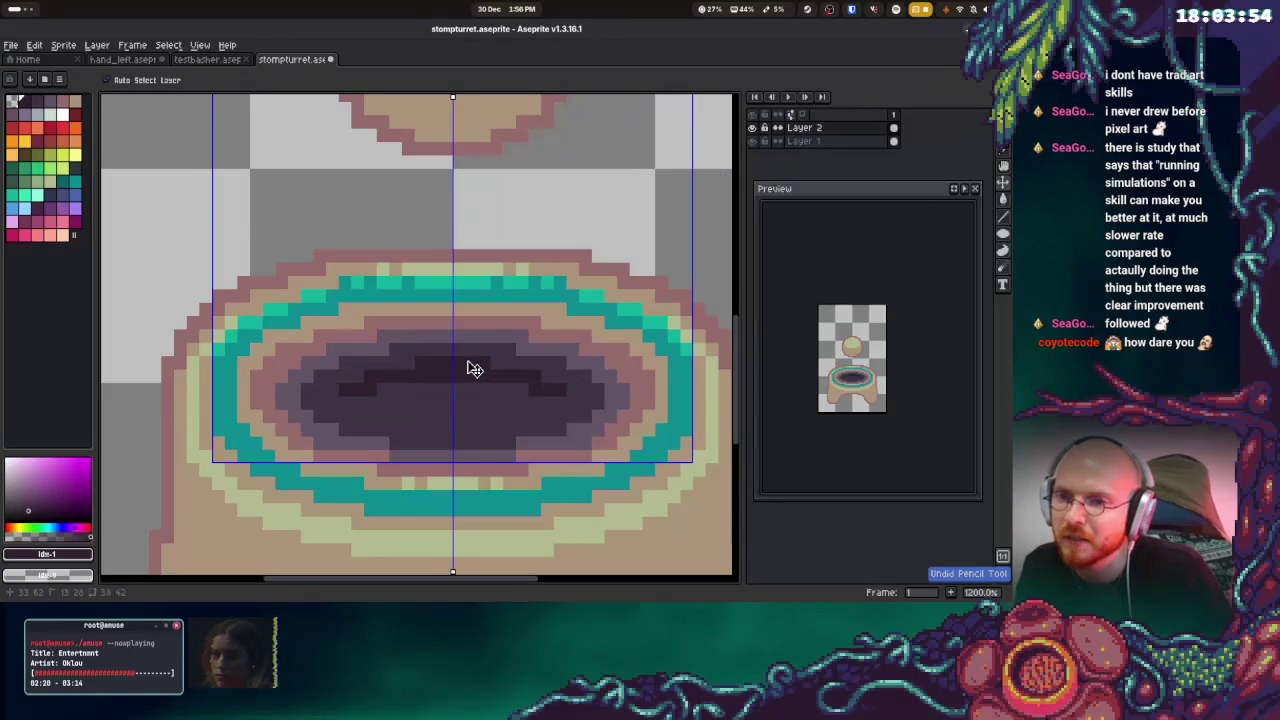
key("ctrl+z")
key("ctrl+z")
key("ctrl+z")
key("ctrl+z")
key("ctrl+z")
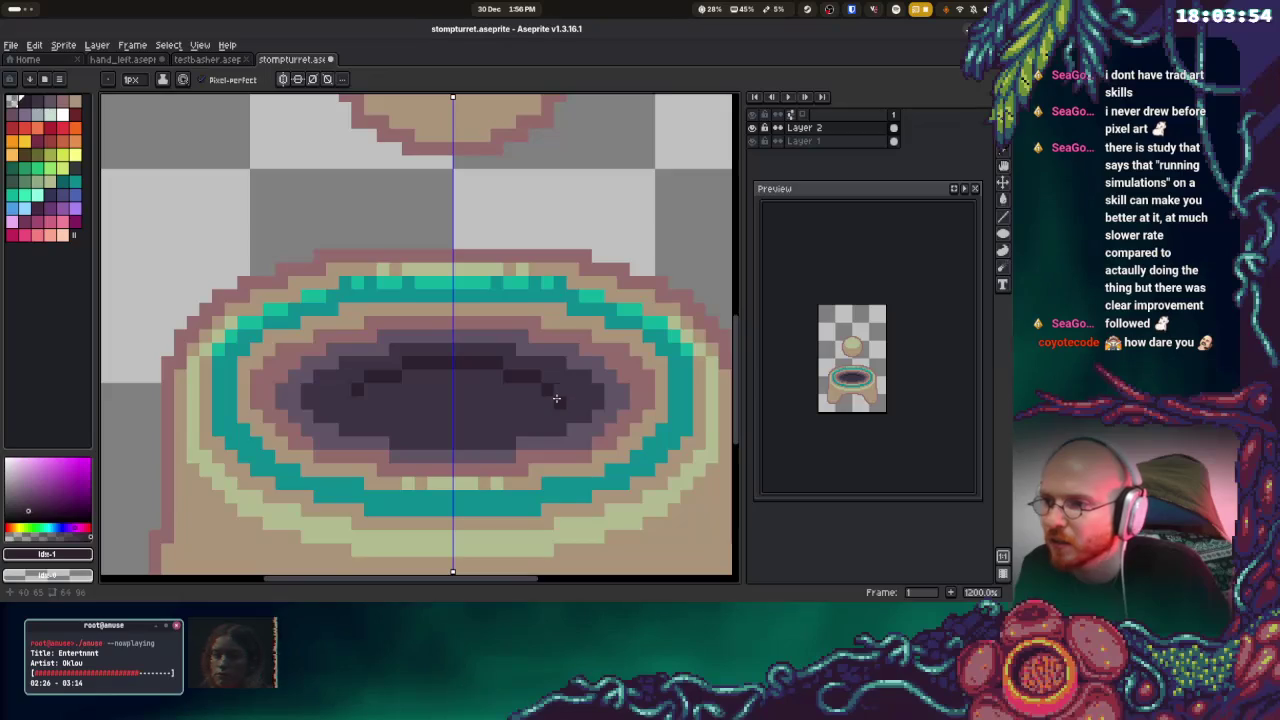
Add mirrored darkest-purple pixels along the hole's upper edge and left side
left_click(550, 402)
left_click(517, 396)
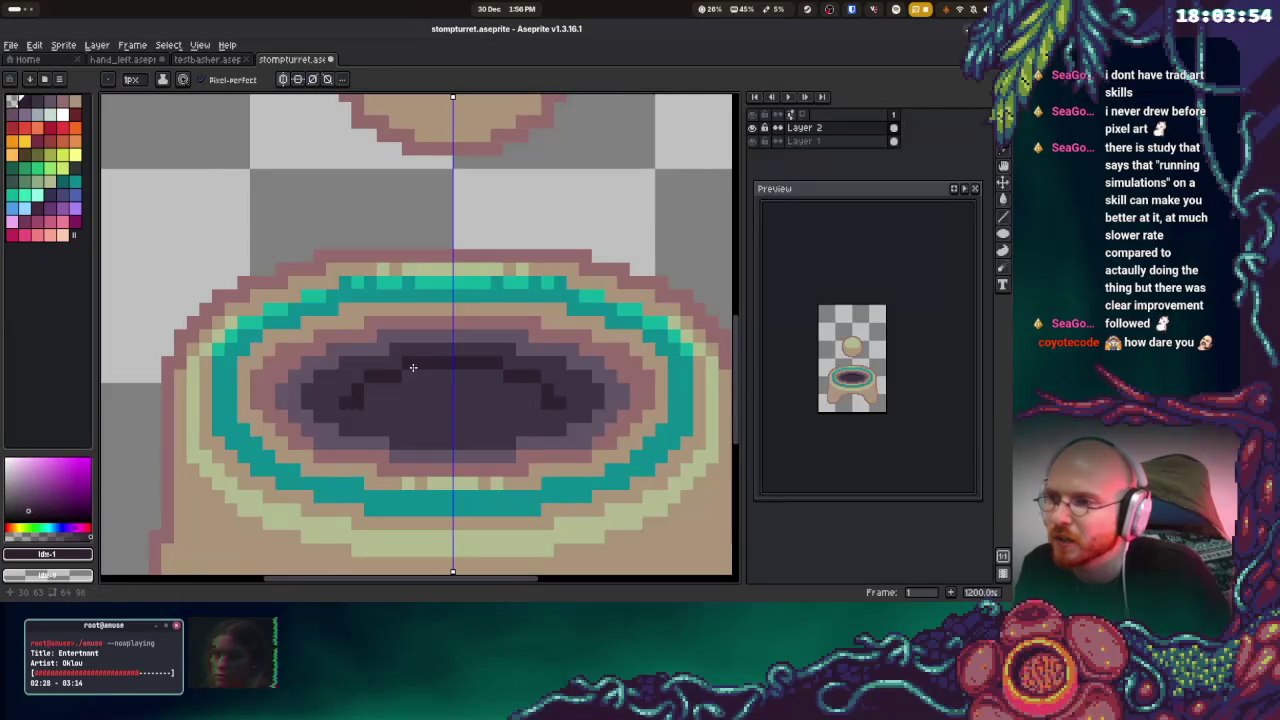
left_click_drag(341, 386, 330, 390)
left_click(353, 398, "alt")
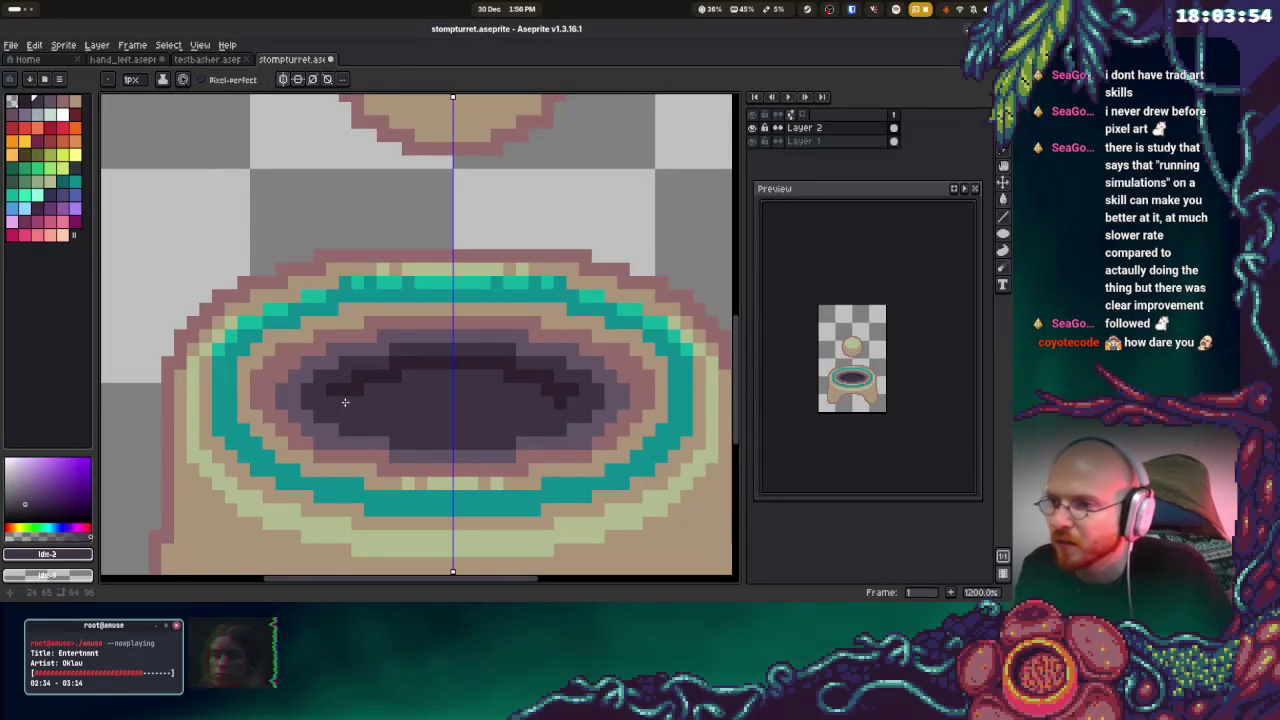
left_click(330, 394, "alt")
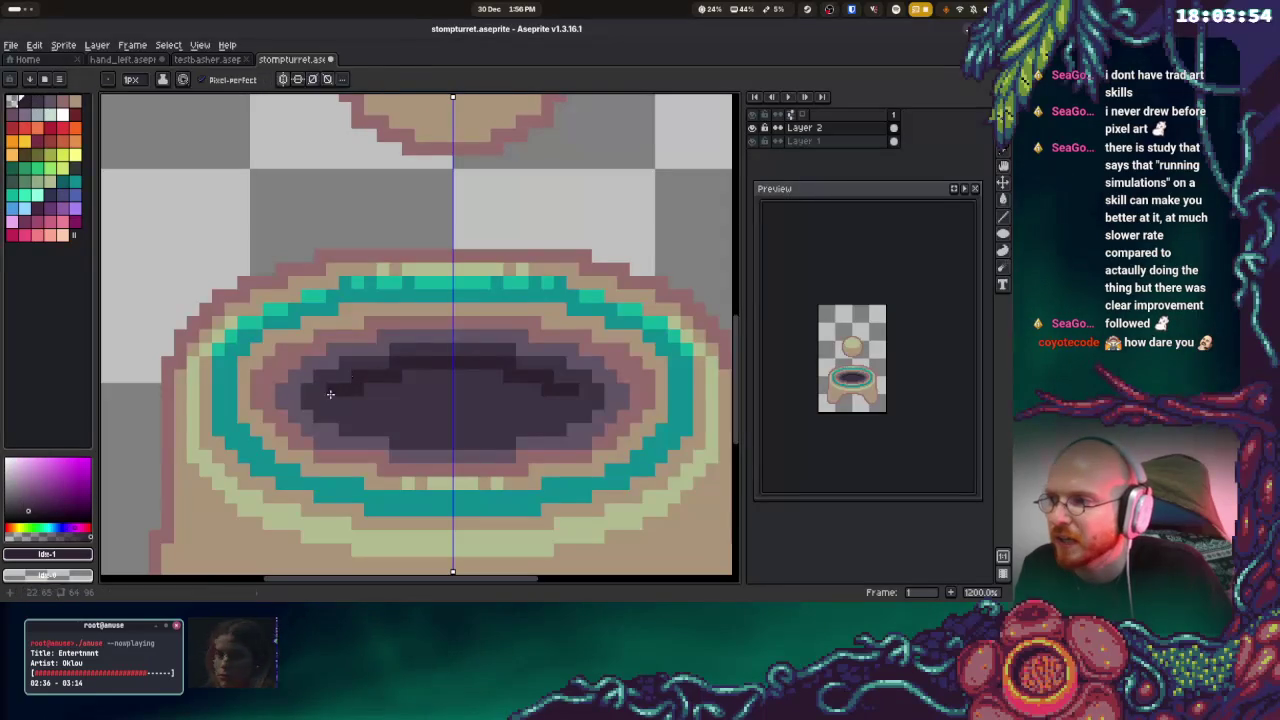
left_click(326, 400)
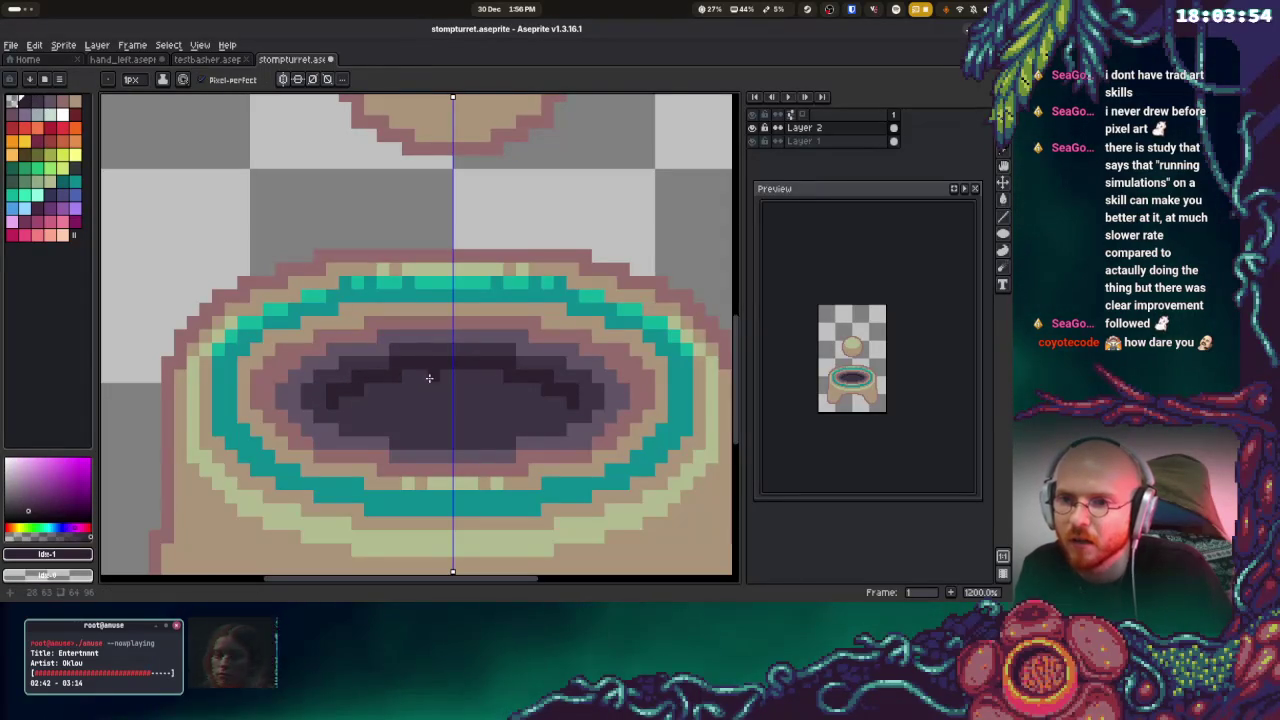
scroll(428, 371, "down", 3)
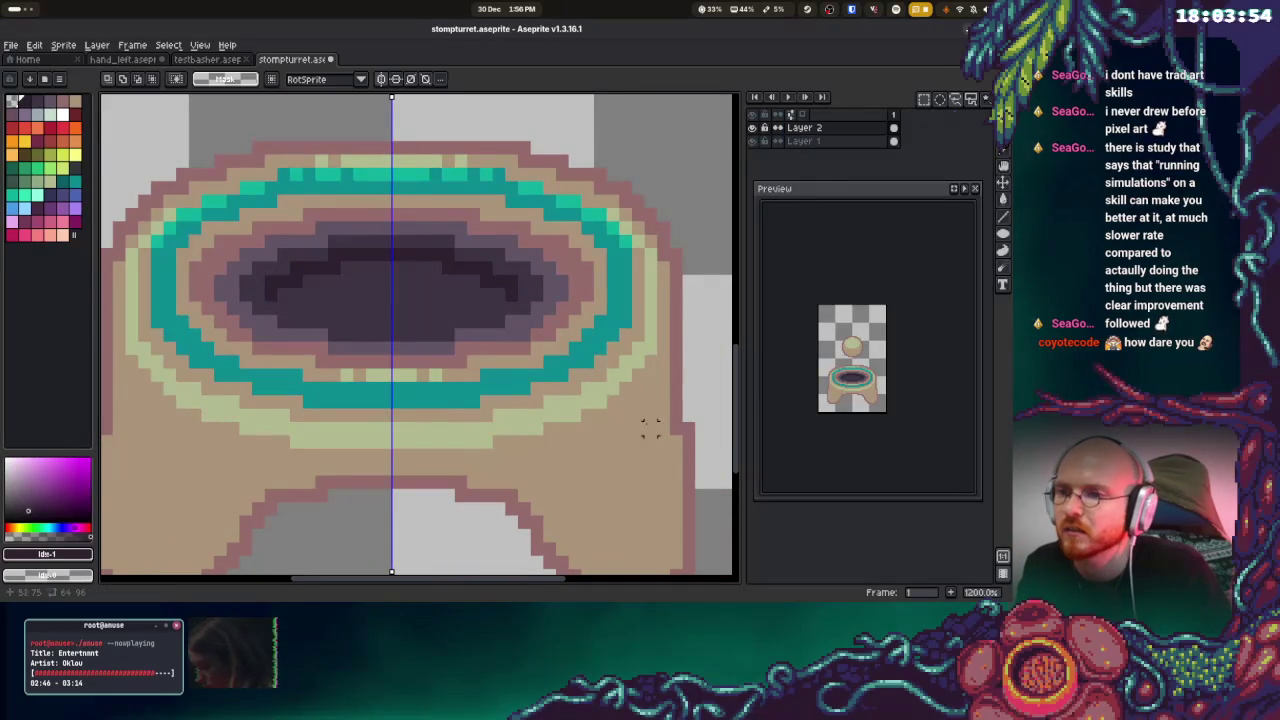
Cancel the accidental paste and raise the selected body band two pixels
key("ctrl+v")
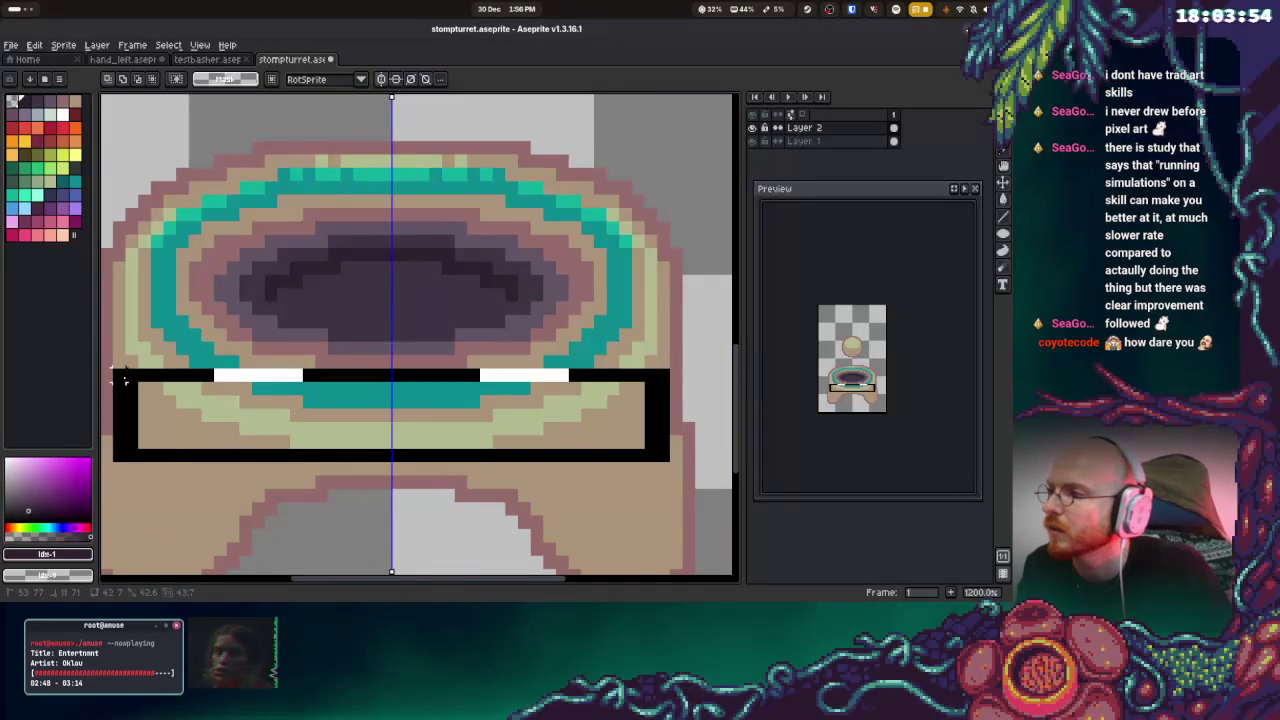
key("Delete")
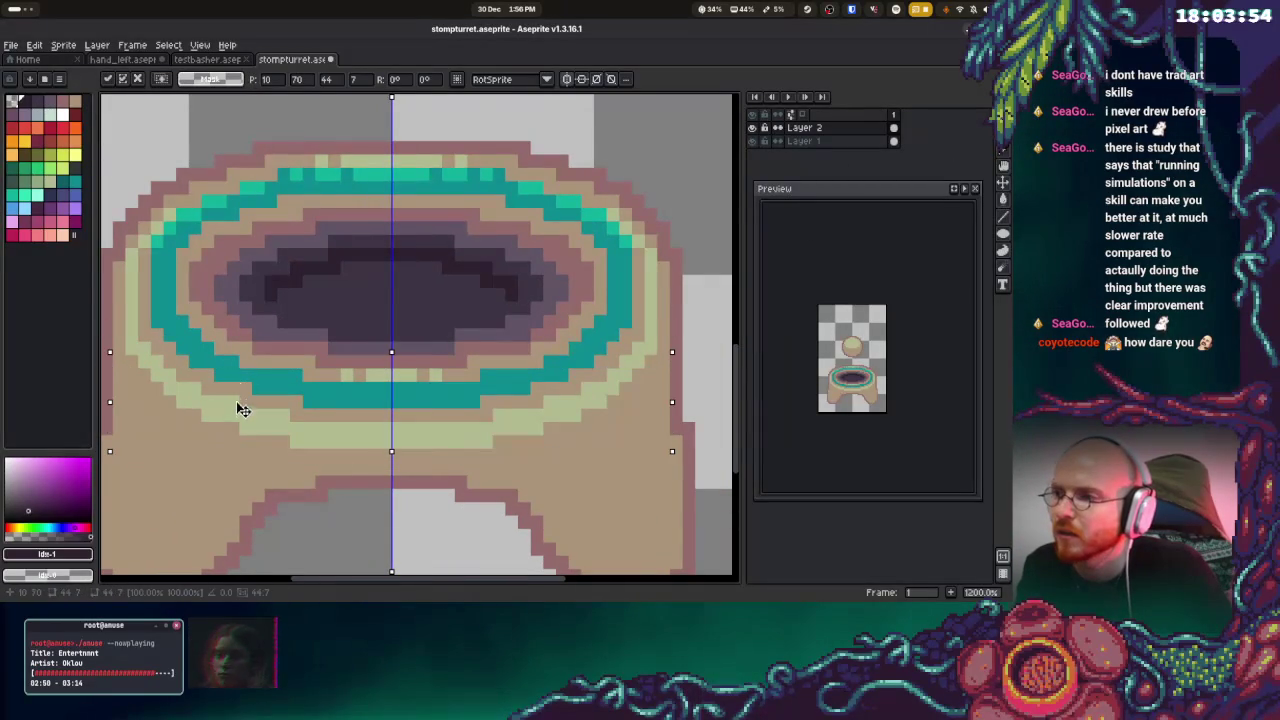
key("Return")
key("Down")
mouse_move(584, 401)
left_mouse_down()
mouse_move(584, 371)
mouse_move(584, 382)
left_mouse_up()
key("Return")
key("ctrl+d")
Touch up the ring's lower-right edge with tan and pale-green pixels
key("b")
left_click(616, 340, "alt")
left_click_drag(613, 335, 625, 322)
left_click(652, 343, "alt")
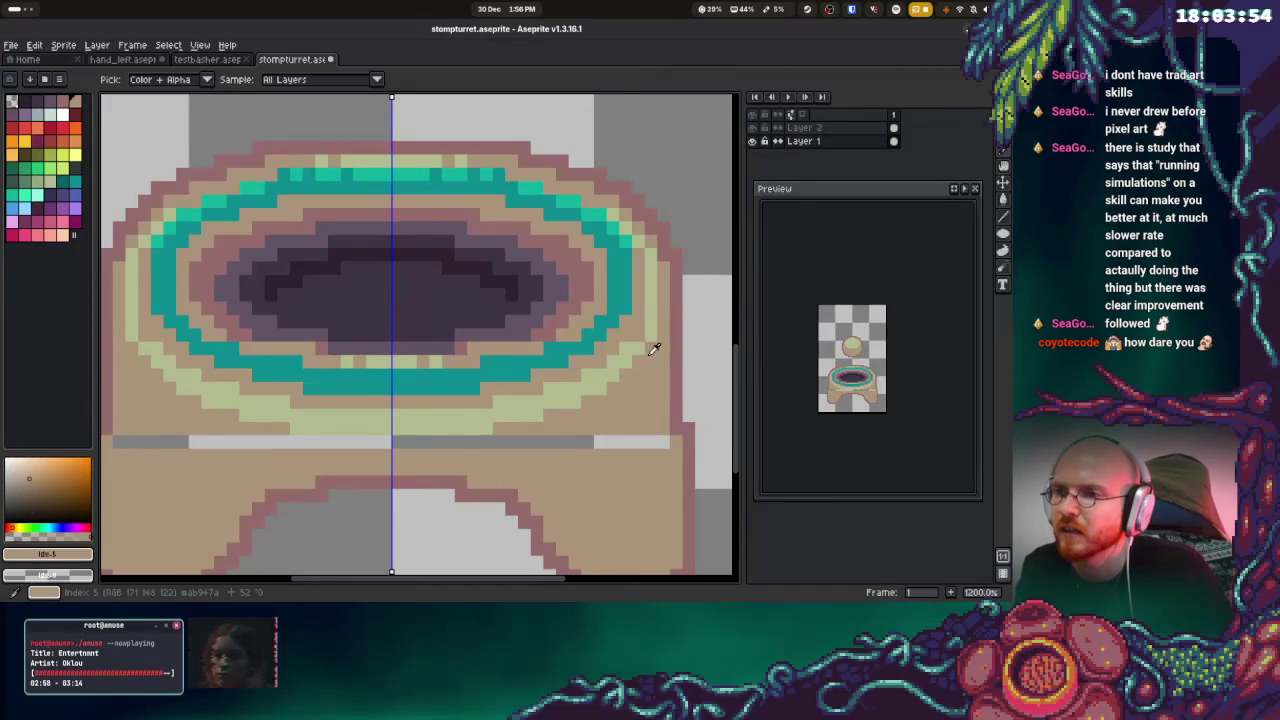
left_click(625, 361)
left_click(660, 312, "alt")
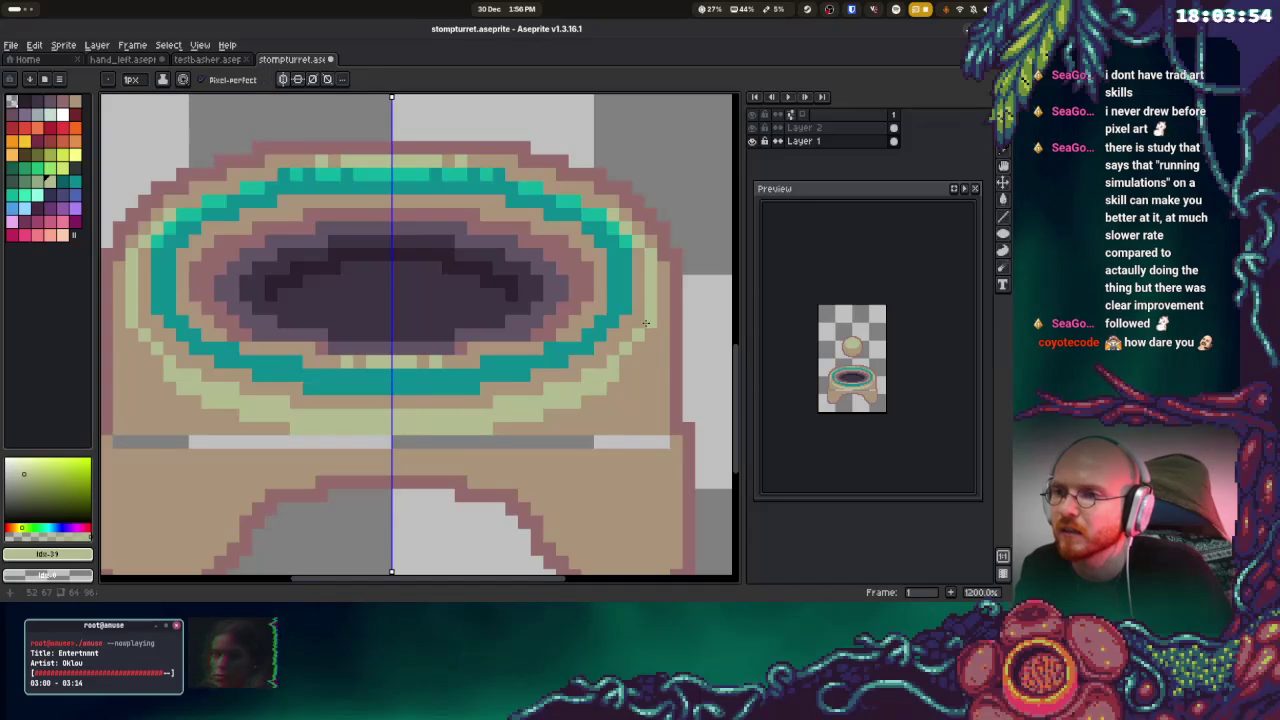
left_click(635, 349)
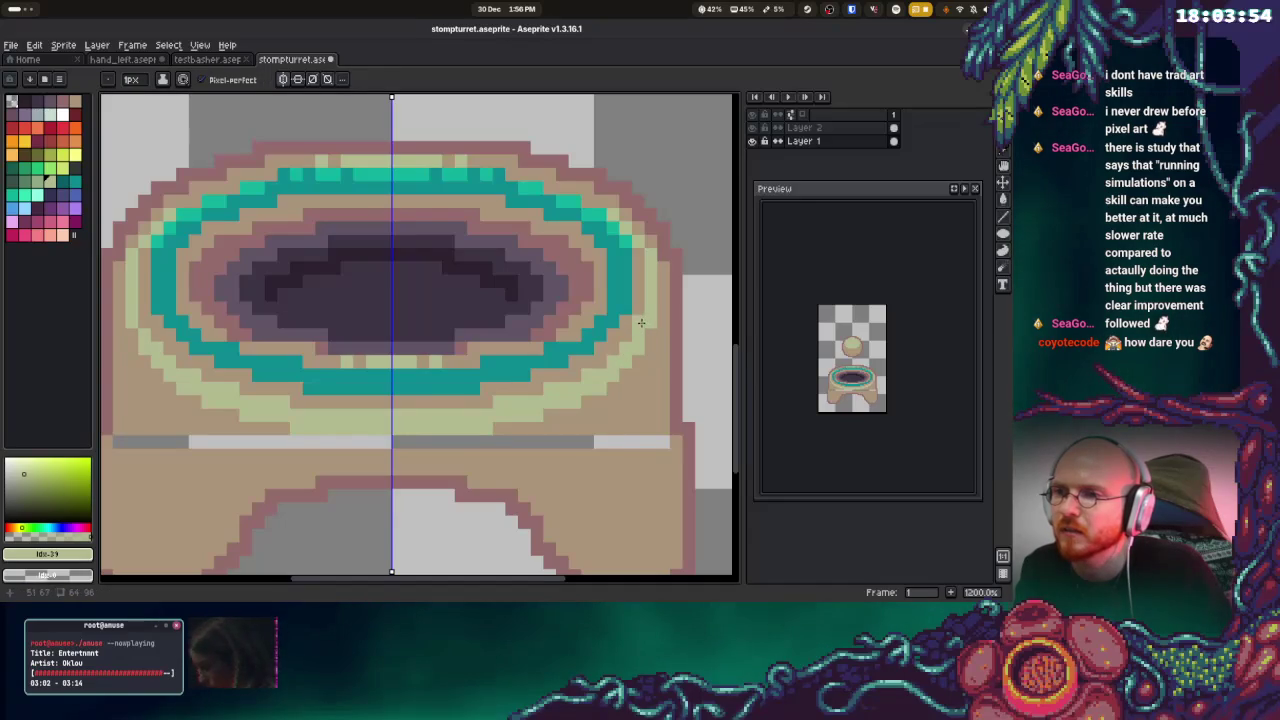
left_click(652, 333)
scroll(274, 400, "down", 2)
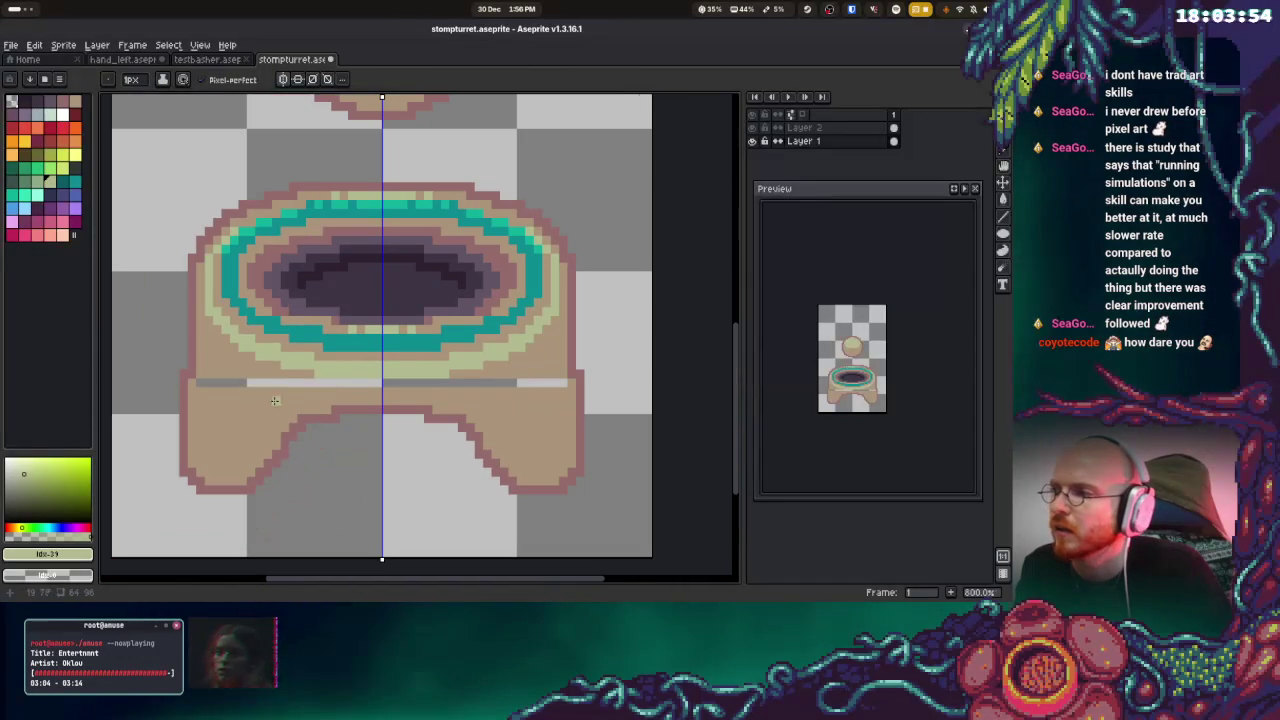
Paint the grey gap row tan and draw a mauve rim line along the hole's lower edge
left_click(274, 400, "alt")
left_click_drag(205, 383, 519, 383)
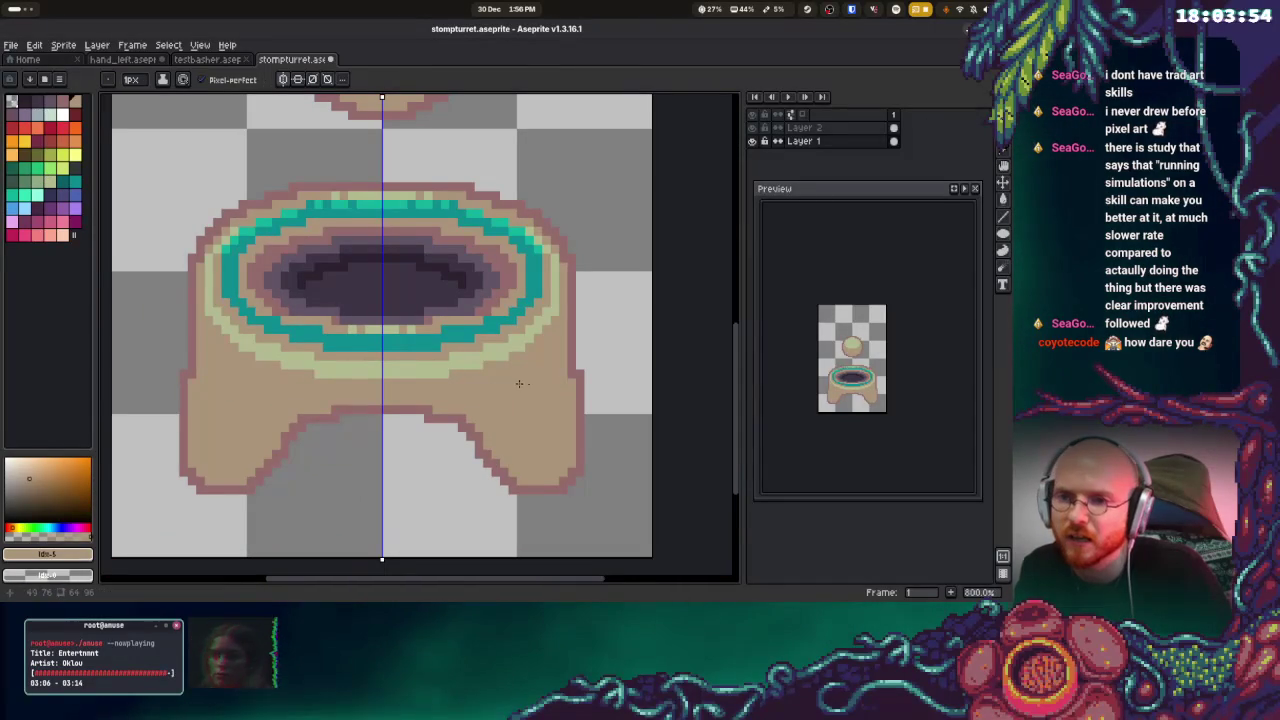
scroll(528, 375, "up", 2)
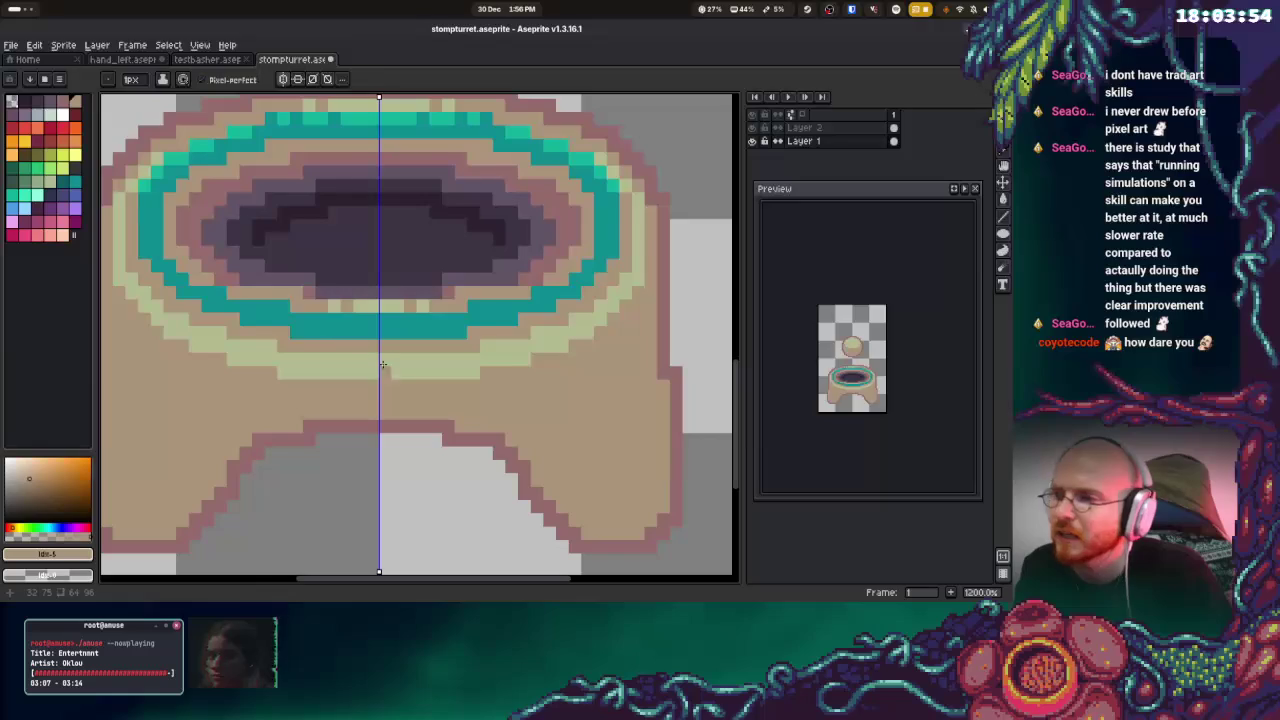
left_click(298, 293, "alt")
left_click_drag(298, 293, 234, 292)
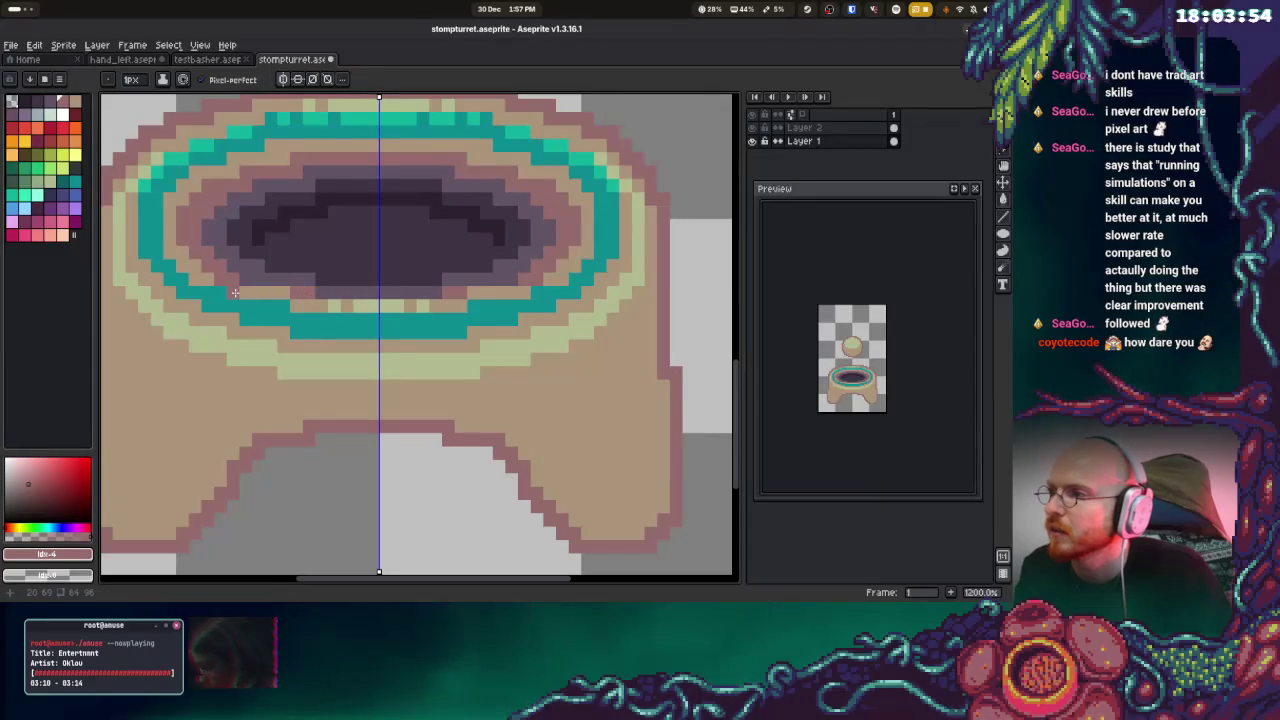
left_click(195, 279)
left_click_drag(184, 268, 174, 251)
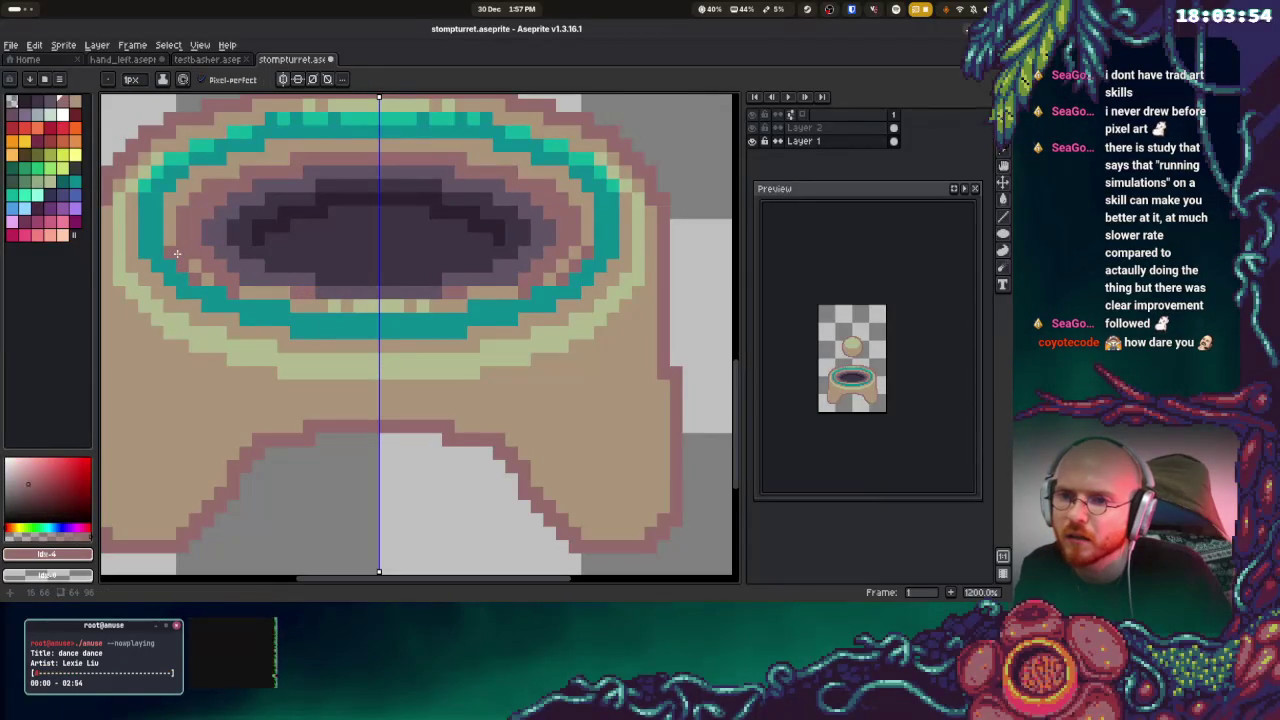
key("ctrl+z")
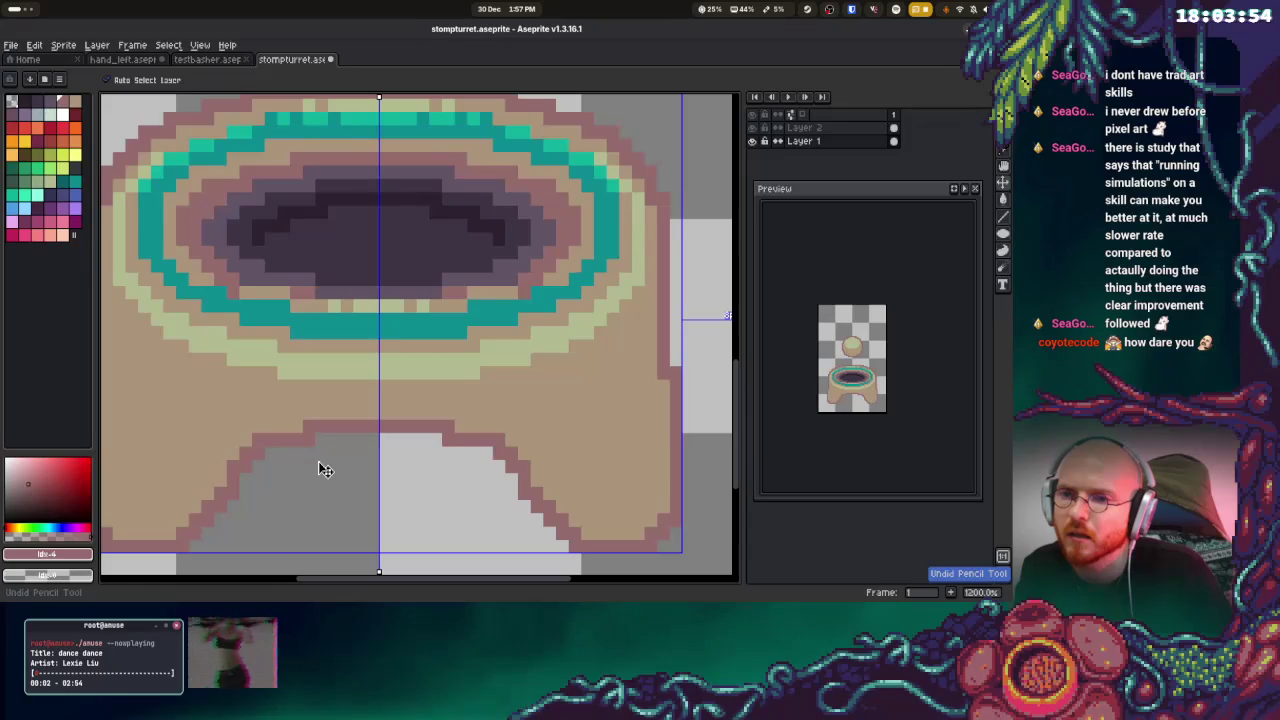
key("ctrl+y")
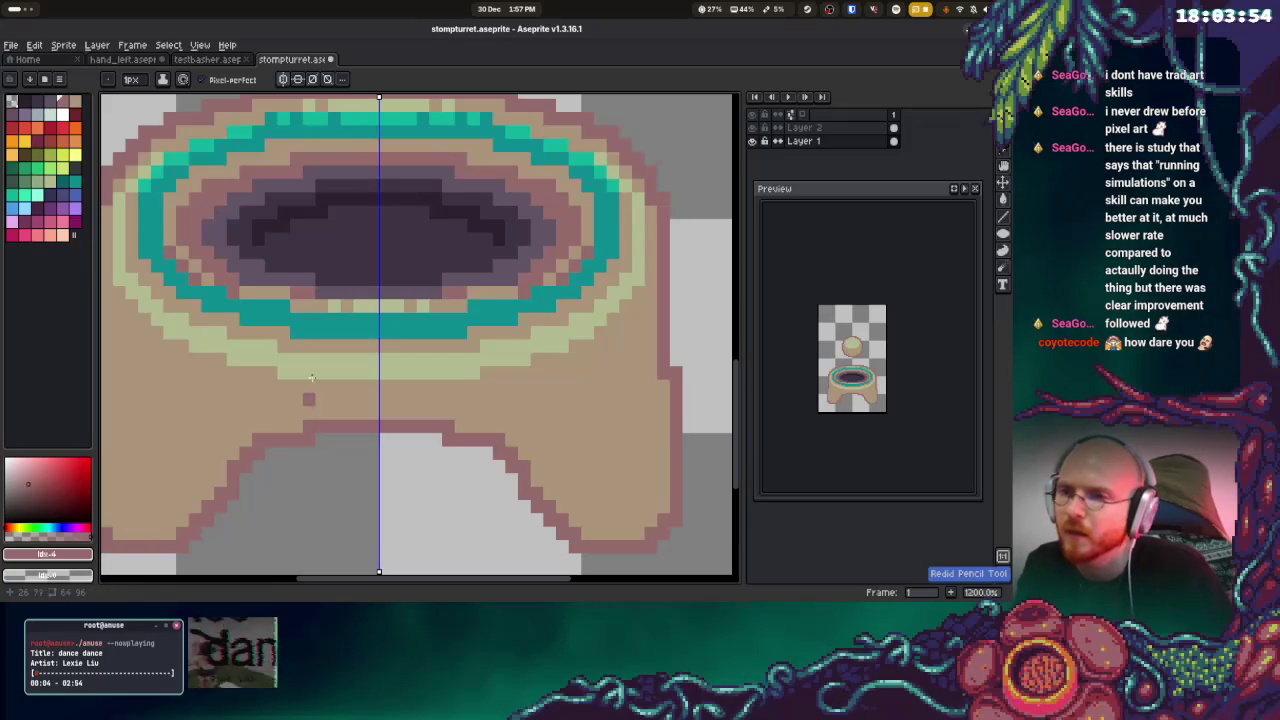
Clean up stray pixels along the hole's lower rim, resampling tan and mauve
mouse_move(296, 304)
left_mouse_down()
mouse_move(246, 293)
mouse_move(428, 304)
mouse_move(342, 306)
left_mouse_up()
left_click(255, 293)
key("i")
left_click(197, 258)
key("b")
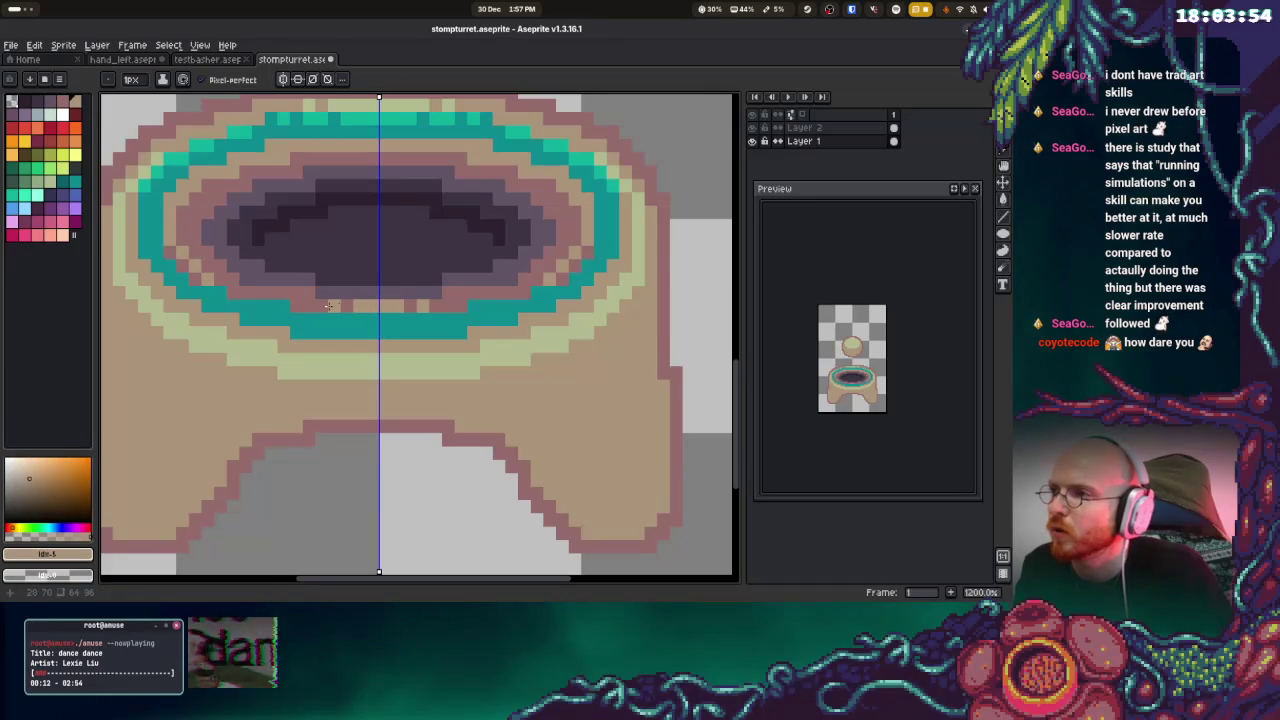
key("i")
left_click(423, 286)
key("b")
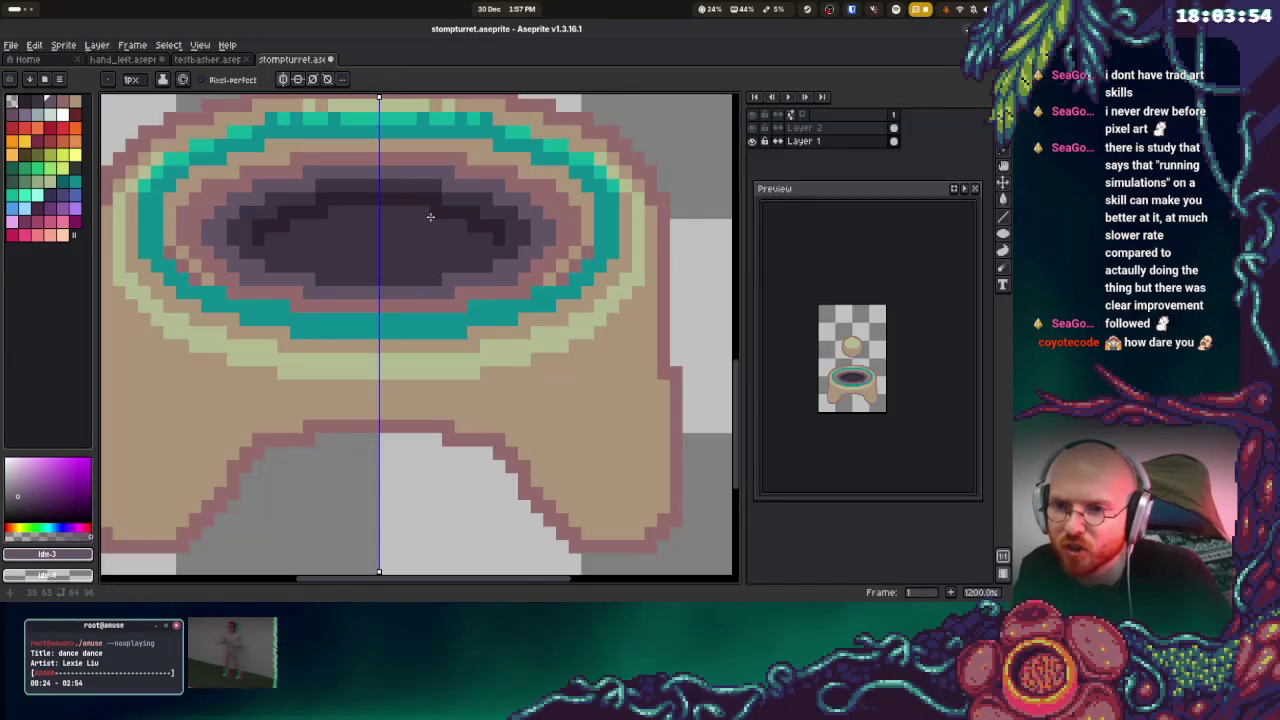
left_click(323, 271, "alt")
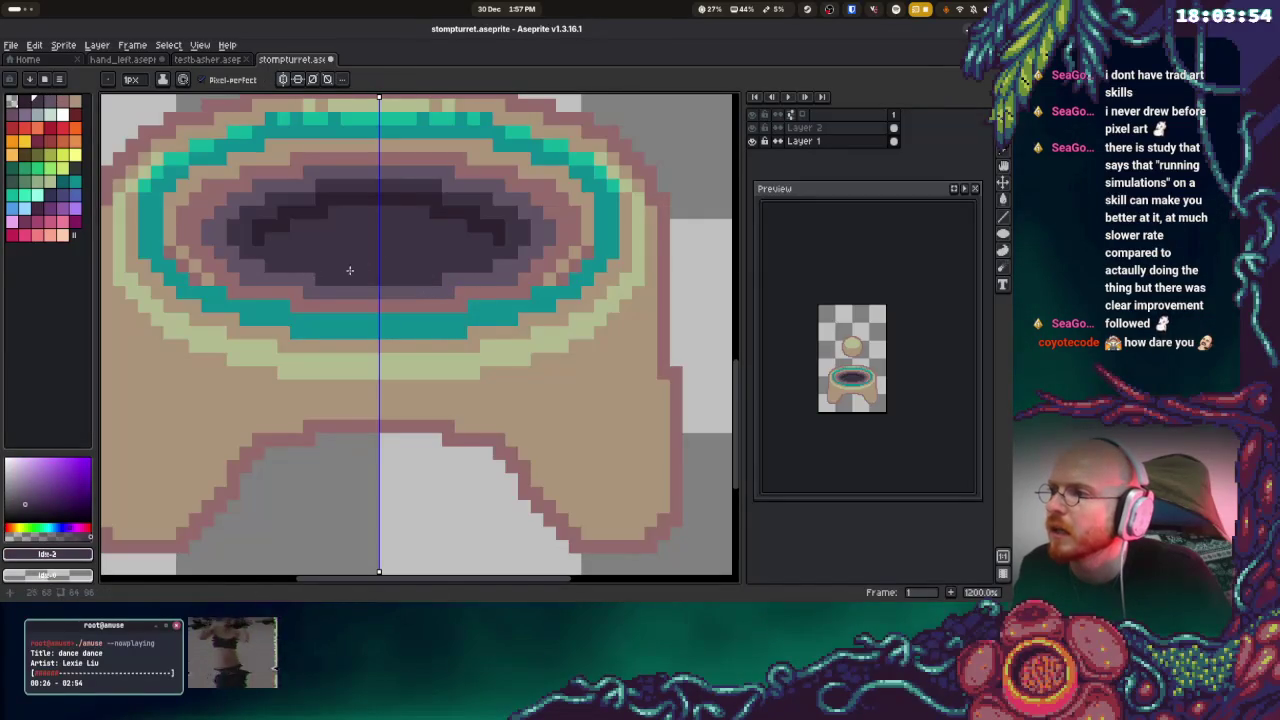
left_click(314, 271, "alt")
key("alt+Up")
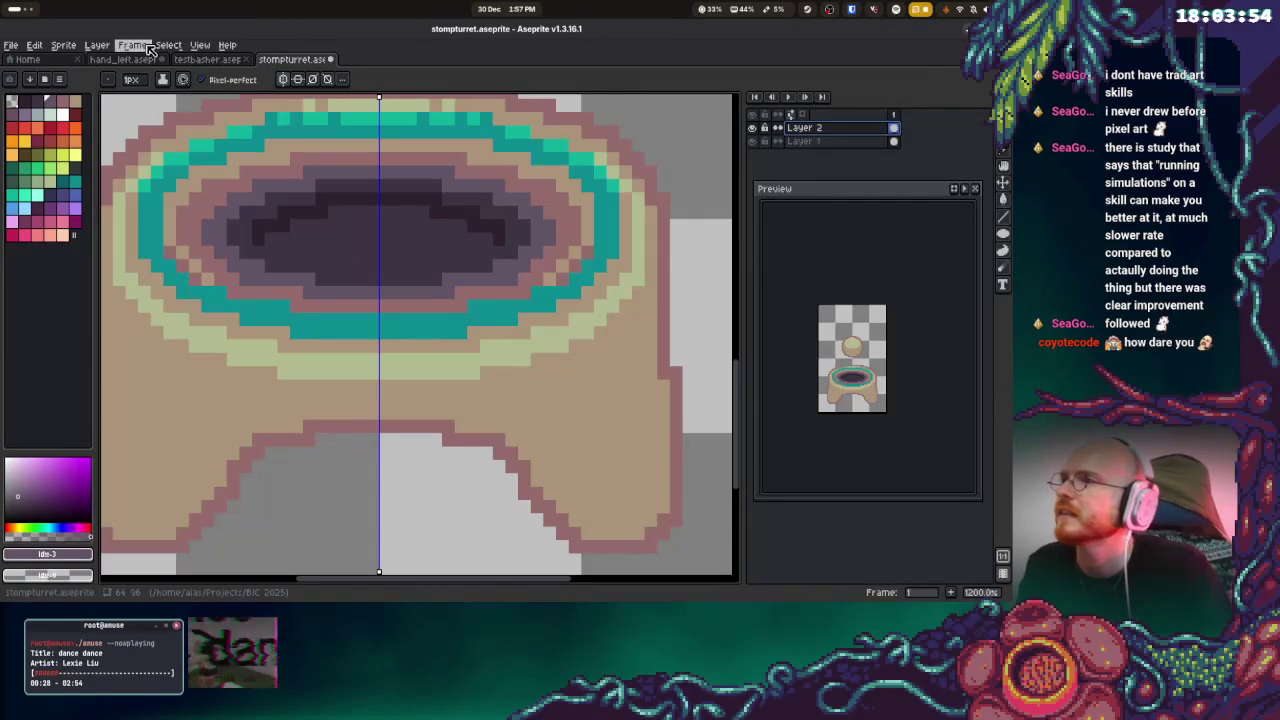
Merge Layer 2 down into Layer 1 and cut the orb head out
key("3")
left_click(97, 45)
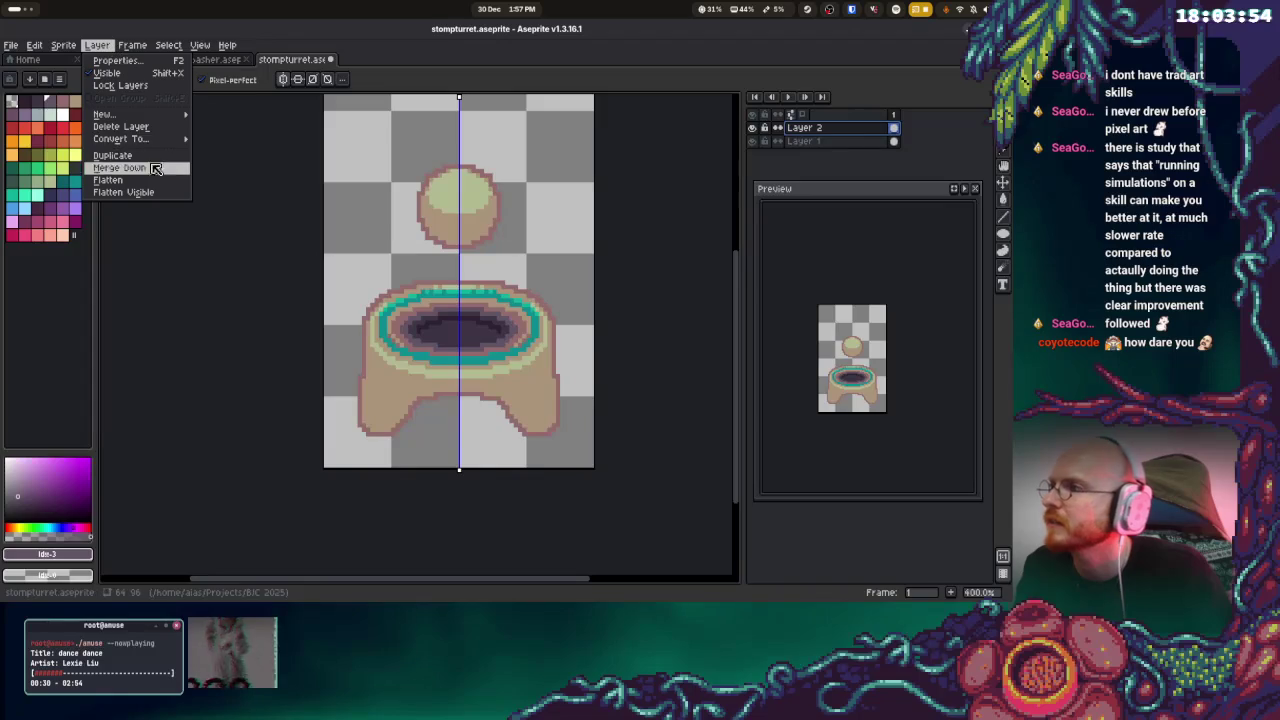
left_click(137, 169)
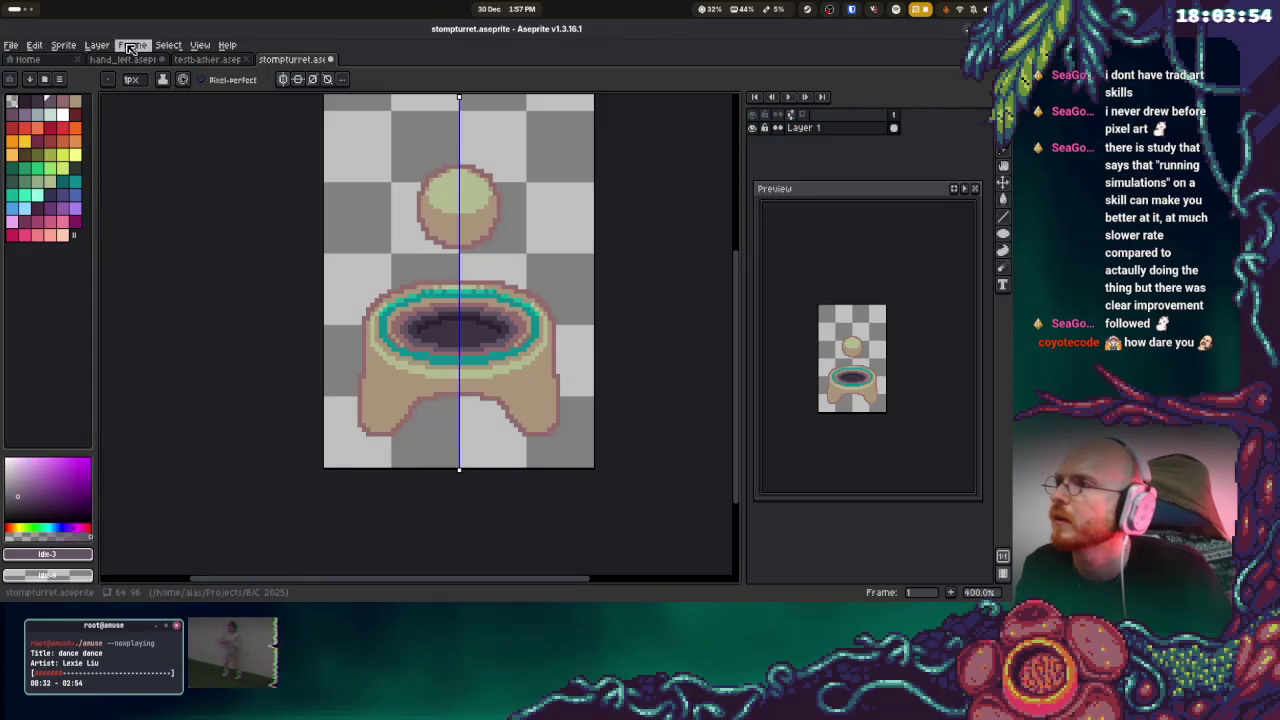
key("m")
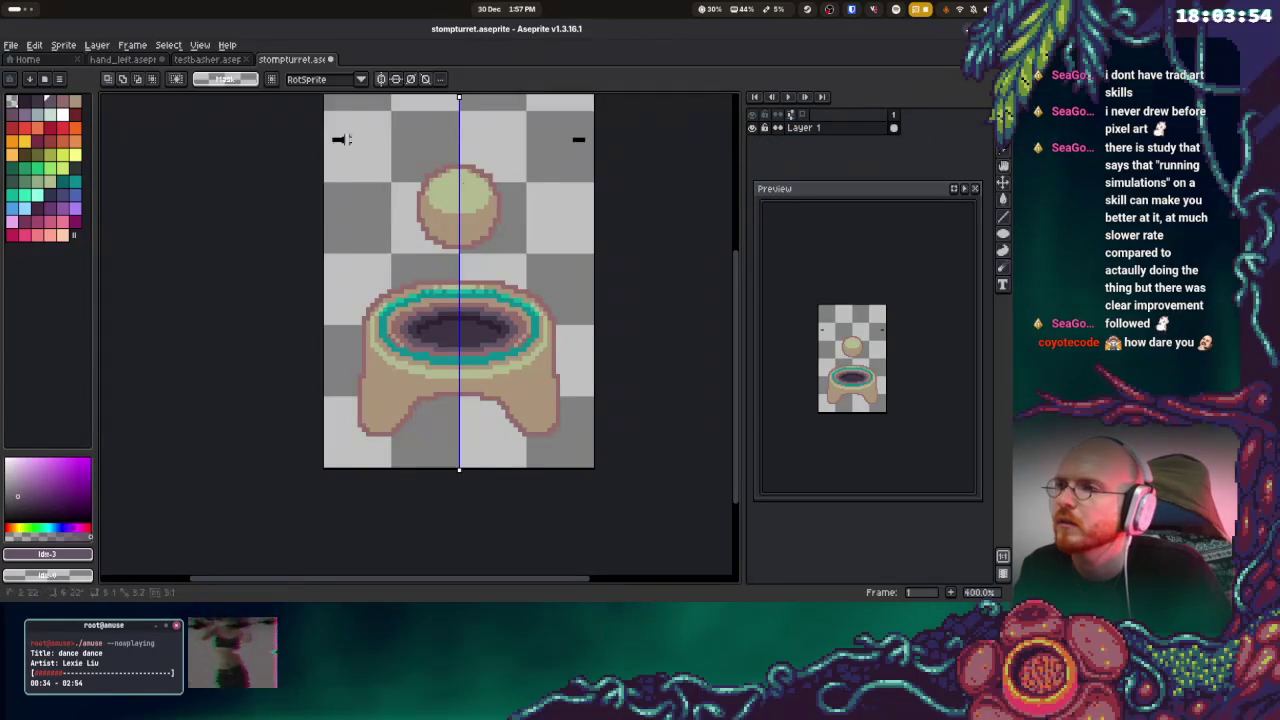
left_click_drag(331, 140, 588, 256)
key("ctrl+x")
Paste the orb onto a new layer named orb, then reselect the body's Layer 1
left_click(97, 45)
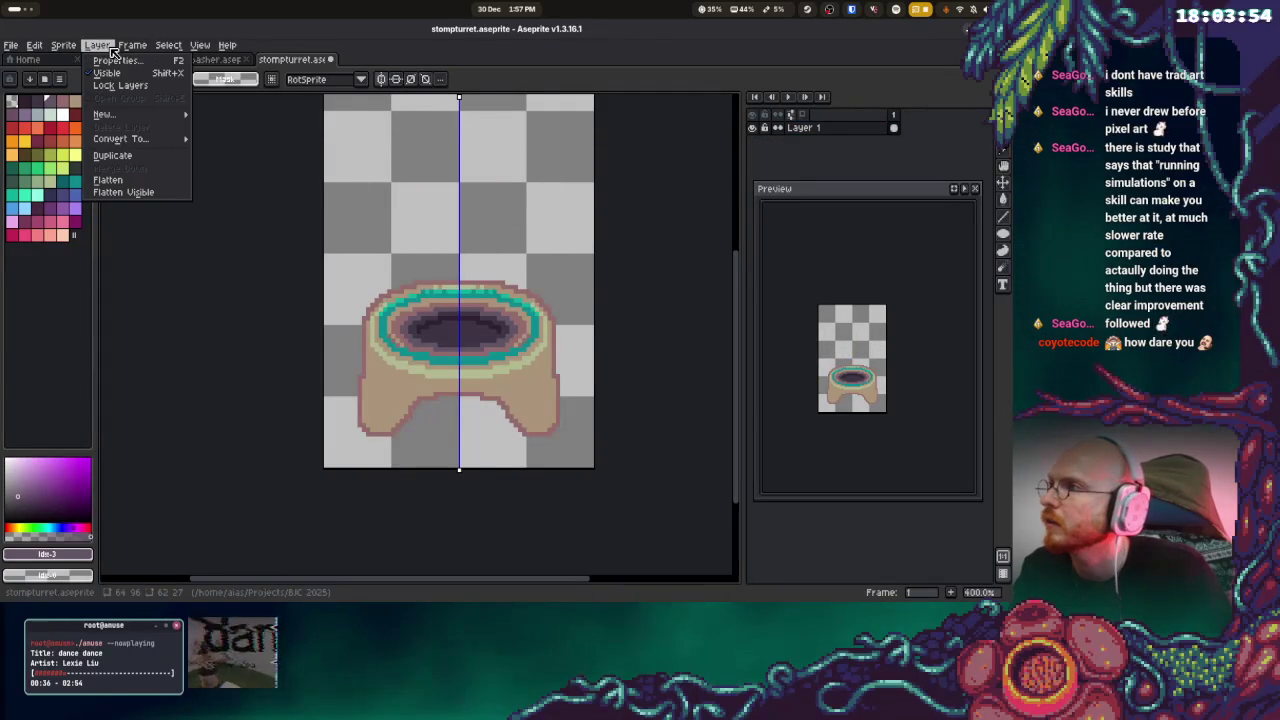
mouse_move(104, 114)
left_click(225, 114)
key("ctrl+v")
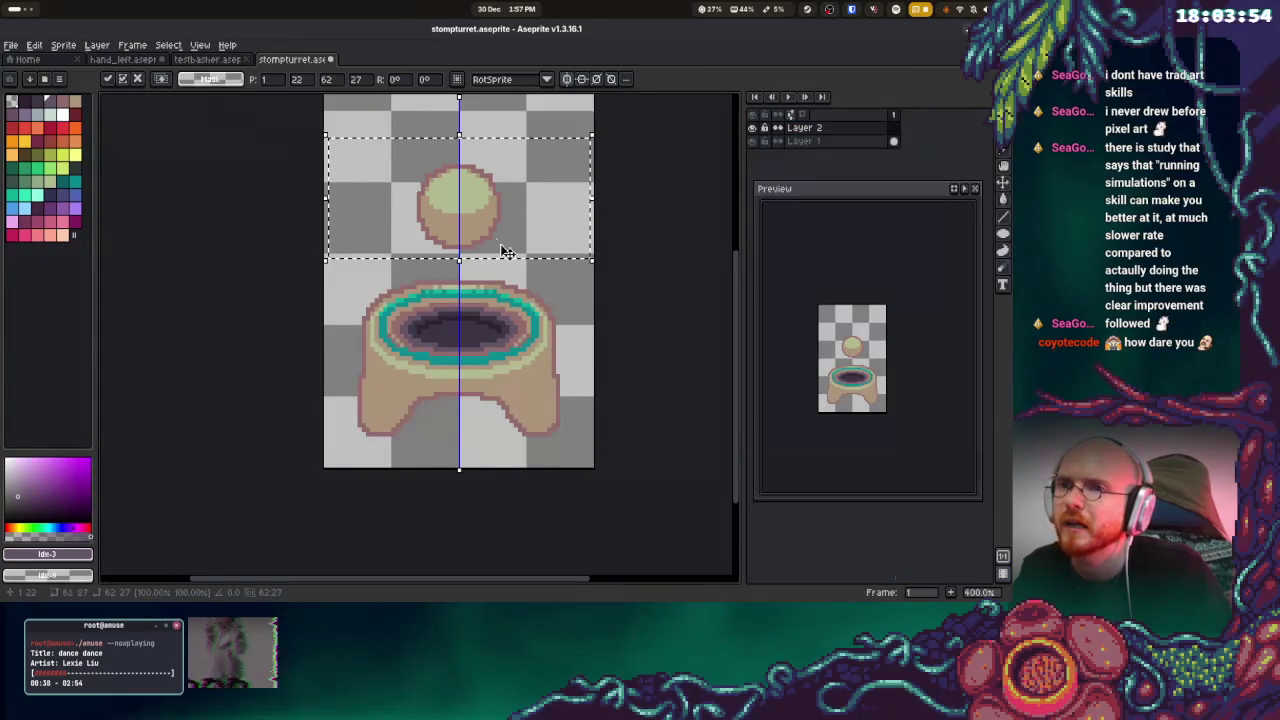
double_click(843, 130)
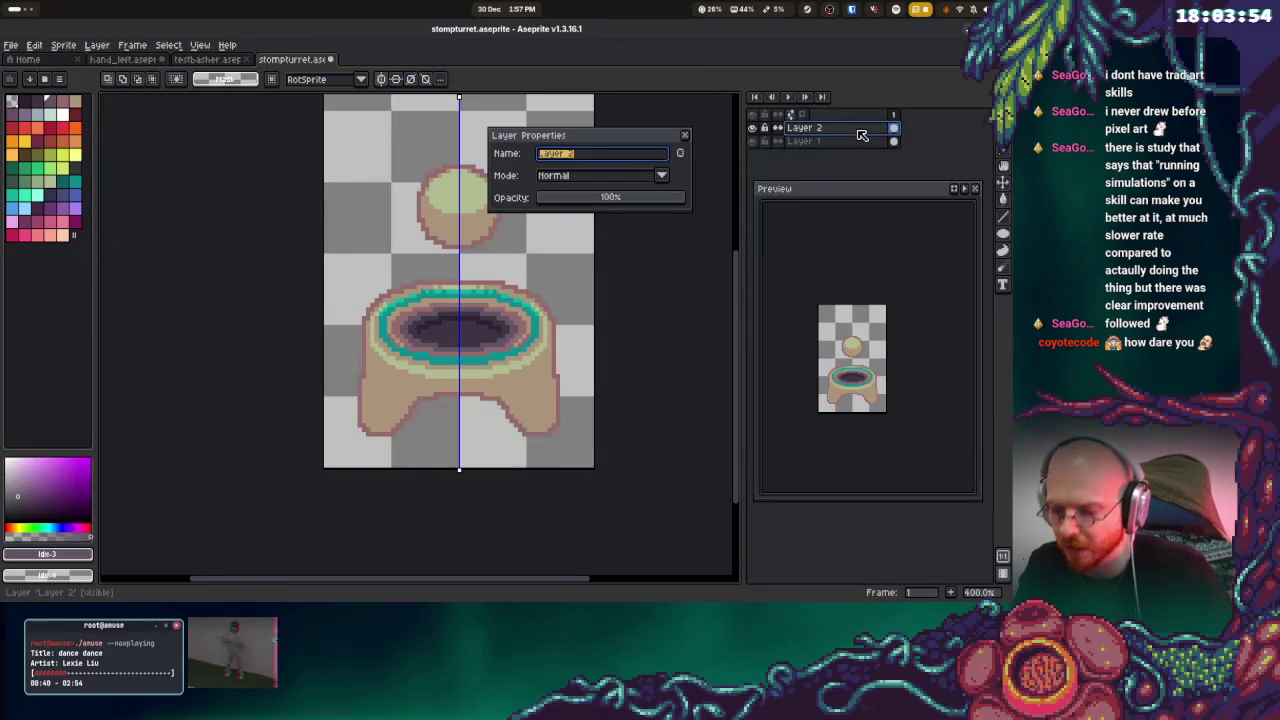
type("orb")
key("Return")
left_click(830, 141)
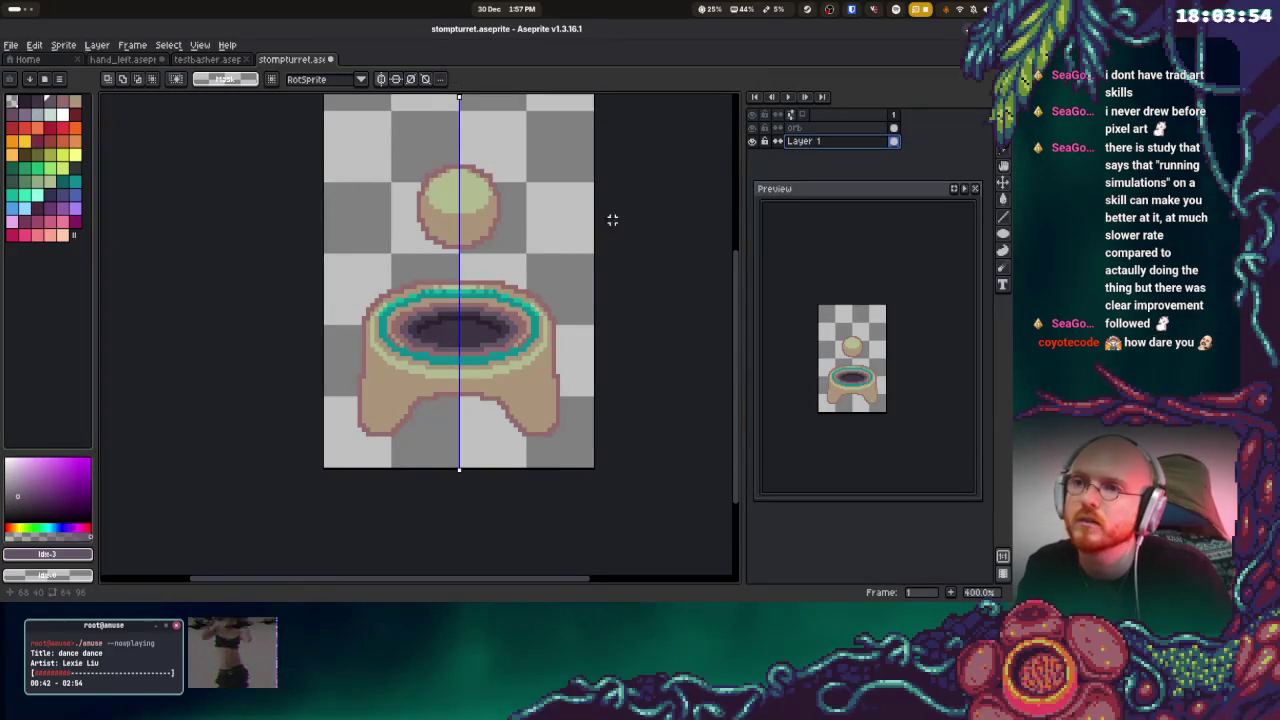
left_click_drag(517, 271, 536, 297)
key("b")
scroll(517, 390, "up", 1)
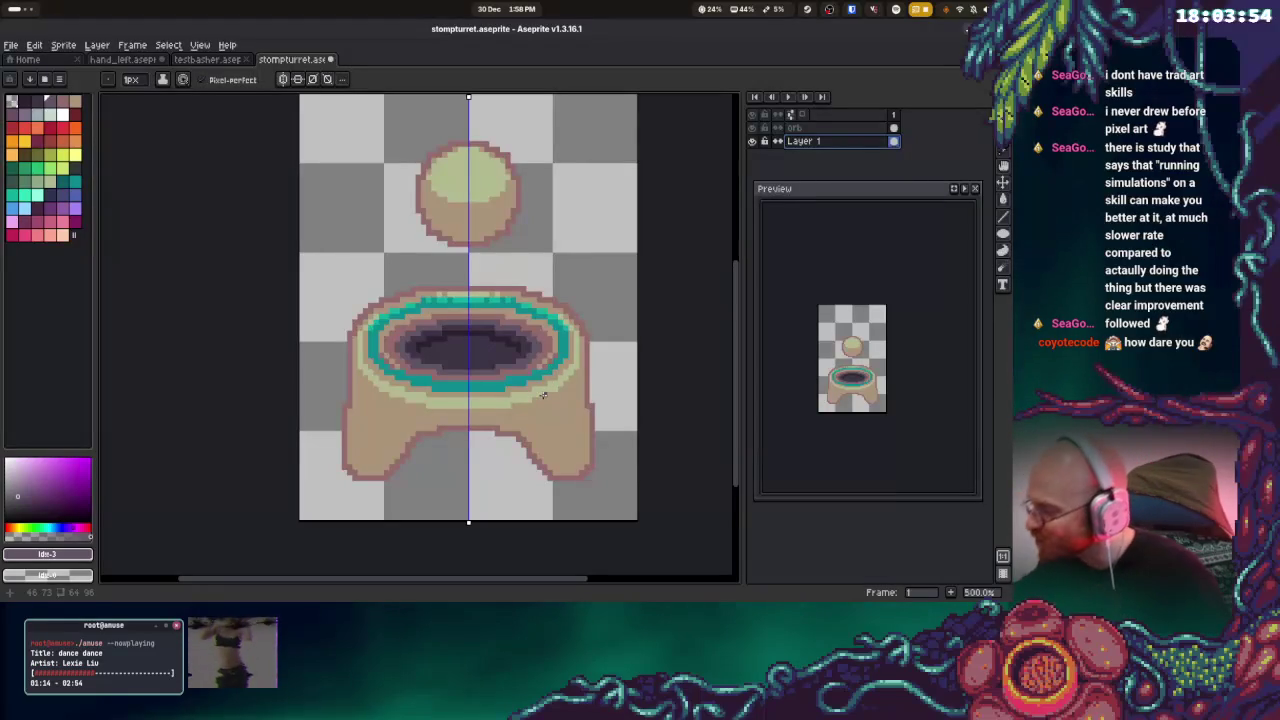
Save the turret sprite file and scroll around the canvas
key("ctrl+z")
key("ctrl+s")
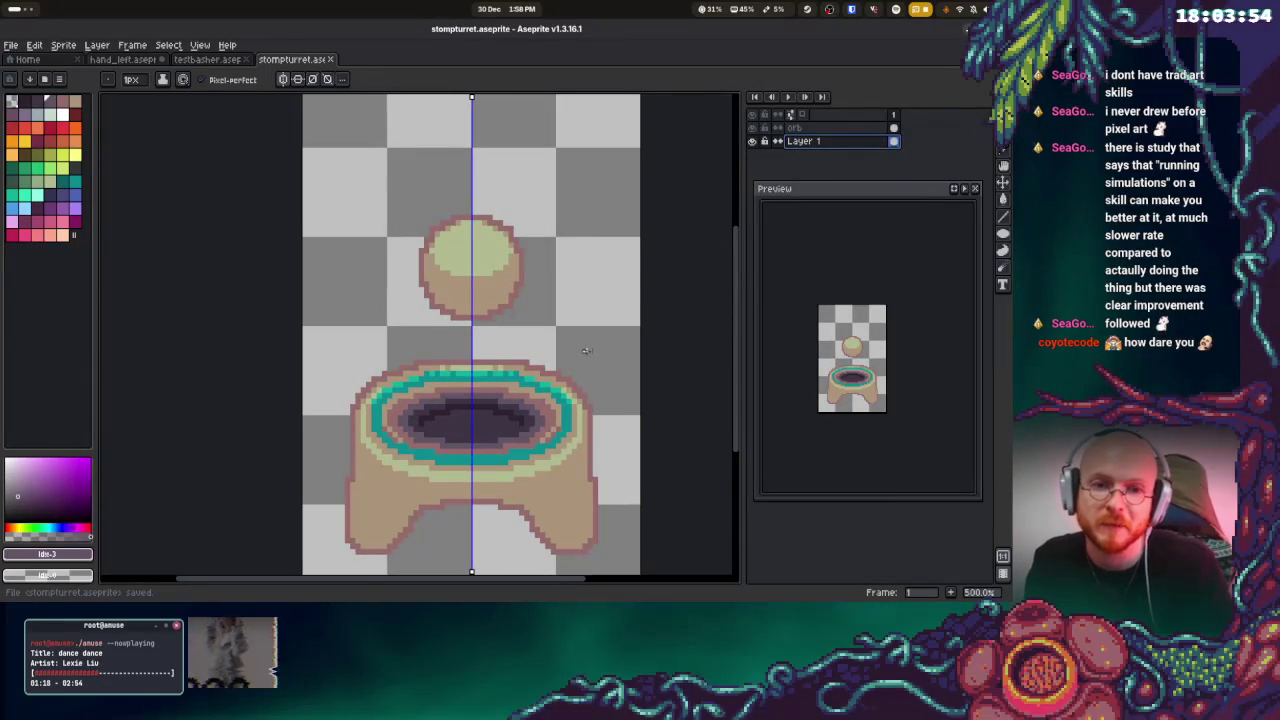
scroll(530, 243, "up", 2)
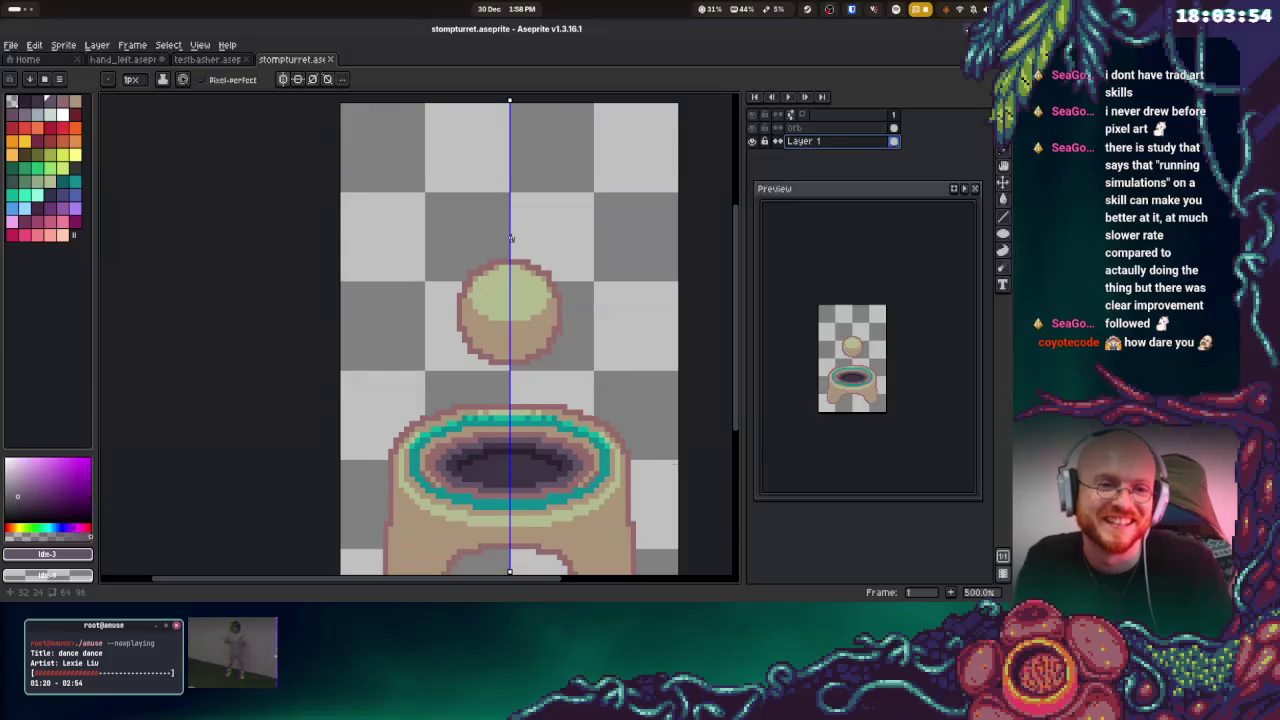
scroll(530, 263, "down", 2)
scroll(570, 287, "down", 2)
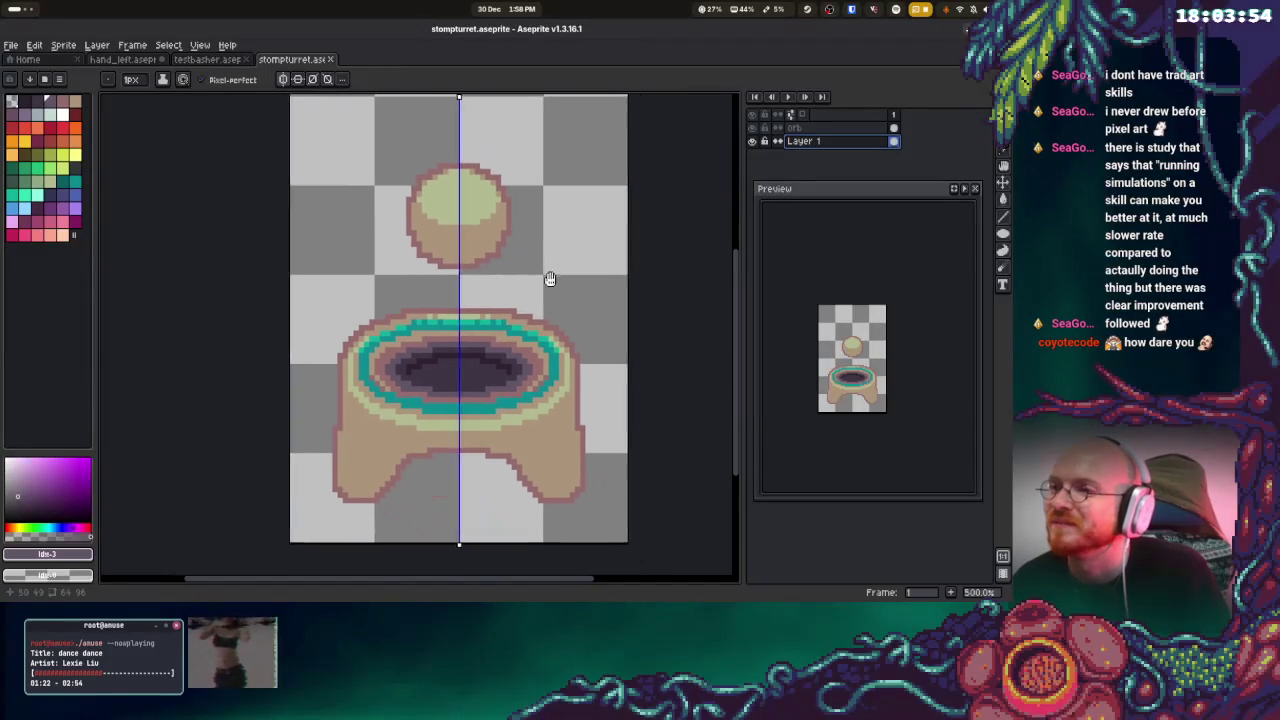
scroll(546, 277, "down", 1)
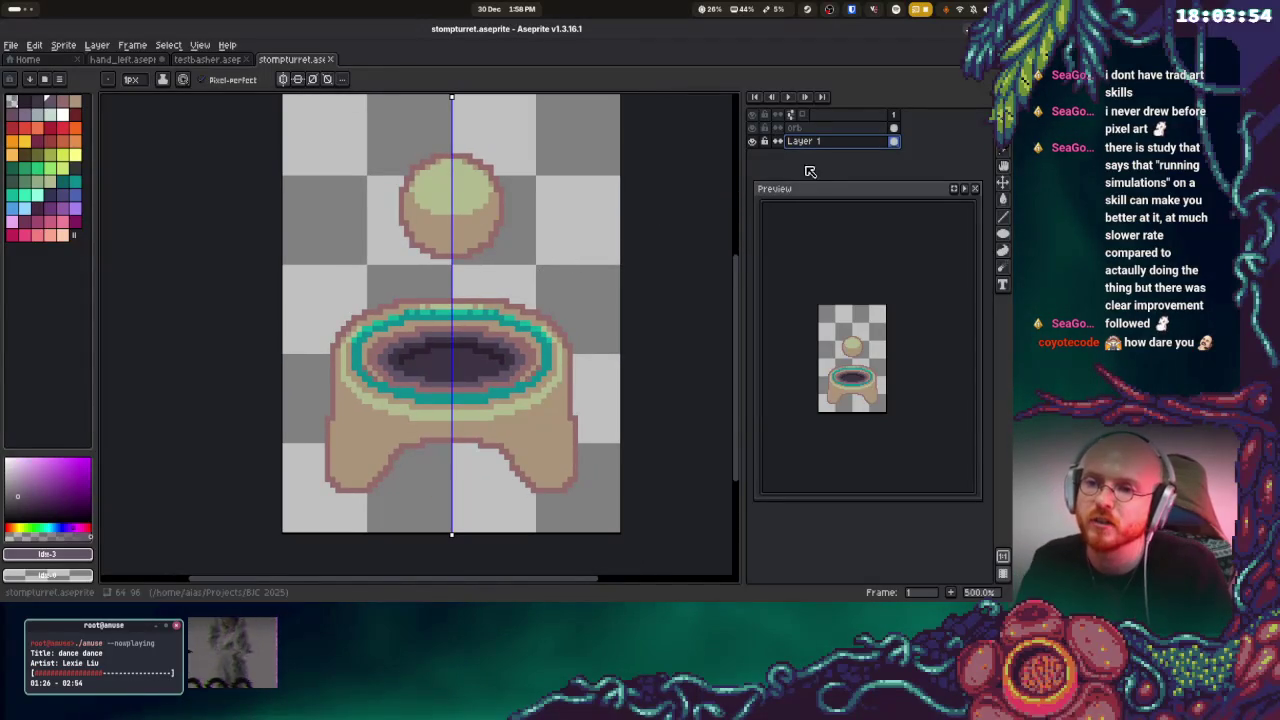
Eyedrop the pink outline and tan body colours from the canvas
key("i")
left_click(486, 442)
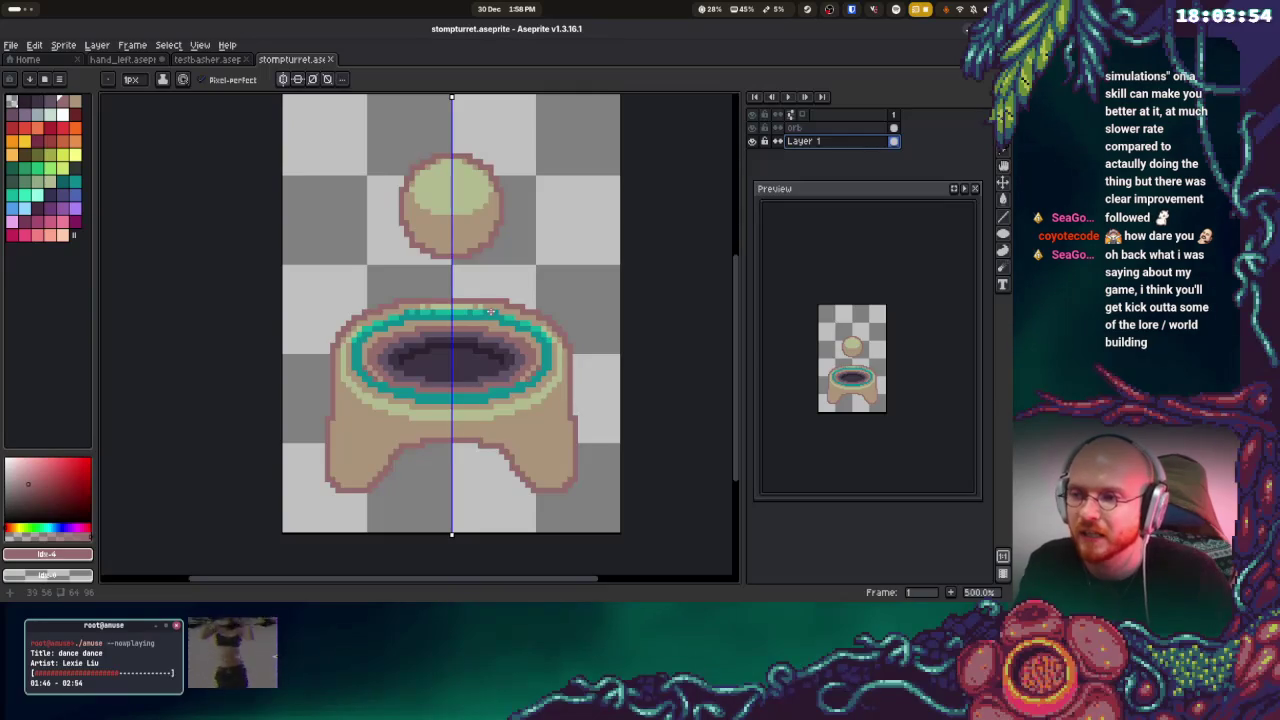
left_click(560, 412, "alt")
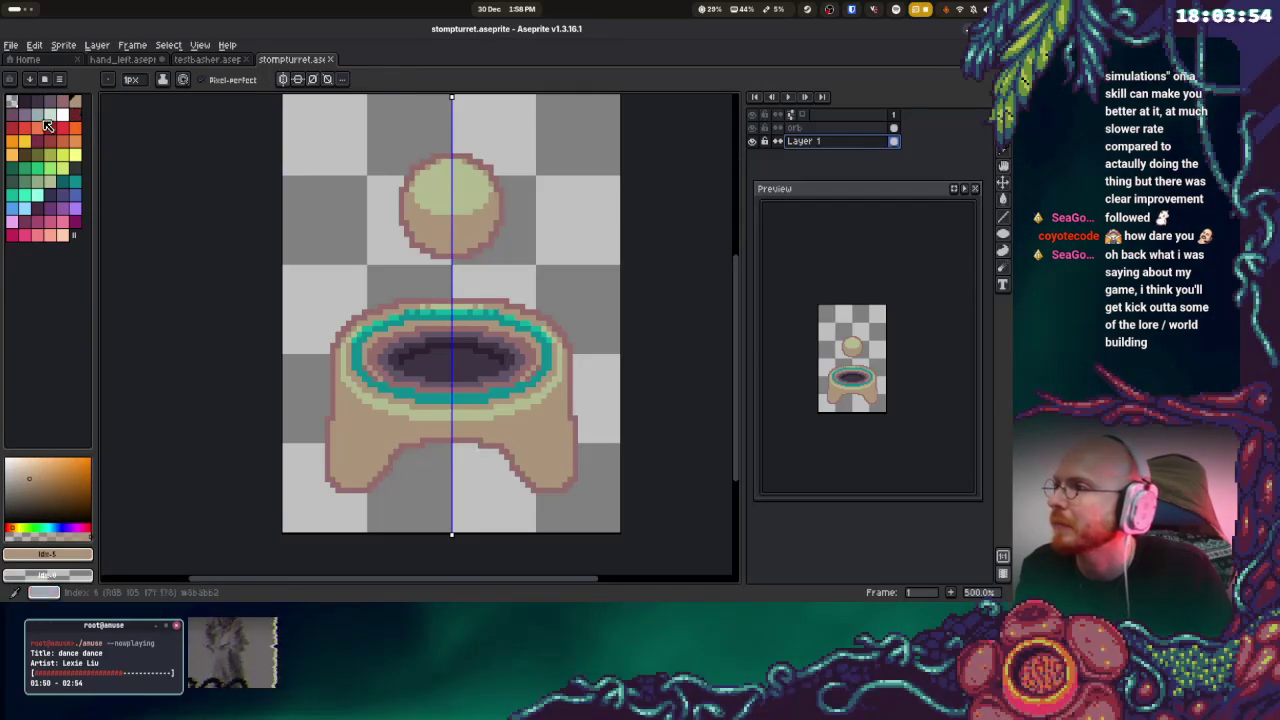
Pick the pink outline colour and undo the earlier leg changes
key("i")
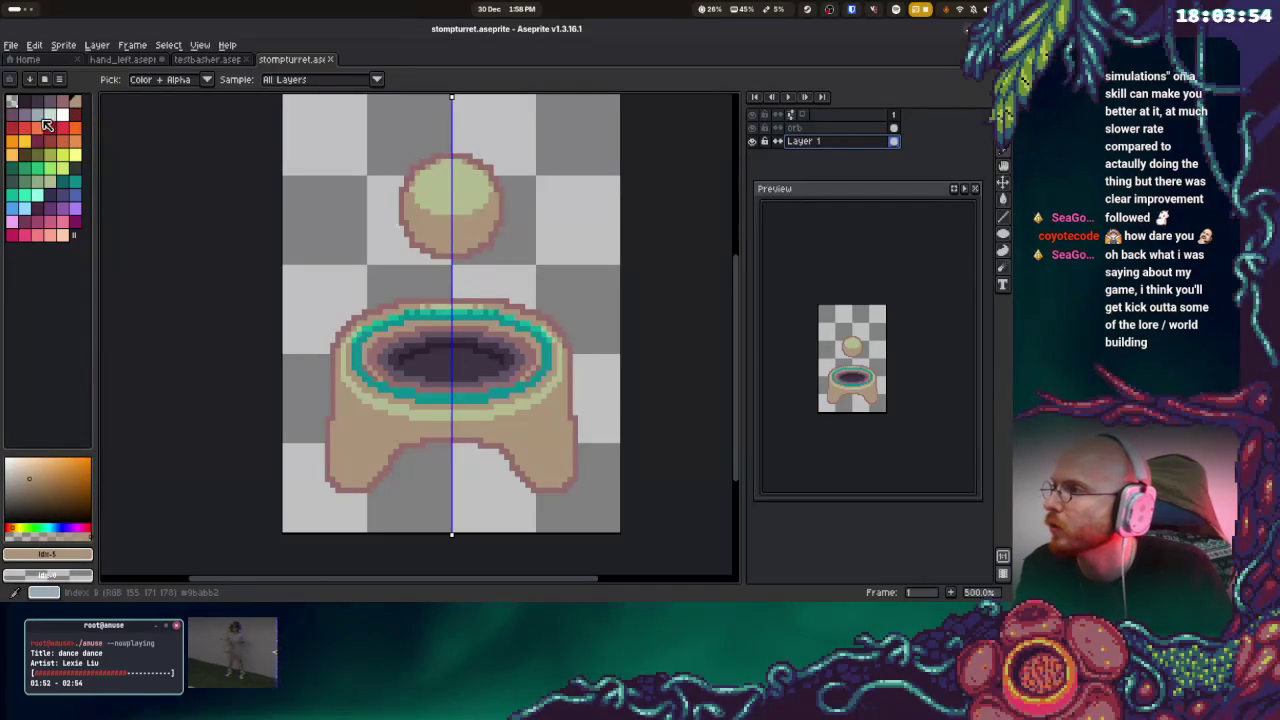
left_click(46, 124)
key("ctrl+z")
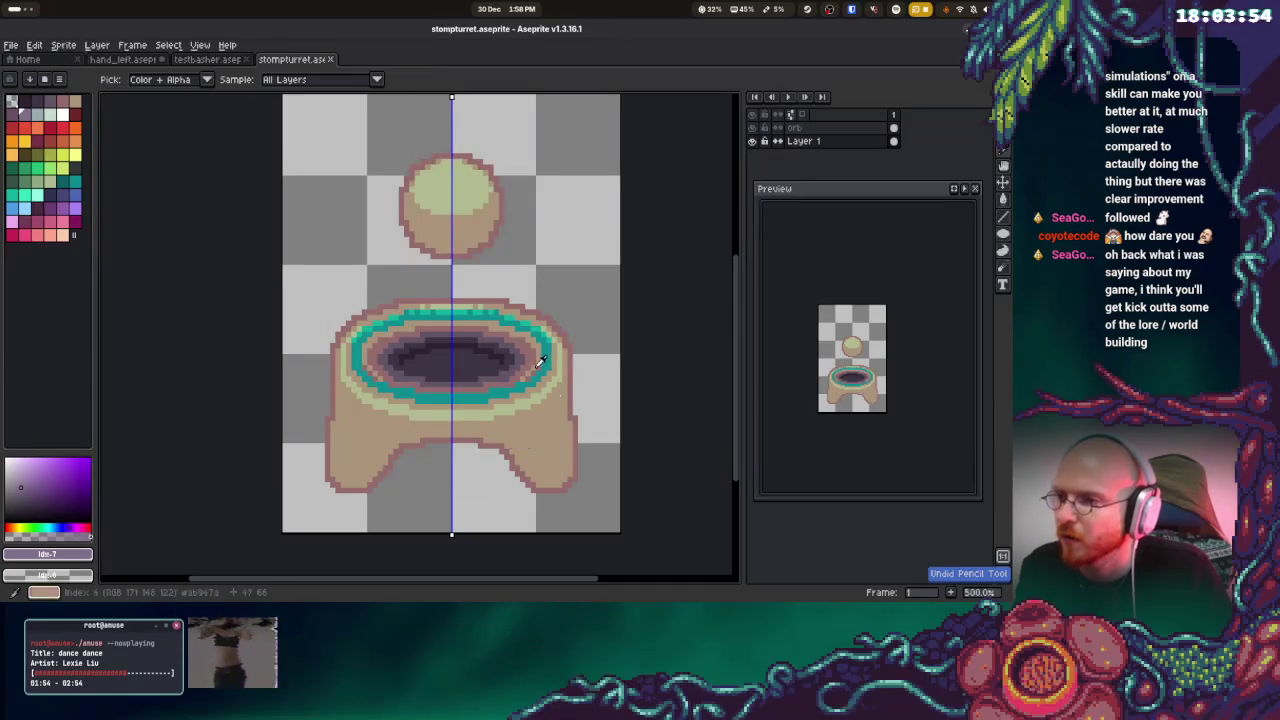
left_click(540, 362, "alt")
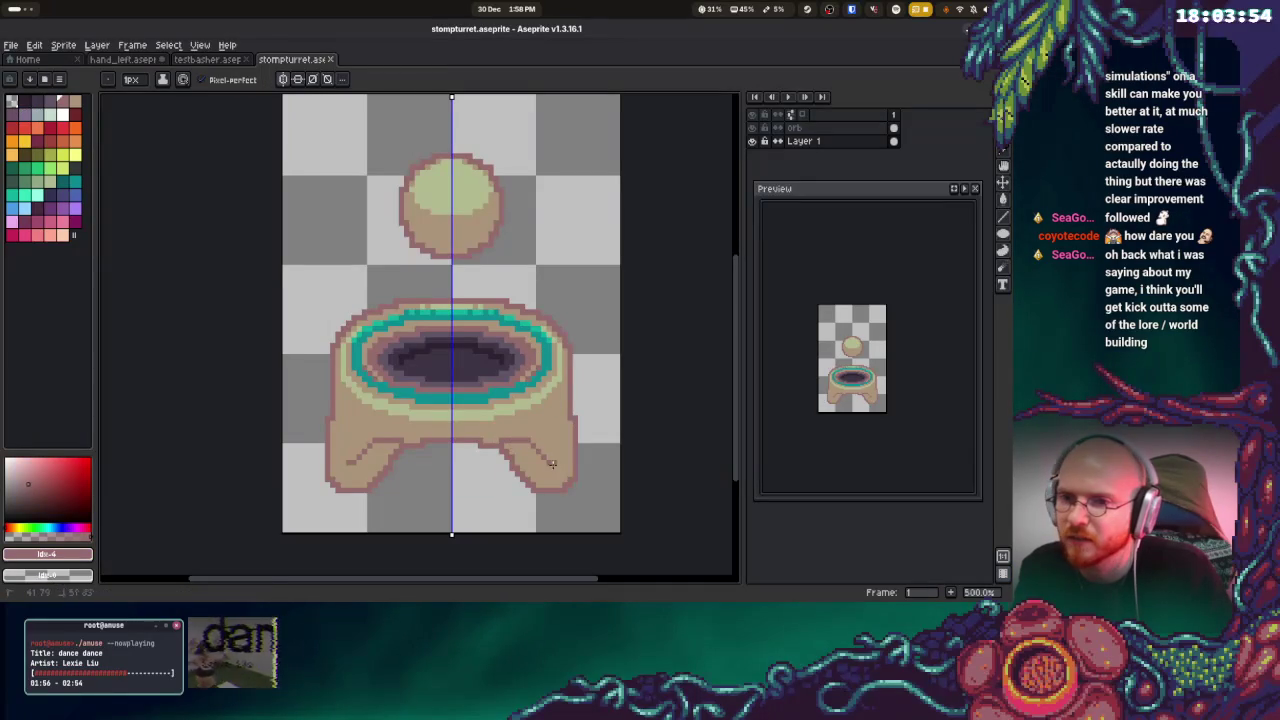
key("ctrl+z")
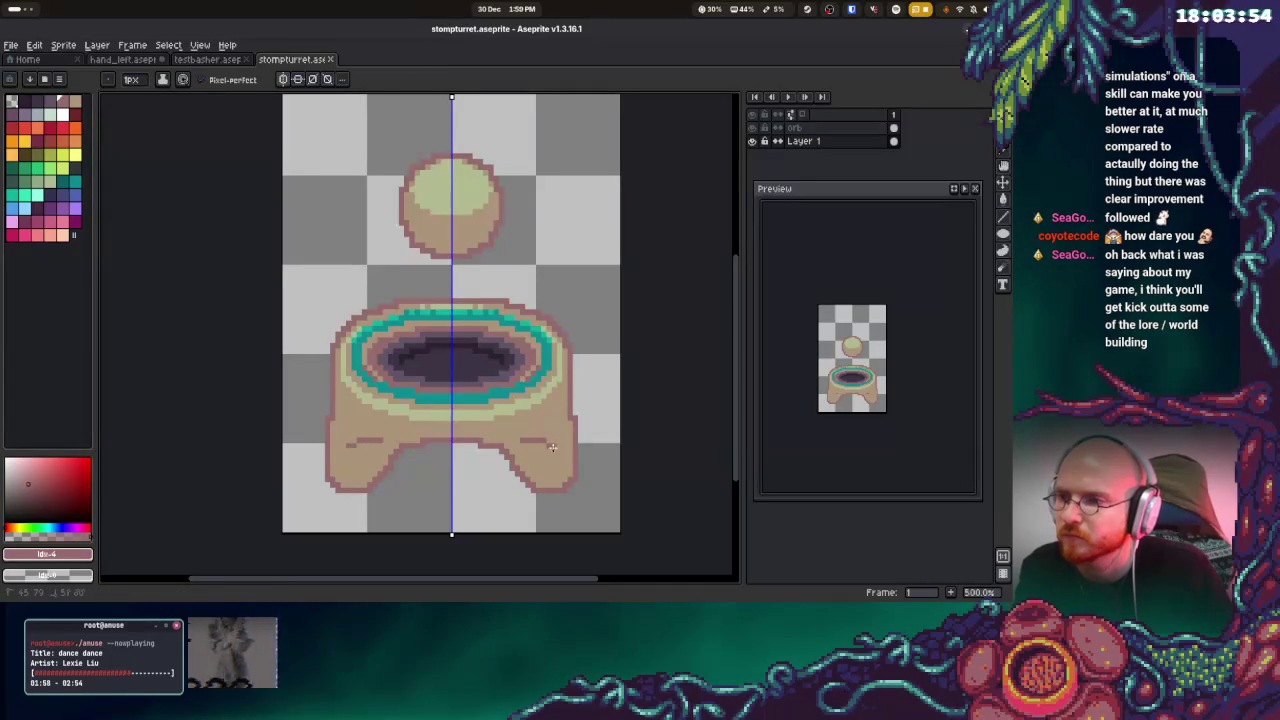
Add mirrored pink outline and dither pixels along the upper feet
left_click_drag(552, 447, 558, 459)
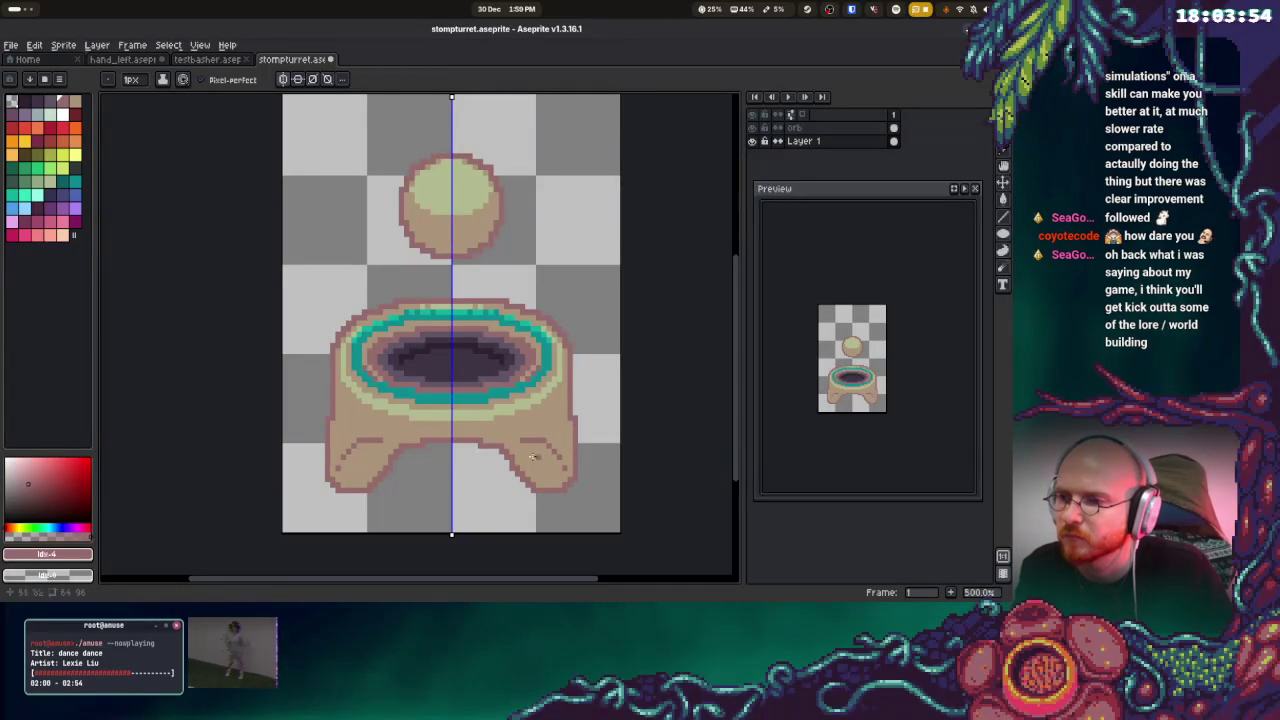
scroll(519, 462, "up", 4)
left_click(510, 420)
left_click(535, 420)
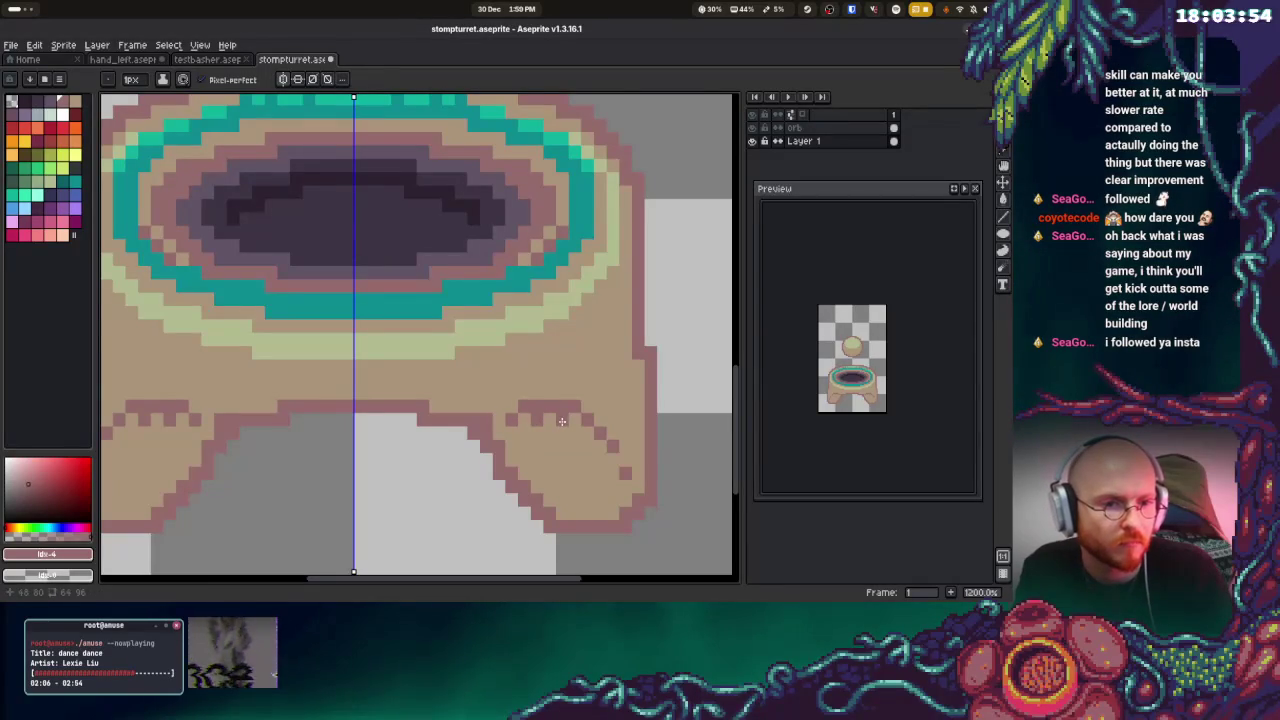
left_click(525, 431)
left_click(551, 433)
left_click(589, 433)
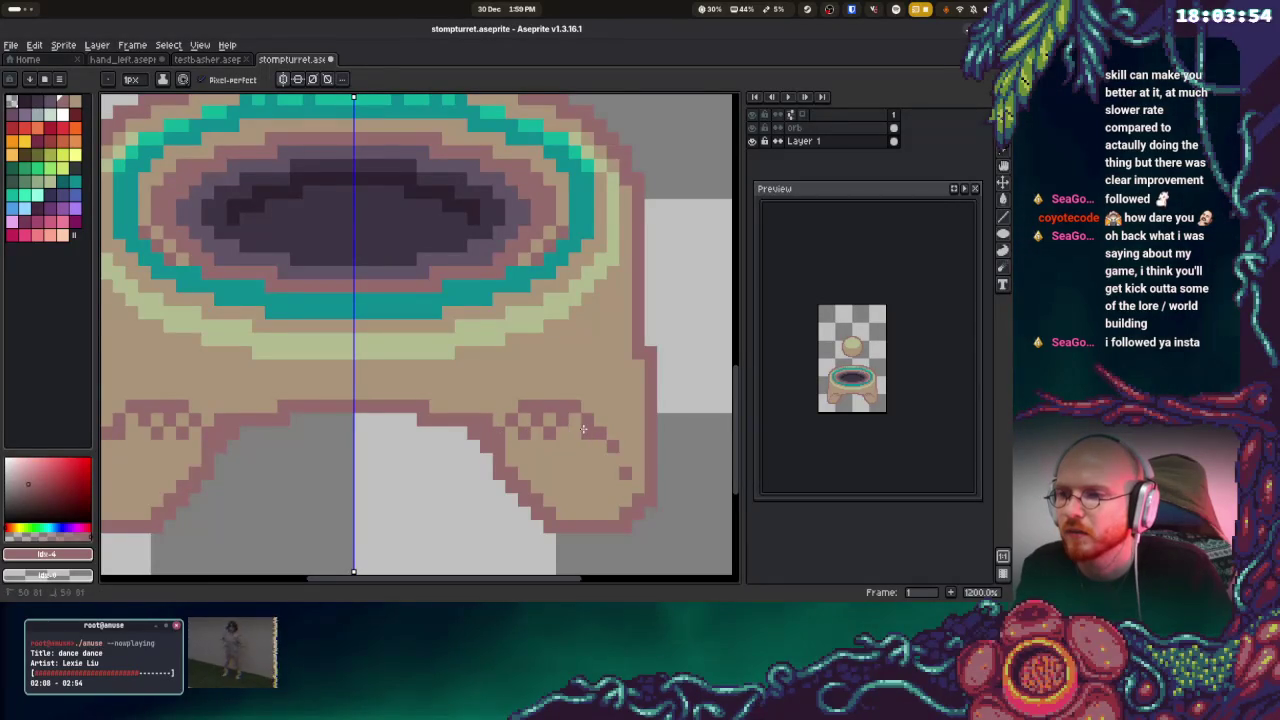
left_click(589, 447)
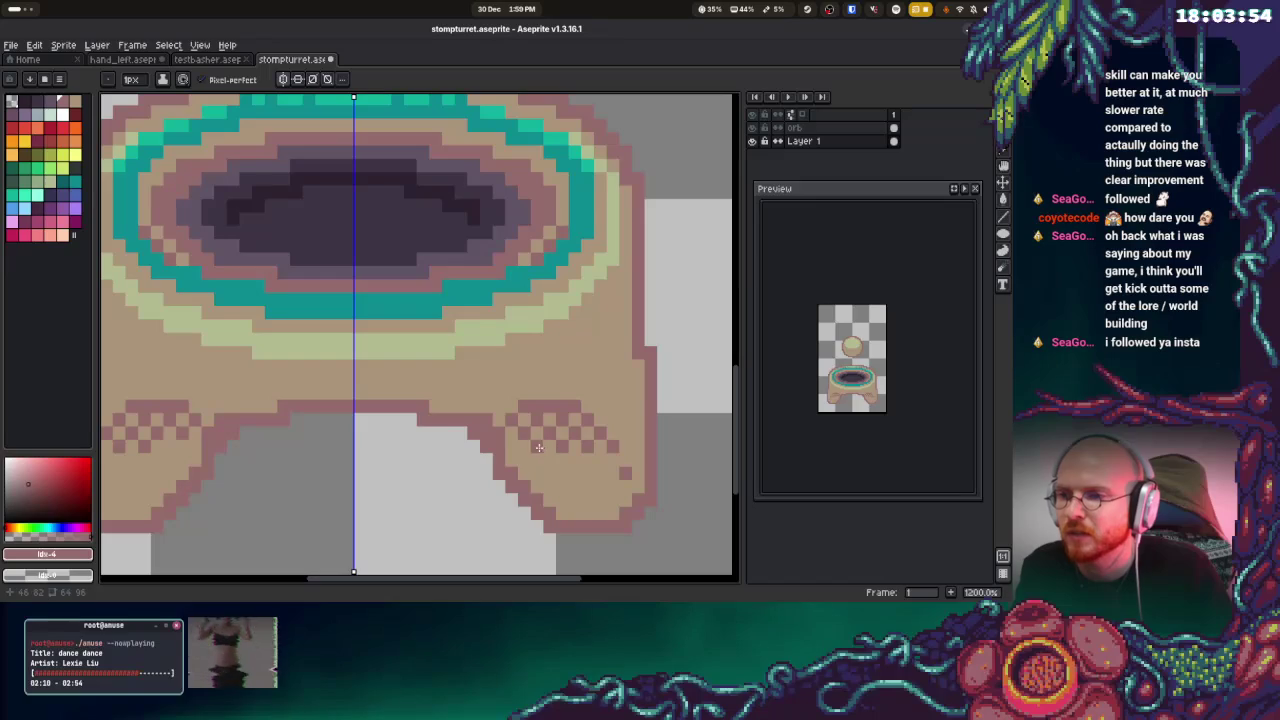
Fill the lower foot rows with mirrored checker dither down to the bottom outlines
left_click(526, 460)
left_click(575, 460)
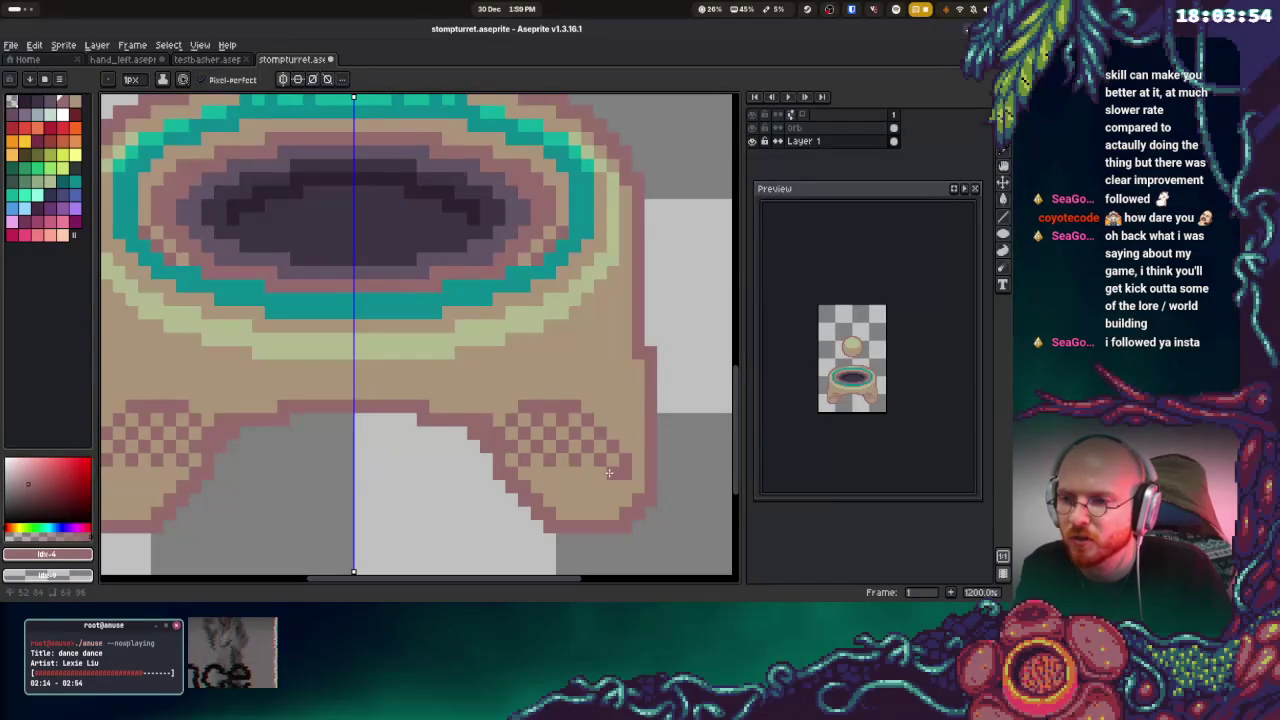
left_click(563, 473)
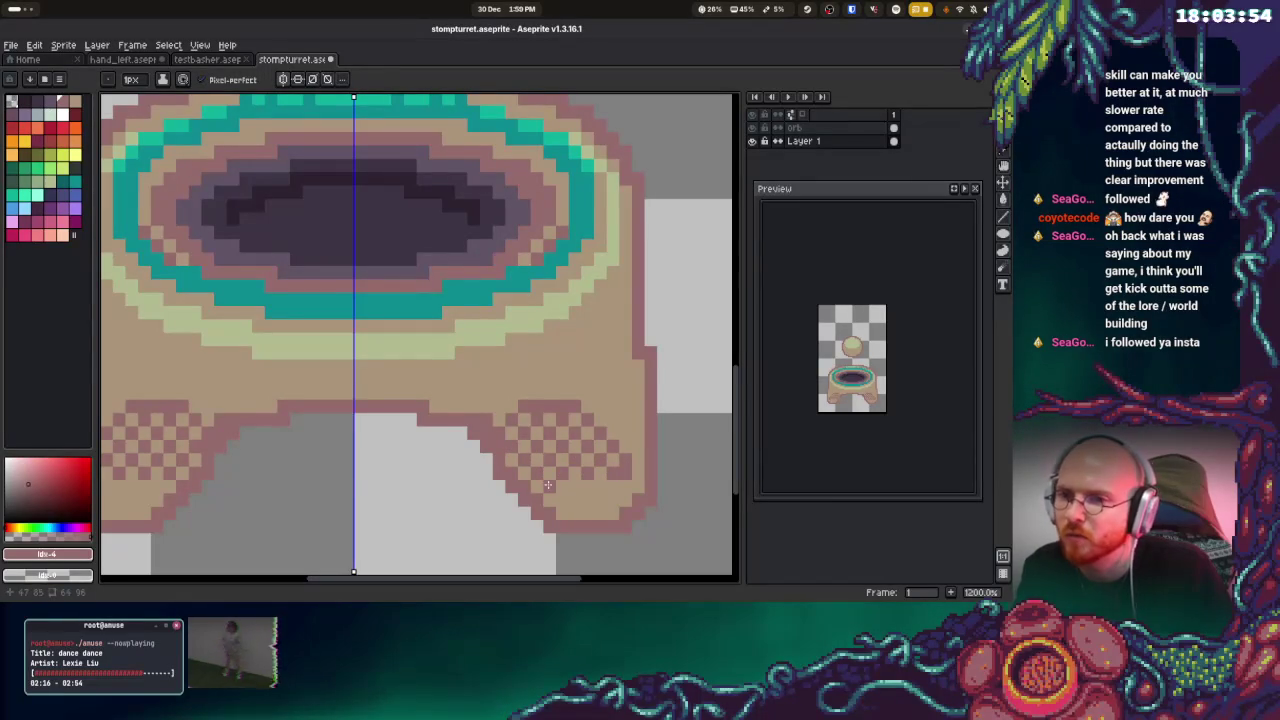
left_click(551, 487)
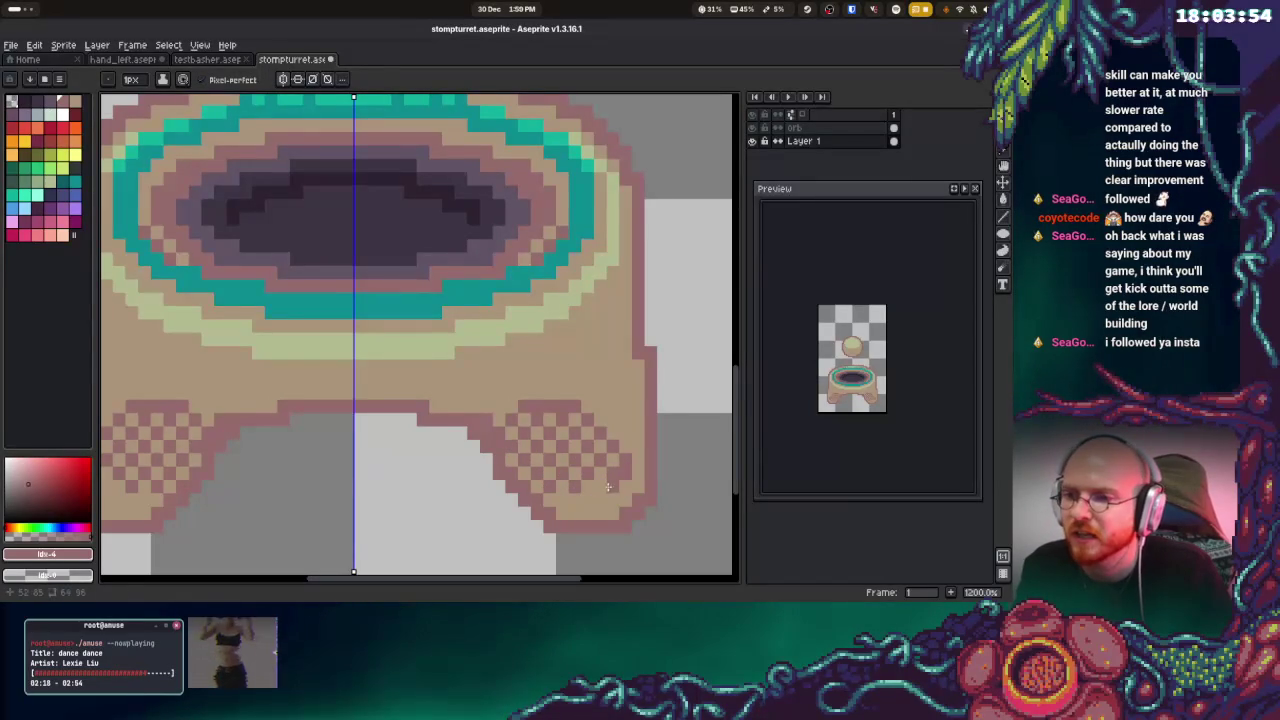
left_click(587, 500)
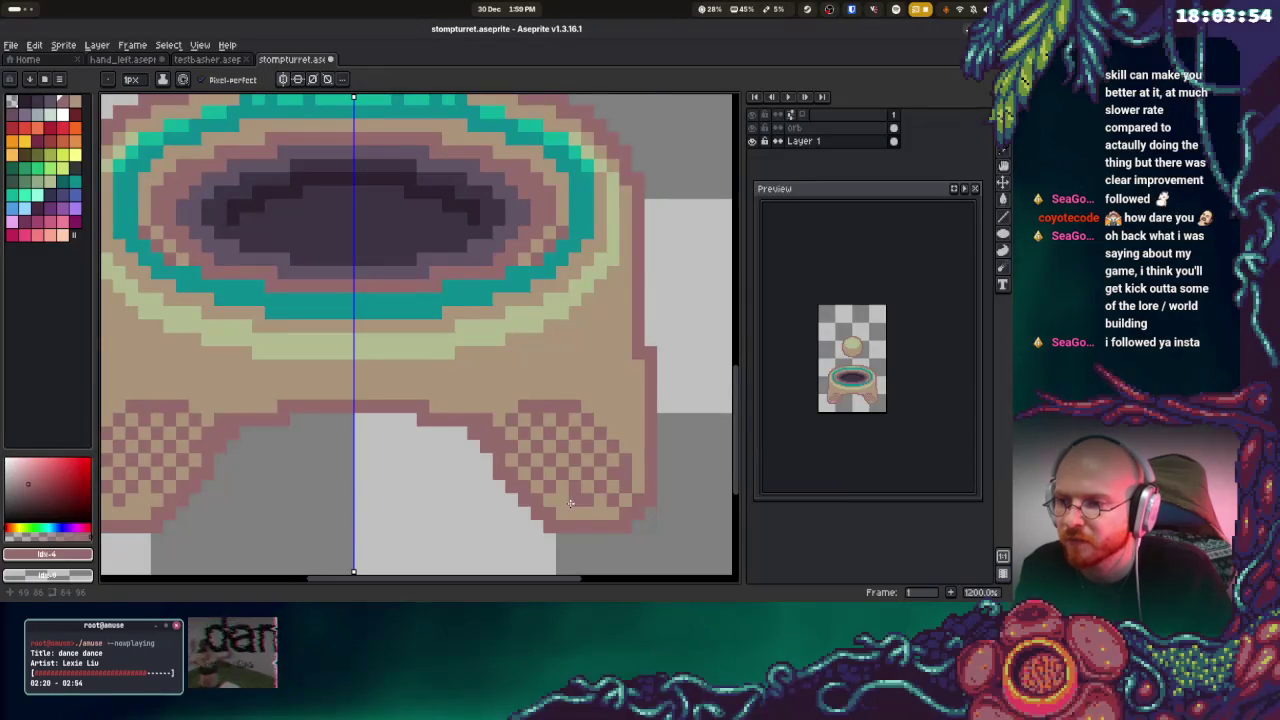
left_click(575, 513)
left_click(599, 513)
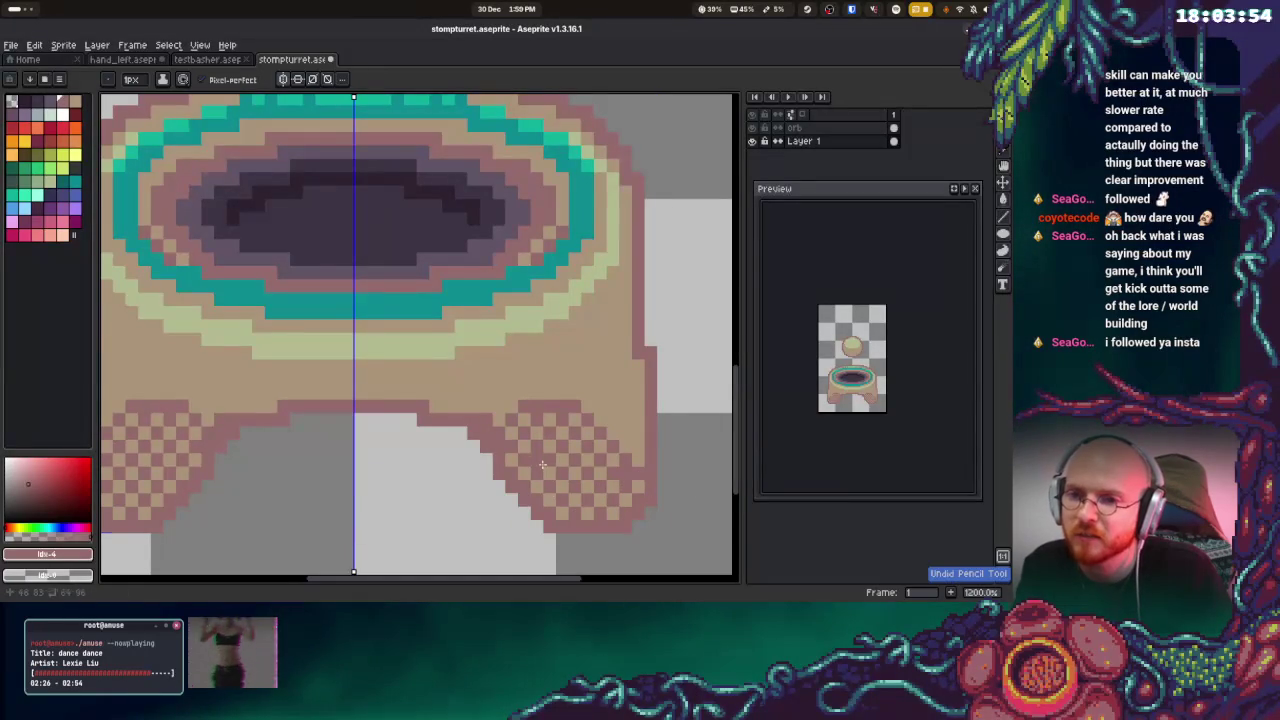
left_click_drag(516, 404, 628, 440)
mouse_move(516, 320)
left_mouse_down()
mouse_move(543, 334)
mouse_move(483, 330)
left_mouse_up()
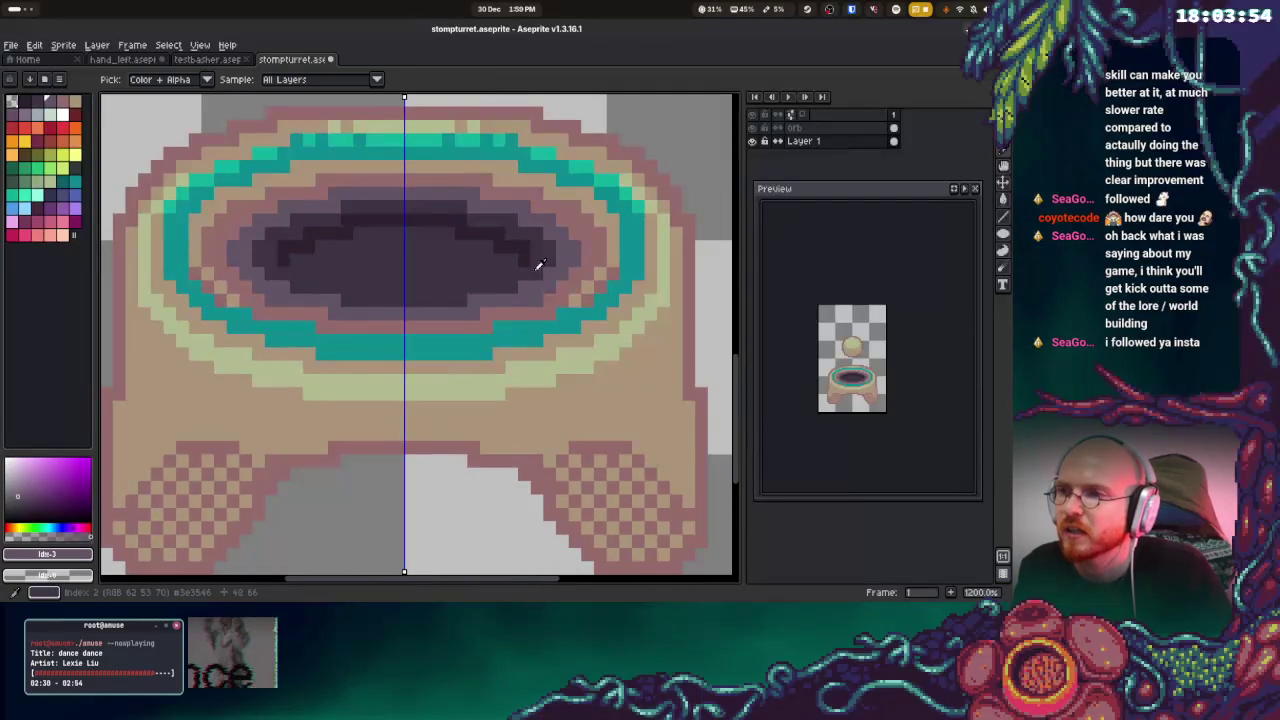
Pick dark mauve and darken the feet's bottom outline, inner notch and inner edges
left_click(586, 277, "alt")
scroll(552, 391, "down", 3)
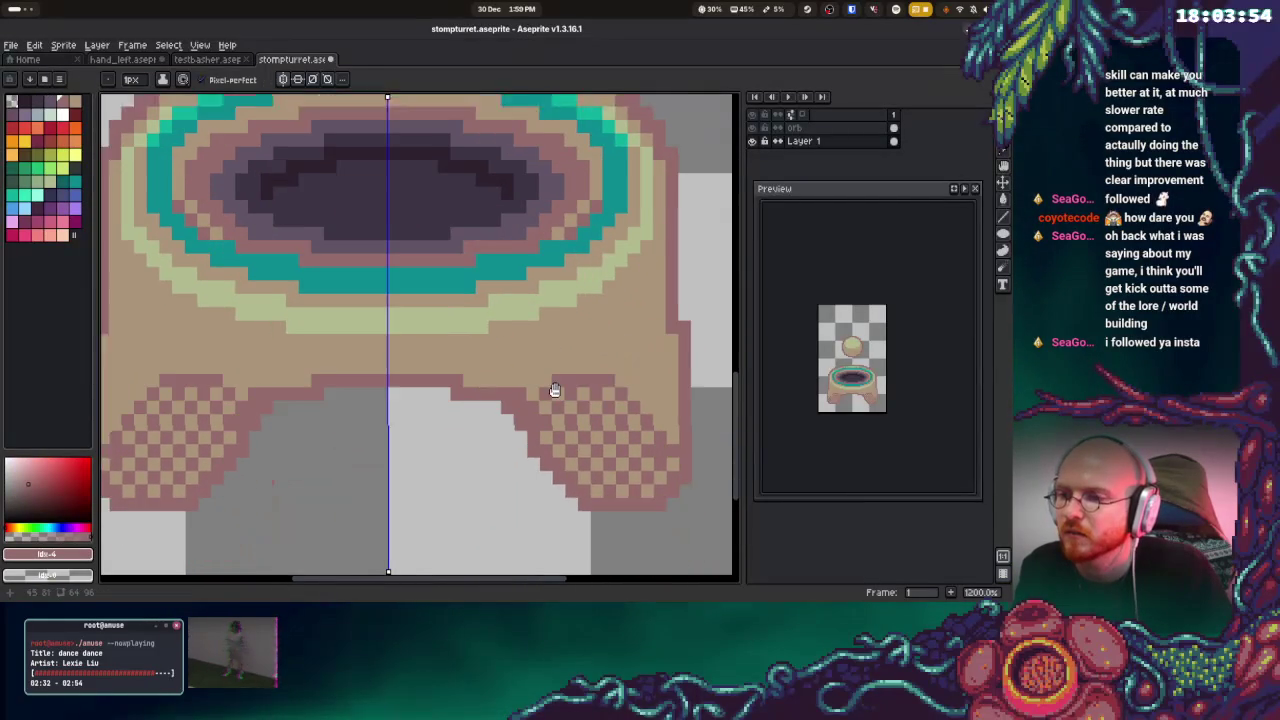
left_click(466, 194, "alt")
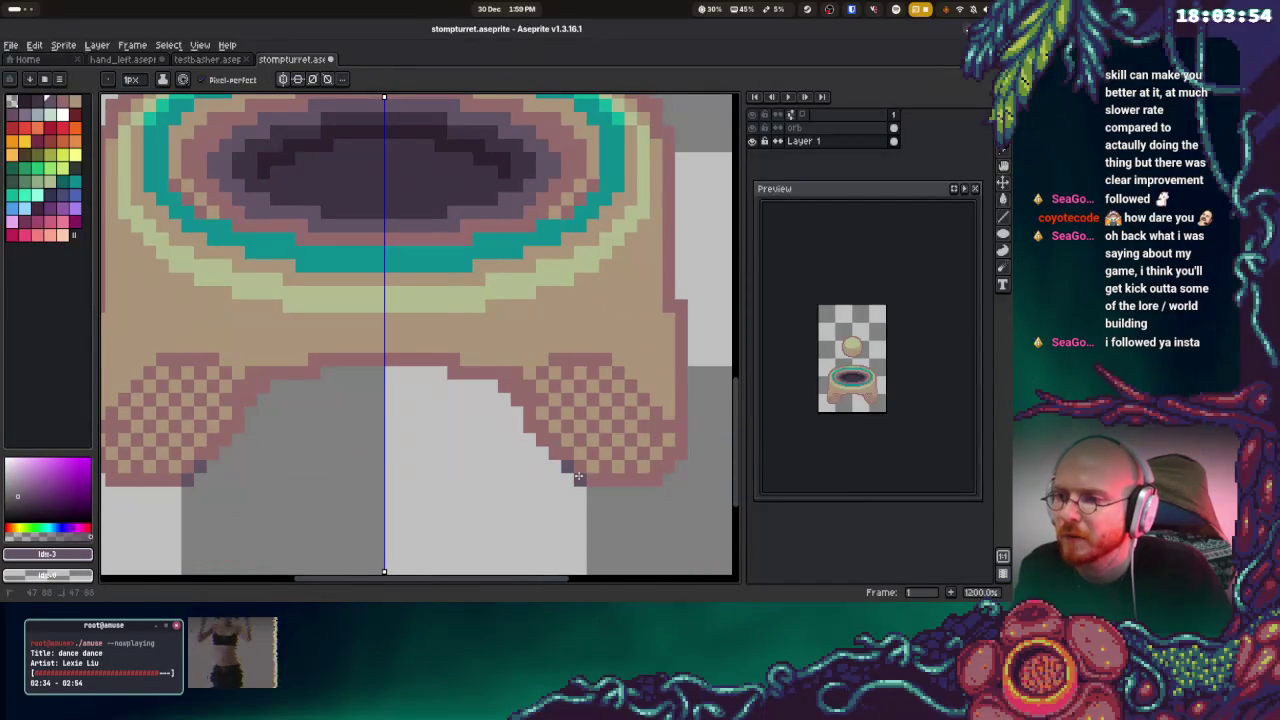
left_click_drag(578, 477, 684, 425)
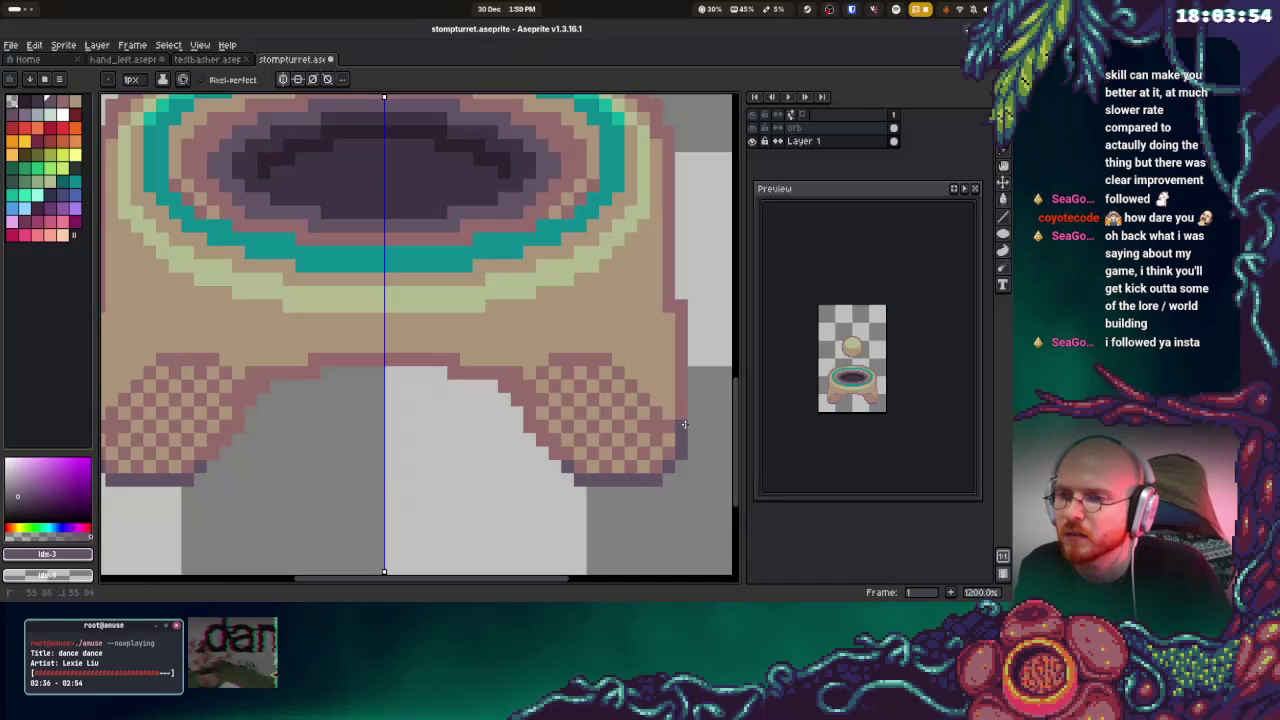
left_click(541, 437)
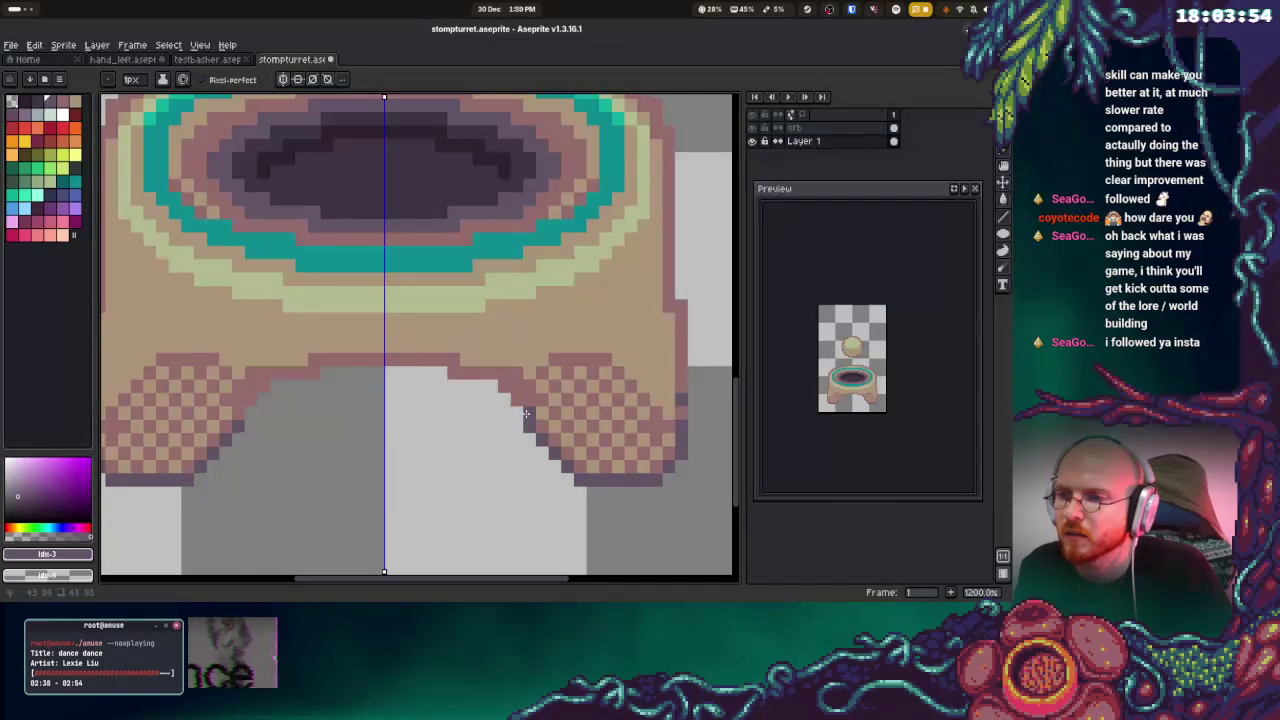
left_click_drag(525, 413, 472, 375)
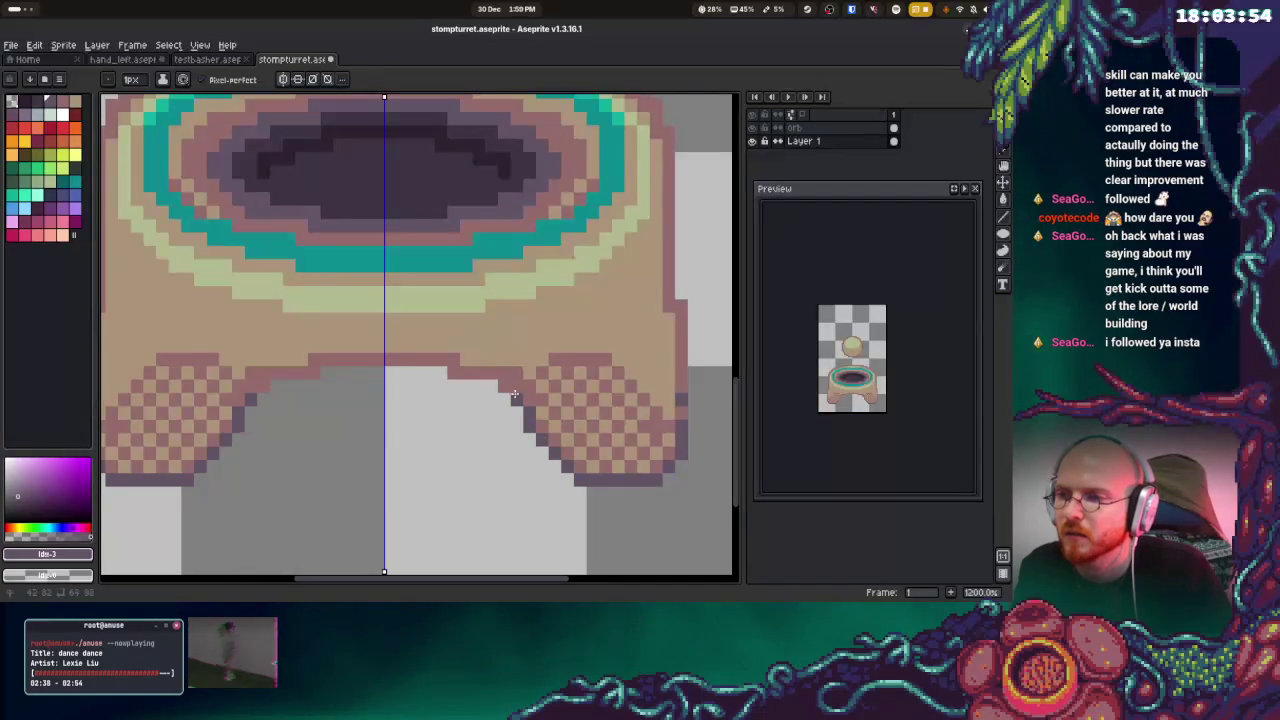
Darken the arch top between the feet, fixing its end pixels
left_click_drag(338, 359, 441, 362)
right_click(441, 362)
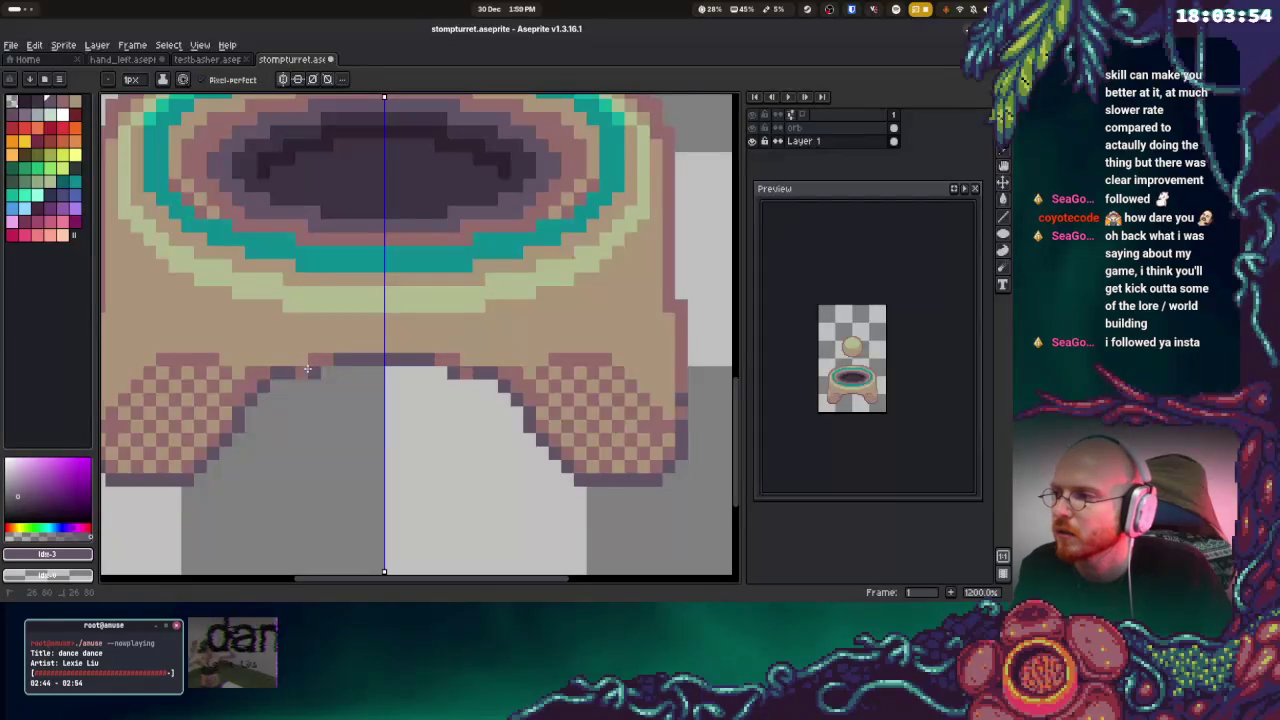
left_click(453, 359)
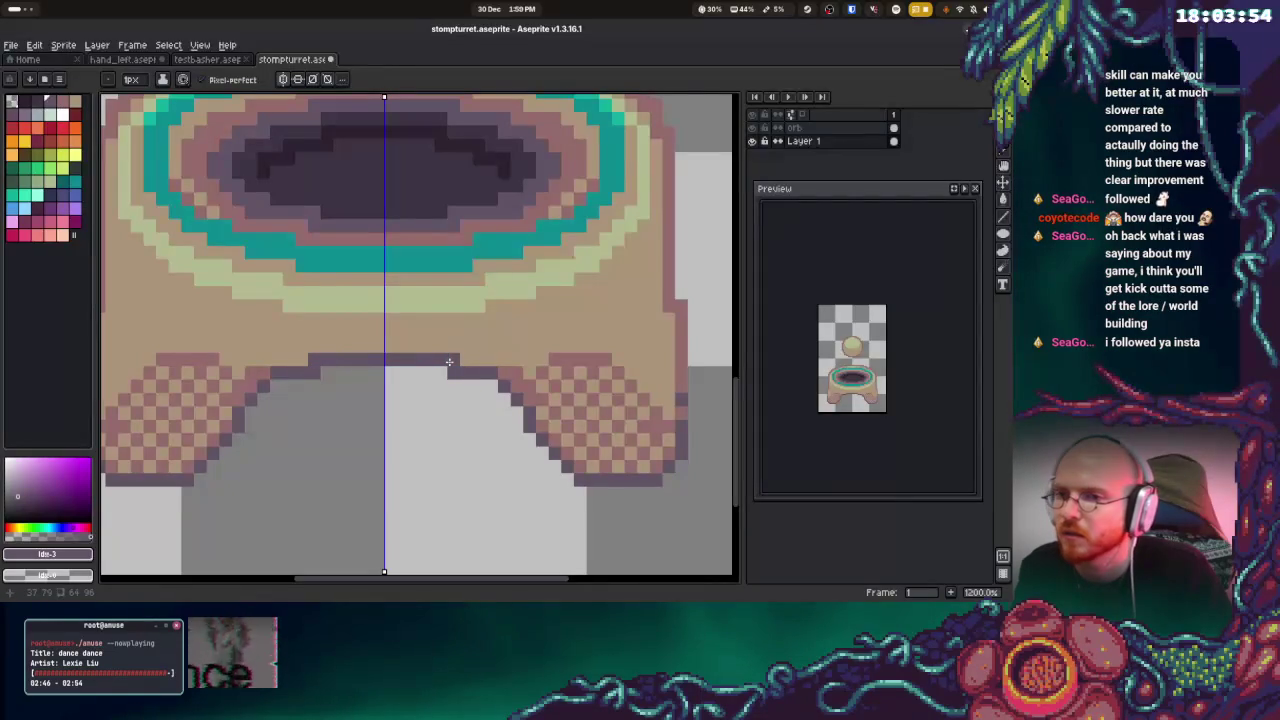
left_click(464, 365, "alt")
left_click(478, 359)
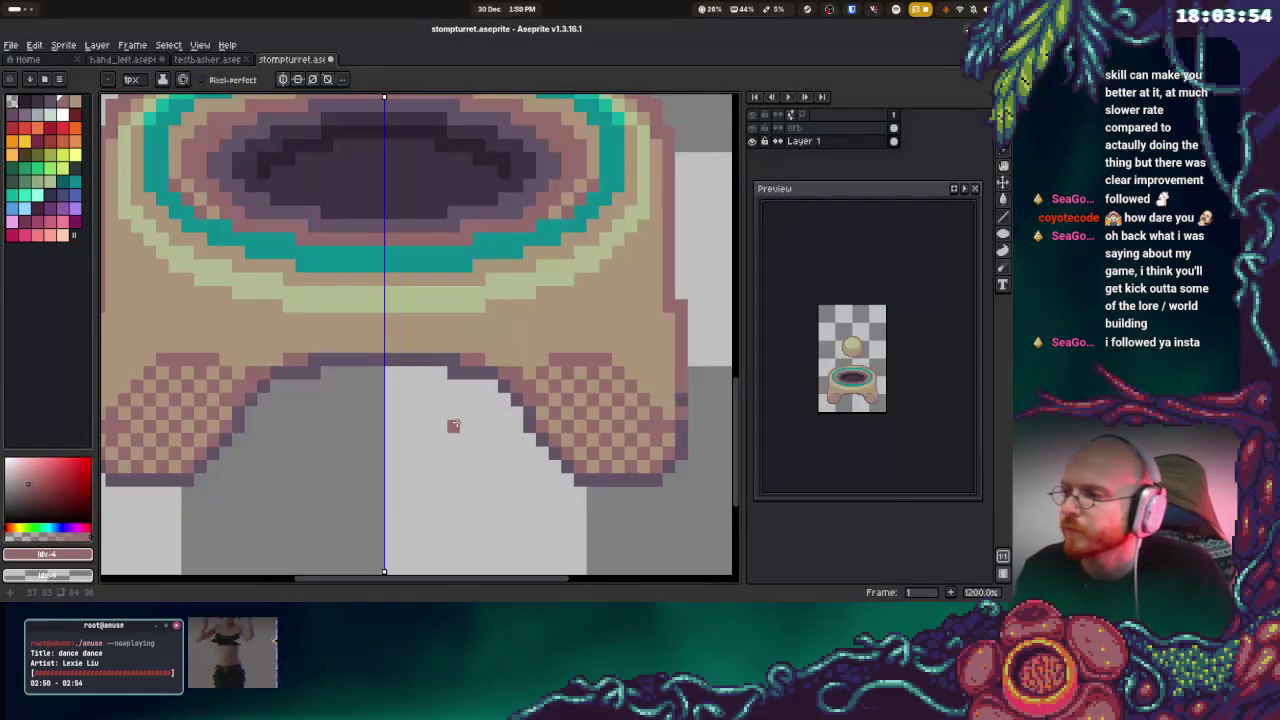
scroll(453, 425, "down", 3)
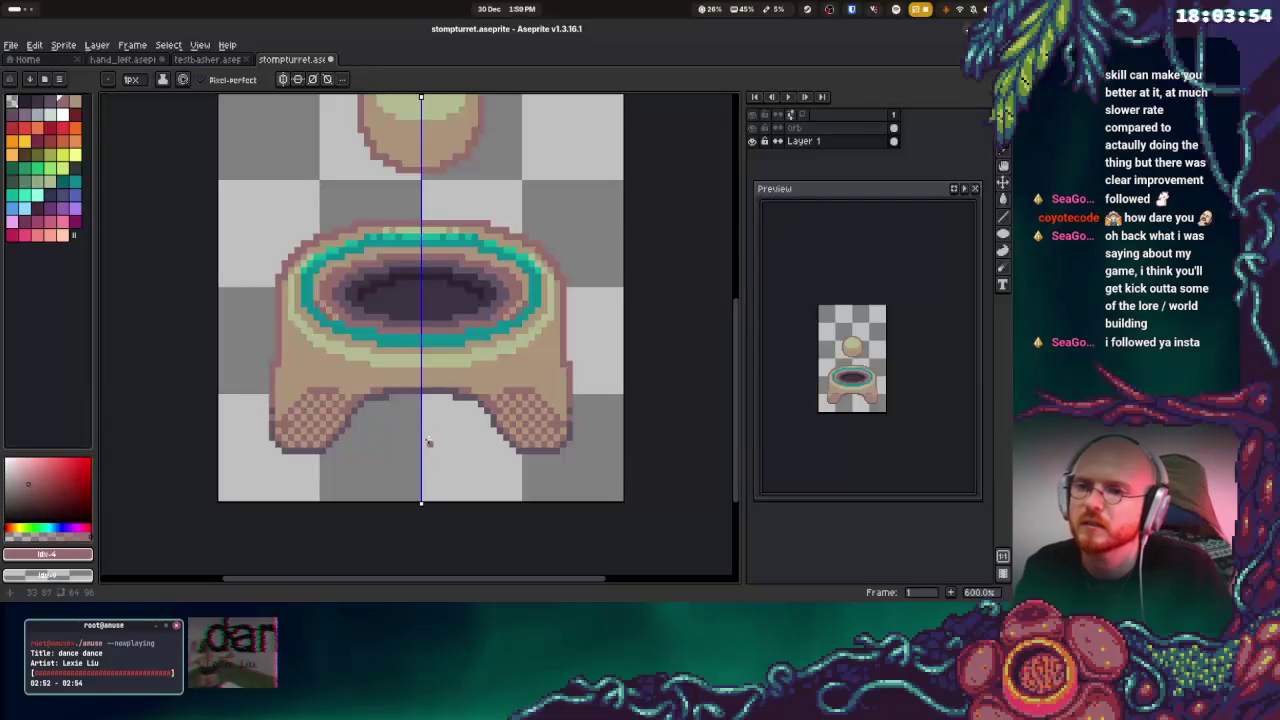
Draw mirrored dark pixels on the lower body and upper inner legs
scroll(352, 447, "up", 1)
left_click_drag(268, 317, 356, 370)
key("ctrl+z")
key("ctrl+z")
key("ctrl+z")
left_click_drag(276, 324, 362, 369)
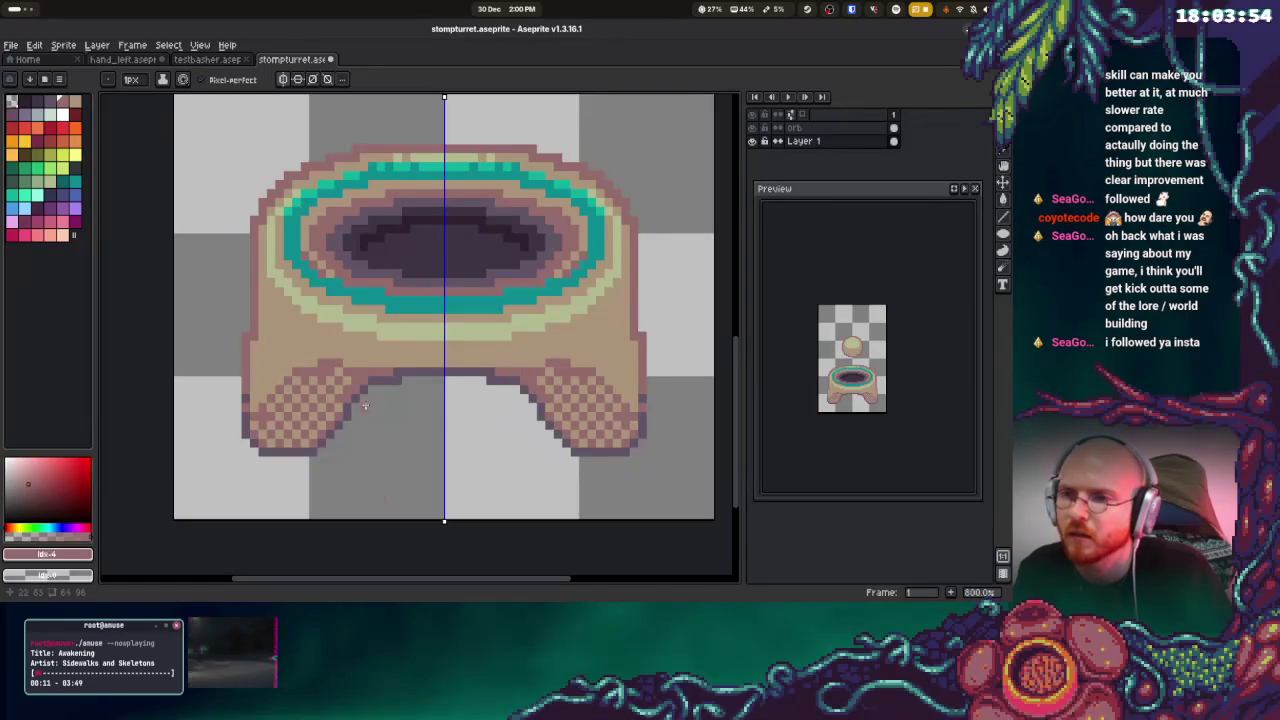
left_click(346, 363)
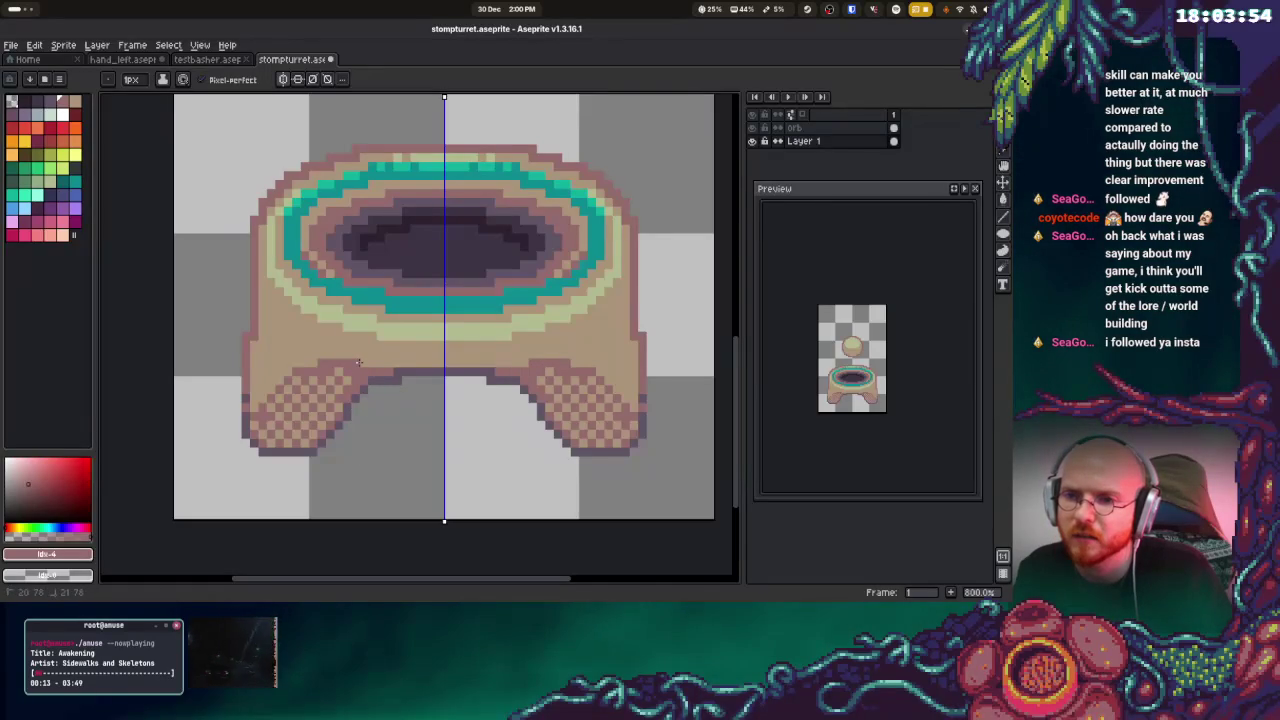
left_click_drag(300, 346, 346, 356)
Paint tan over stray dark pixels and redraw the dark inner-leg line
key("alt")
left_click(364, 354, "alt")
left_click(300, 340, "alt")
left_click_drag(268, 334, 318, 346)
left_click(316, 347)
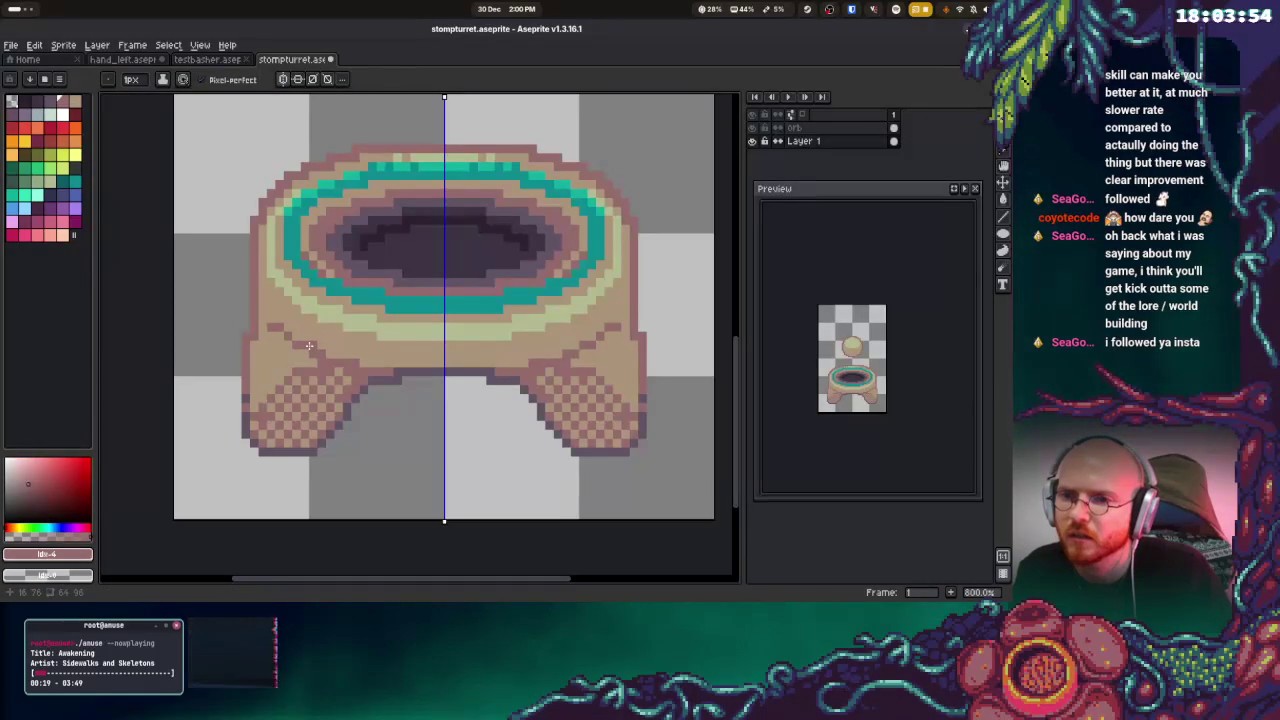
left_click(268, 334, "alt")
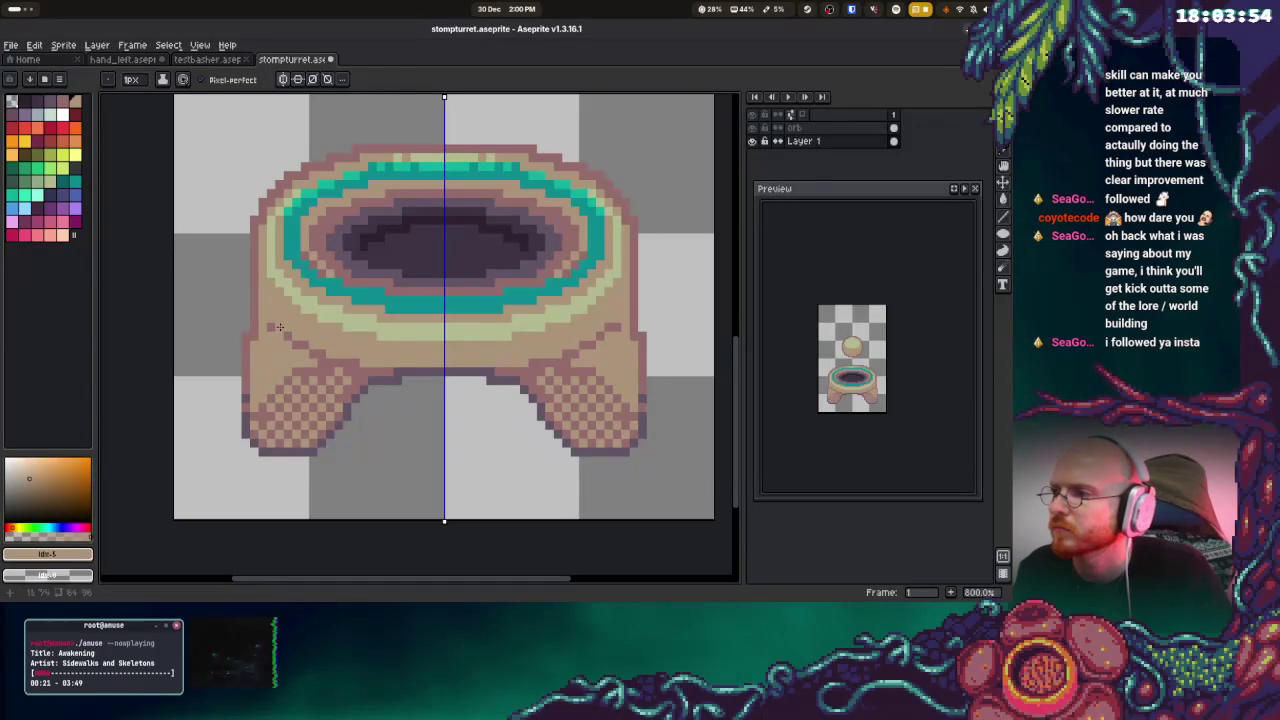
left_click(279, 327, "alt")
left_click(269, 324, "alt")
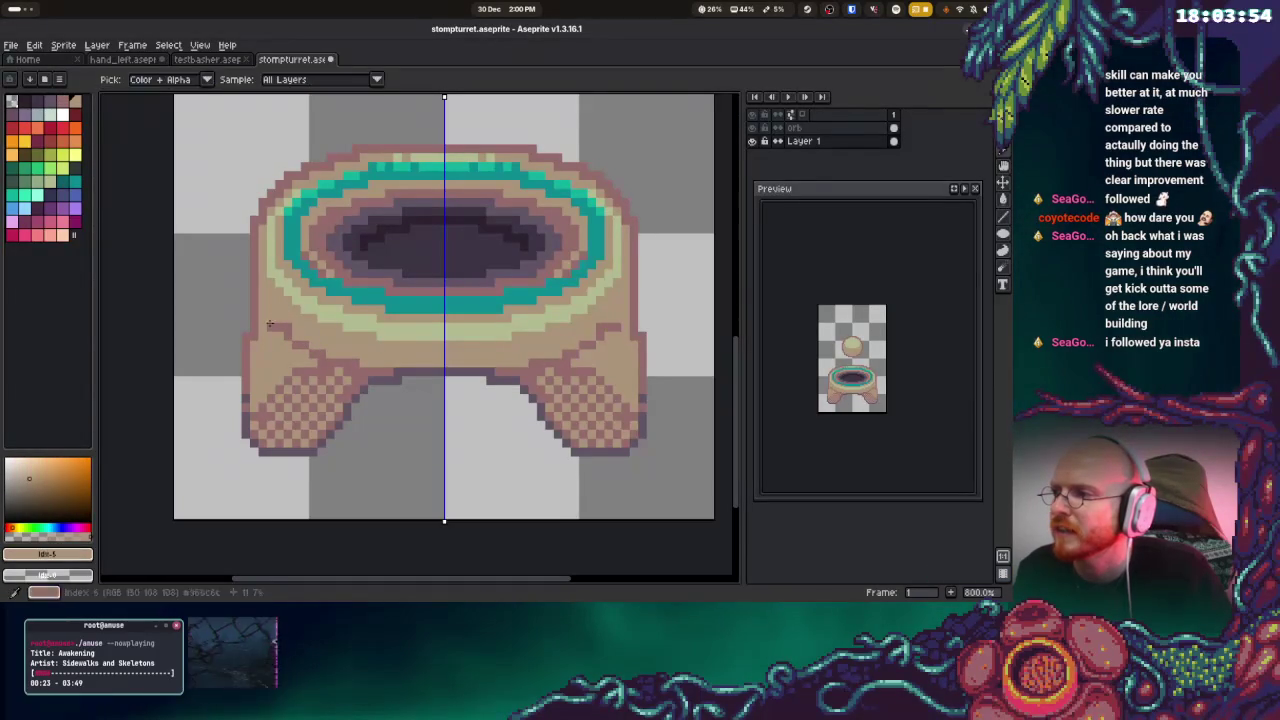
left_click(281, 334, "alt")
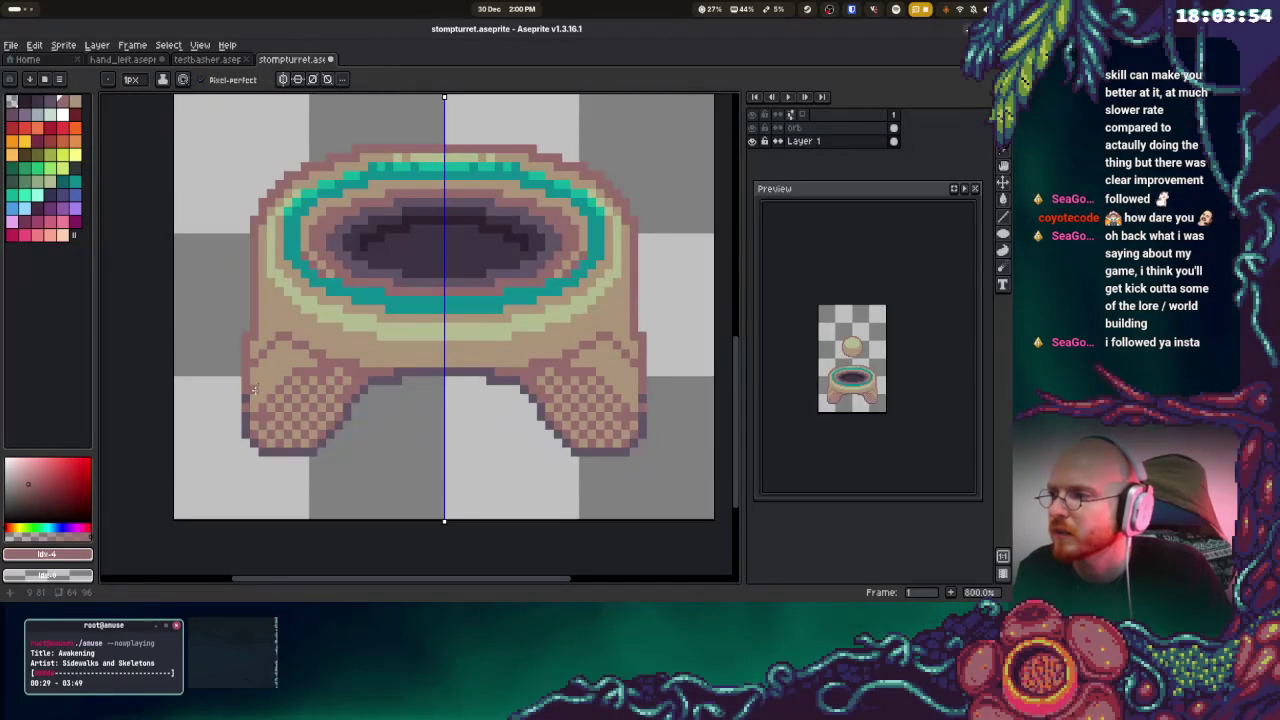
Extend the checker shading up the legs and add a pale yellow-green rim pixel
left_click_drag(253, 376, 286, 347)
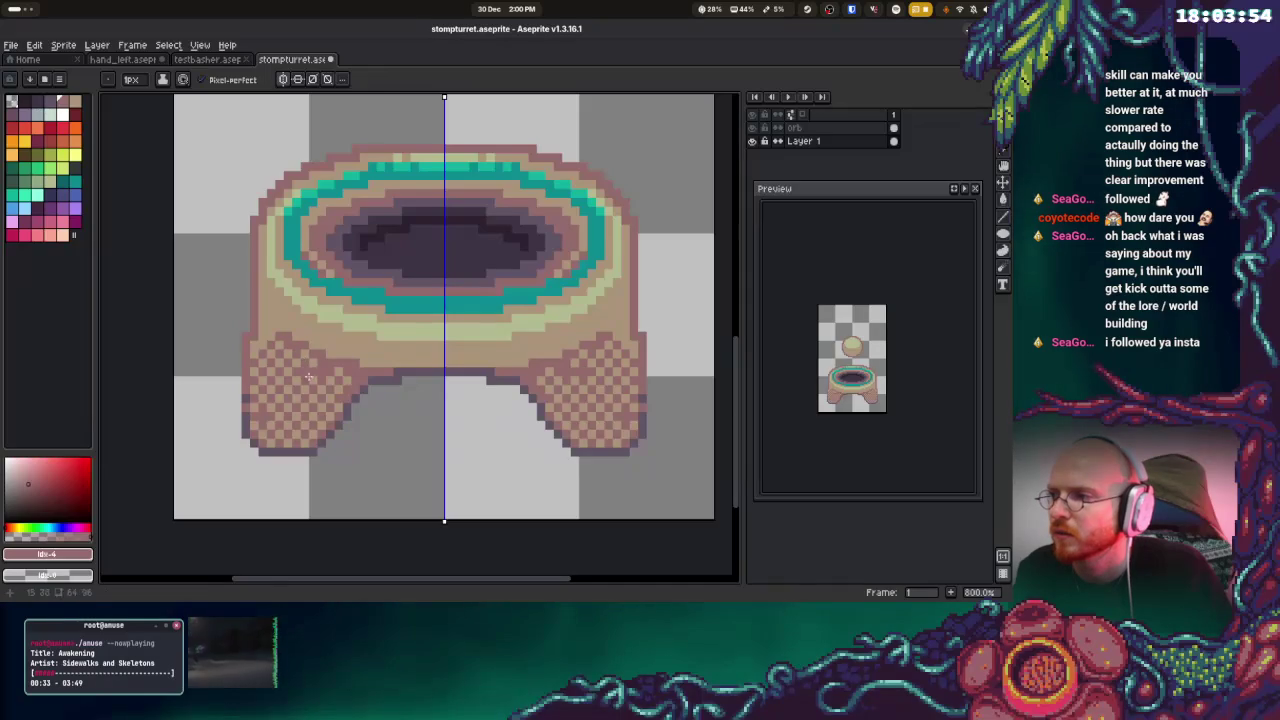
left_click(309, 378, "alt")
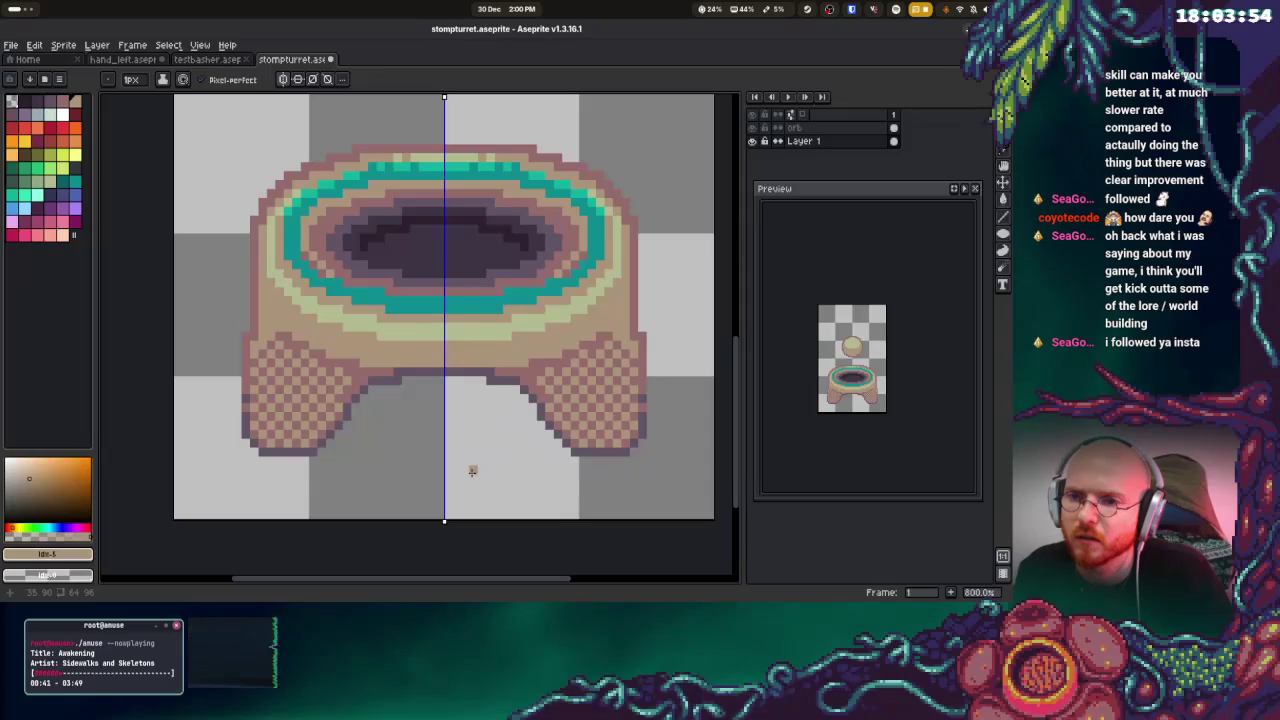
left_click(263, 351, "alt")
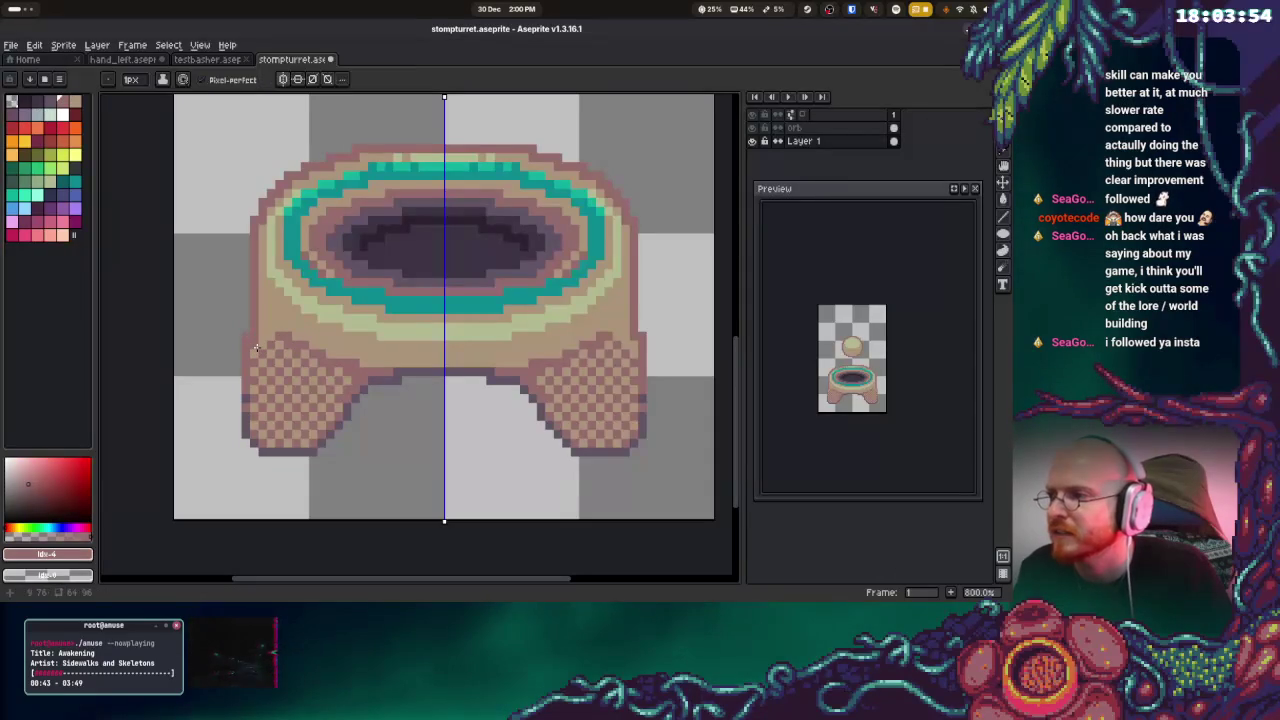
key("ctrl+z")
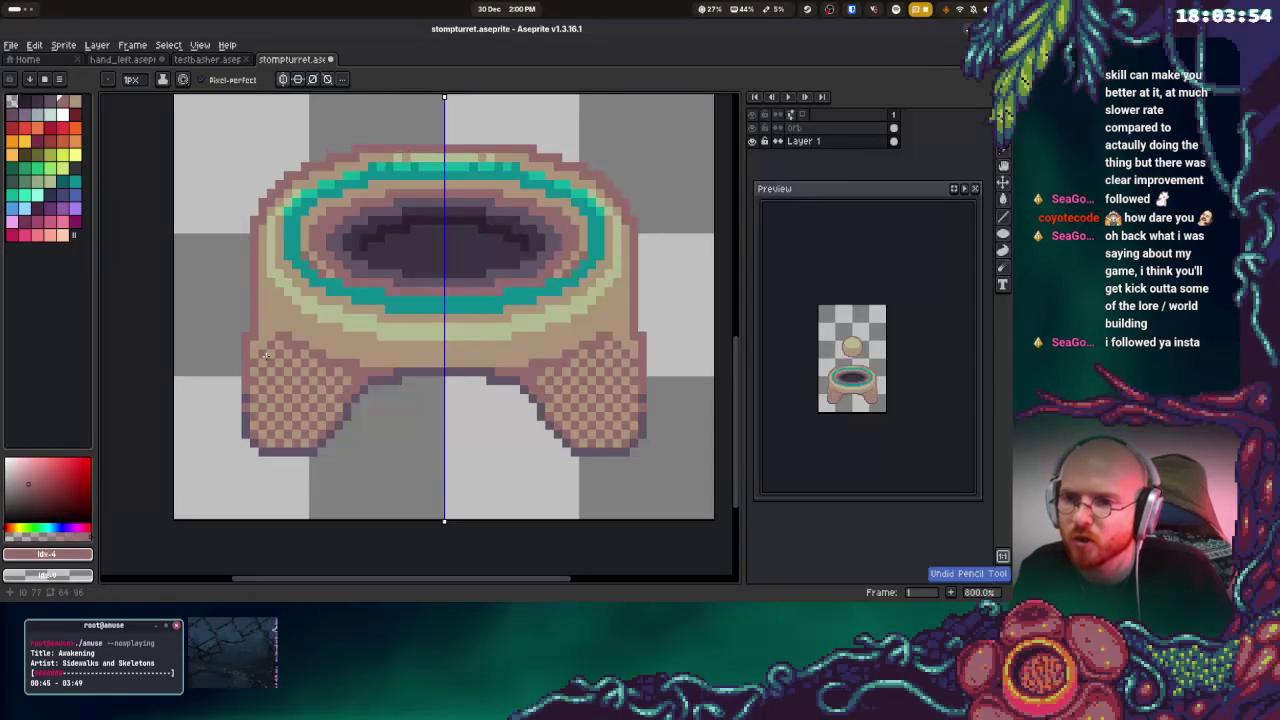
left_click(300, 288, "alt")
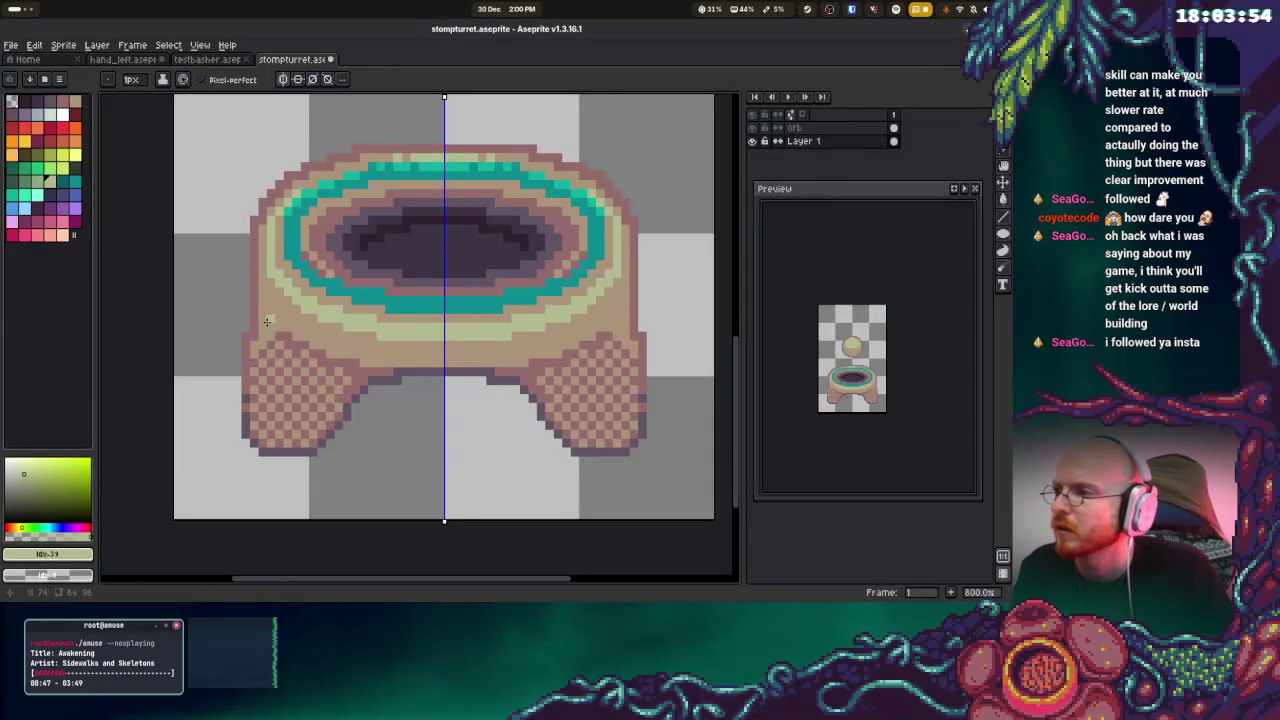
left_click(264, 327)
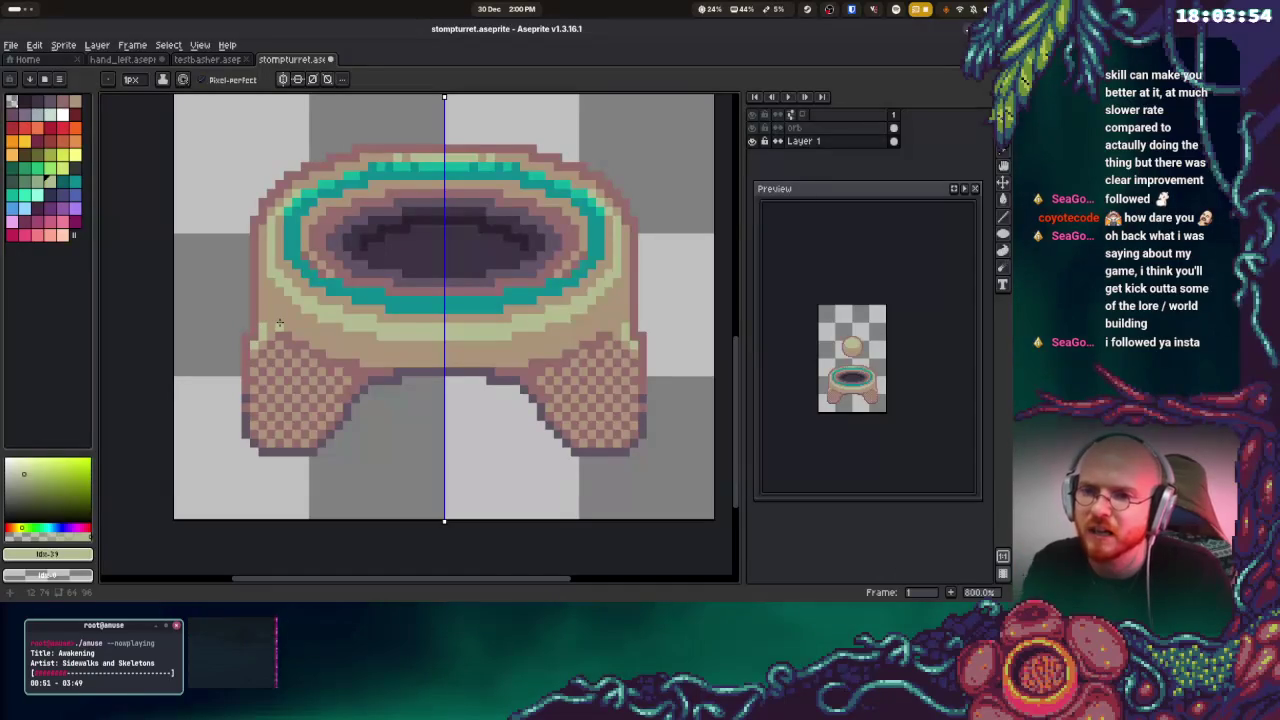
Add dark mauve pixels along the lower edge and near the leg joins
left_click(511, 372, "alt")
left_click(531, 372)
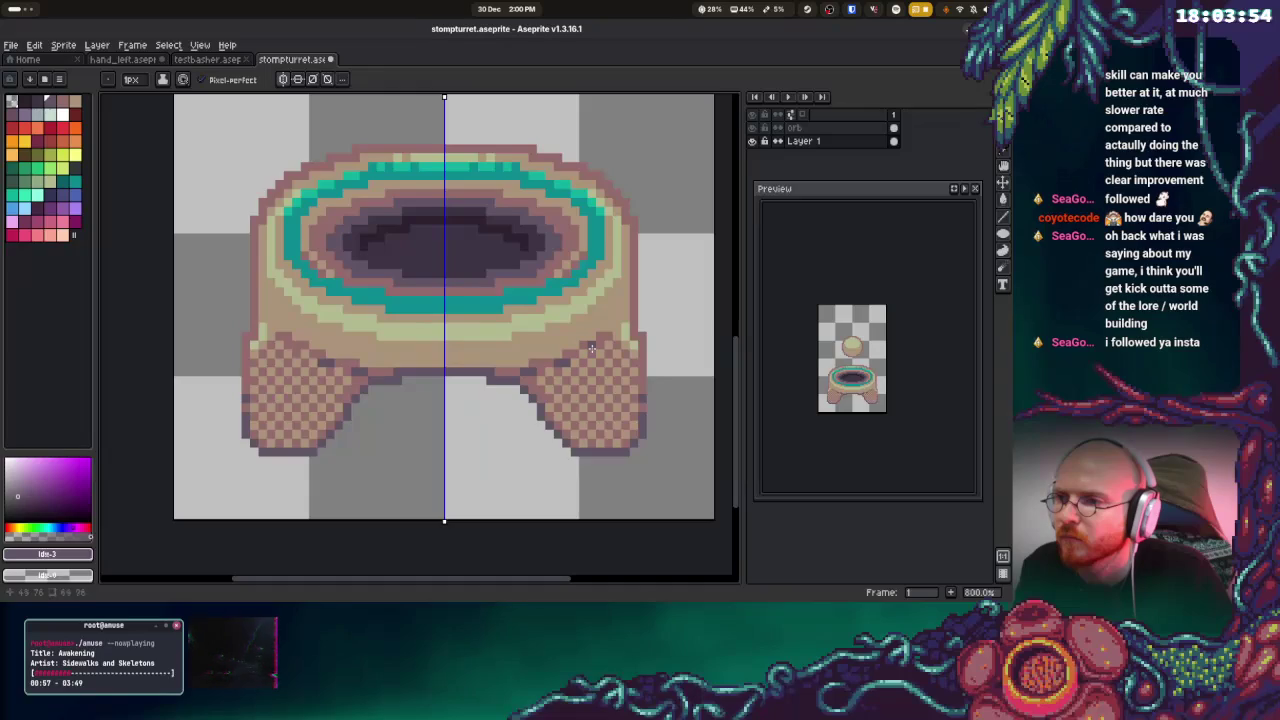
key("ctrl")
key("ctrl")
left_click(576, 354)
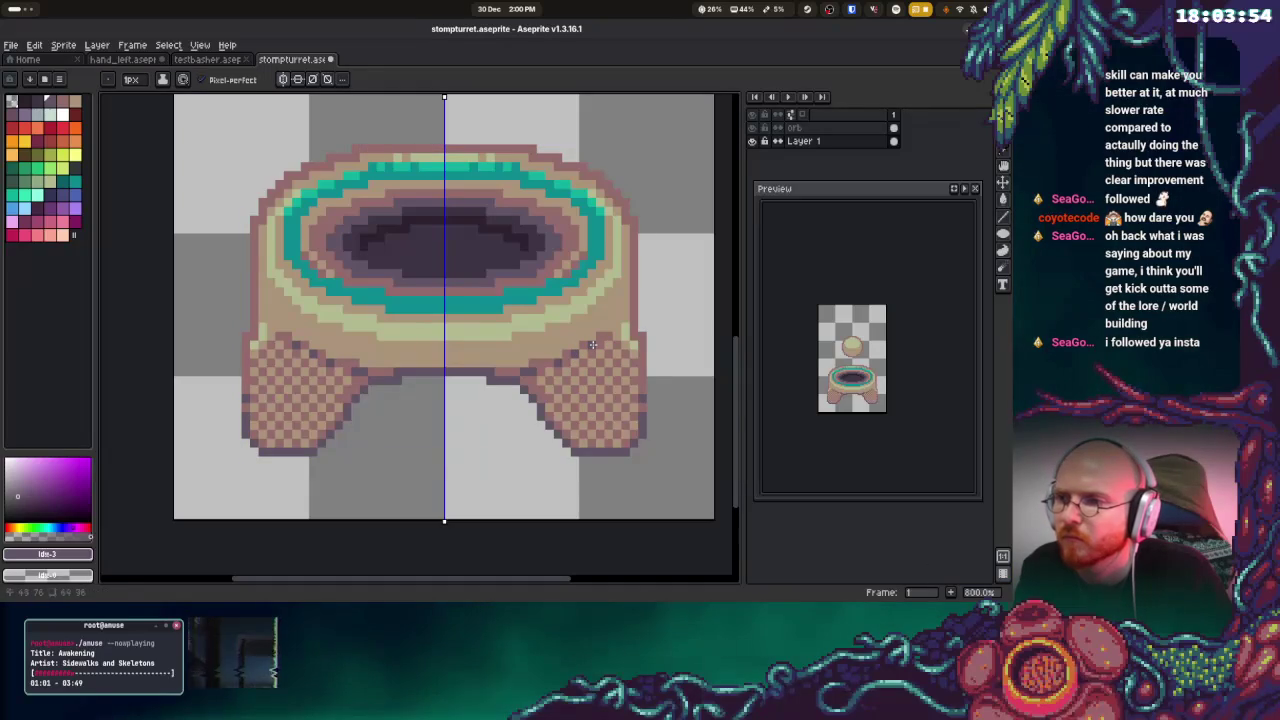
key("ctrl")
left_click(600, 343)
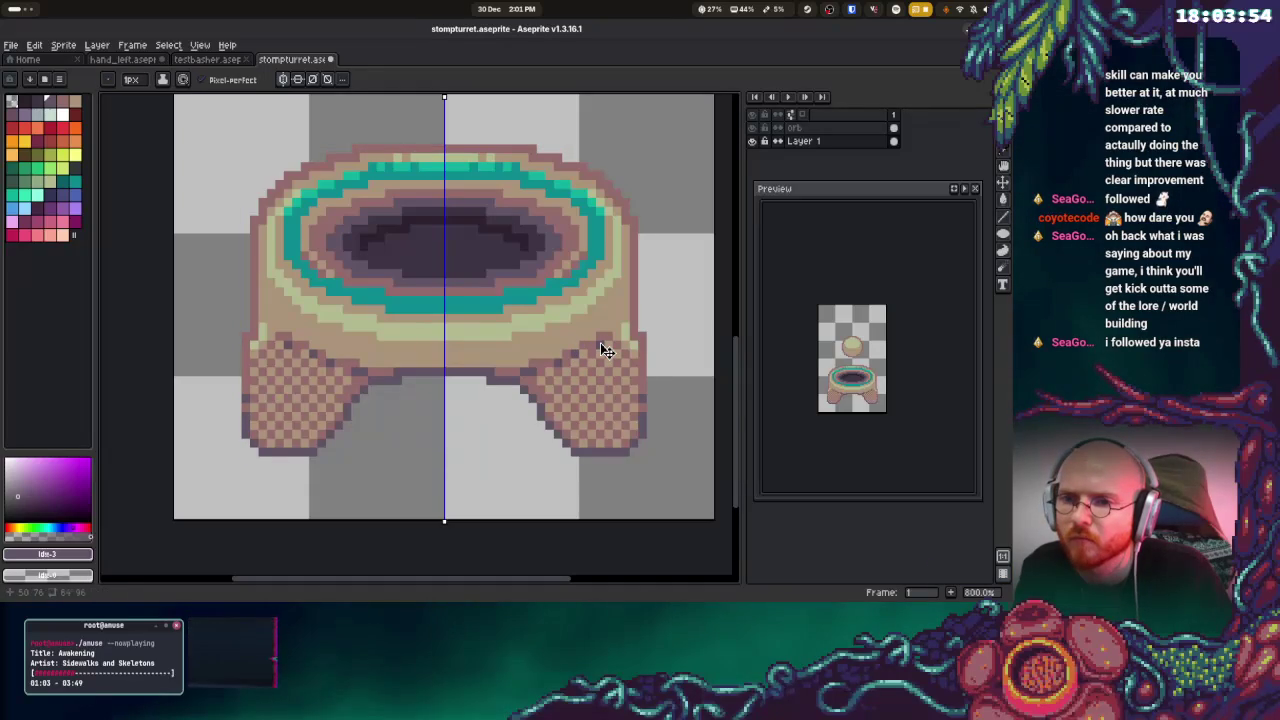
Revert the mirrored leg-edge pixels and redarken the leg edges on both sides
key("ctrl+z")
key("ctrl")
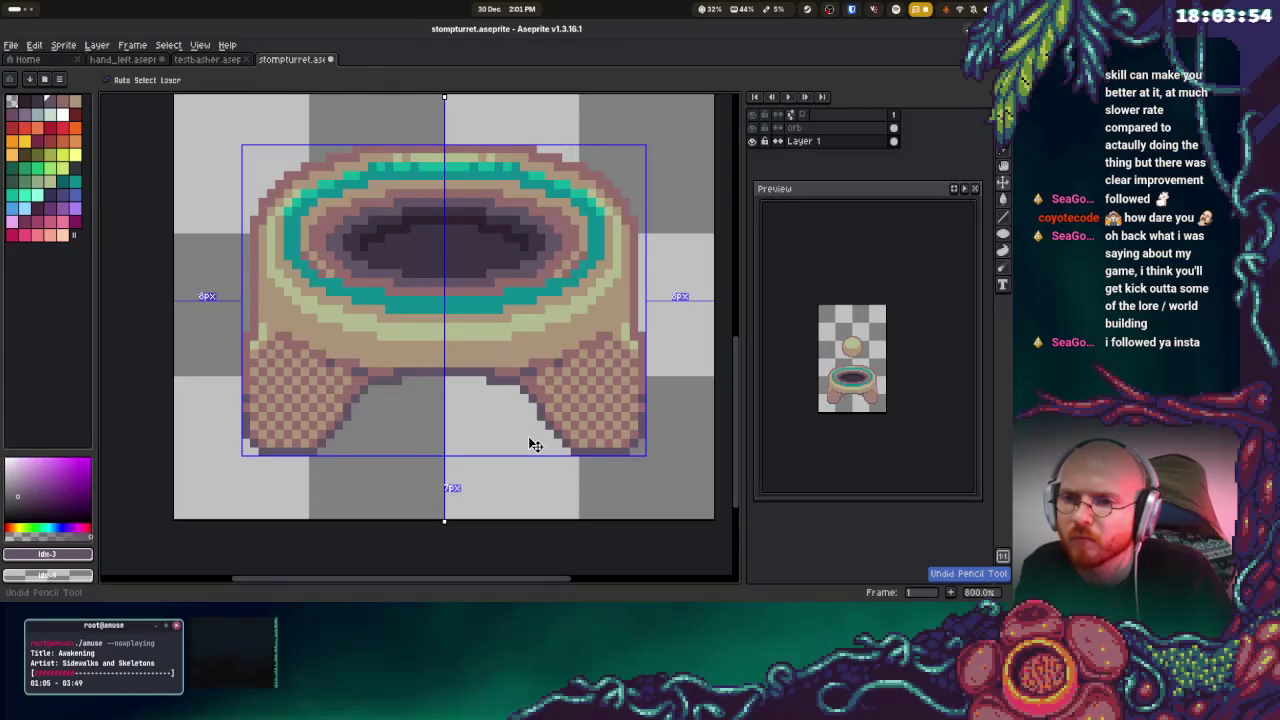
key("ctrl+z")
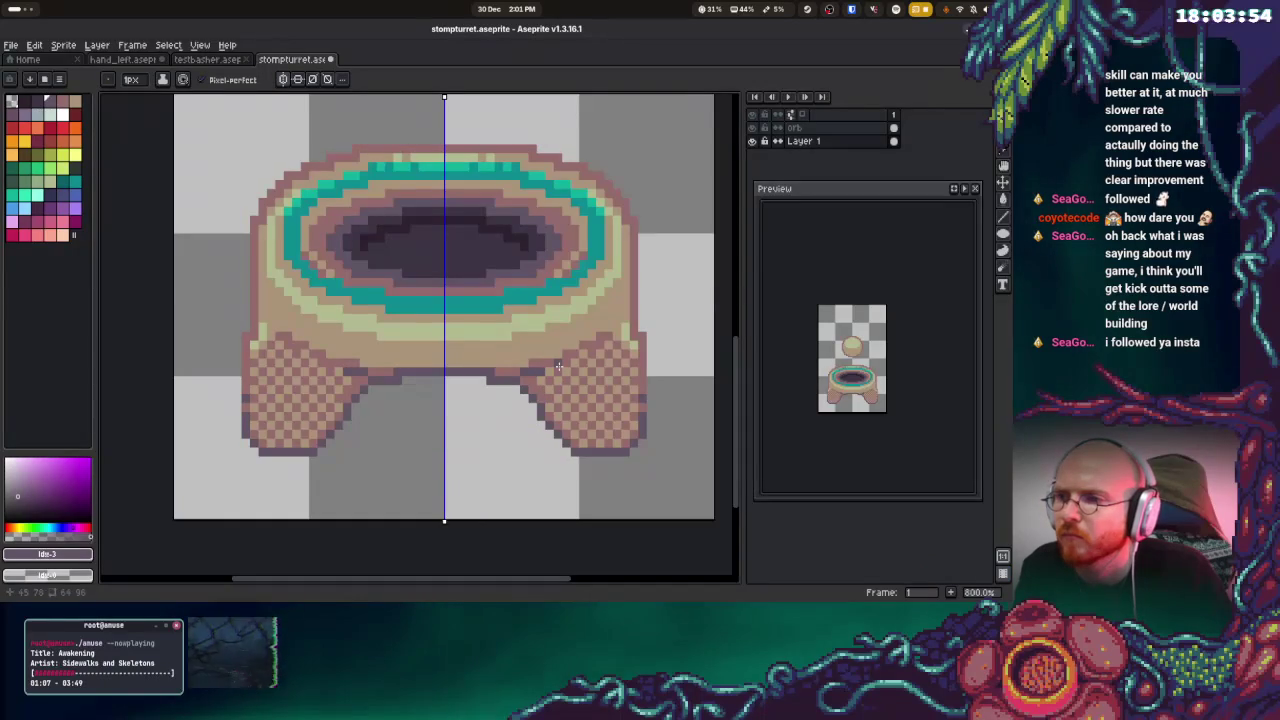
key("ctrl+z")
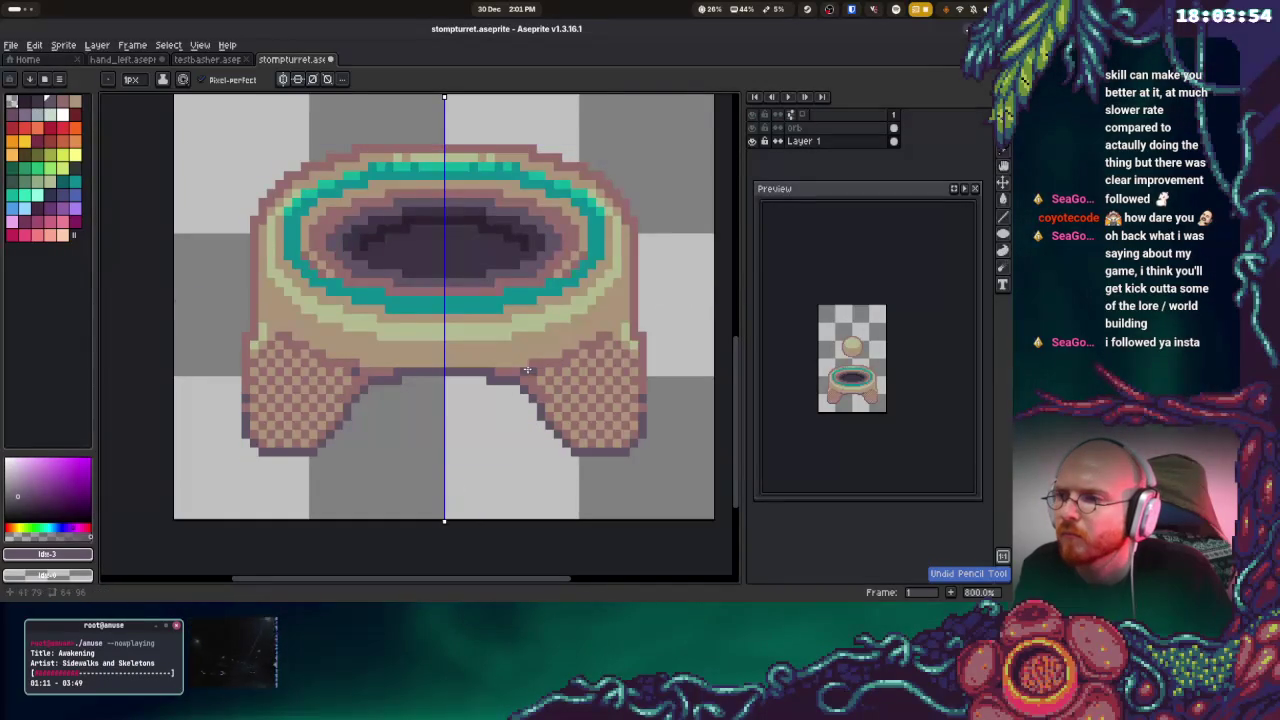
key("ctrl+z")
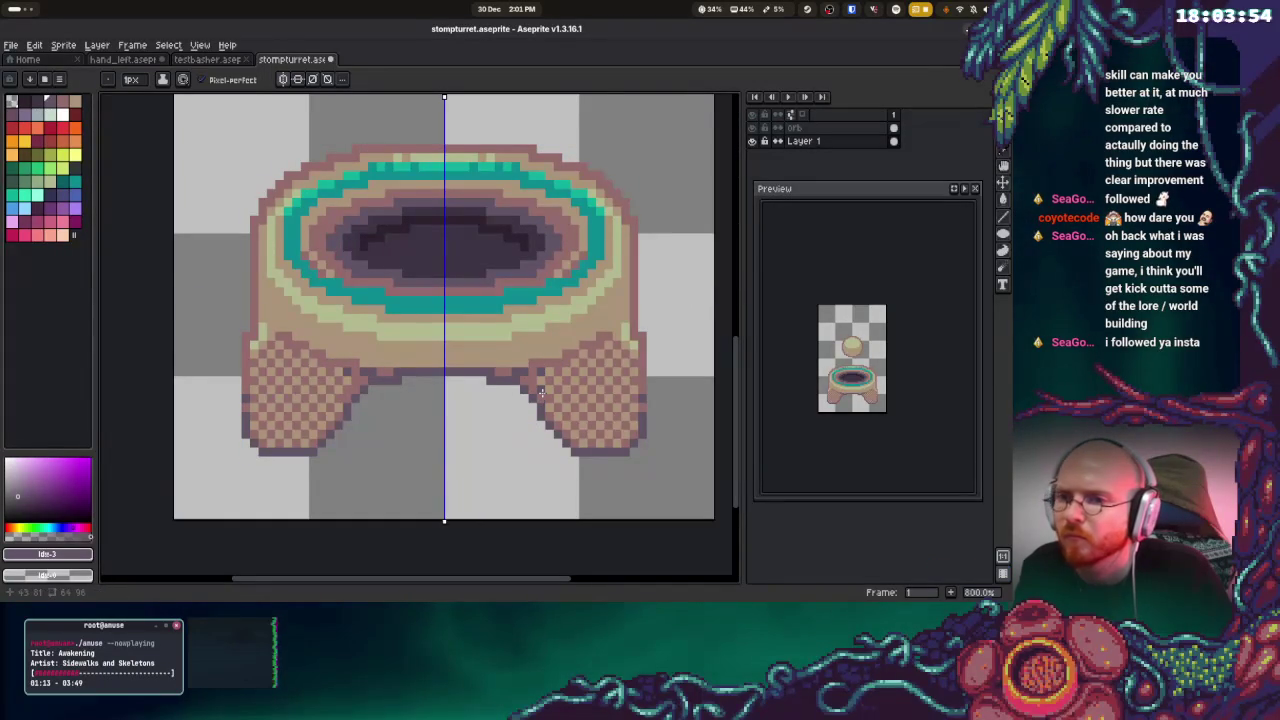
key("ctrl+z")
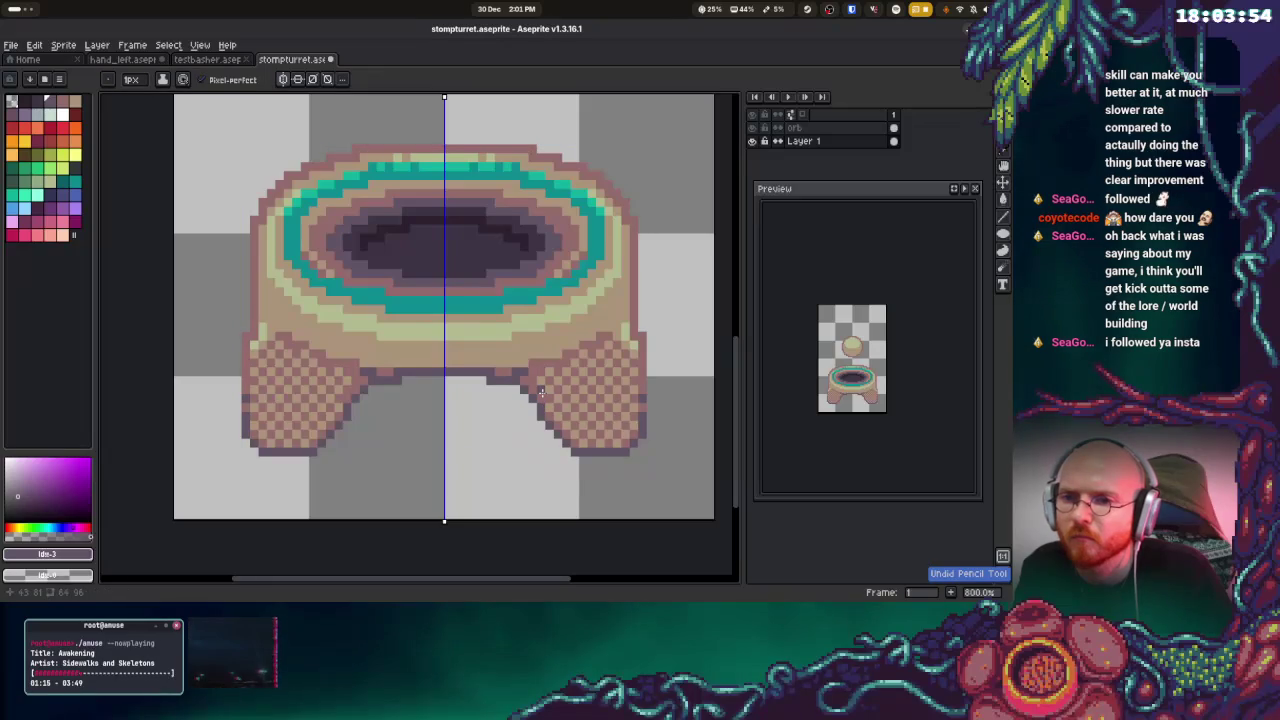
left_click(506, 374)
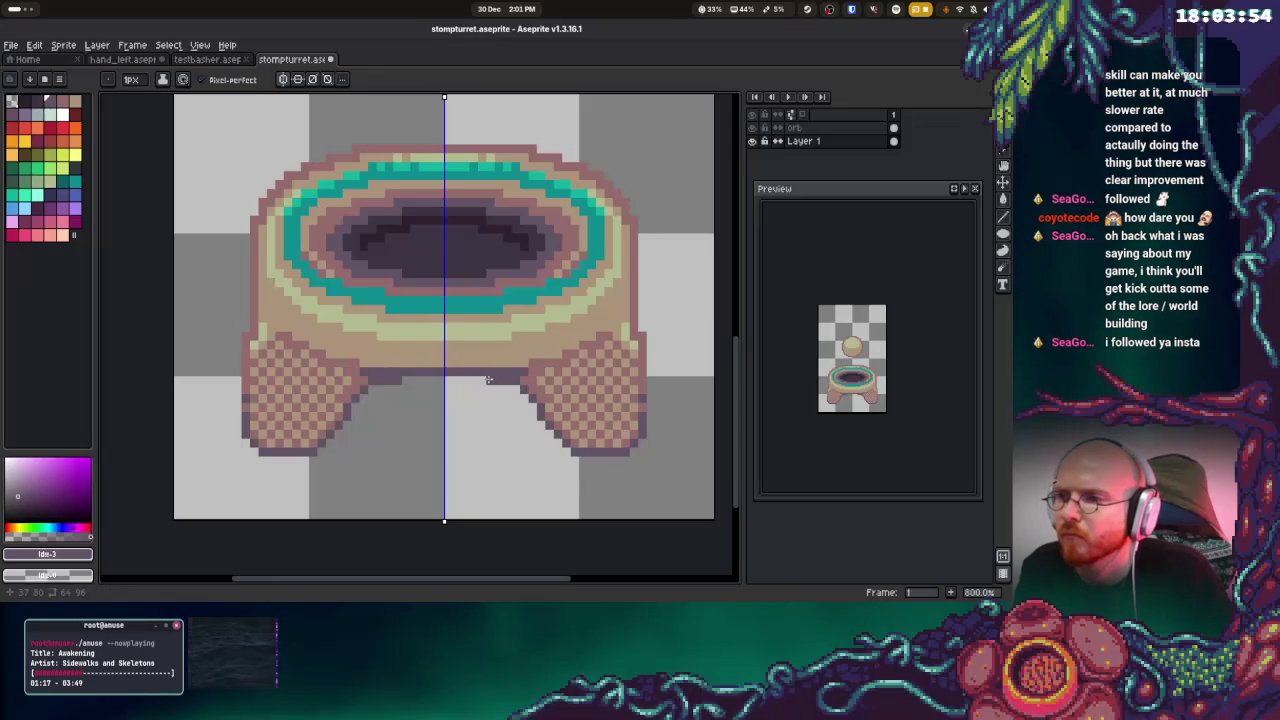
Save, add a dark outline pixel where body meets leg, and save again
key("b")
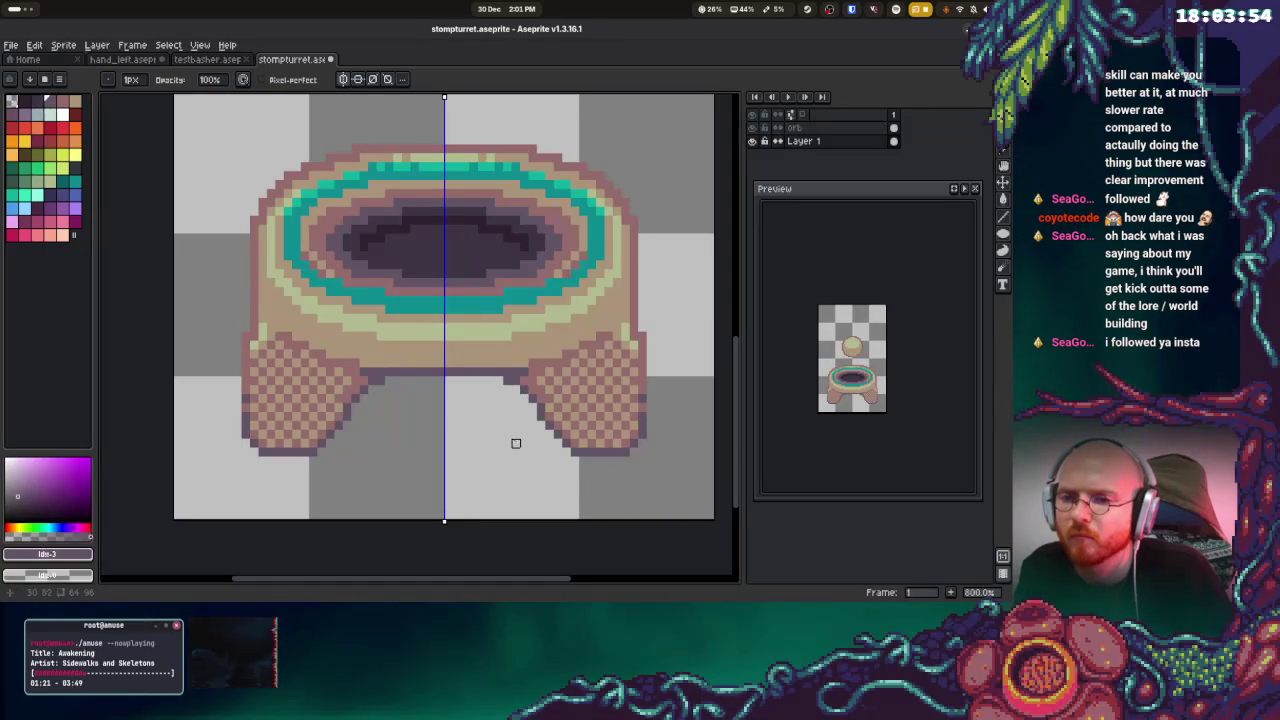
key("ctrl+s")
key("i")
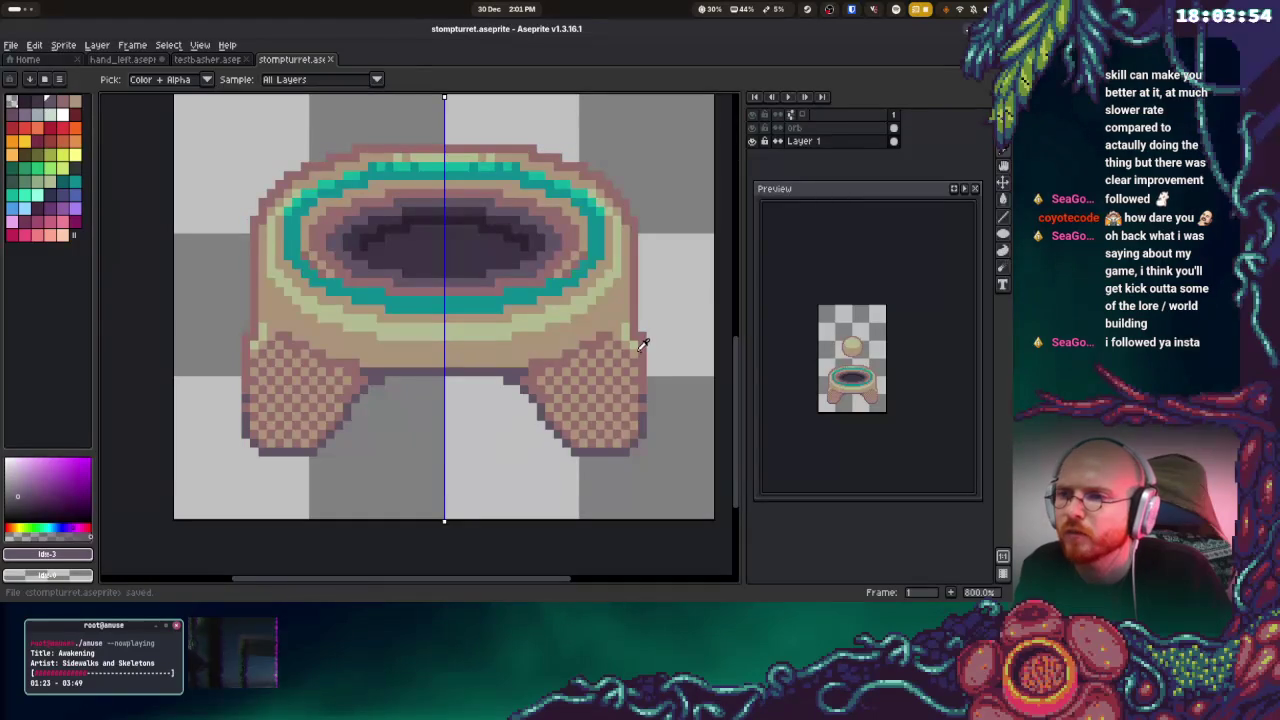
key("b")
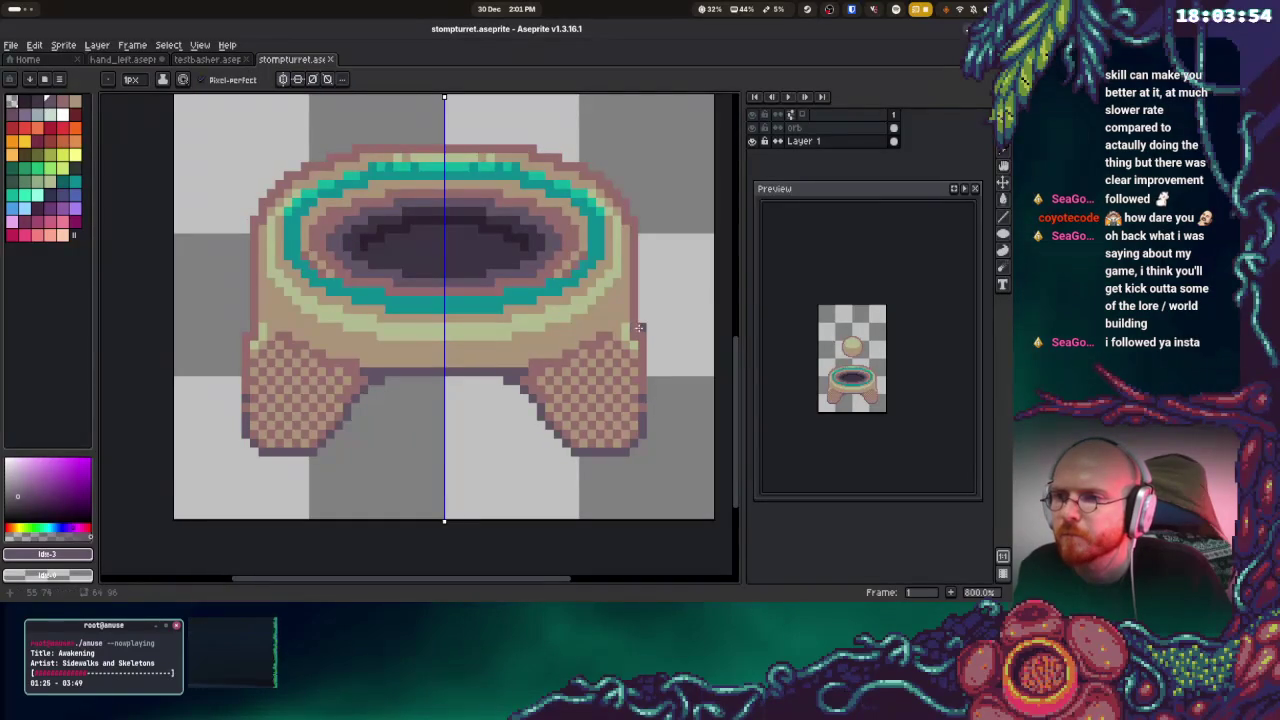
left_click(641, 340)
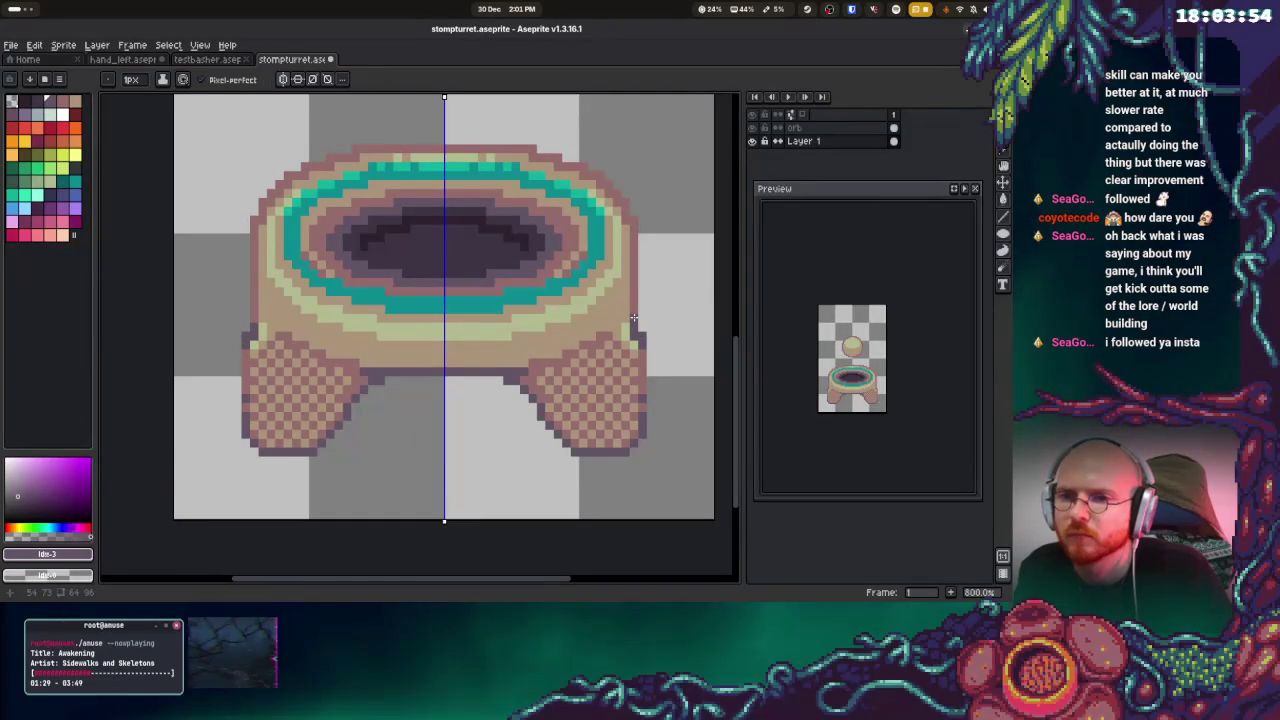
key("ctrl+s")
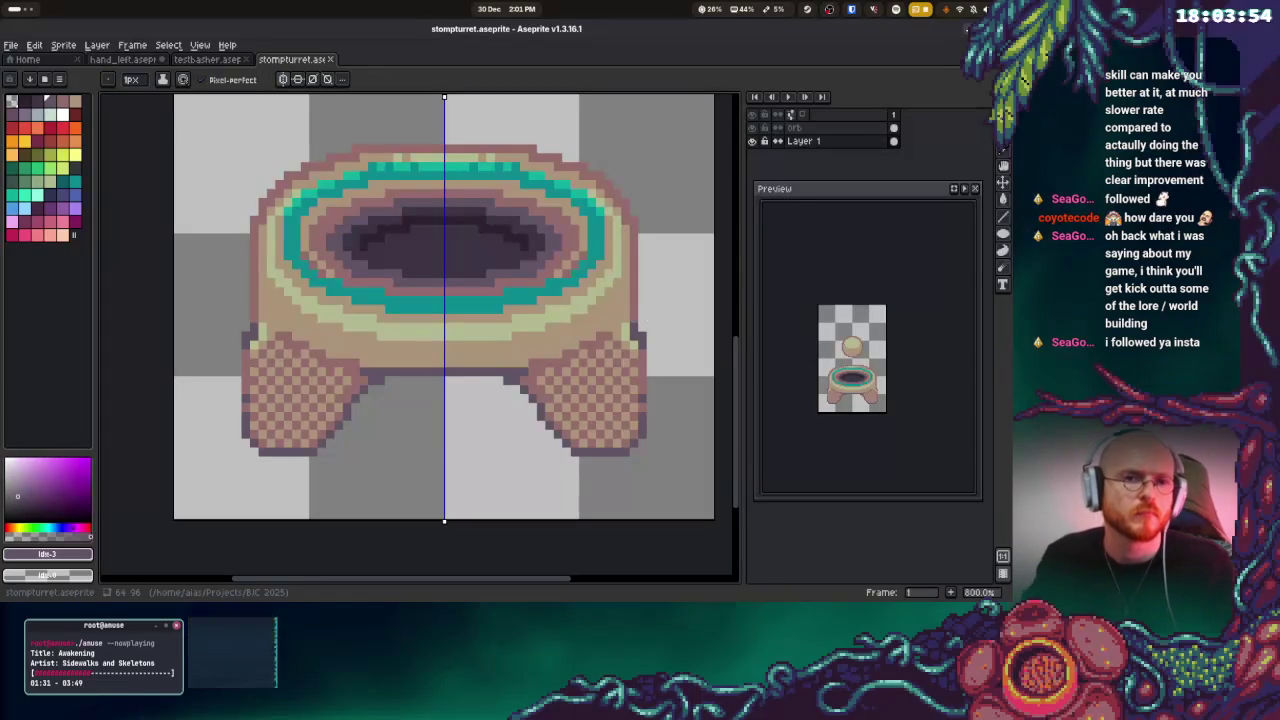
scroll(570, 265, "down", 2)
scroll(570, 265, "down", 1)
scroll(572, 265, "down", 1)
scroll(575, 266, "down", 1)
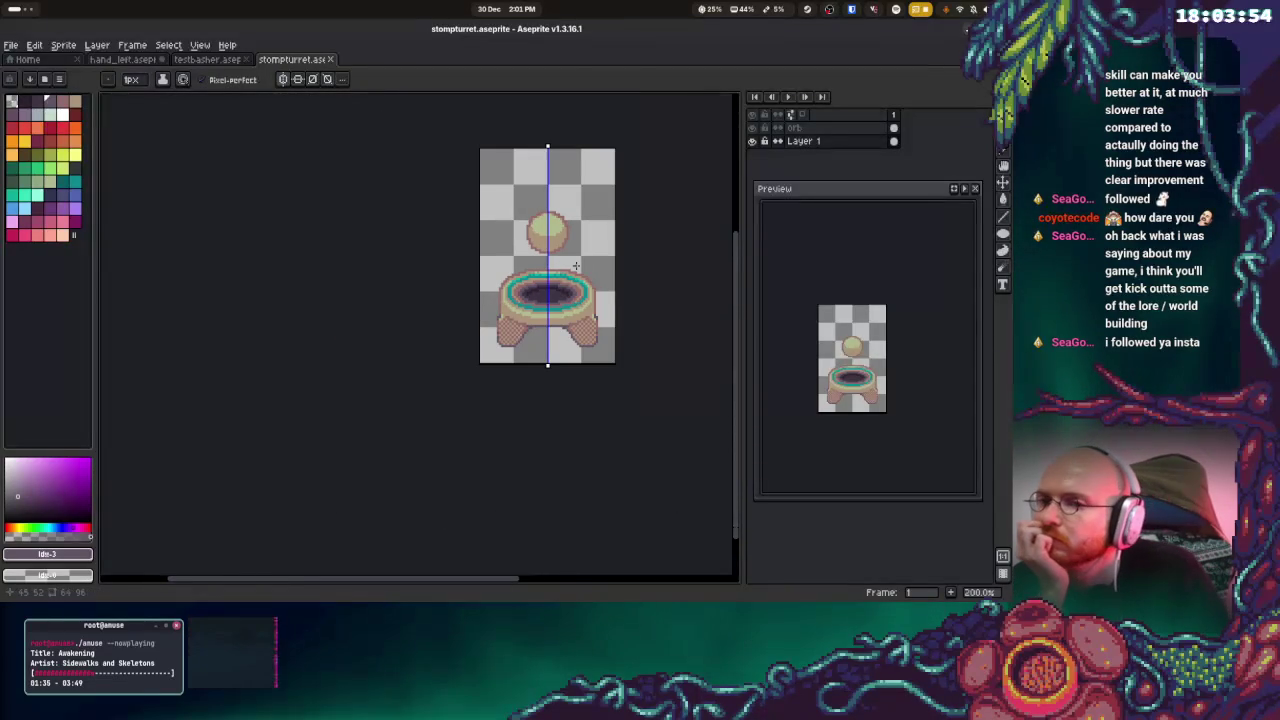
left_click_drag(584, 262, 573, 269)
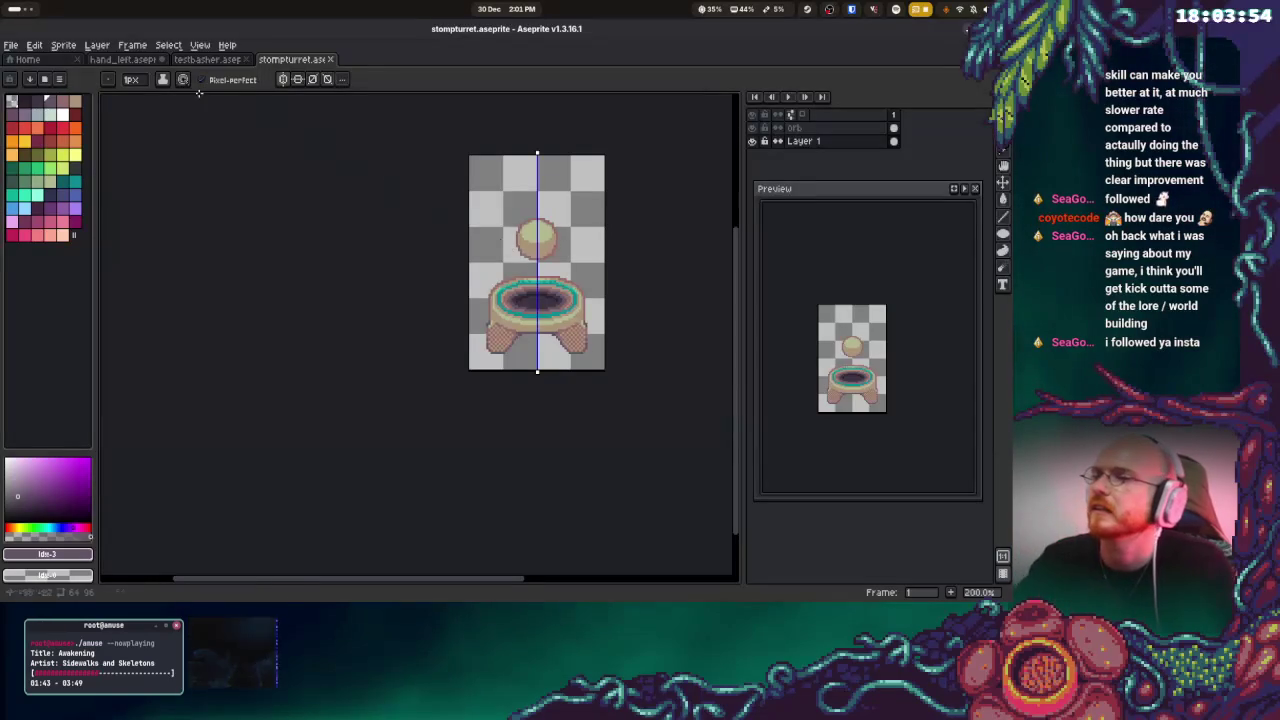
left_click(11, 45)
left_click(50, 101)
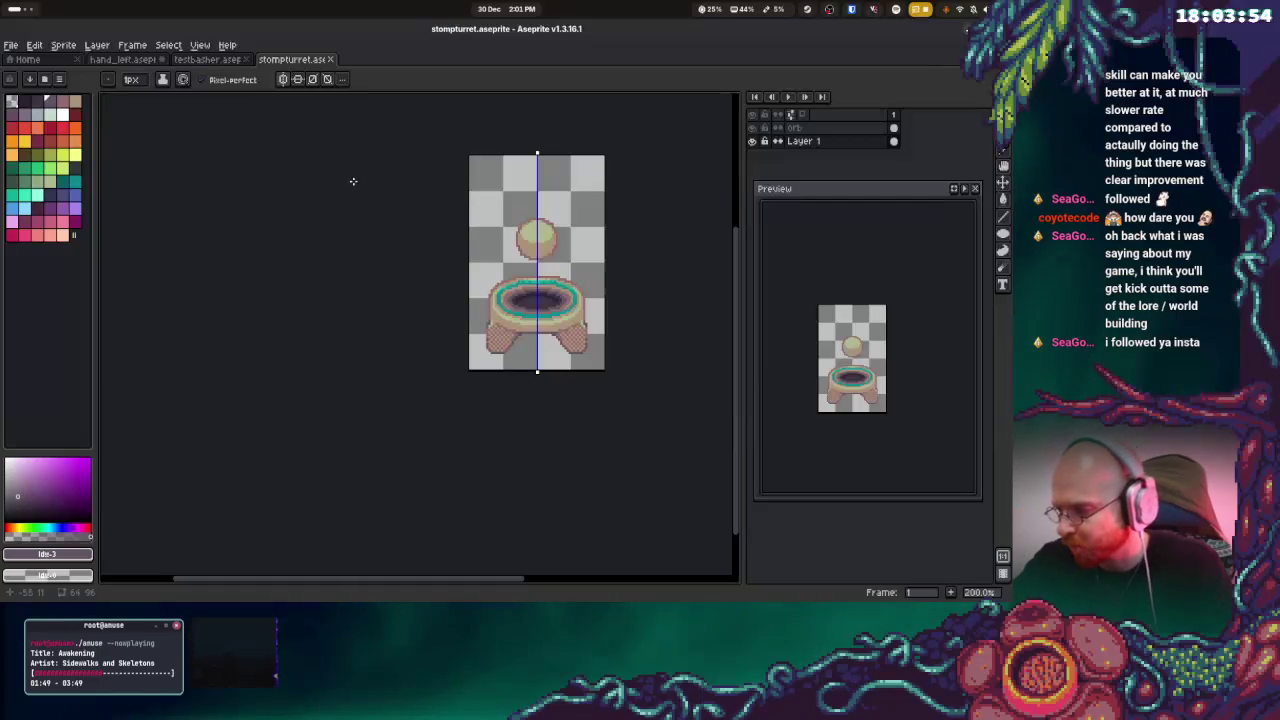
scroll(540, 300, "up", 2)
scroll(608, 323, "up", 2)
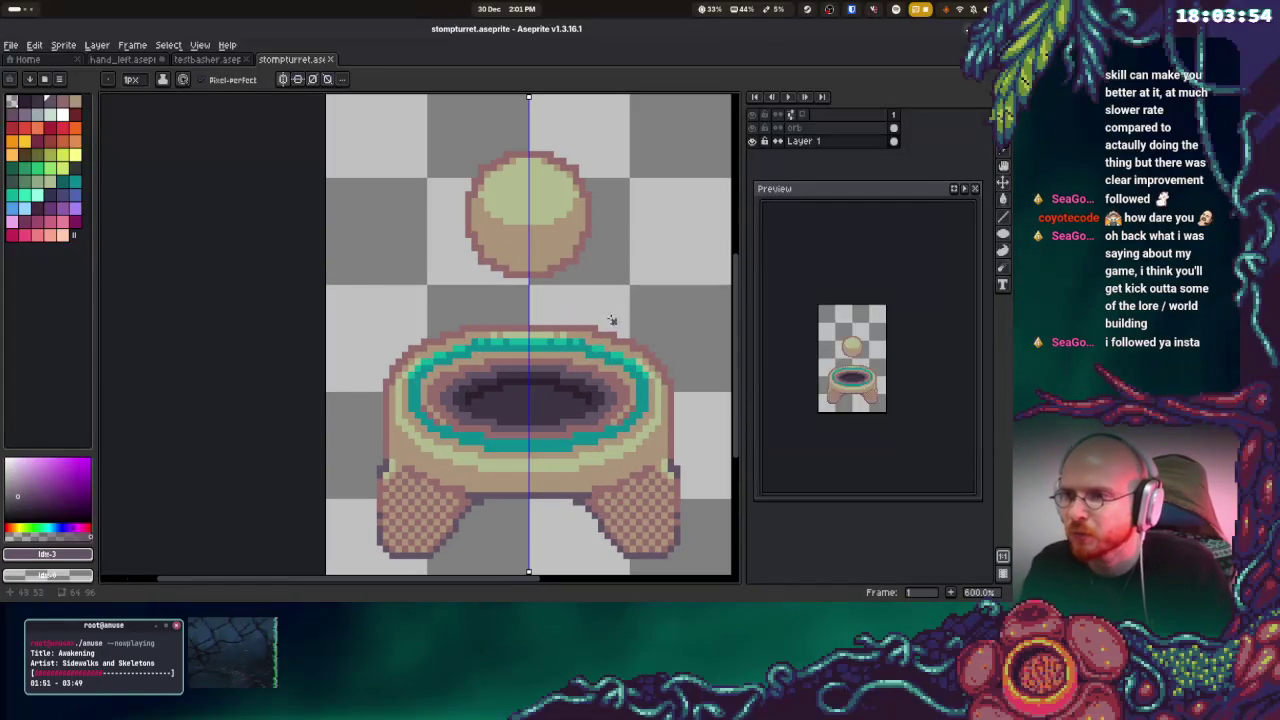
Sample the pinkish-brown and, on the orb layer, trial mirrored vertical lines, undoing them
key("alt")
left_click(620, 358)
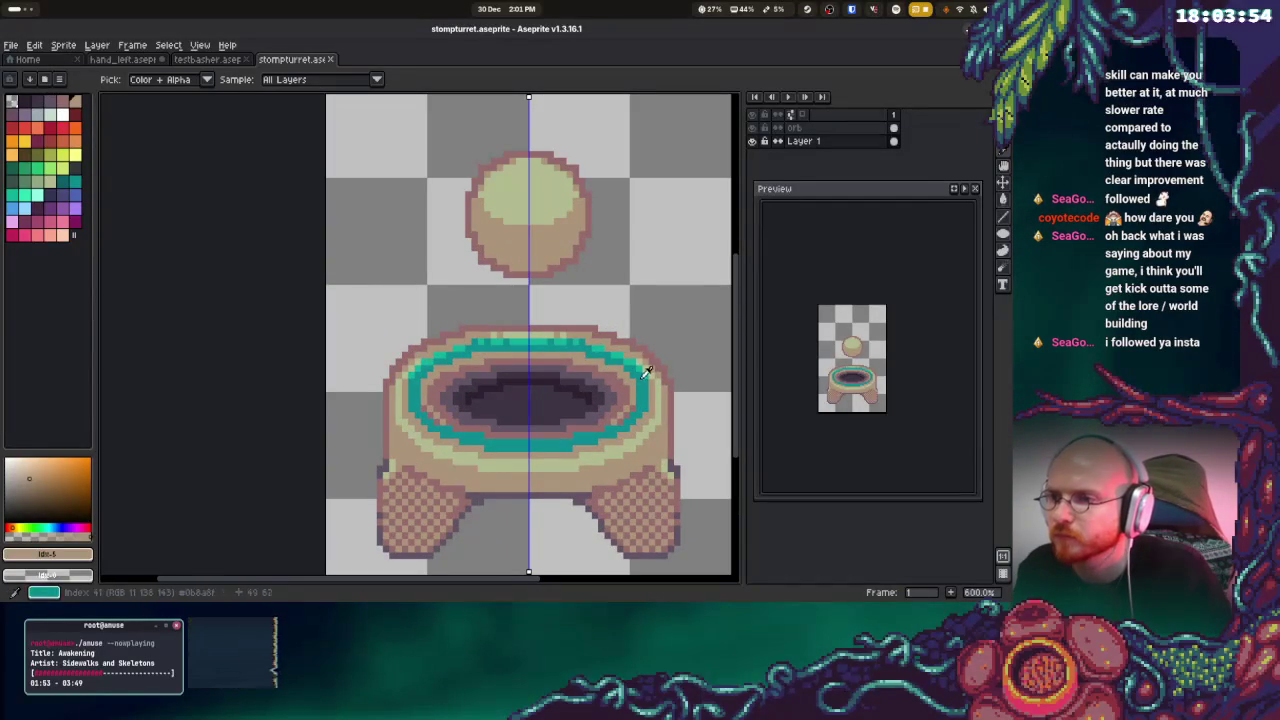
scroll(580, 280, "up", 1)
left_click(795, 128)
left_click_drag(522, 199, 522, 299)
key("ctrl+z")
left_click_drag(517, 195, 517, 300)
key("ctrl+z")
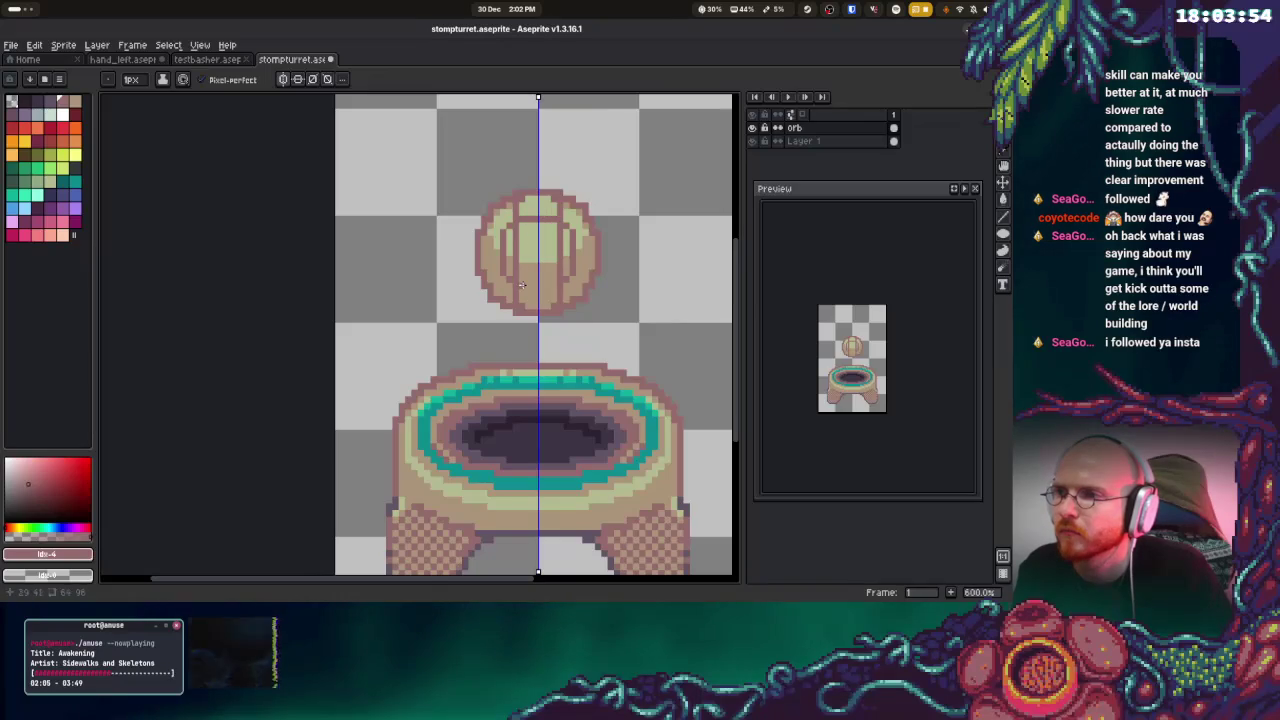
Sample the orb's colours and draw a short mirrored vertical panel line on it
left_click(519, 235, "alt")
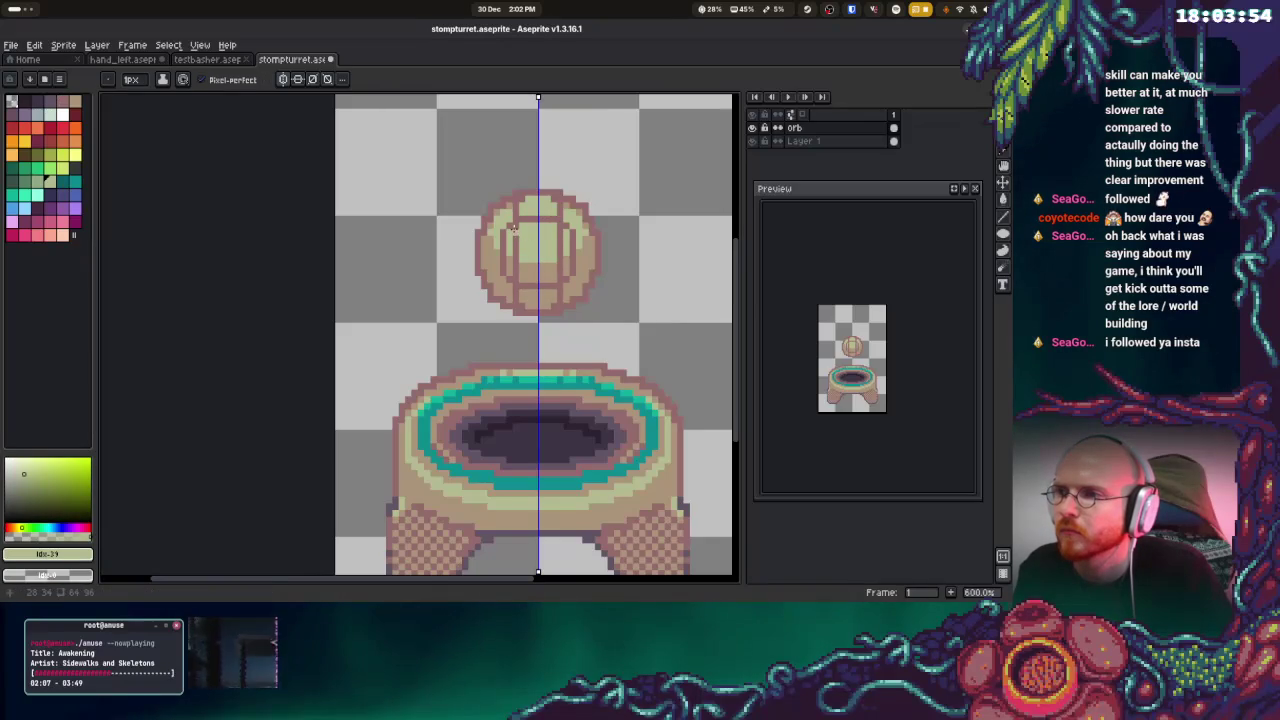
left_click(516, 262, "alt")
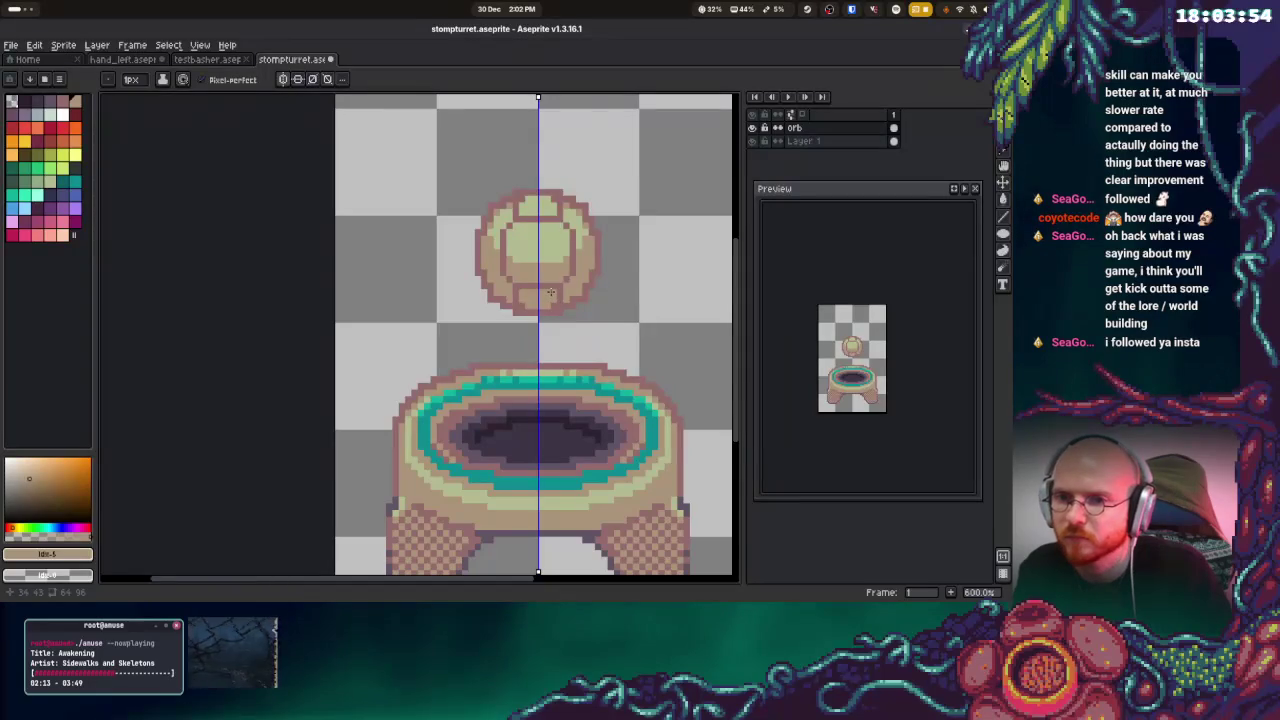
key("alt")
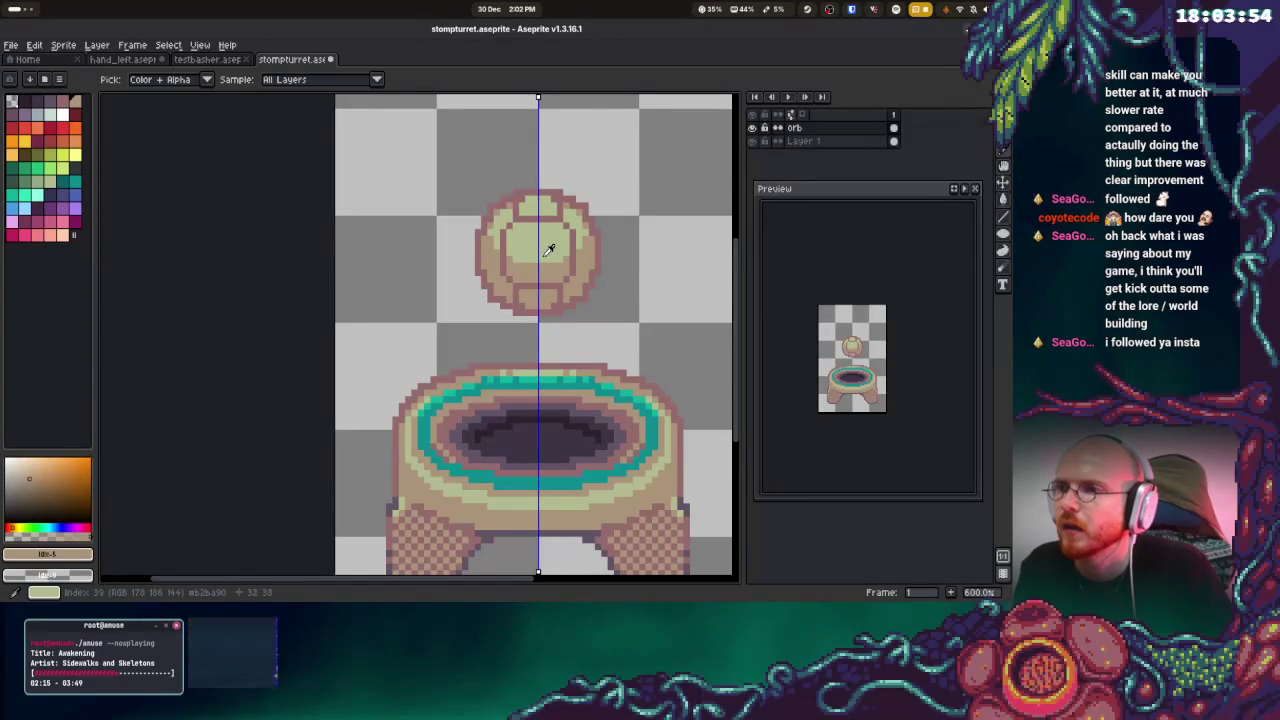
left_click(551, 243, "alt")
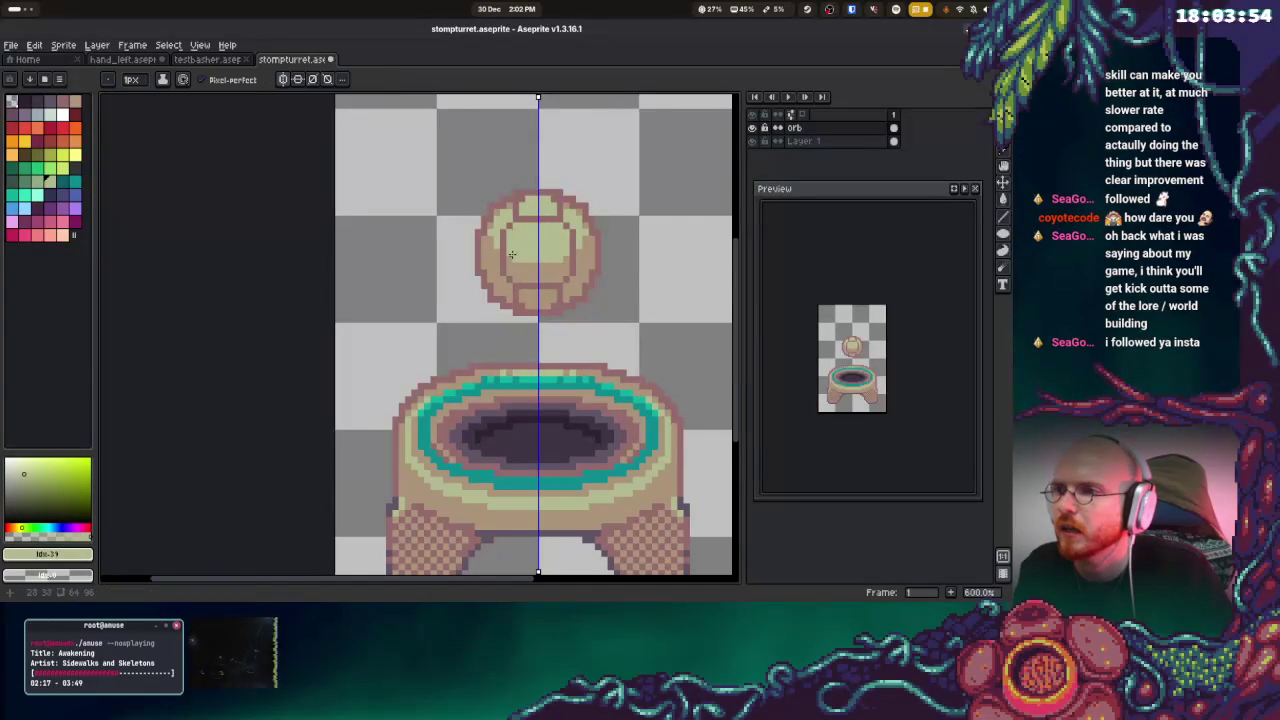
left_click(524, 268, "alt")
left_click_drag(516, 263, 517, 243)
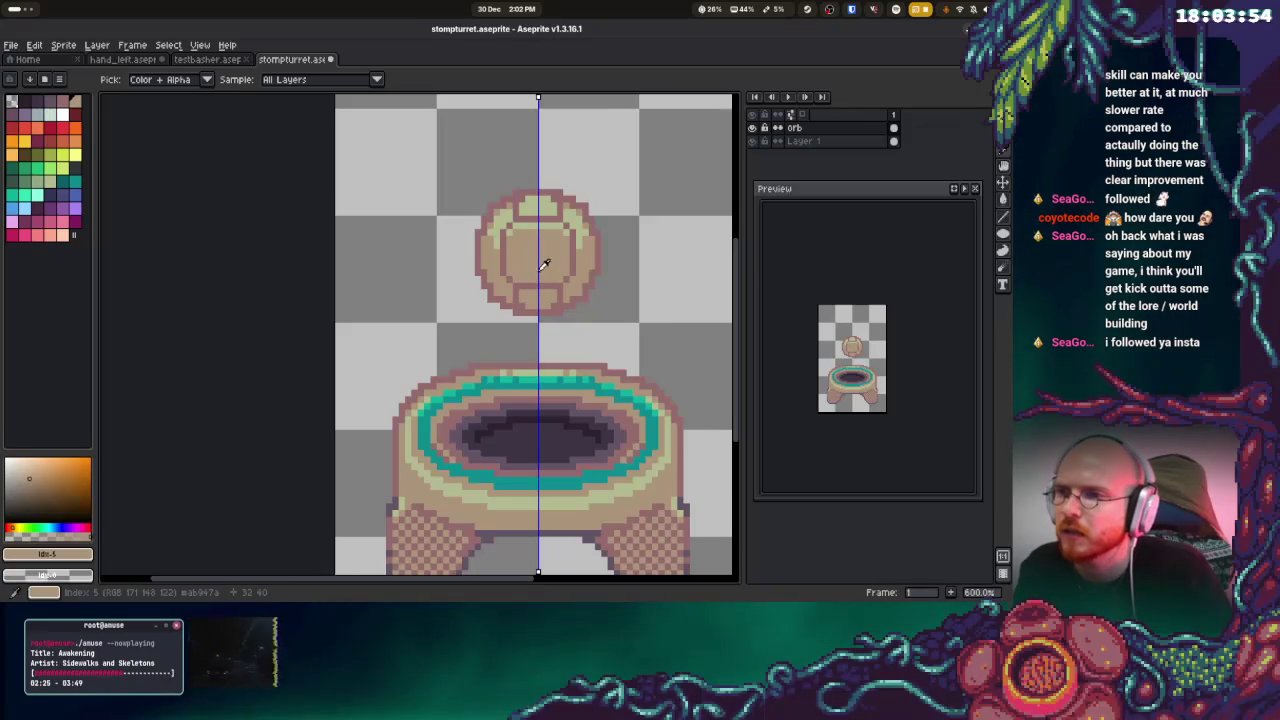
Paint a dark purple line along the orb's bottom edge
left_click(535, 278, "alt")
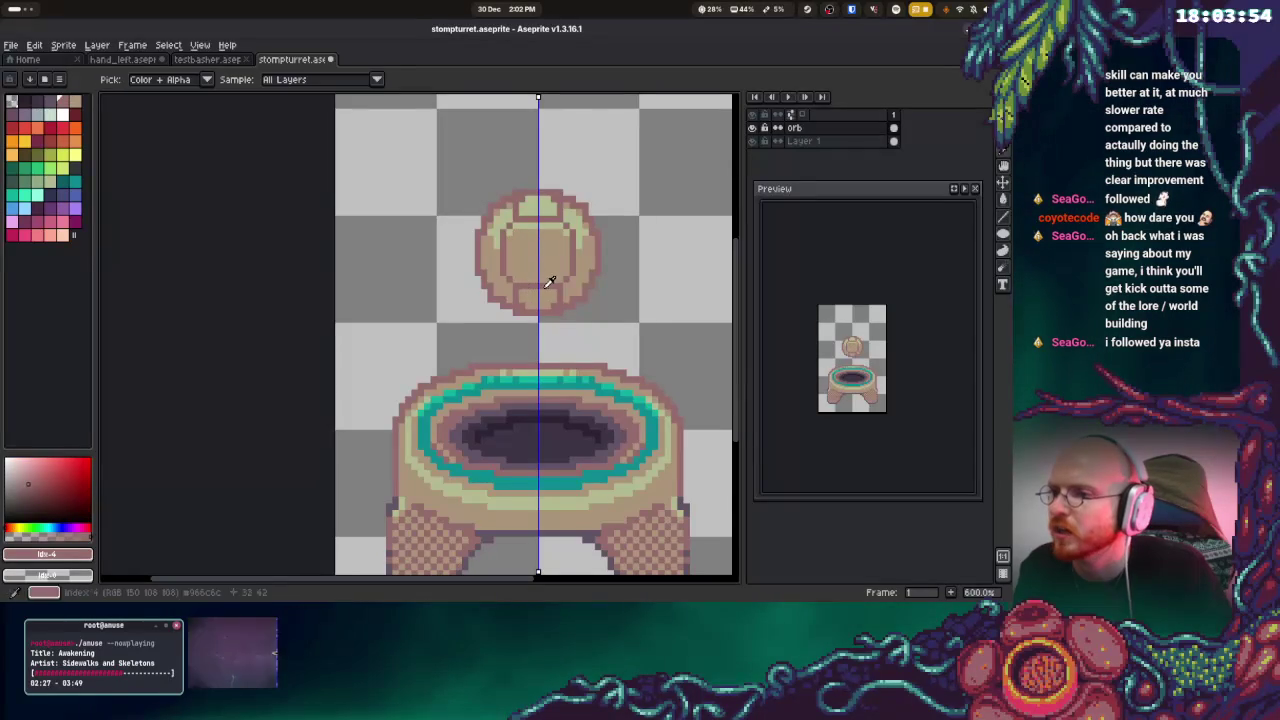
left_click(526, 283, "alt")
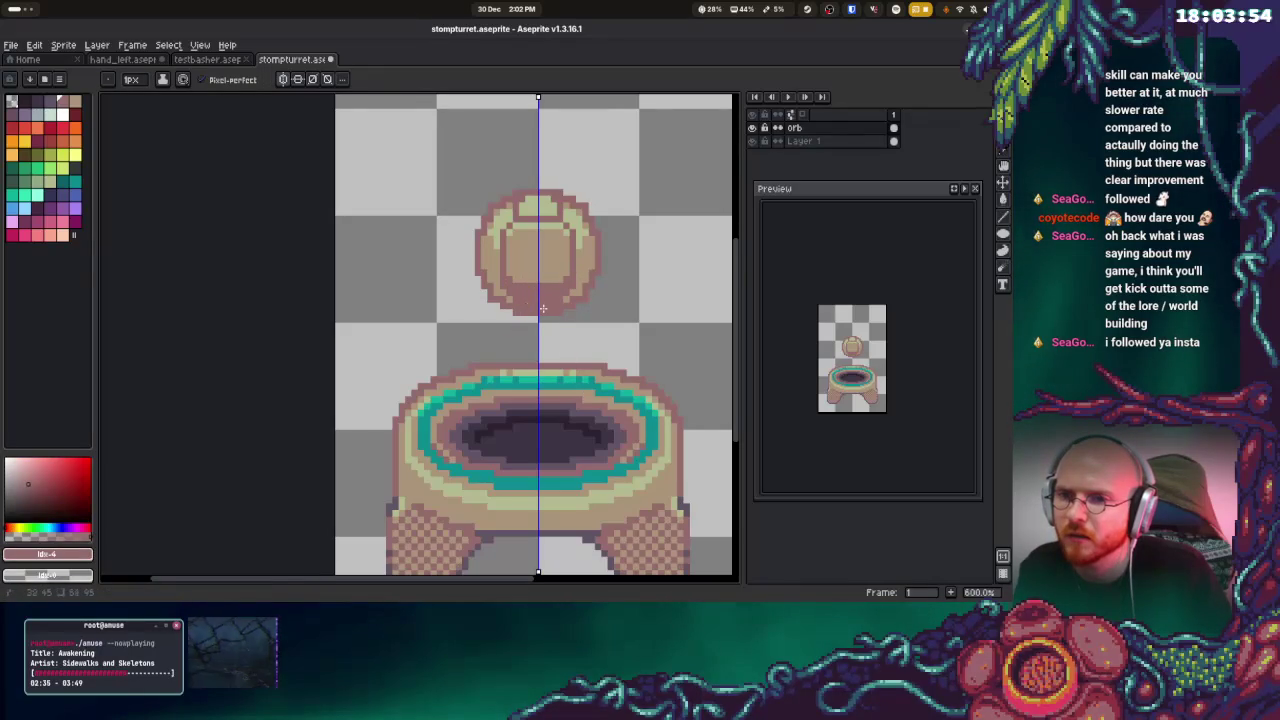
left_click(592, 395, "alt")
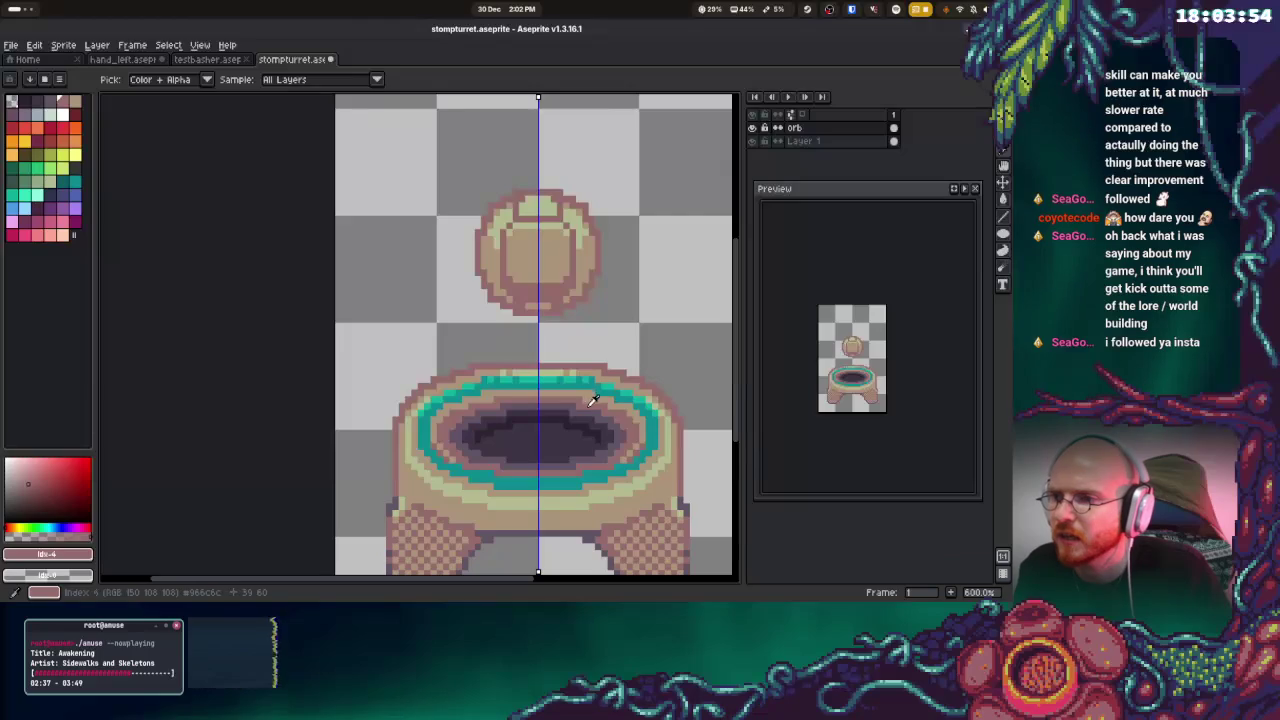
left_click_drag(518, 292, 556, 292)
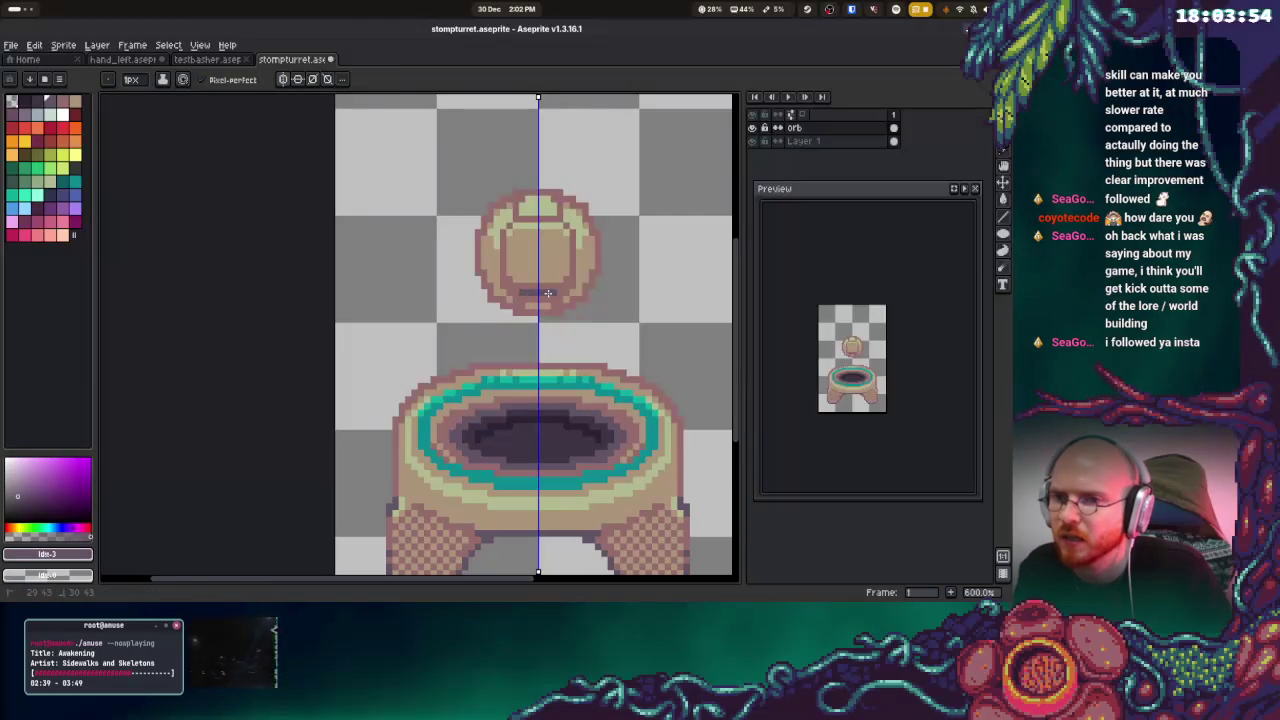
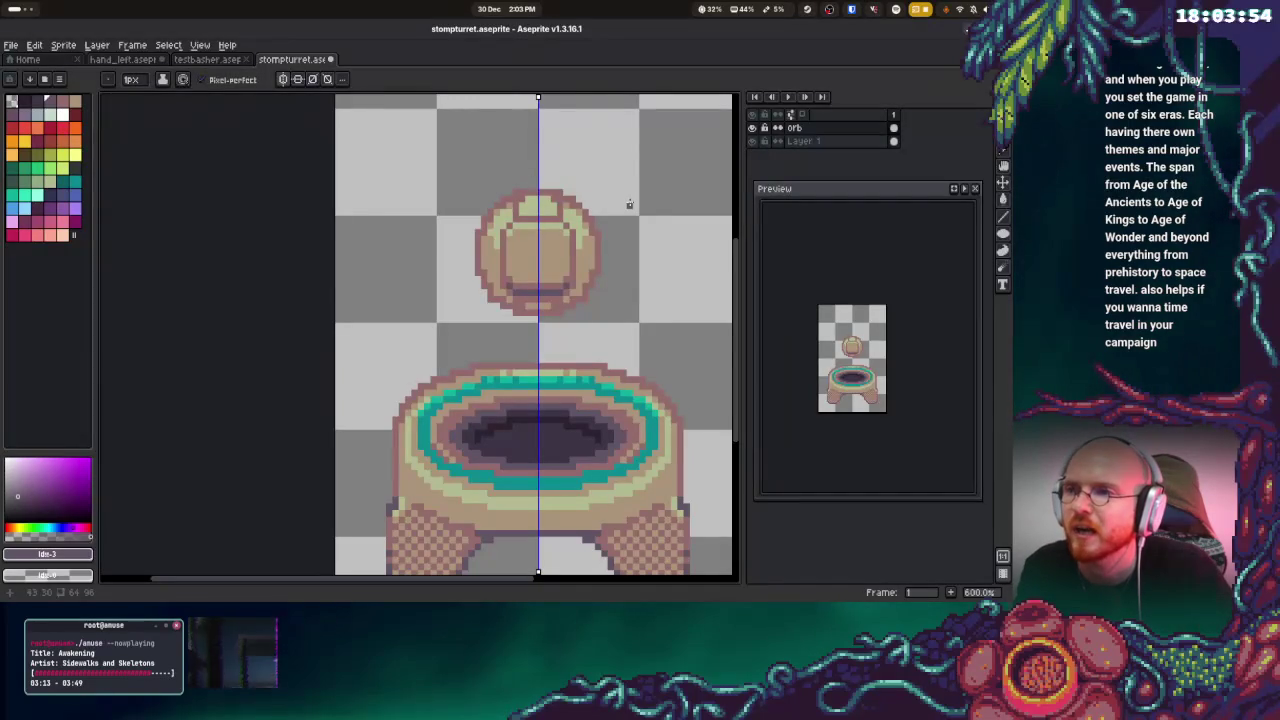
Undo the stray pencil stroke and save the sprite
left_click(578, 293, "alt")
key("ctrl+z")
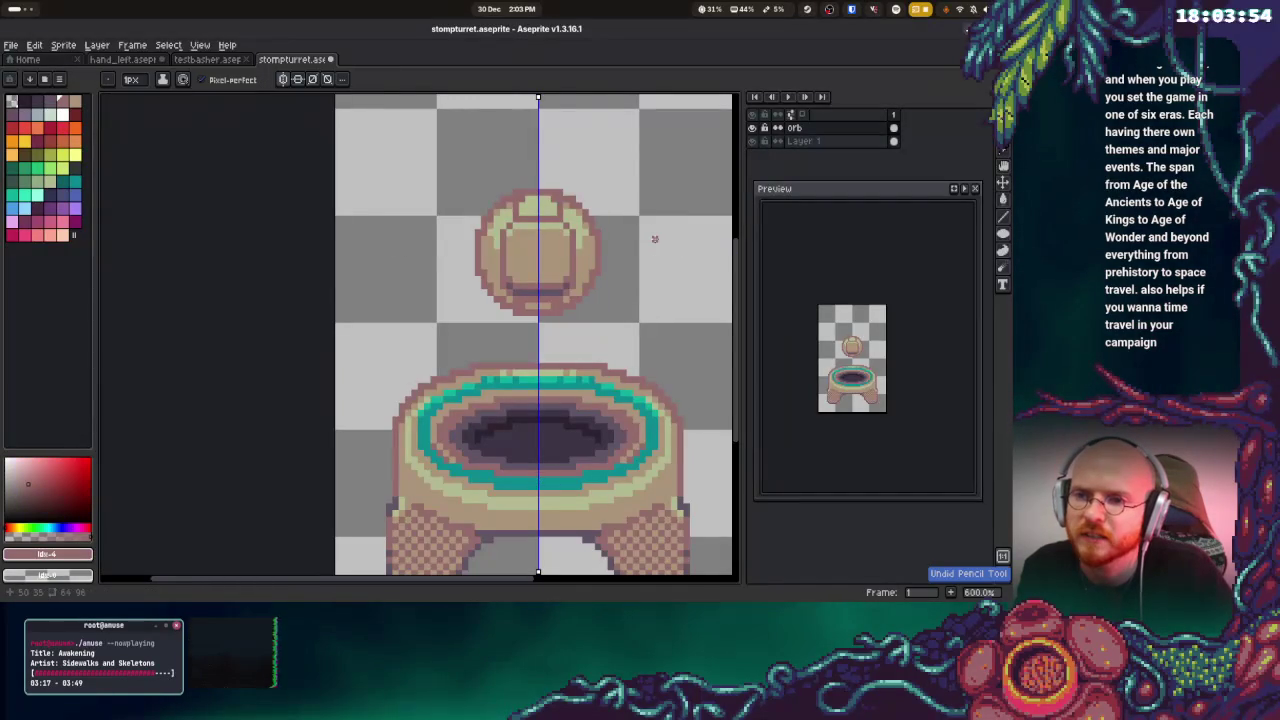
key("ctrl+s")
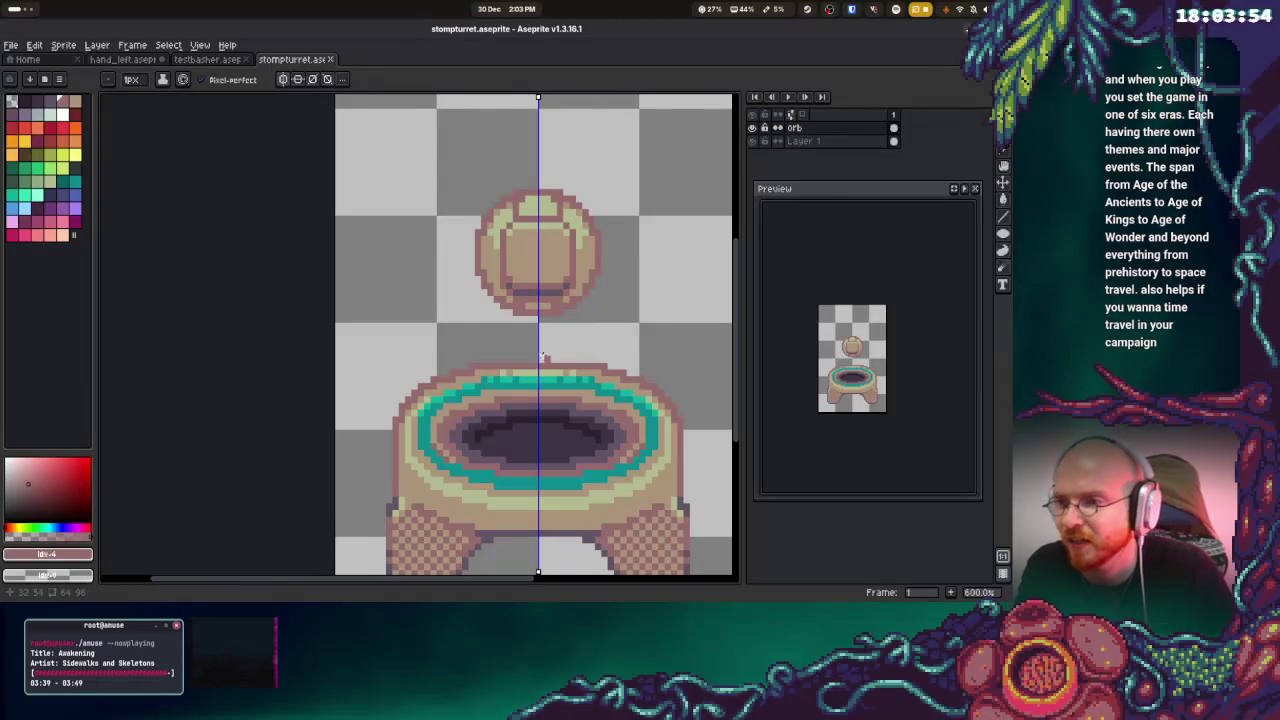
Draw a dark horizontal band across the orb's lower part
scroll(549, 280, "up", 3)
scroll(566, 369, "down", 4)
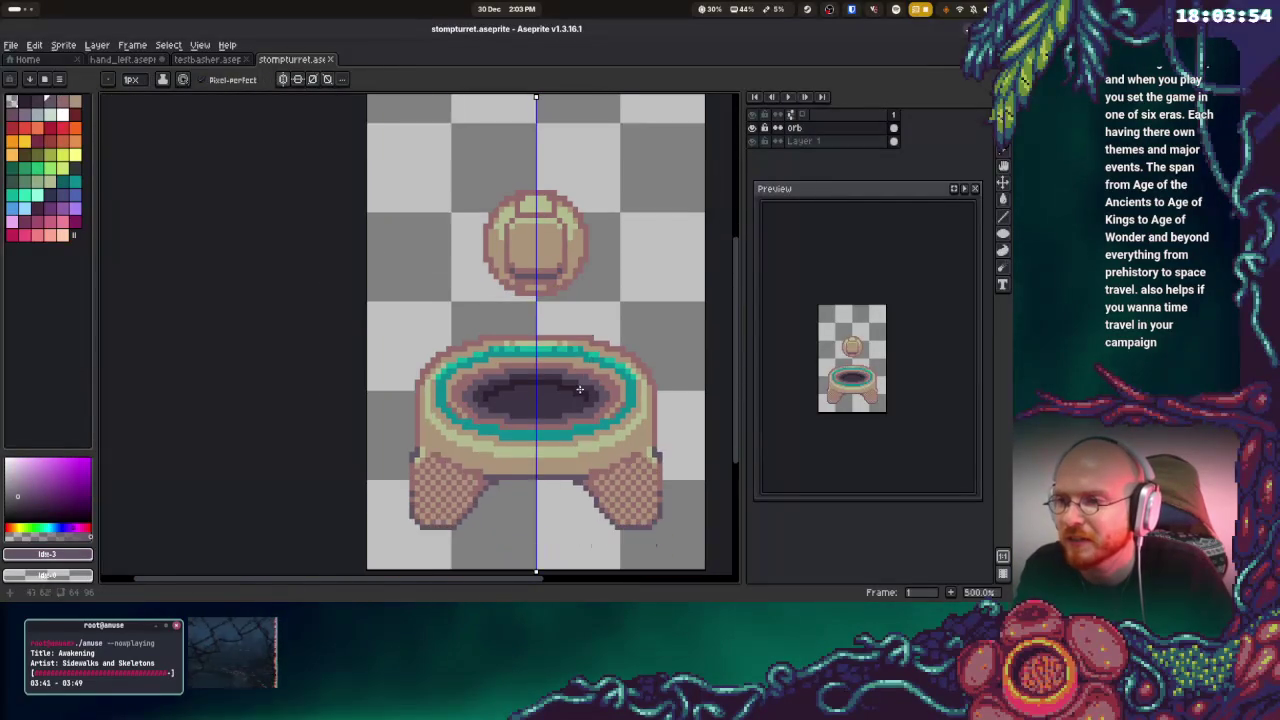
scroll(560, 350, "up", 1)
scroll(517, 245, "up", 3)
left_click_drag(497, 243, 570, 243)
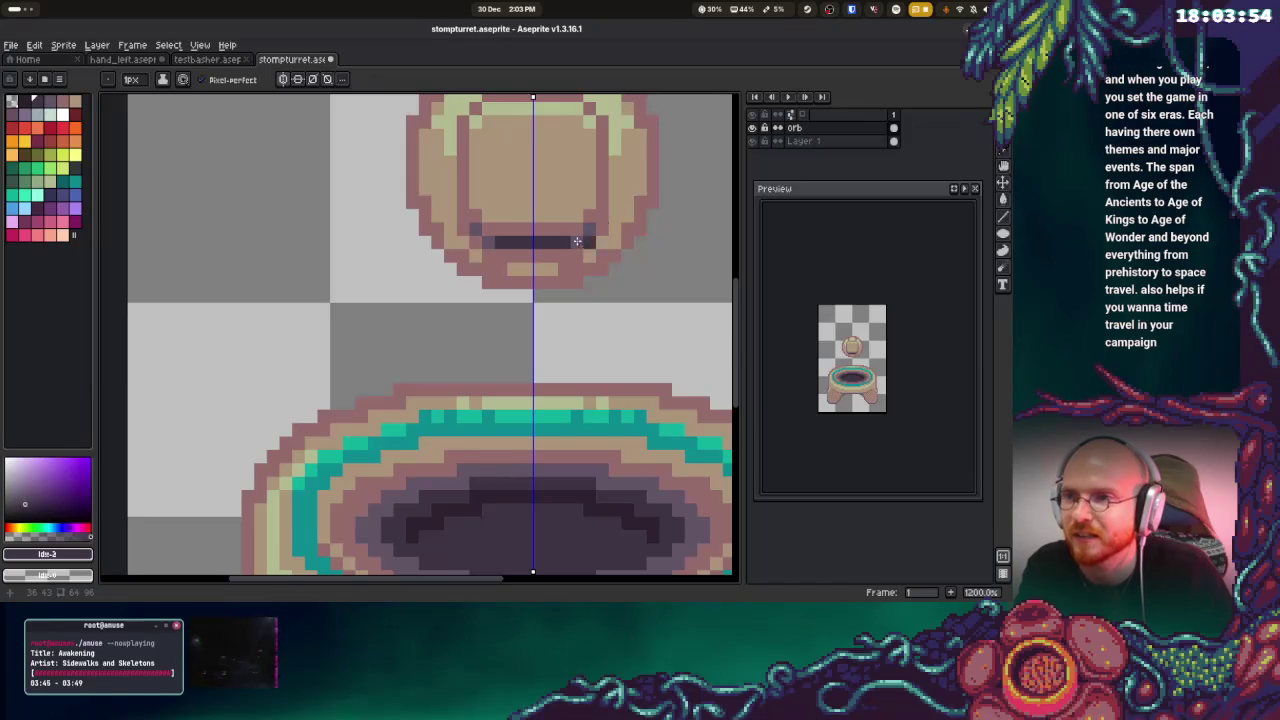
Pencil a mirrored greyish-purple row just beneath the orb's dark band
key("i")
left_click(501, 246)
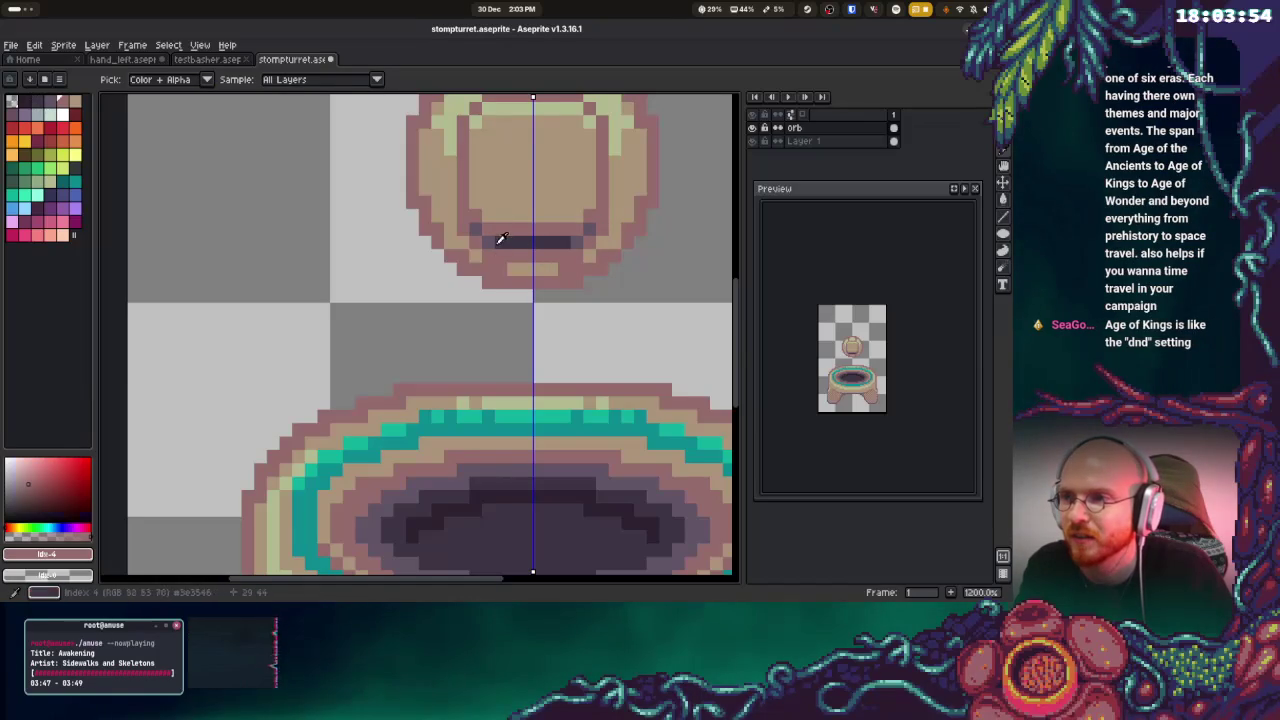
key("b")
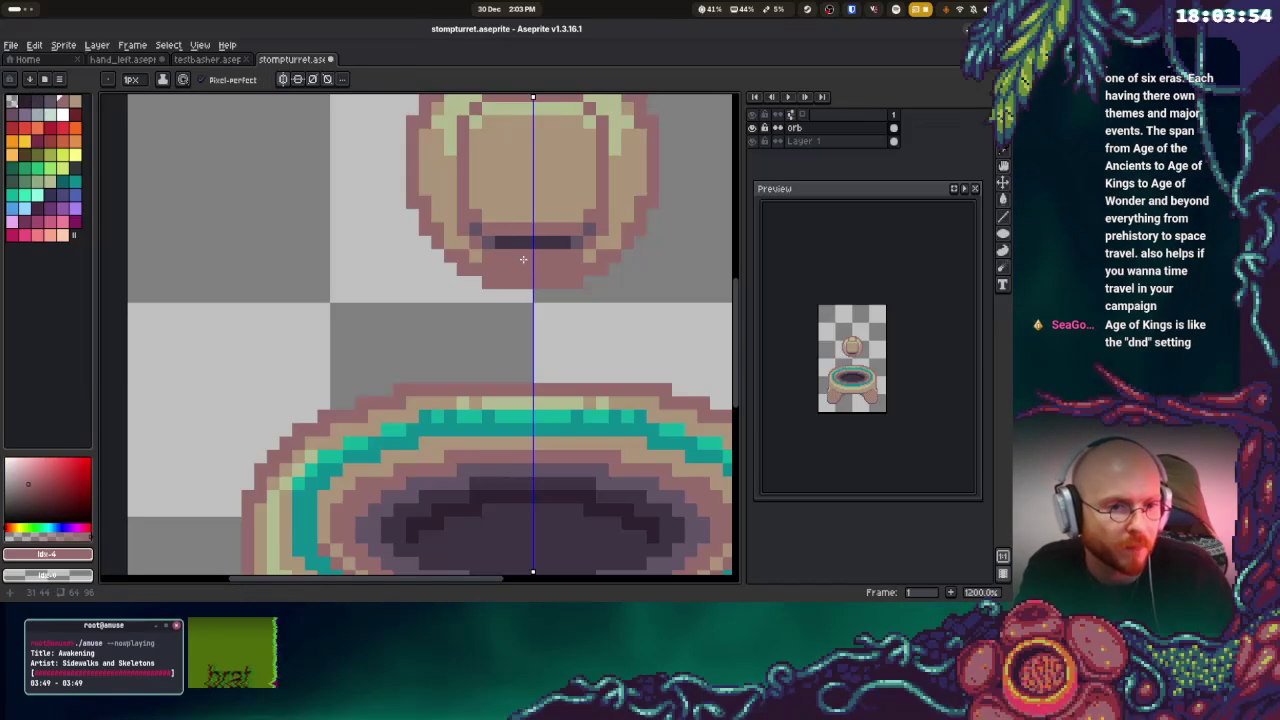
left_click(500, 232, "alt")
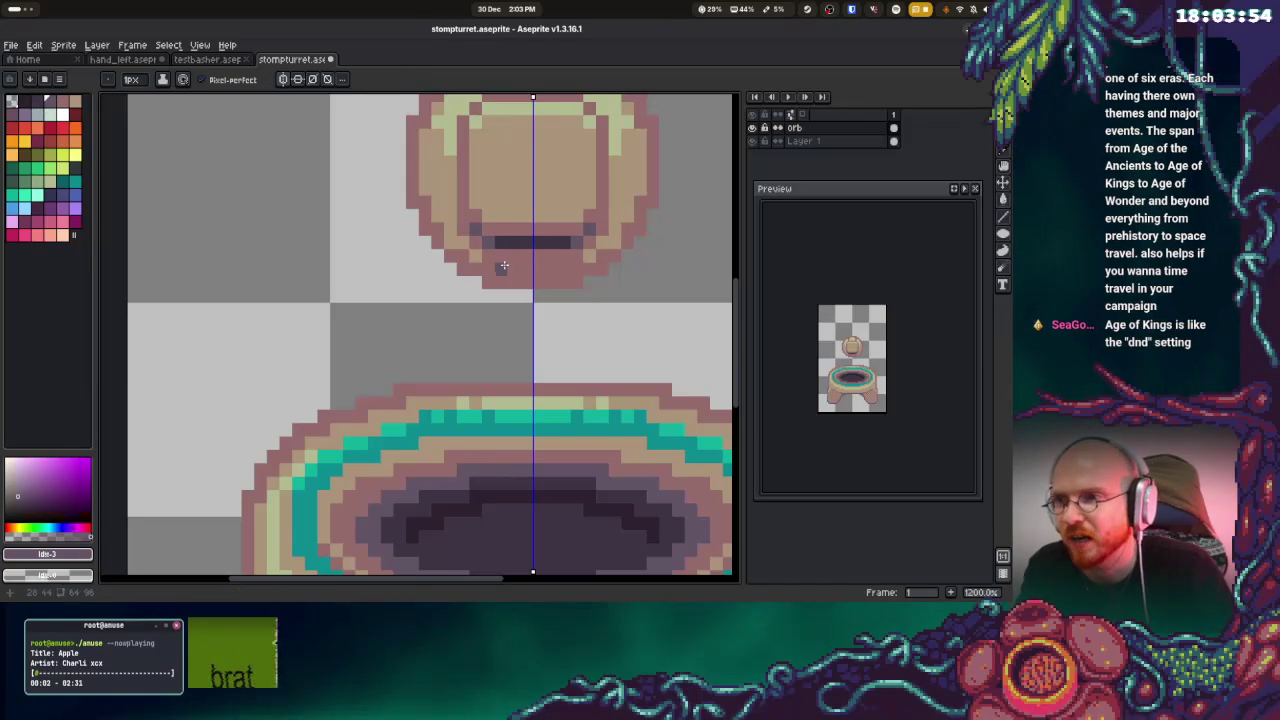
left_click_drag(500, 266, 540, 266)
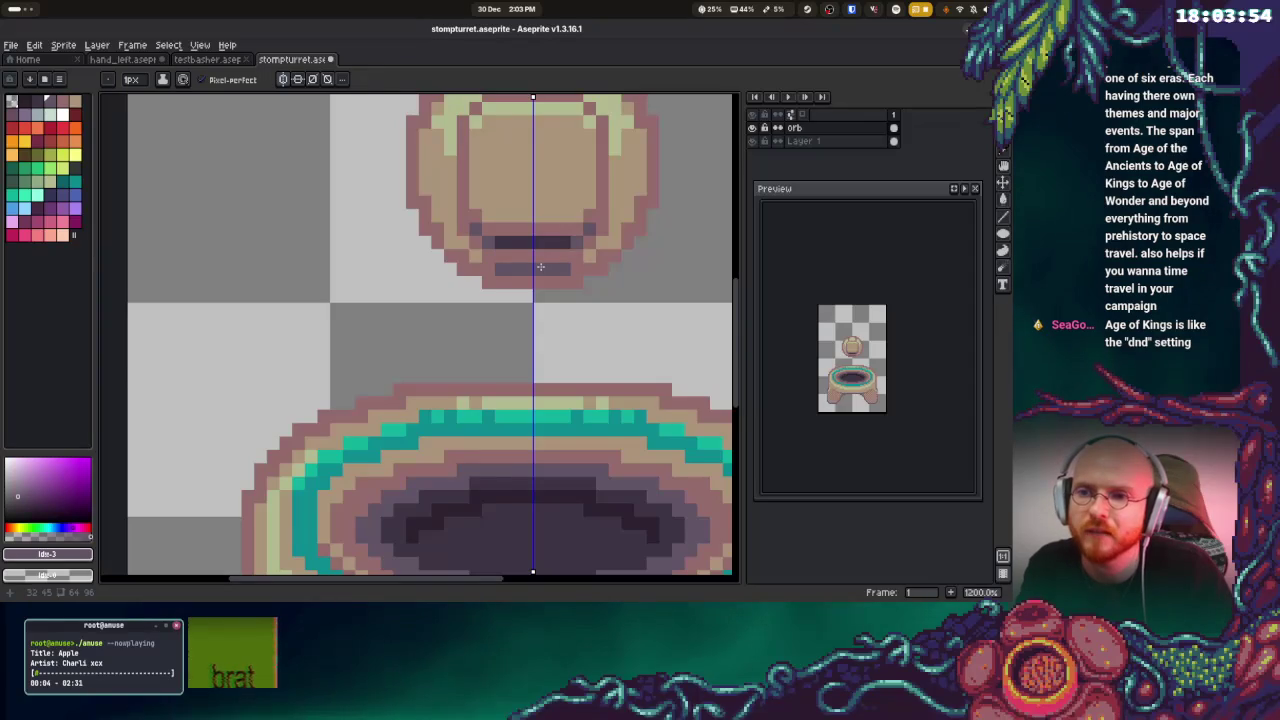
scroll(540, 267, "up", 3)
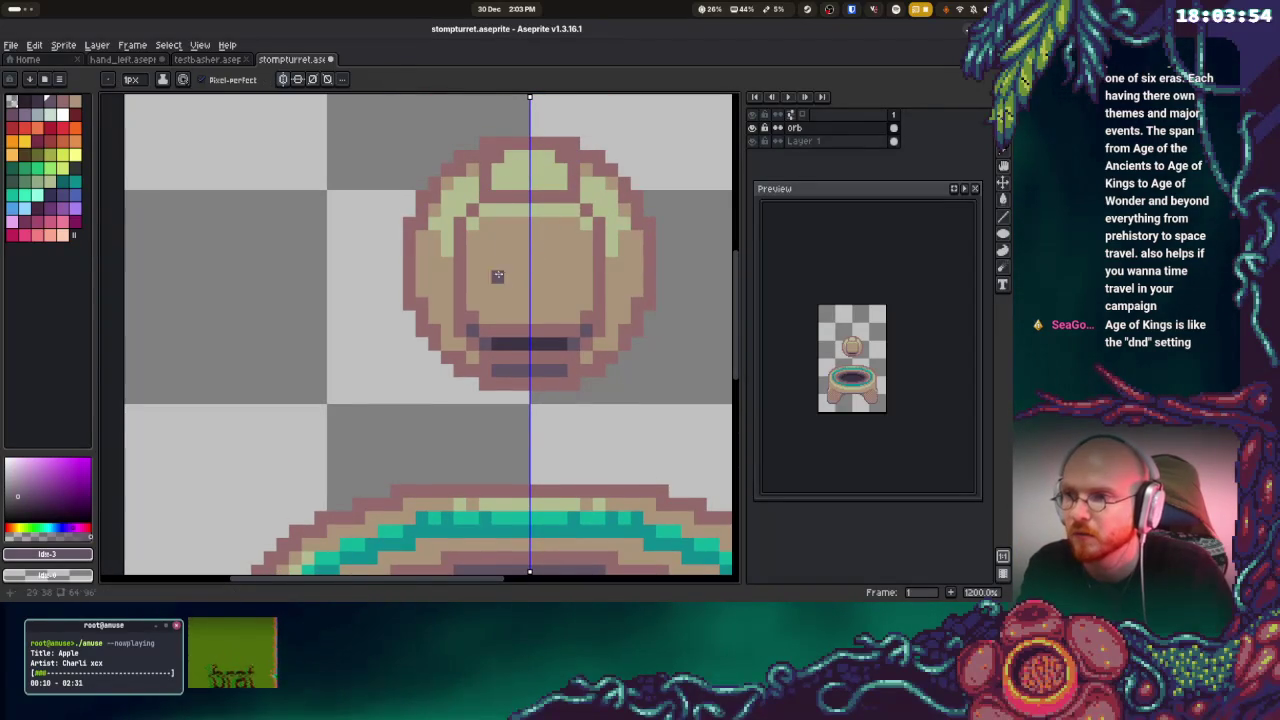
scroll(526, 294, "down", 3)
Draw a mirrored teal gem at the orb's centre and shade part of it darker teal
left_click(557, 397, "alt")
scroll(540, 300, "up", 3)
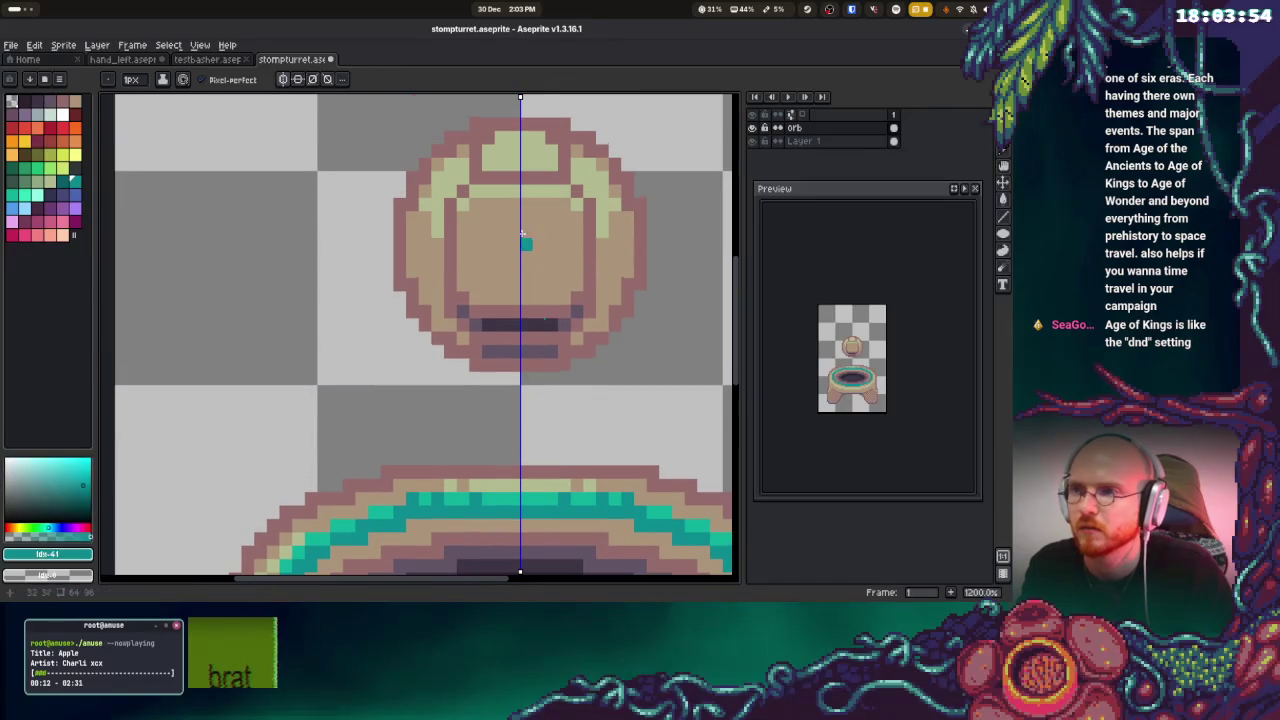
mouse_move(520, 217)
left_mouse_down()
mouse_move(490, 218)
mouse_move(489, 266)
mouse_move(498, 284)
mouse_move(519, 284)
left_mouse_up()
scroll(521, 382, "down", 1)
mouse_move(497, 168)
left_mouse_down()
mouse_move(484, 188)
mouse_move(496, 167)
mouse_move(495, 203)
mouse_move(524, 164)
left_mouse_up()
left_click(471, 163, "alt")
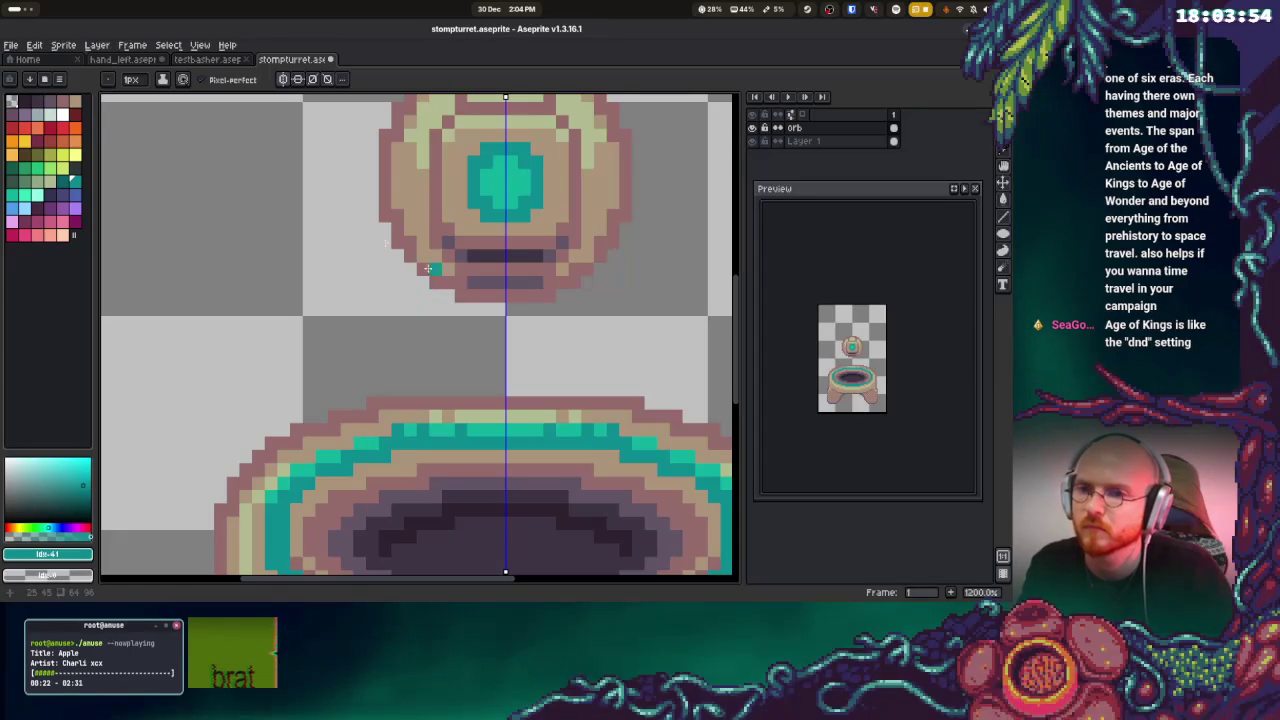
scroll(432, 257, "down", 2)
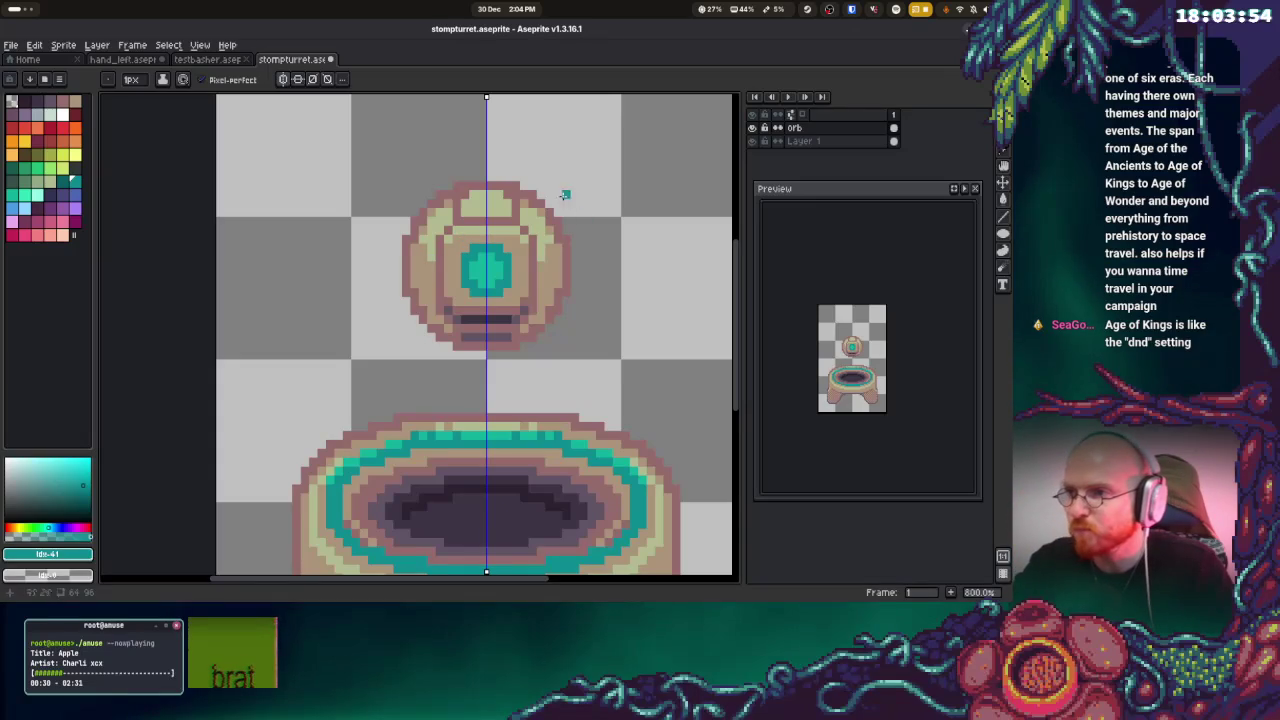
Recolour the orb's top nub and top outline pixels in light yellow
left_click(495, 183, "alt")
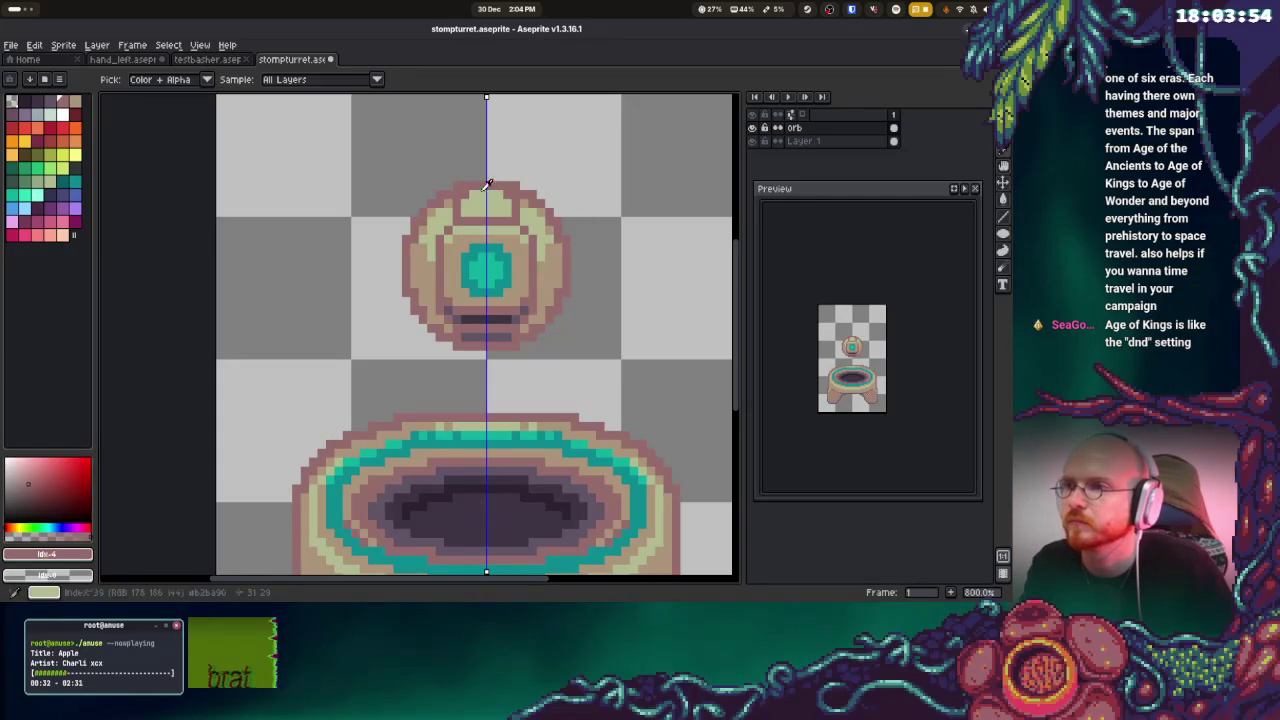
left_click(470, 195, "alt")
left_click(465, 181)
mouse_move(480, 175)
left_mouse_down()
mouse_move(500, 178)
mouse_move(462, 180)
mouse_move(503, 166)
left_mouse_up()
Reshape the stem under the orb with a pink outline row and a darkened light row
left_click(516, 178, "alt")
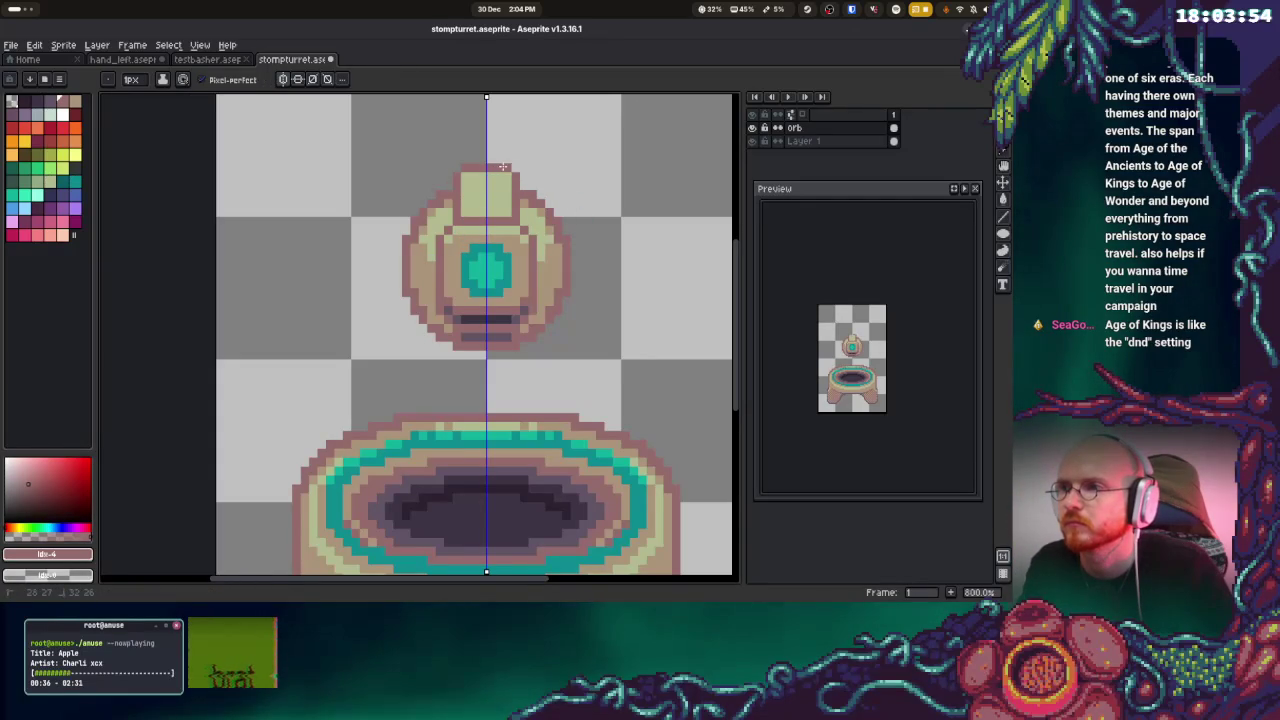
scroll(490, 363, "down", 1)
left_click_drag(455, 325, 497, 327)
left_click(512, 337)
left_click(470, 310, "alt")
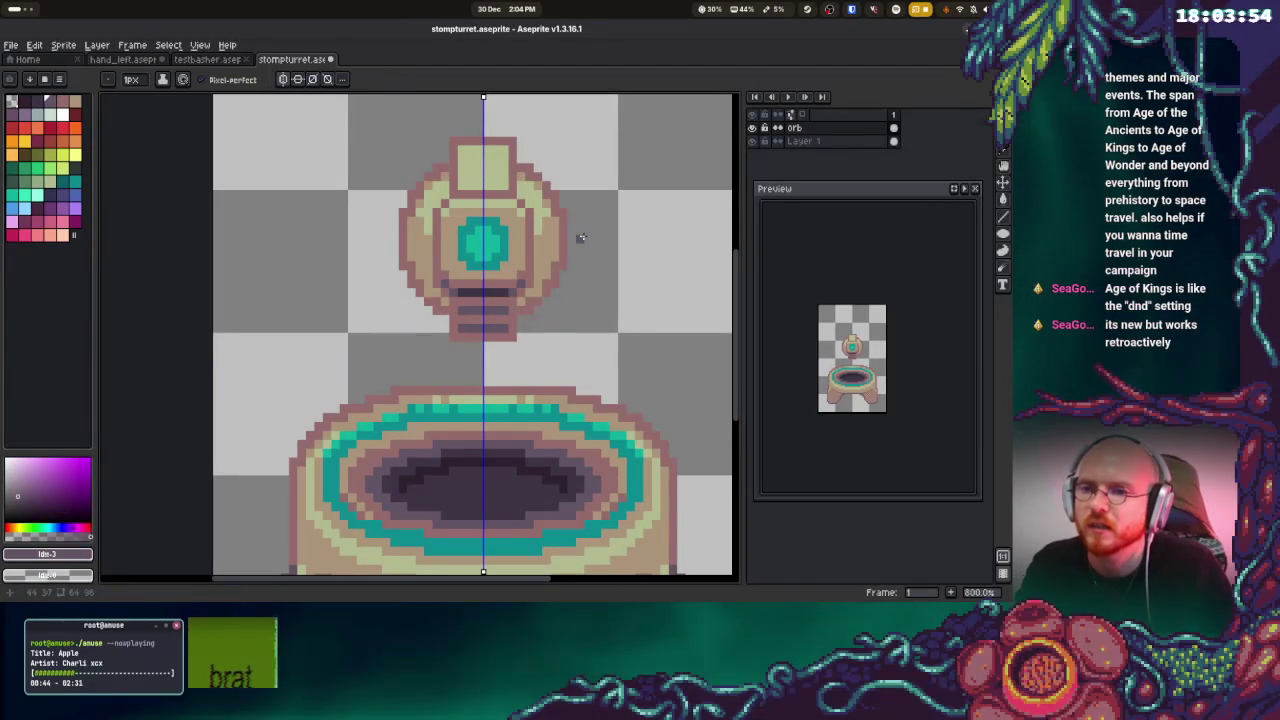
Add a mirrored pink outline over the orb's top corners and down both sides
left_click(515, 146, "alt")
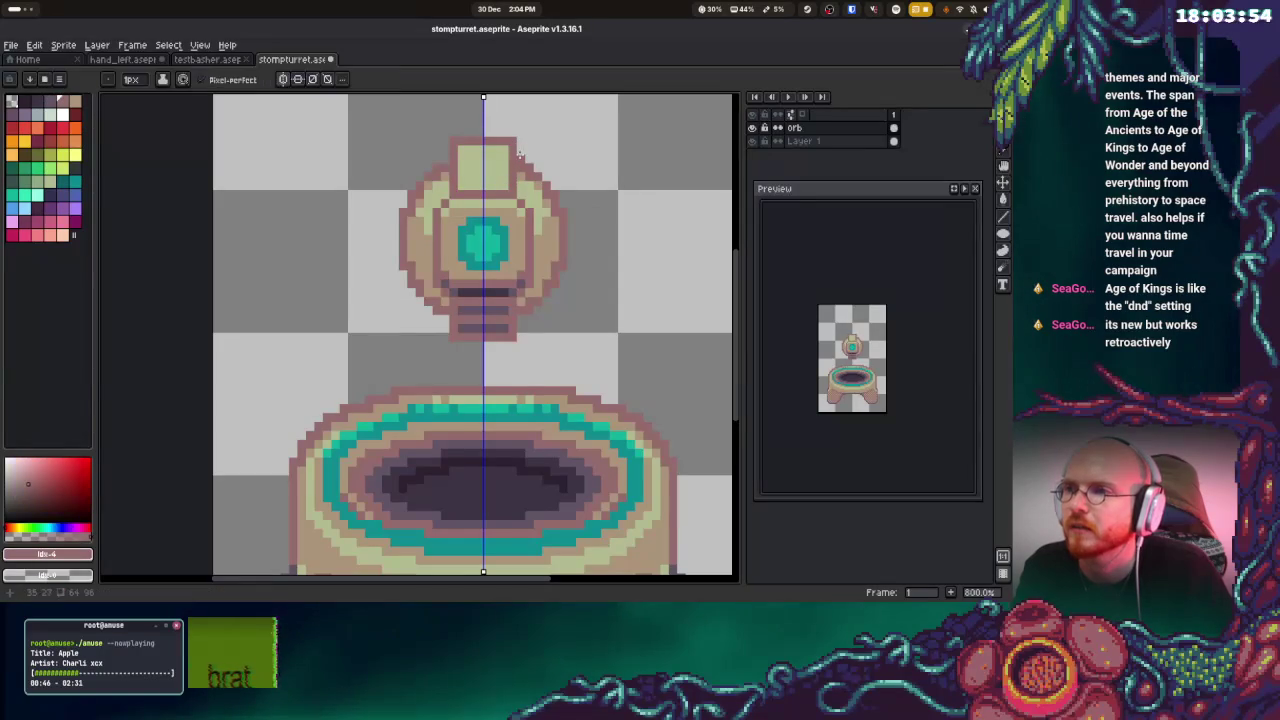
left_click(521, 149)
left_click(543, 157)
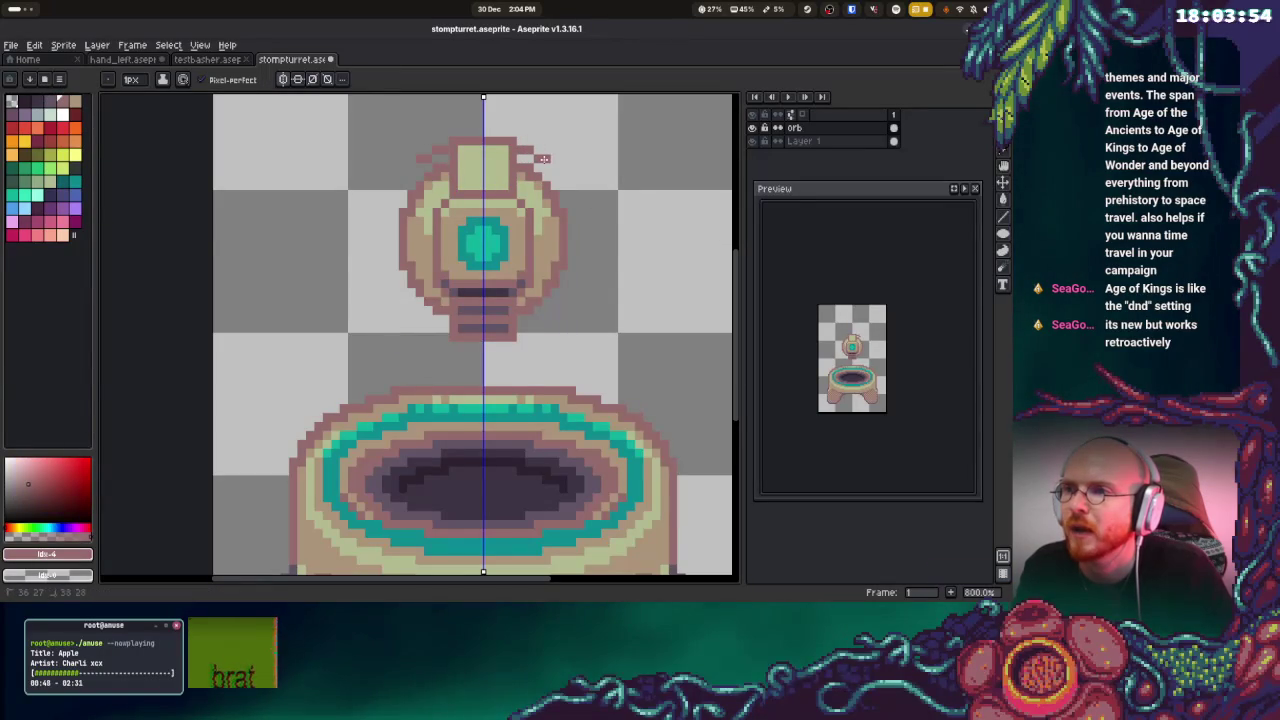
left_click(549, 163)
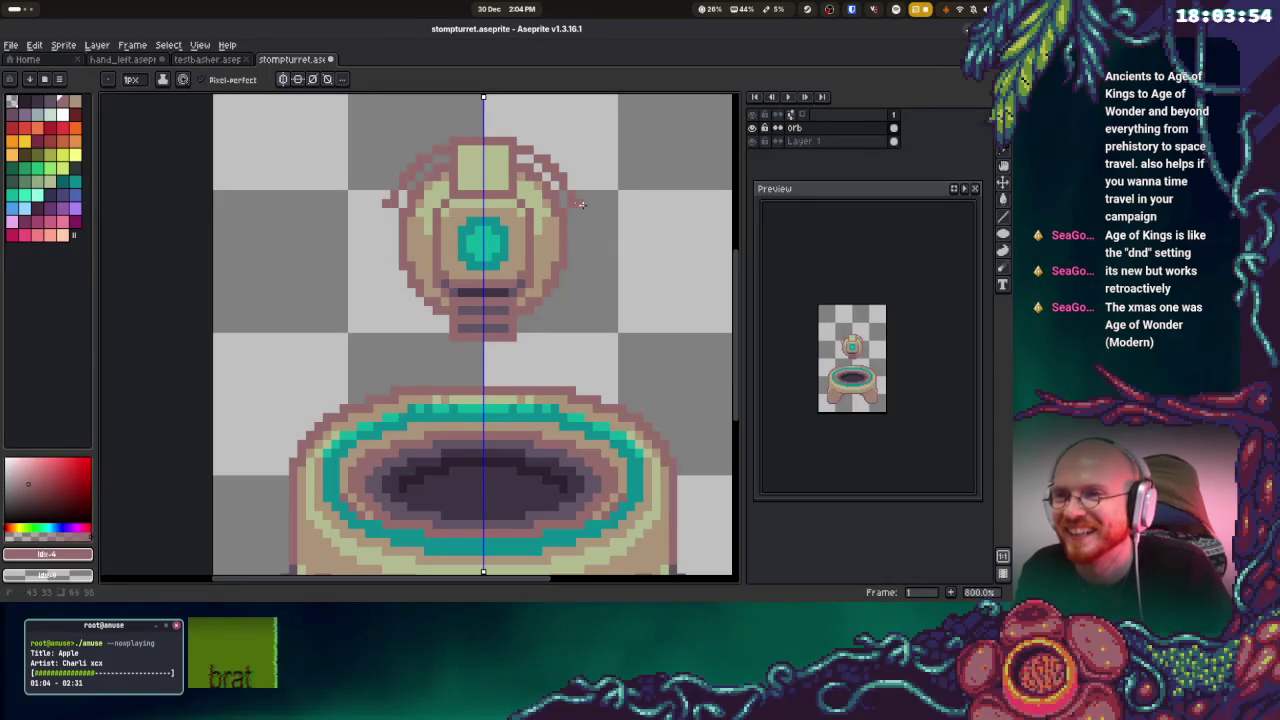
left_click_drag(589, 208, 590, 246)
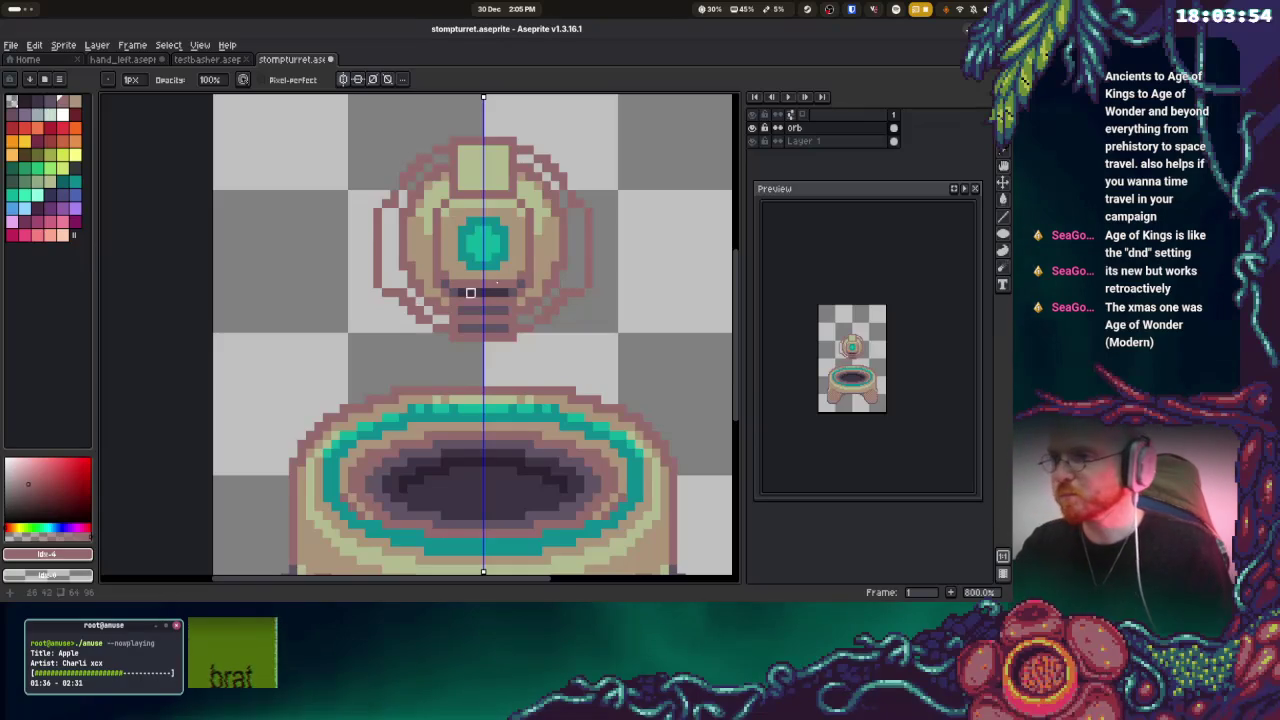
Fill the orb's outer side rings with tan using the Paint Bucket
scroll(470, 292, "up", 2)
key("g")
left_click(565, 257, "alt")
left_click(581, 257)
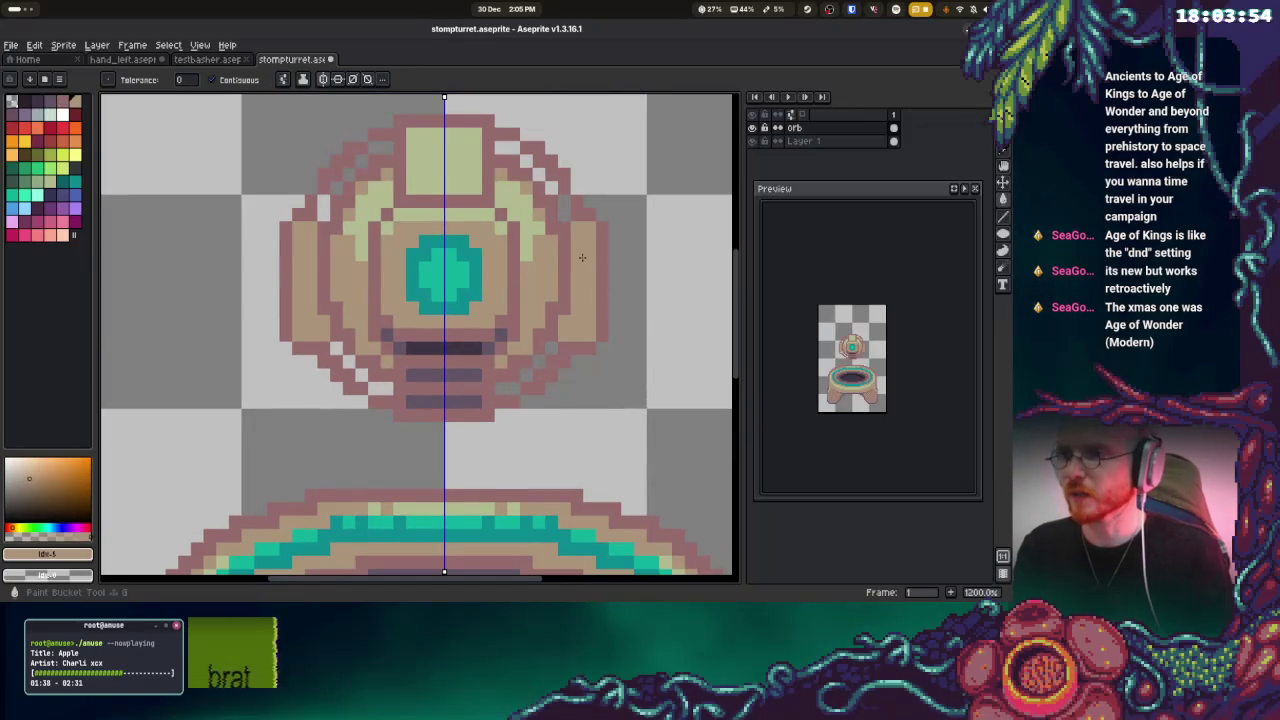
Shade the orb's lower sides and lower band with sampled dark purple
key("i")
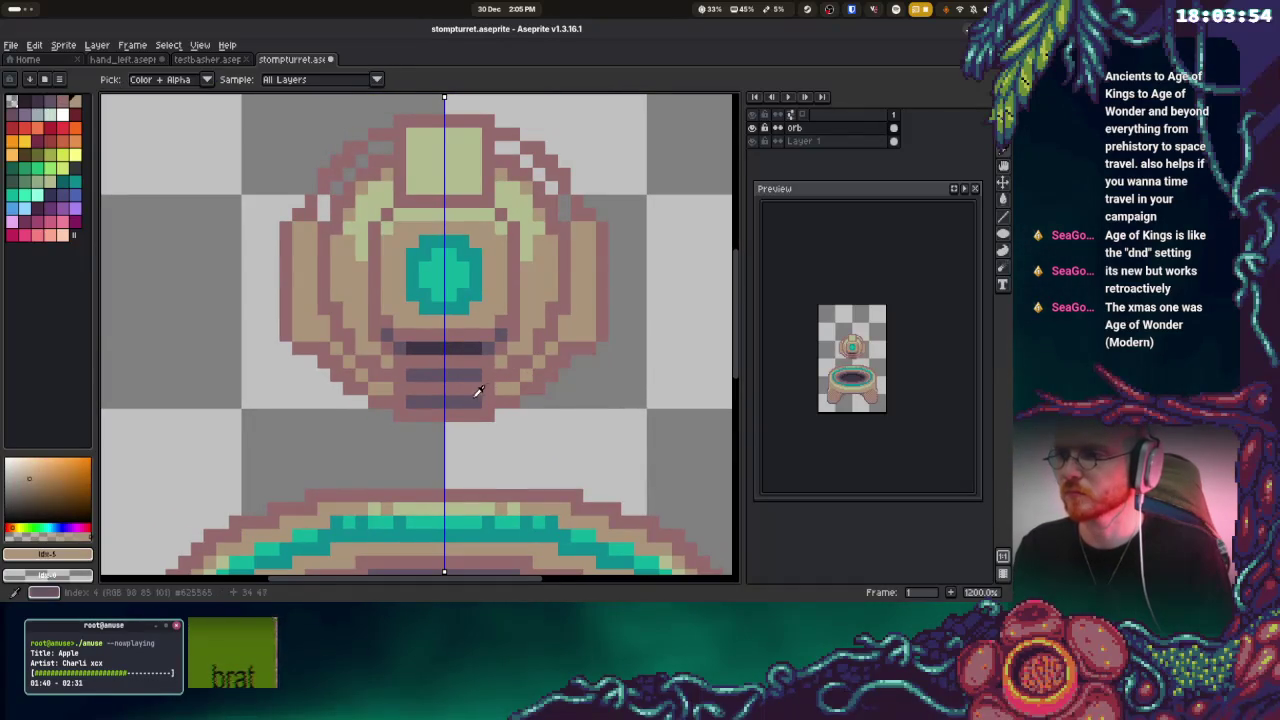
left_click(478, 391)
key("b")
left_click(387, 389)
mouse_move(513, 389)
left_mouse_down()
mouse_move(530, 337)
mouse_move(591, 332)
mouse_move(577, 321)
mouse_move(586, 305)
left_mouse_up()
left_click(362, 362)
left_click(551, 348)
left_click(501, 361)
left_click(510, 305, "alt")
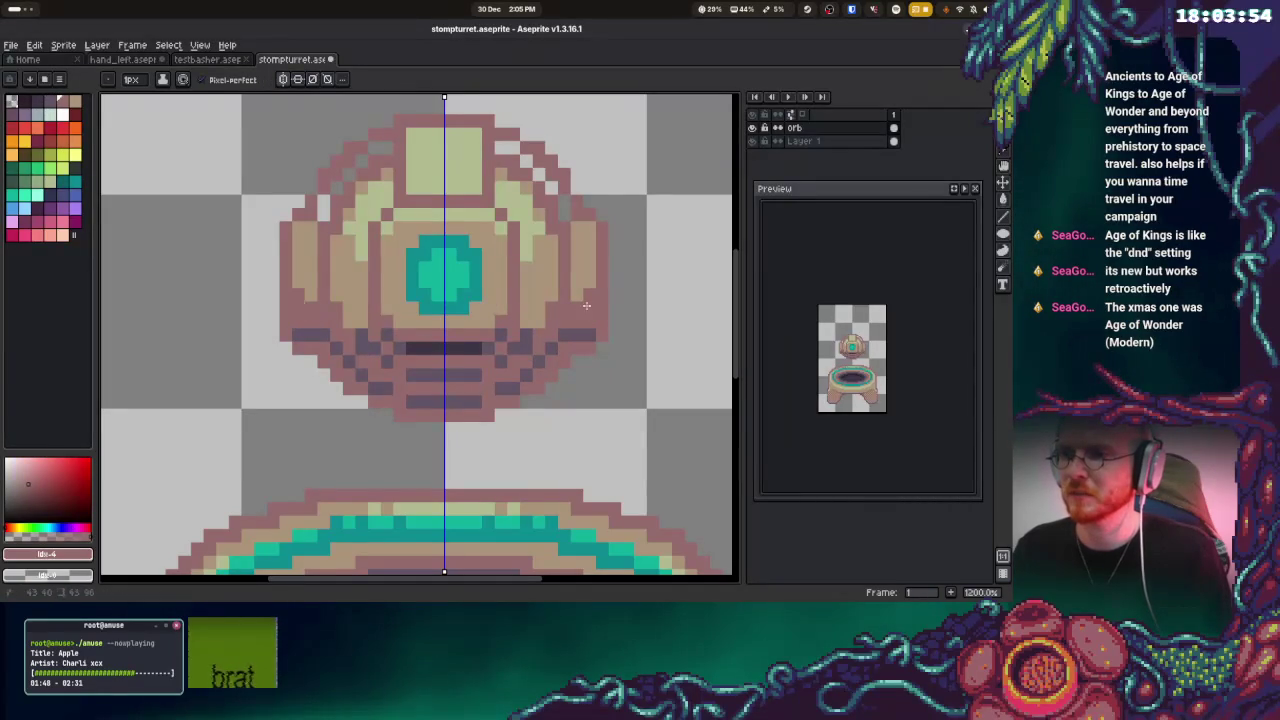
Darken the orb's right, lower-right and bottom edges with dark purple
left_click(537, 321)
left_click(544, 308)
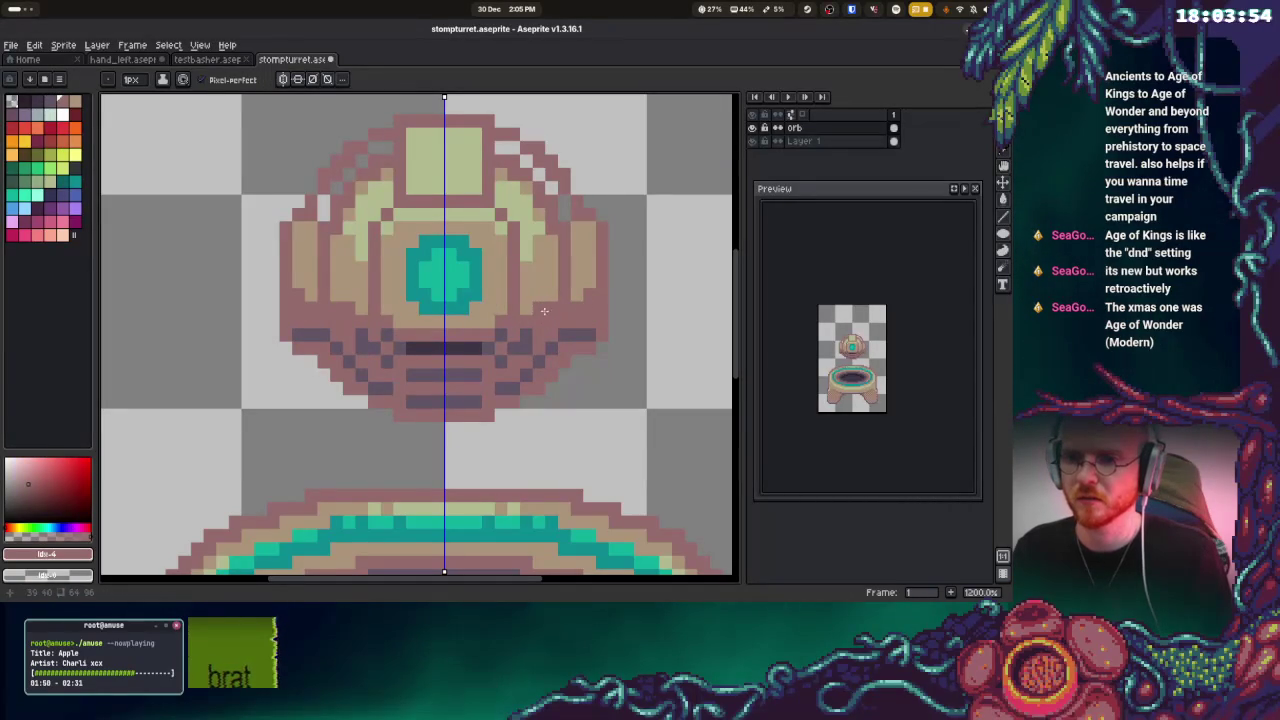
left_click(566, 331, "alt")
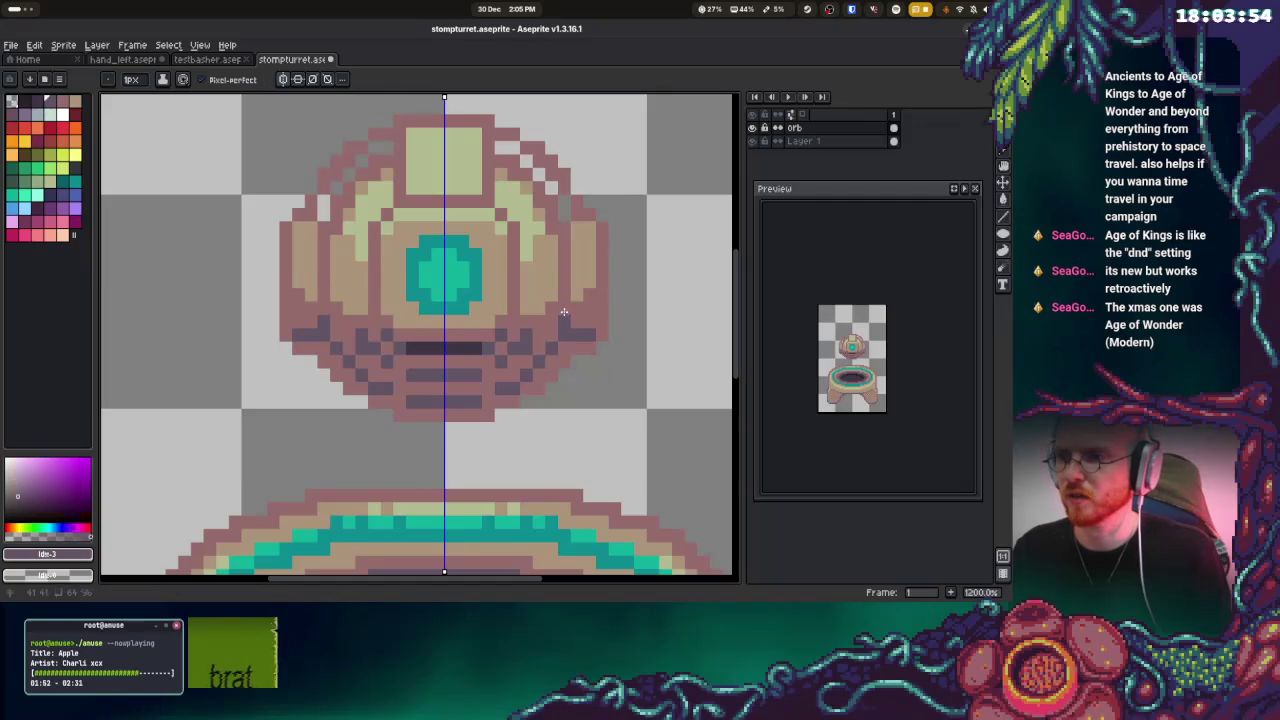
left_click_drag(520, 318, 514, 305)
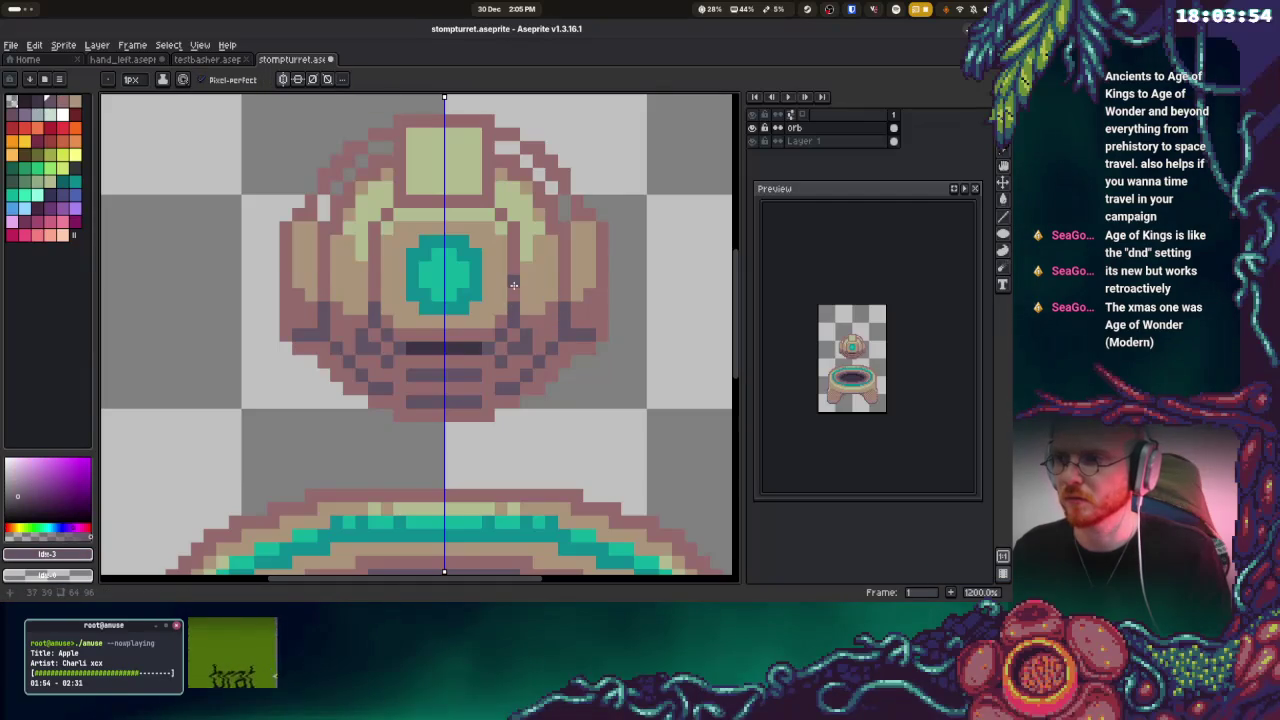
left_click_drag(600, 321, 603, 294)
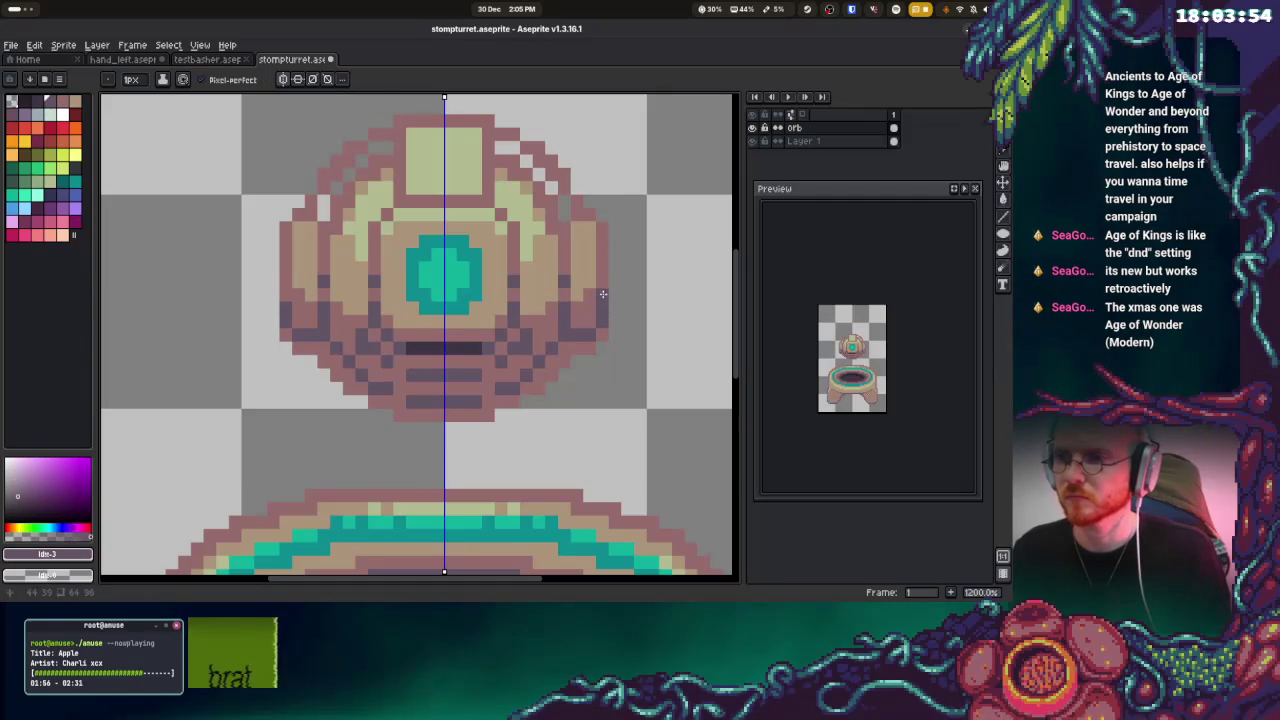
left_click_drag(580, 348, 500, 408)
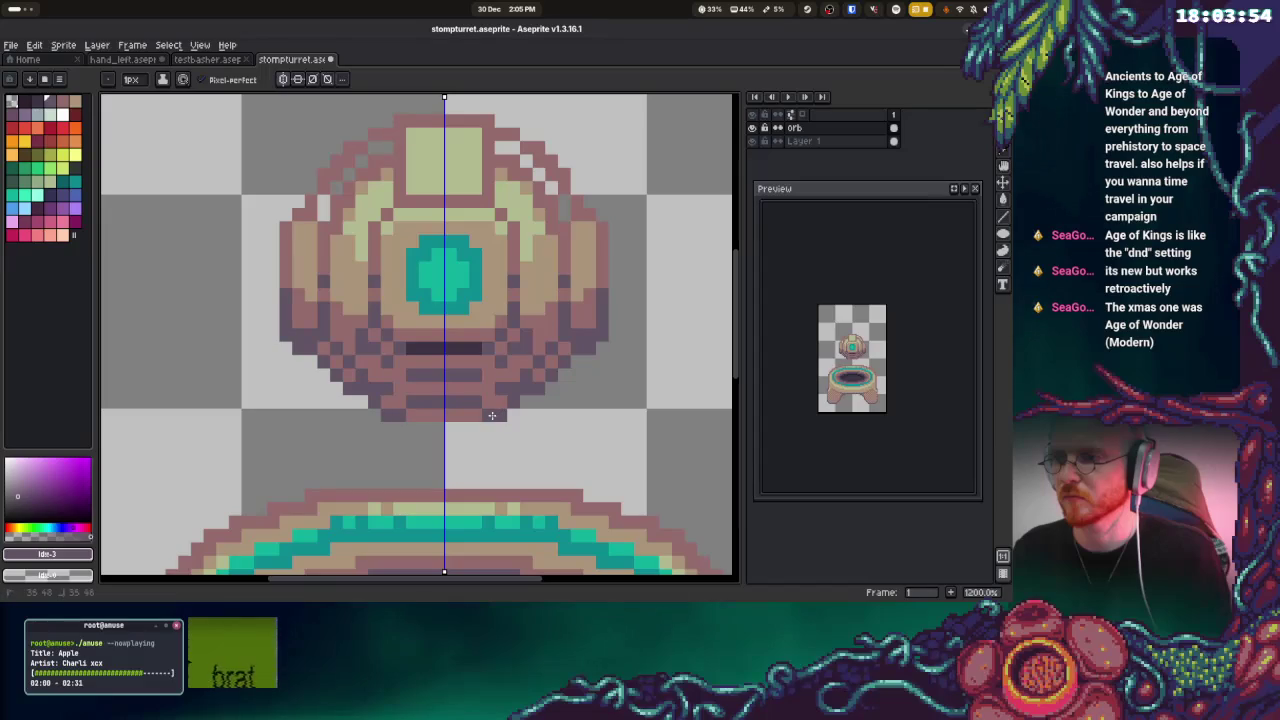
left_click_drag(500, 408, 465, 428)
scroll(478, 416, "down", 3)
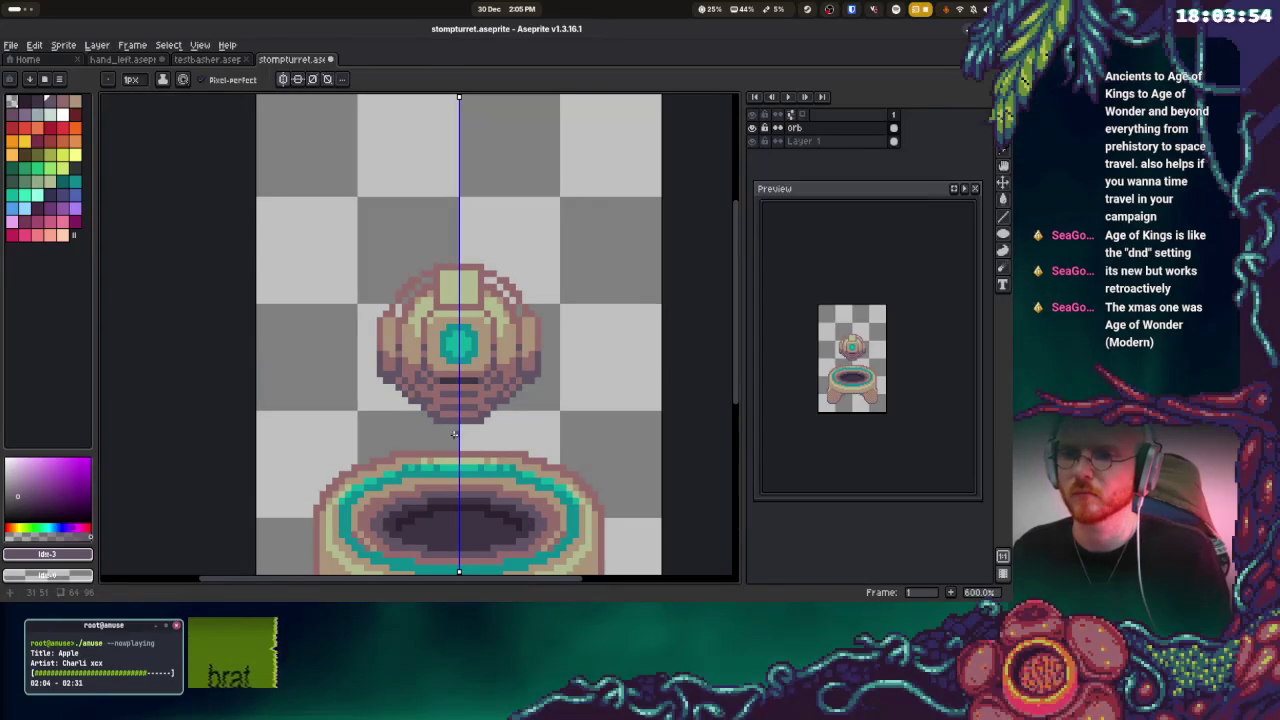
Add light-tan highlight pixels and darken the edges of the orb's light top block
scroll(454, 434, "up", 1)
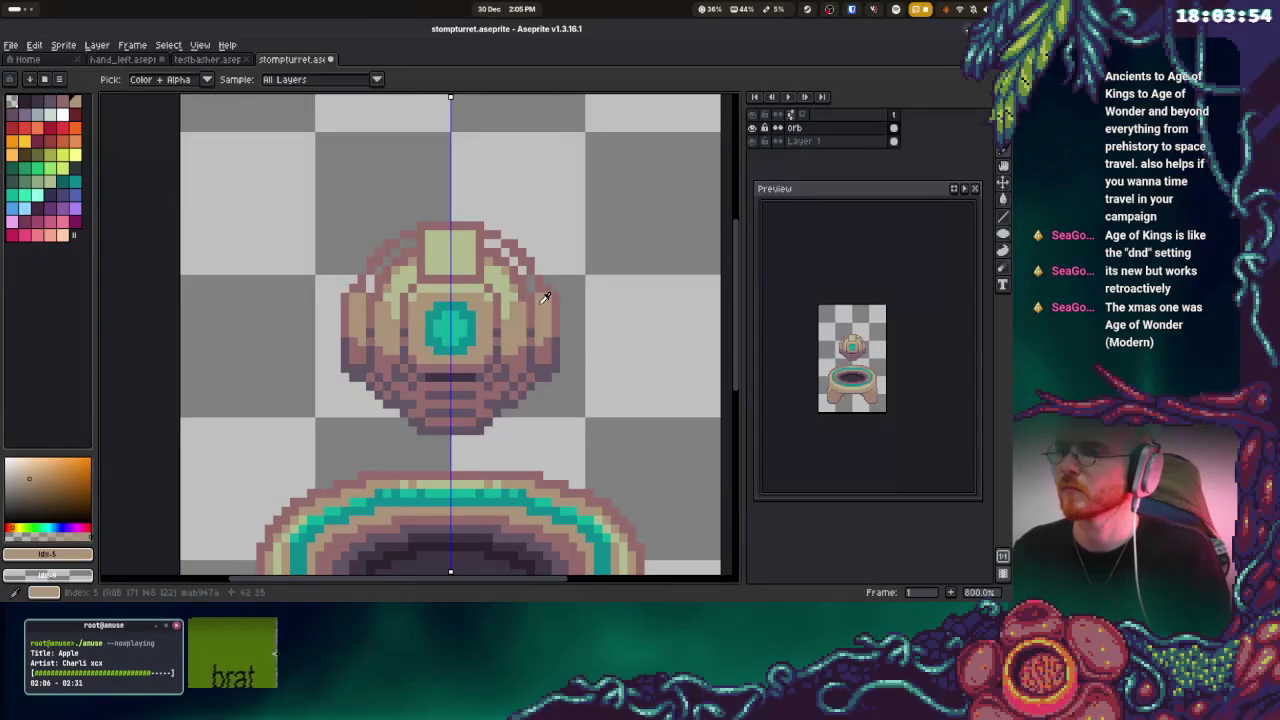
left_click(510, 290, "alt")
left_click(523, 268)
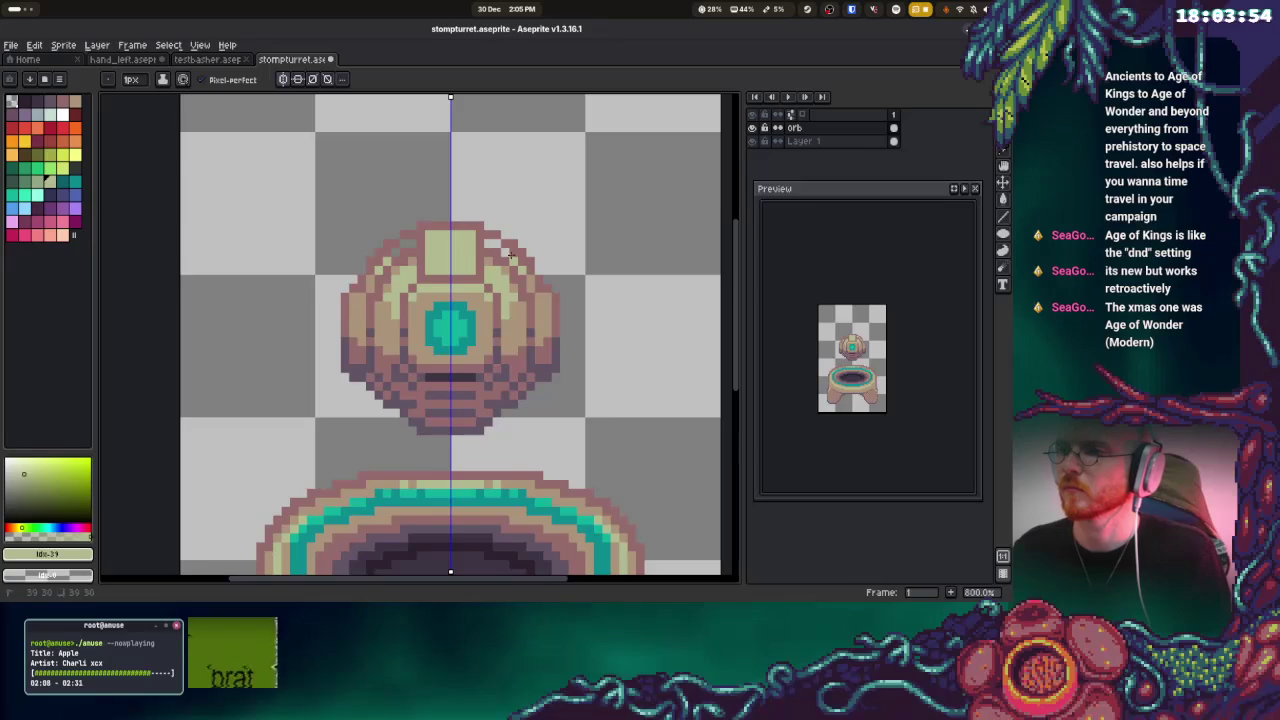
left_click(495, 245)
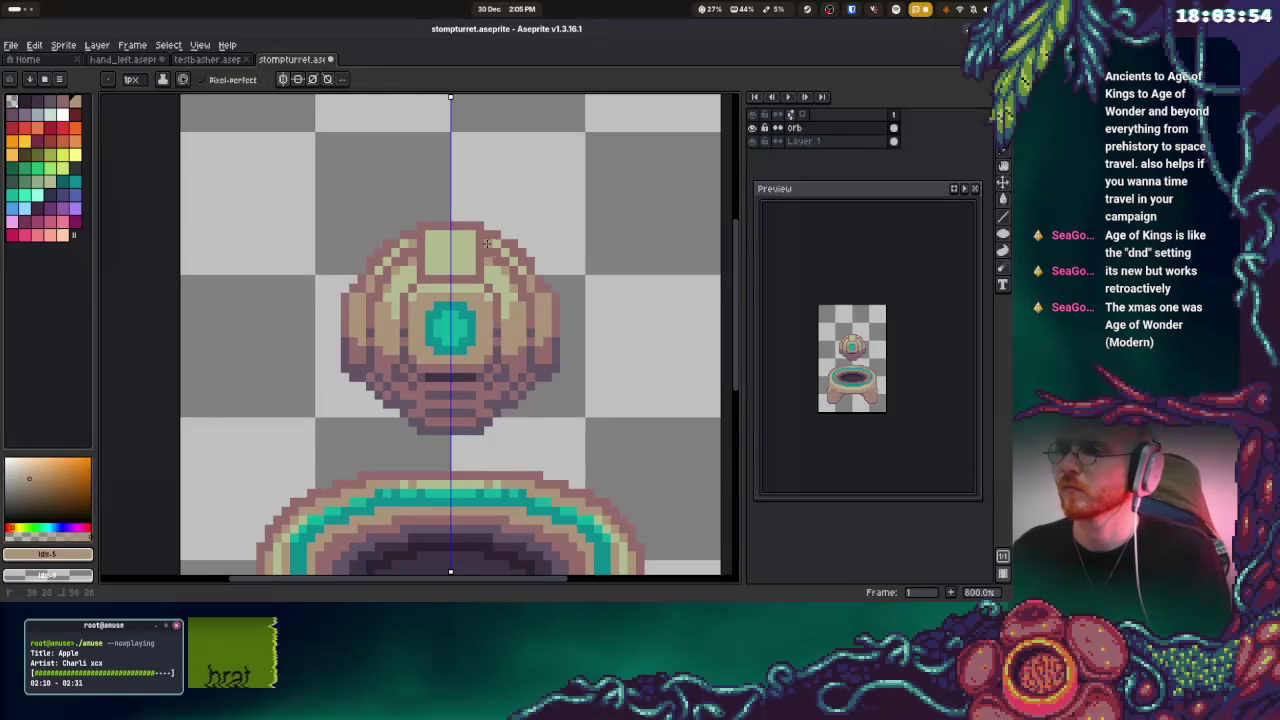
left_click_drag(430, 252, 430, 267)
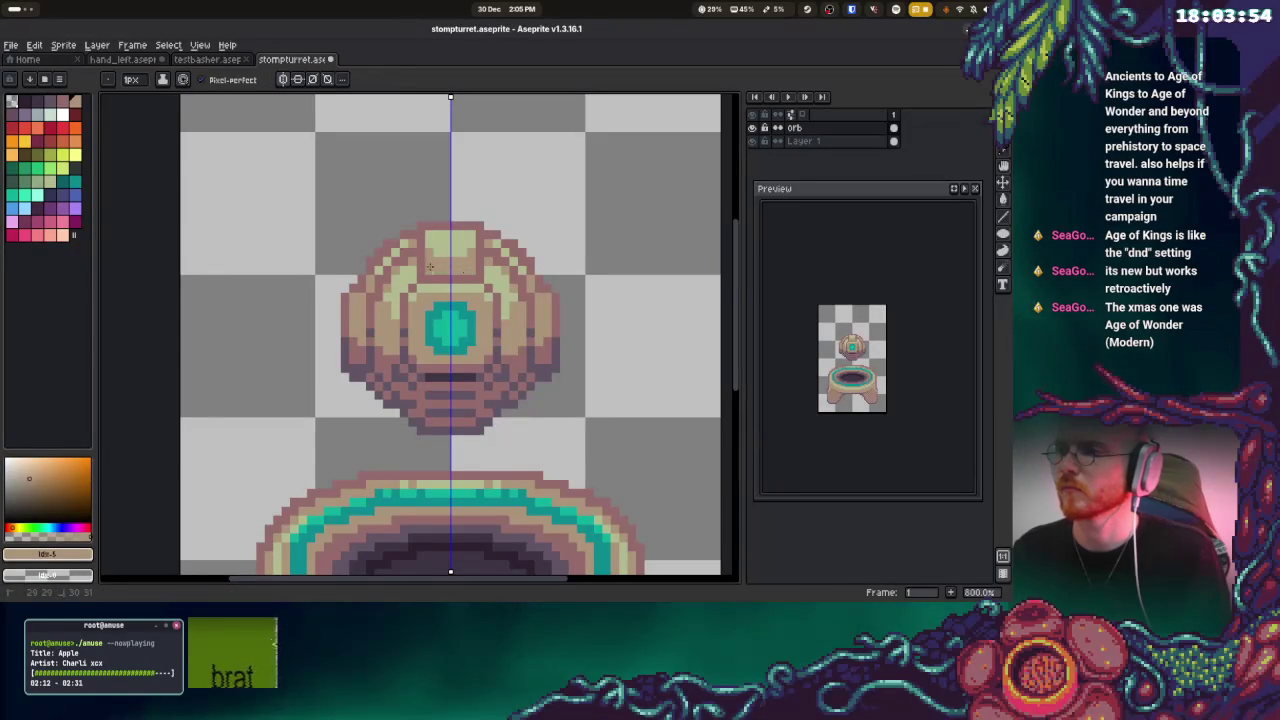
left_click(433, 260, "alt")
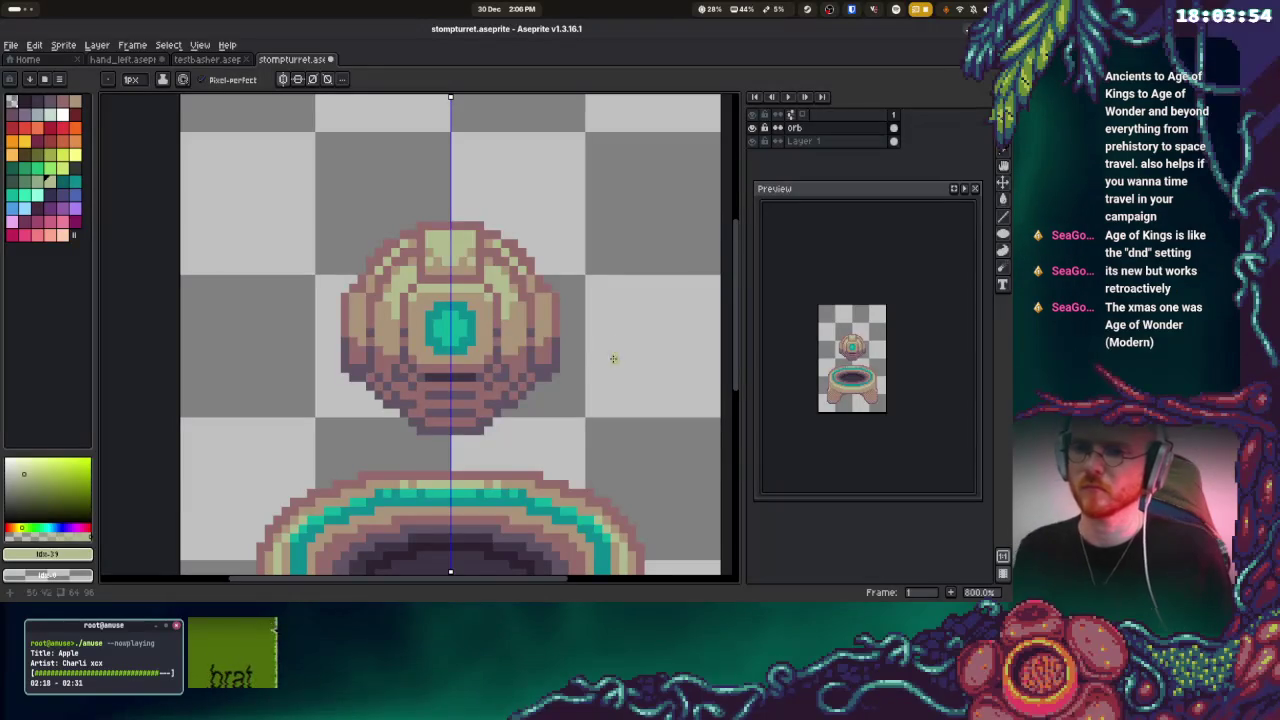
Darken the orb's lower-left edge, mirrored on the right
left_click(452, 368, "alt")
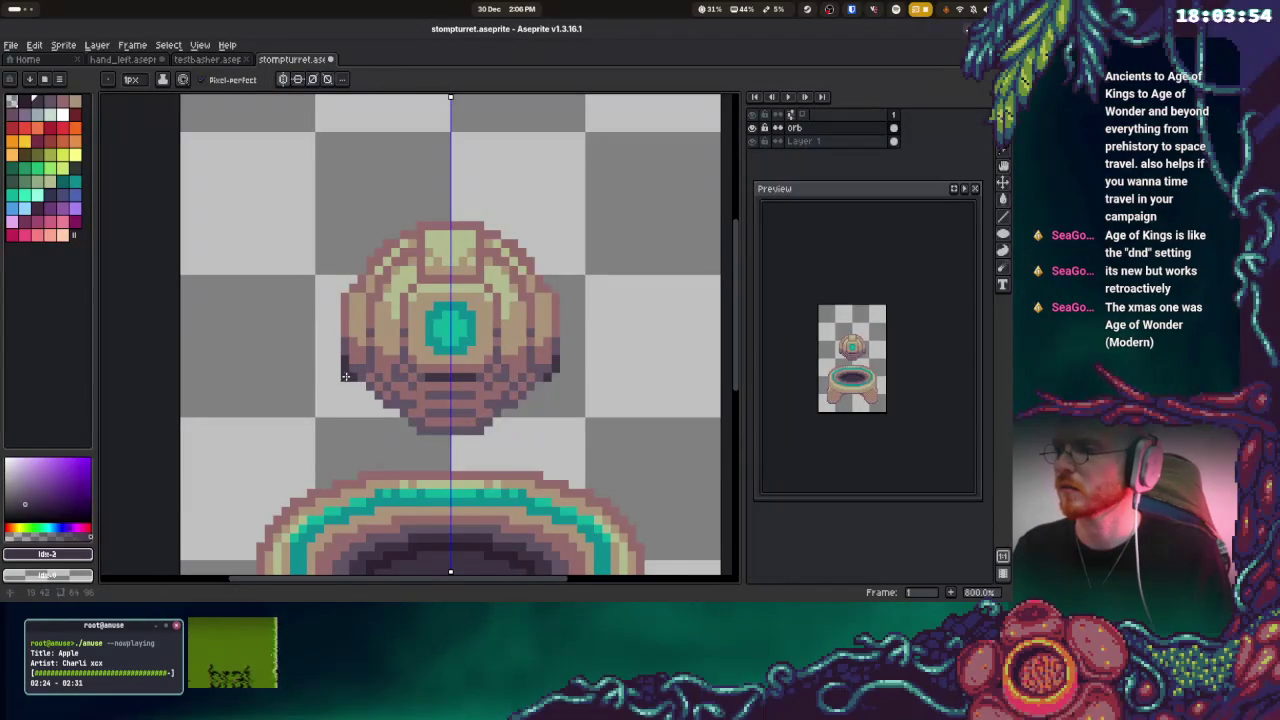
mouse_move(358, 380)
left_mouse_down()
mouse_move(412, 440)
mouse_move(457, 441)
left_mouse_up()
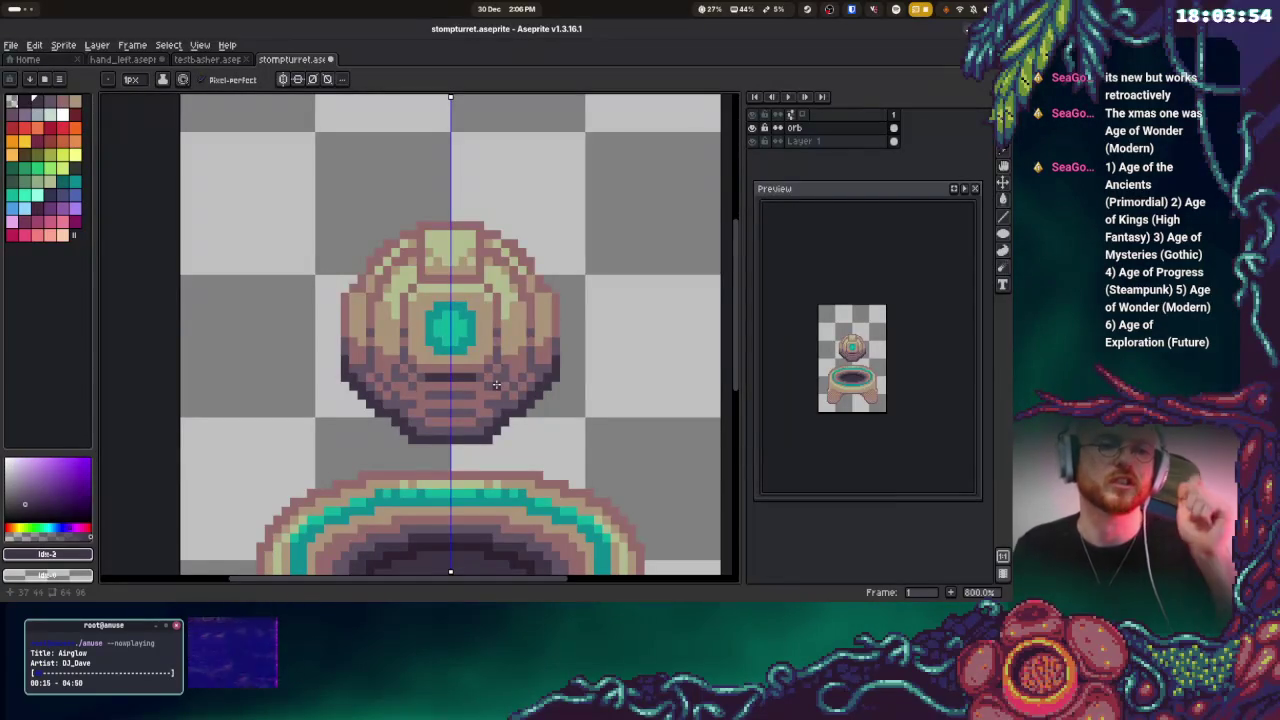
left_click(445, 305)
key("ctrl+z")
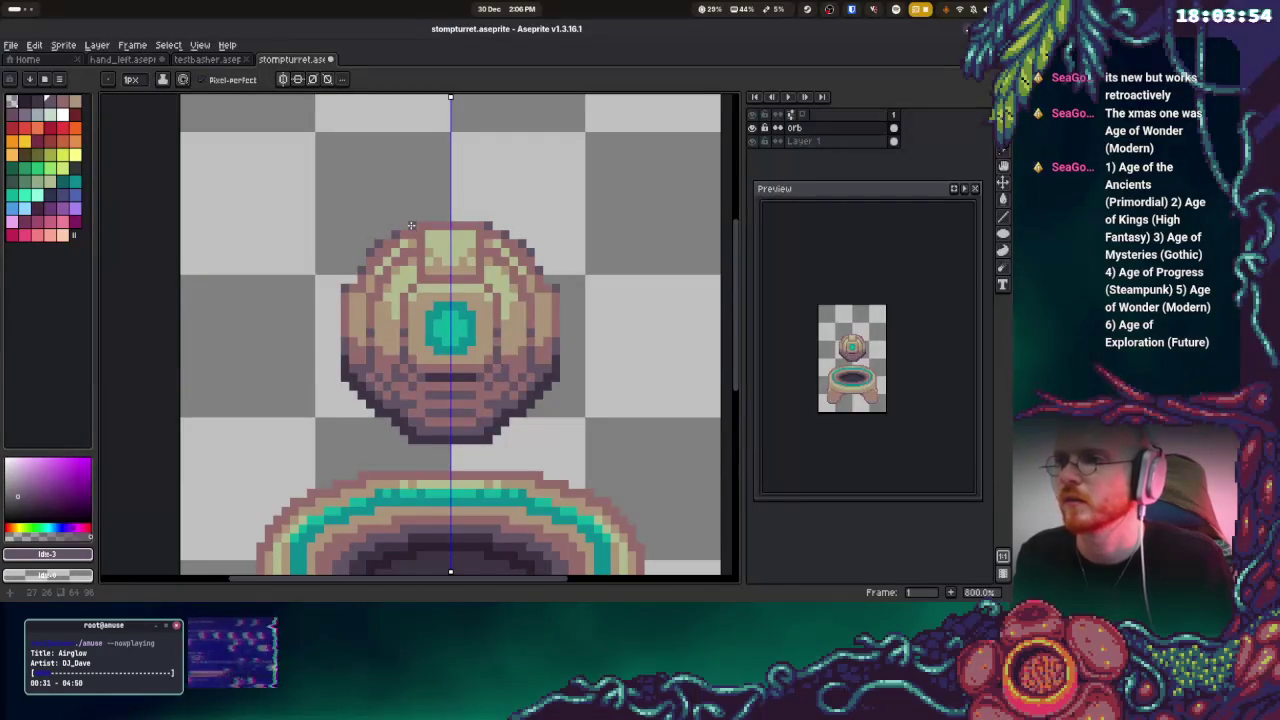
Paint a dark outline along the orb's top edge and top-right corner
left_click_drag(411, 225, 452, 225)
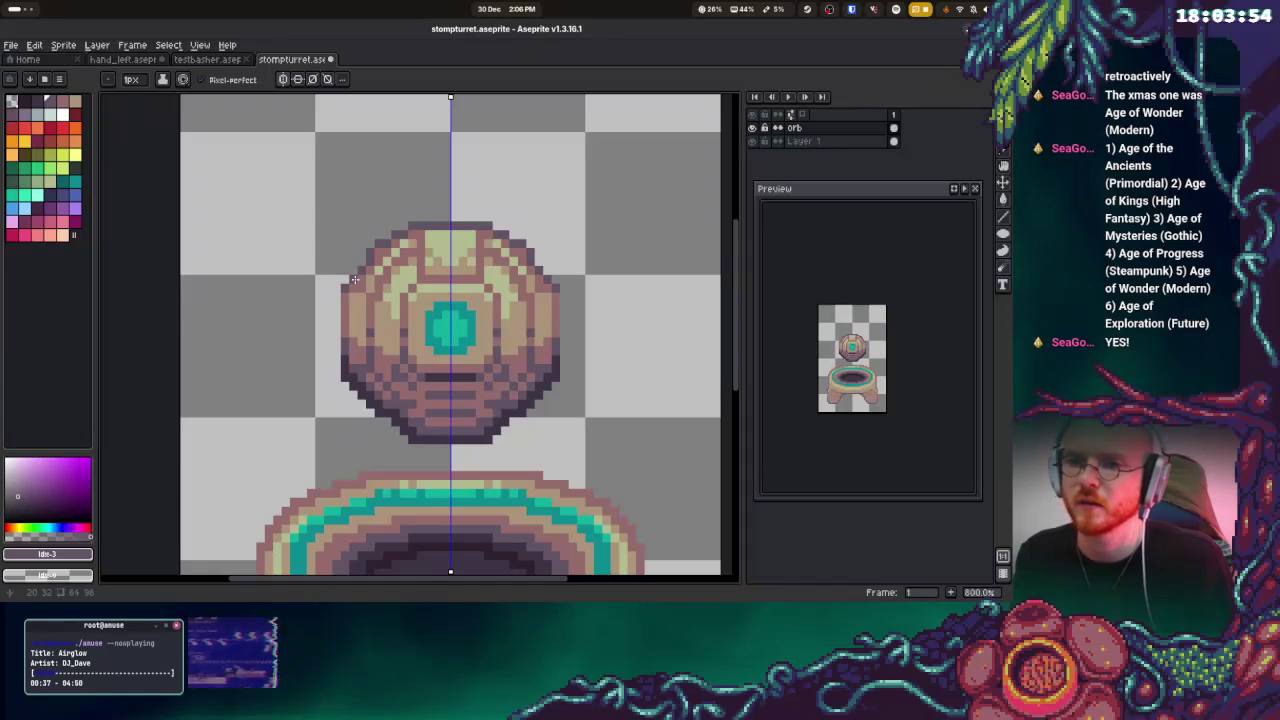
key("alt")
key("alt")
left_click(521, 259)
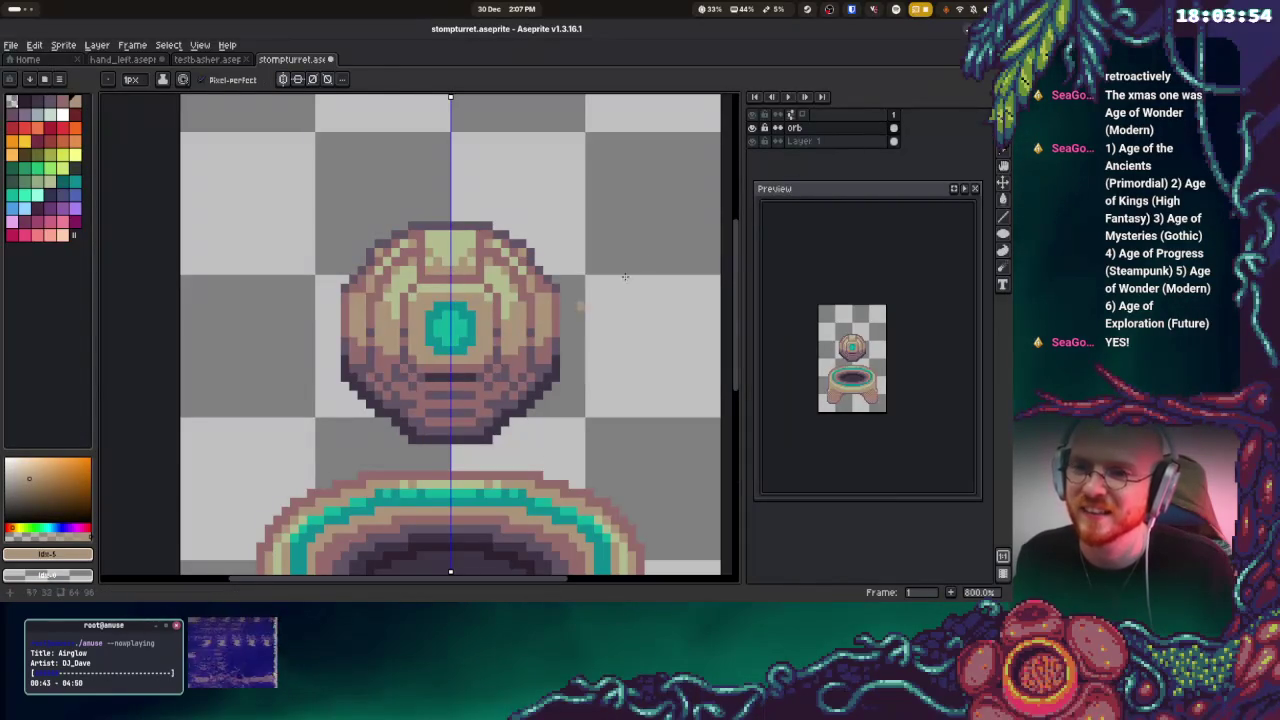
left_click(558, 284, "alt")
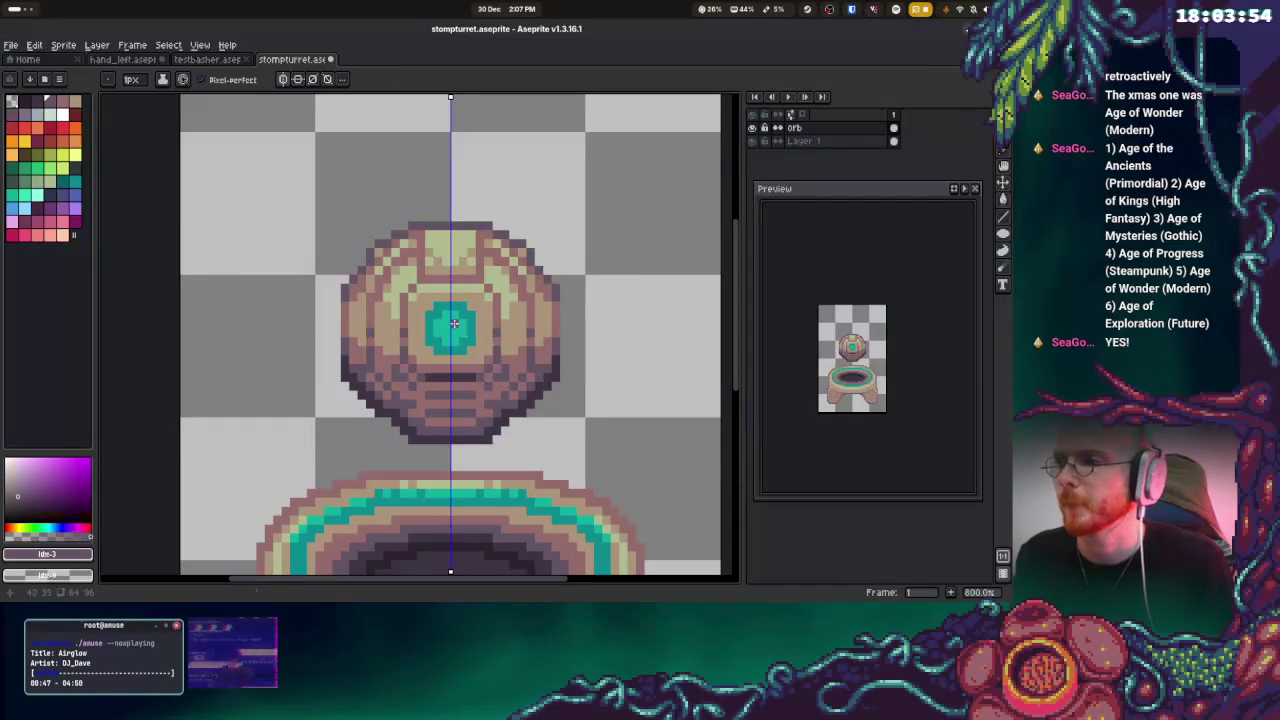
left_click(556, 286, "alt")
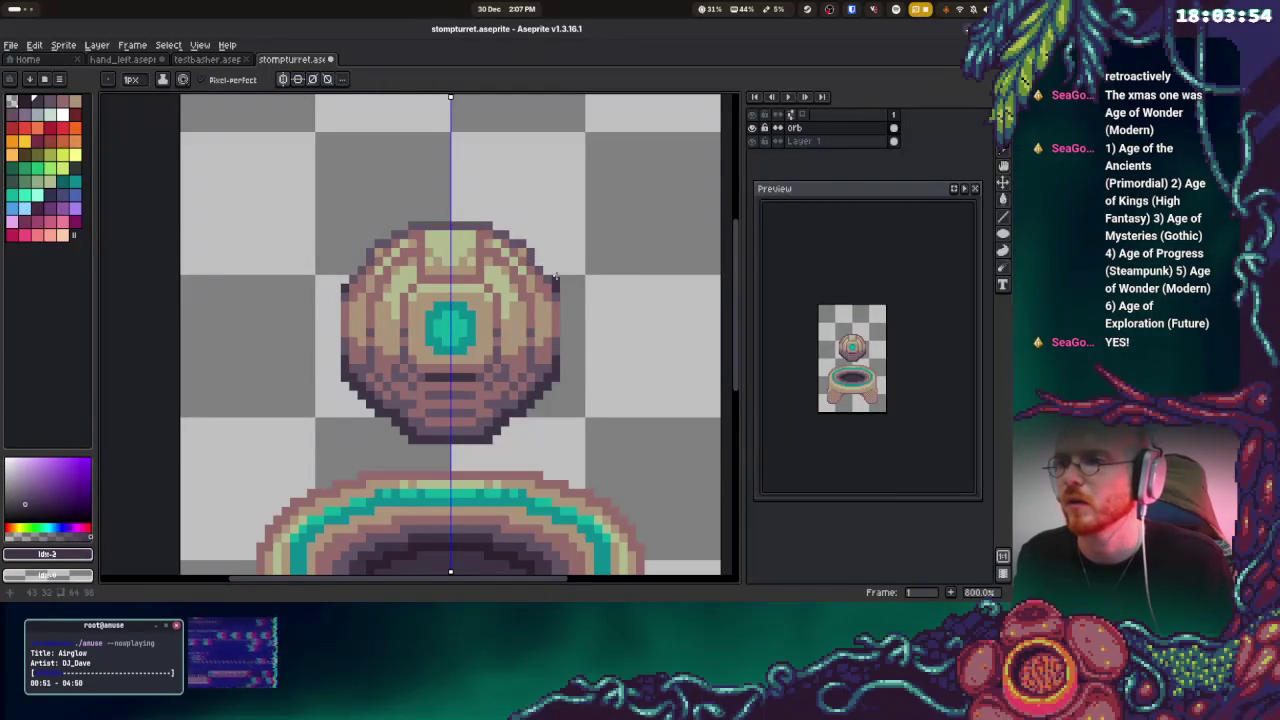
left_click(530, 252)
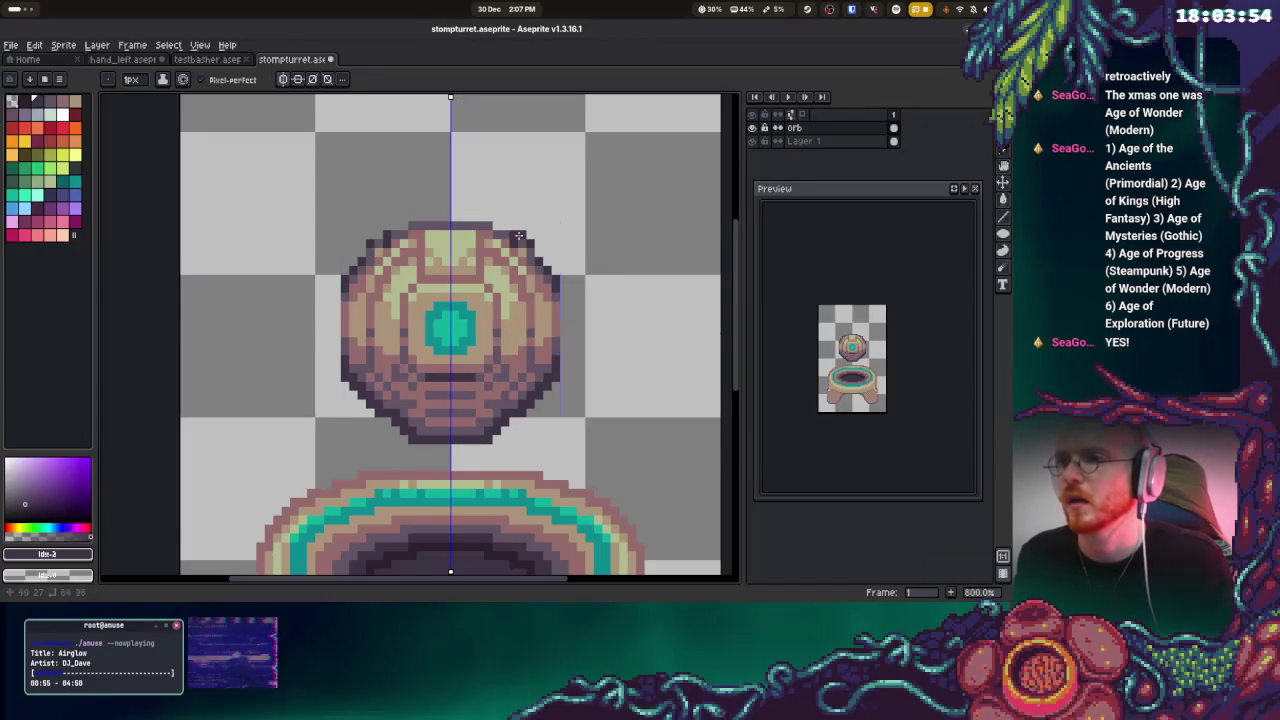
left_click_drag(411, 216, 473, 213)
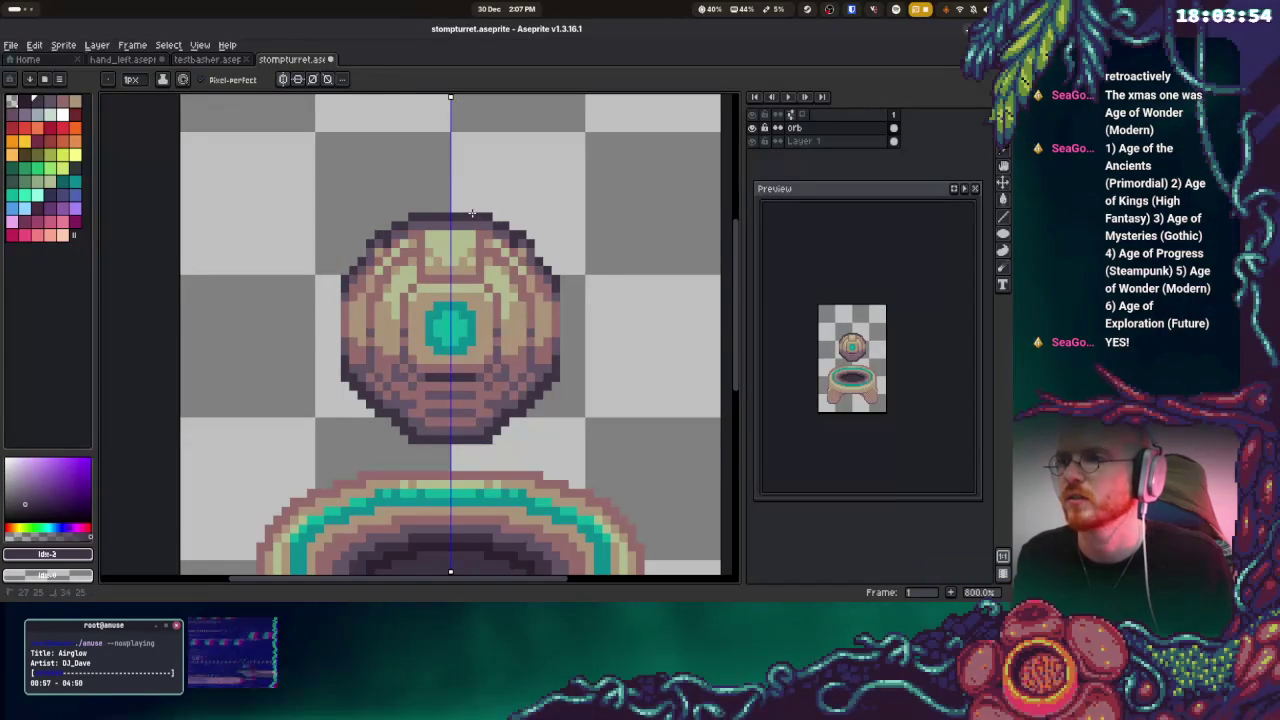
Outline the orb's right and left sides in dark, then save the sprite
left_click(528, 246, "alt")
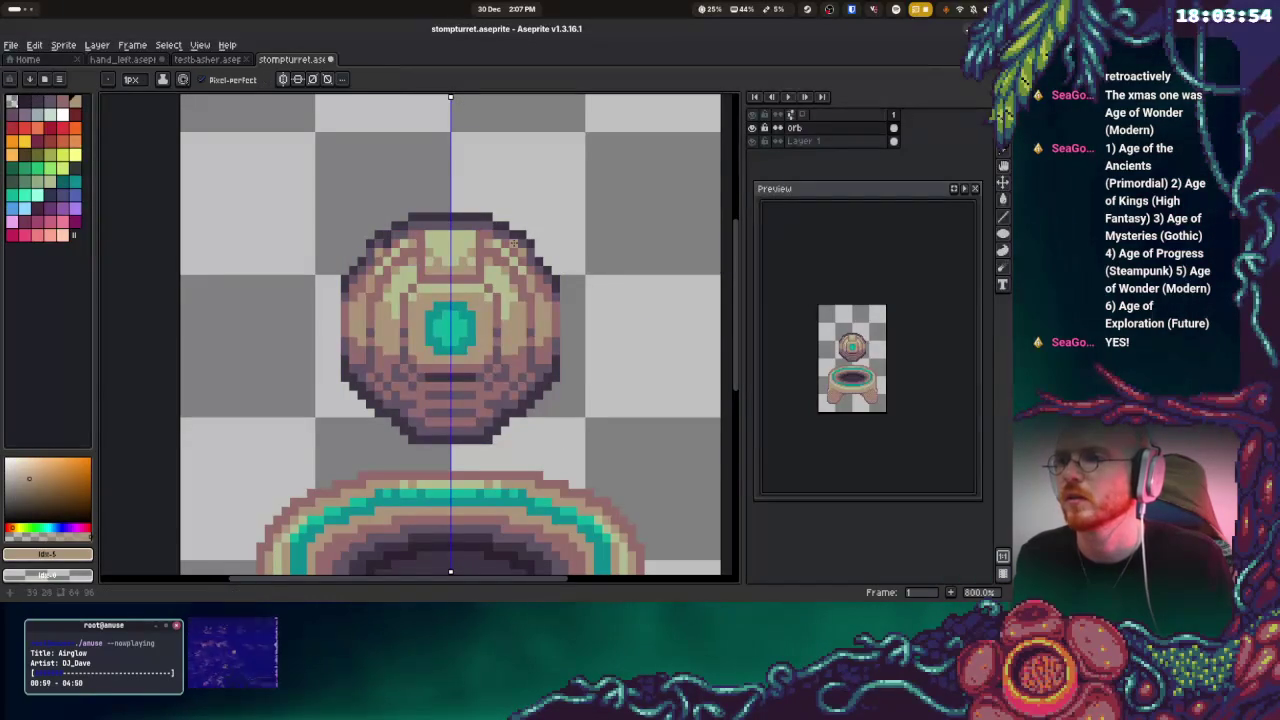
left_click(538, 248, "alt")
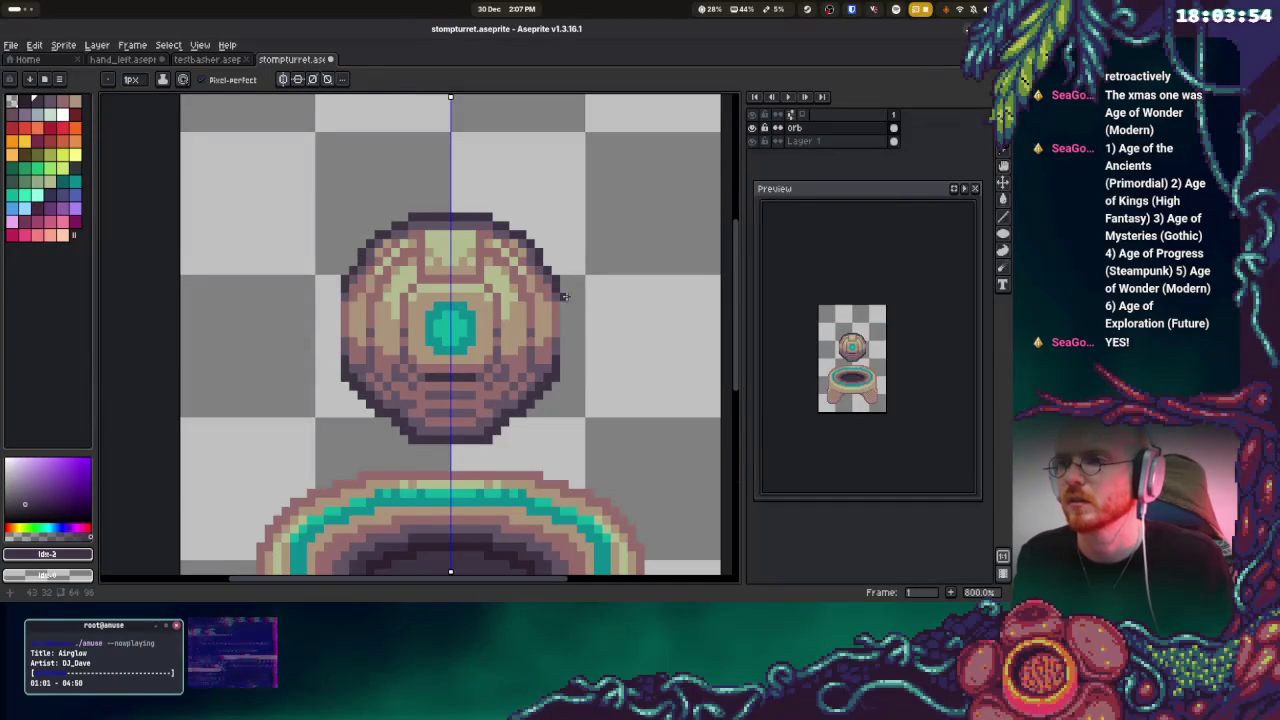
left_click_drag(564, 296, 566, 350)
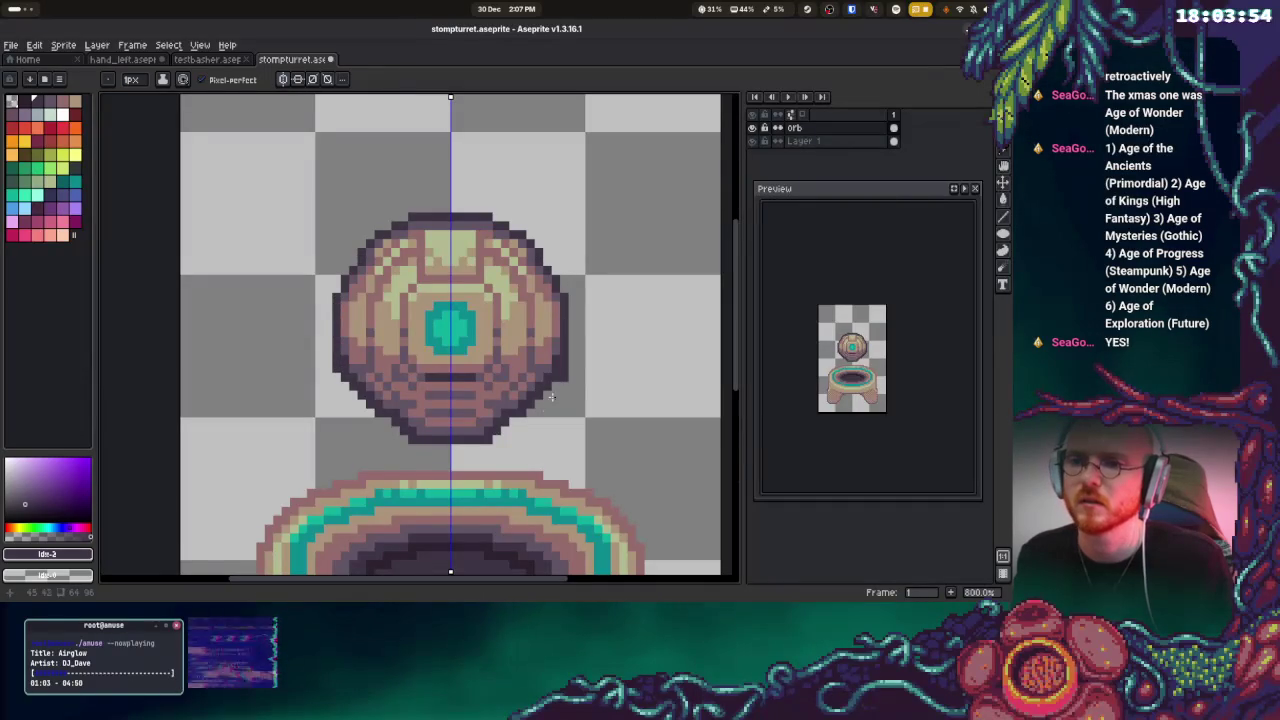
mouse_move(479, 448)
left_mouse_down()
mouse_move(507, 412)
mouse_move(482, 343)
mouse_move(567, 346)
left_mouse_up()
key("ctrl+z")
key("ctrl+y")
key("ctrl+s")
left_click(803, 141)
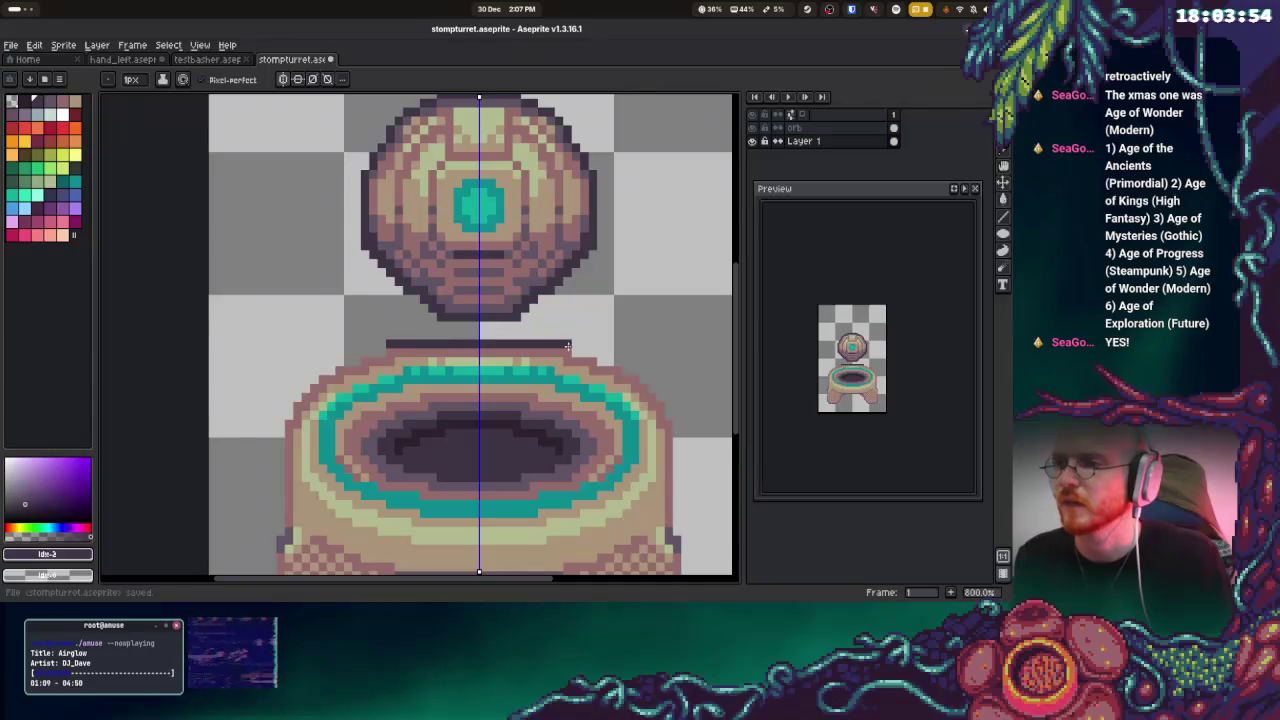
On the orb layer, add dark pixels and extend the orb's lower stripe outward on both sides
left_click(796, 128)
key("i")
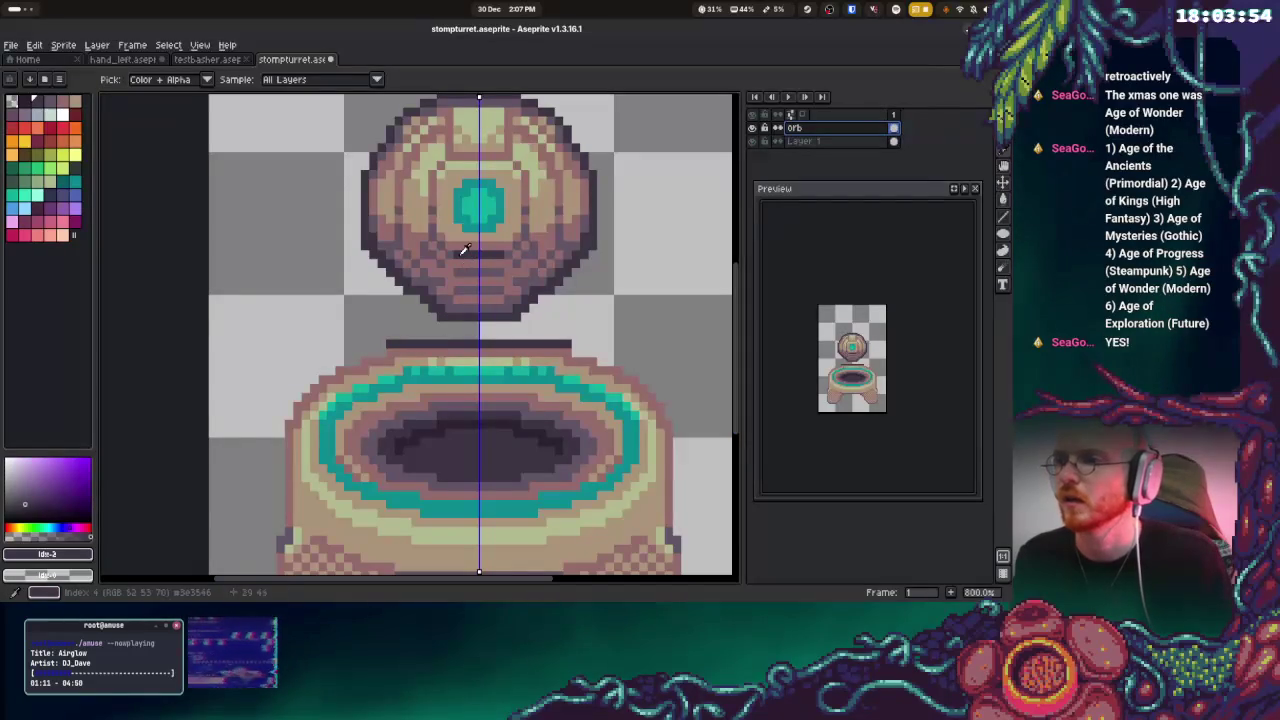
key("b")
left_click(469, 282)
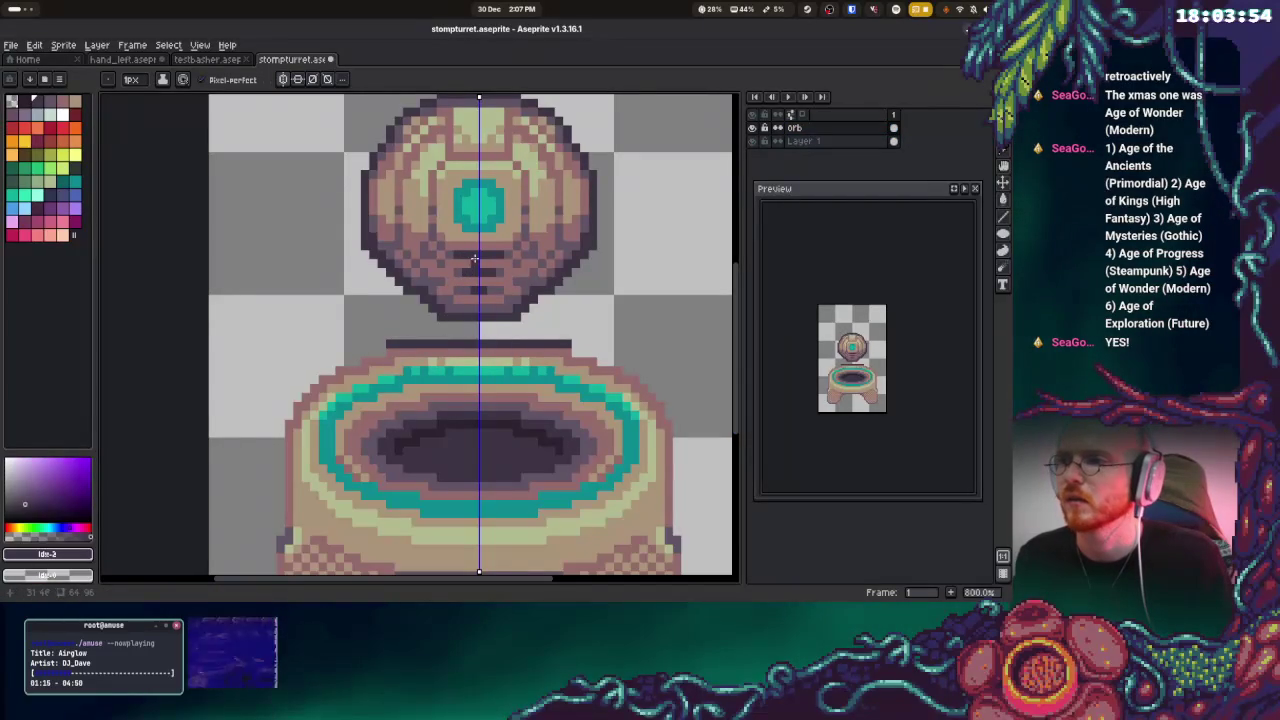
left_click(462, 258, "alt")
left_click_drag(466, 272, 453, 272)
left_click(459, 263, "alt")
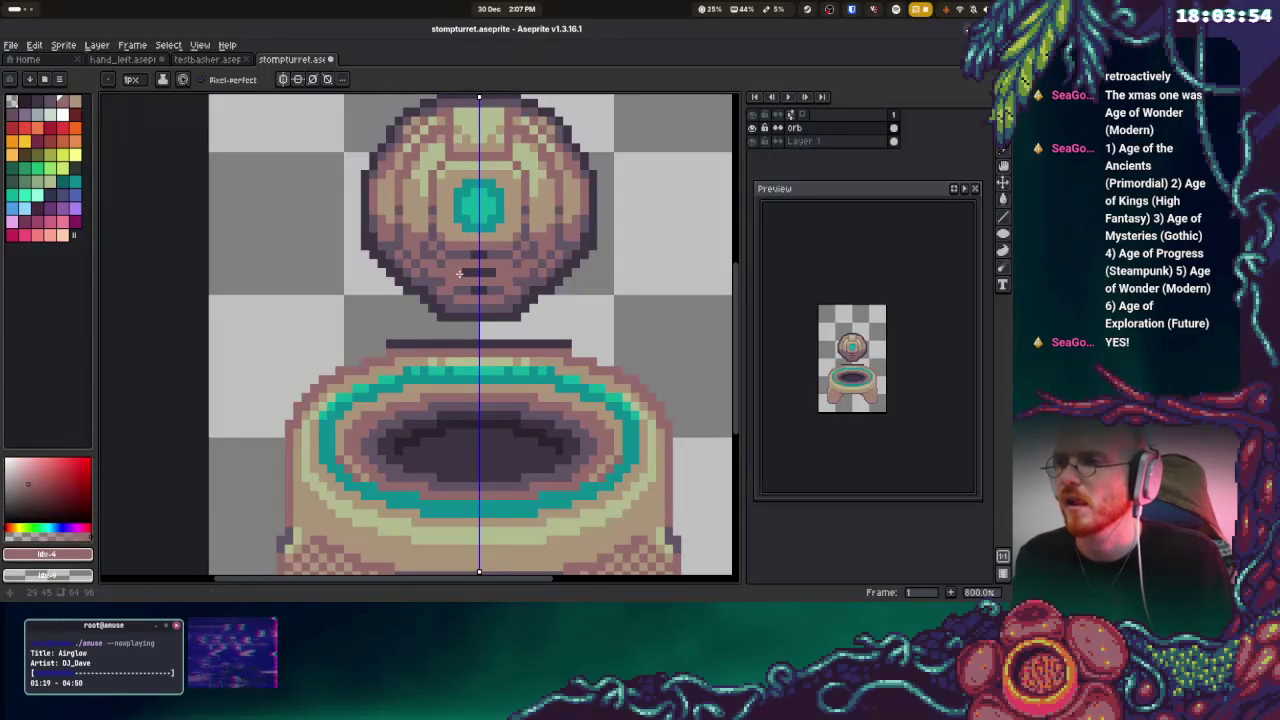
Draw a darker stripe low on the orb and add dark pixels, including at the teal band's end
left_click(459, 272, "alt")
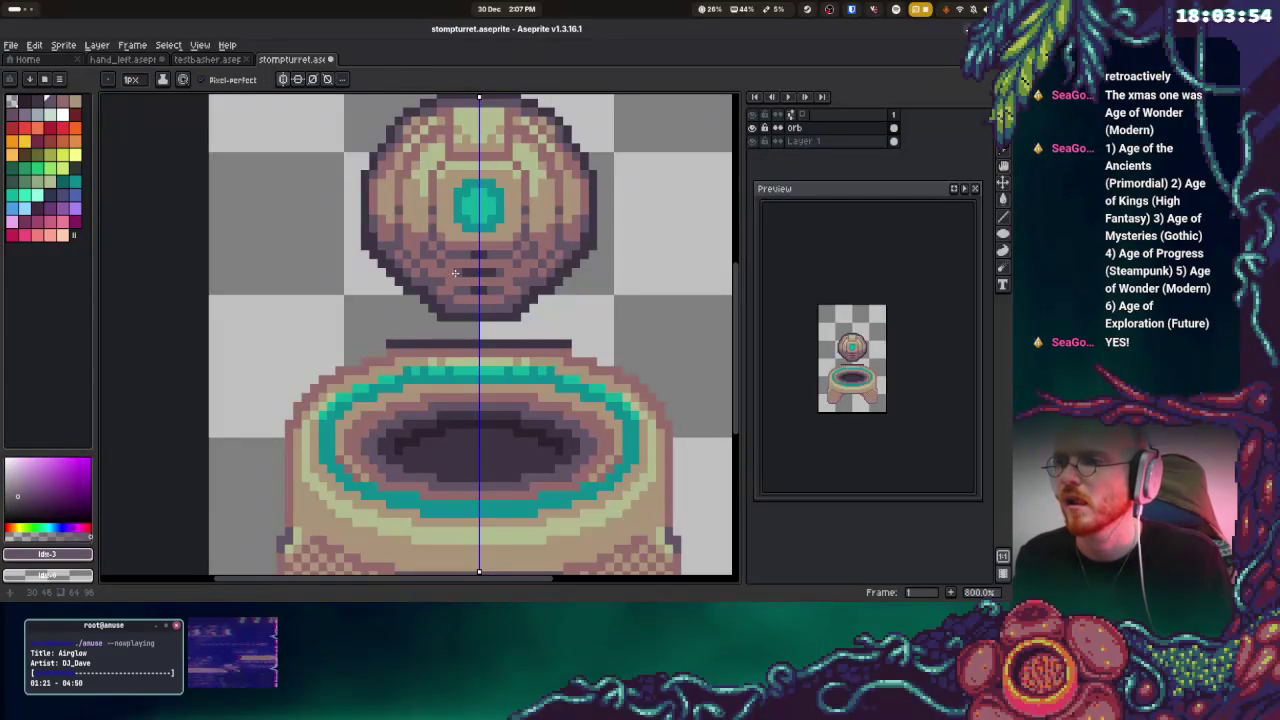
left_click(464, 275, "alt")
left_click_drag(472, 287, 456, 287)
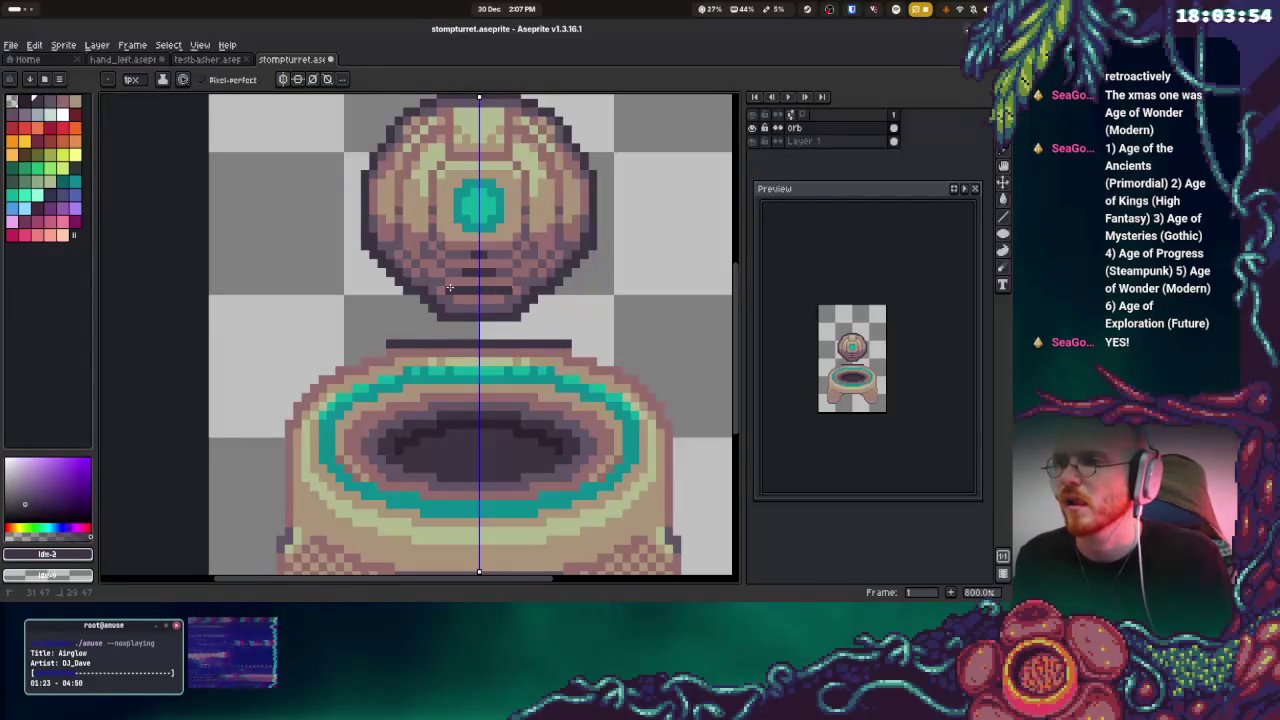
left_click(452, 280, "alt")
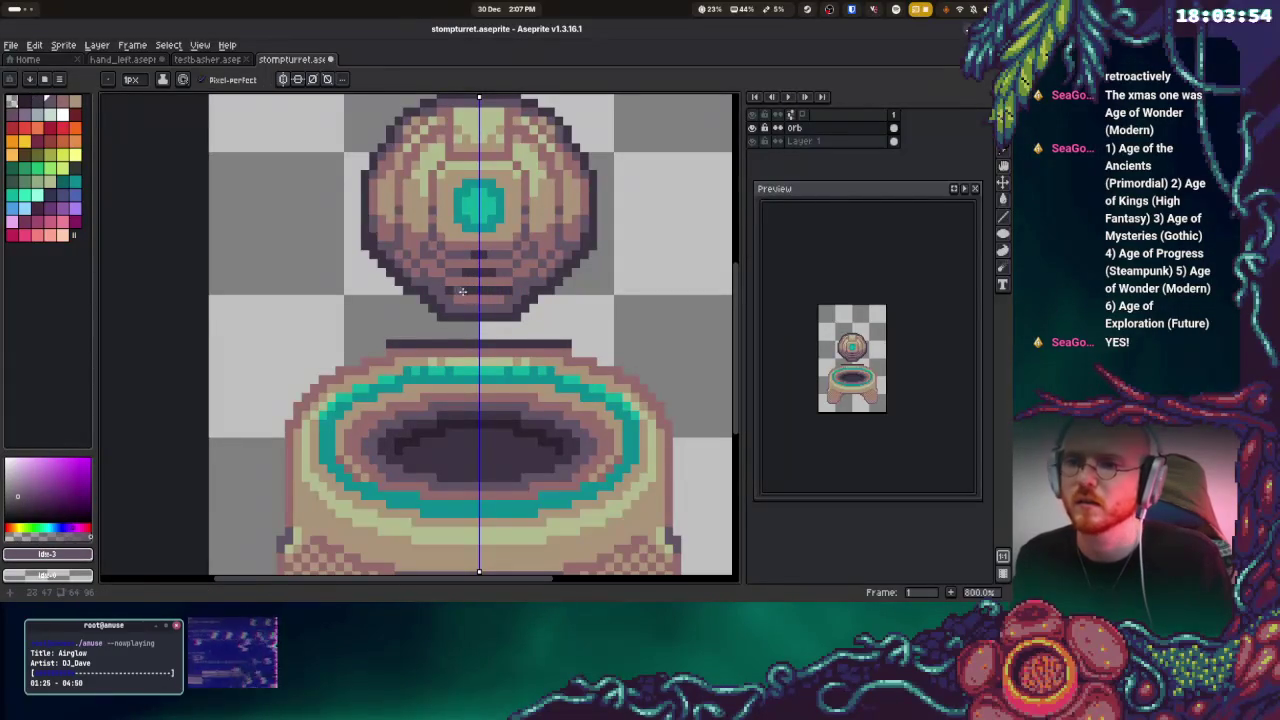
left_click(446, 289, "alt")
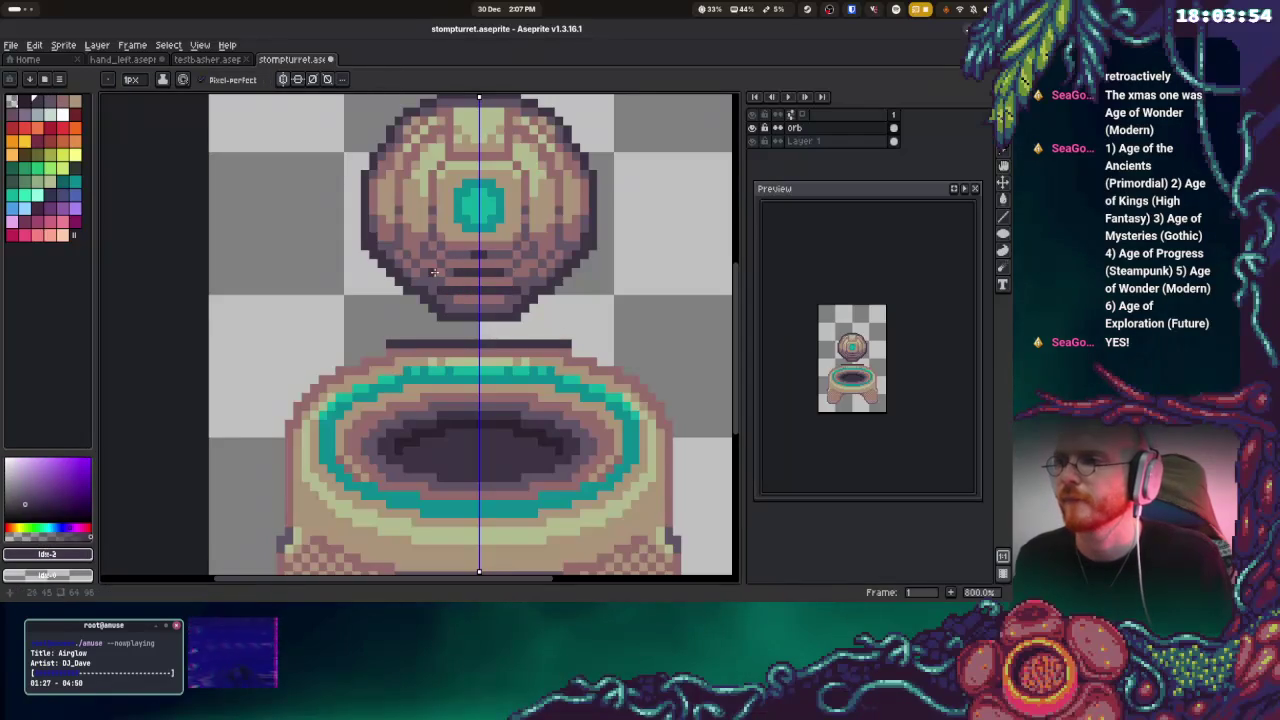
left_click(434, 272, "alt")
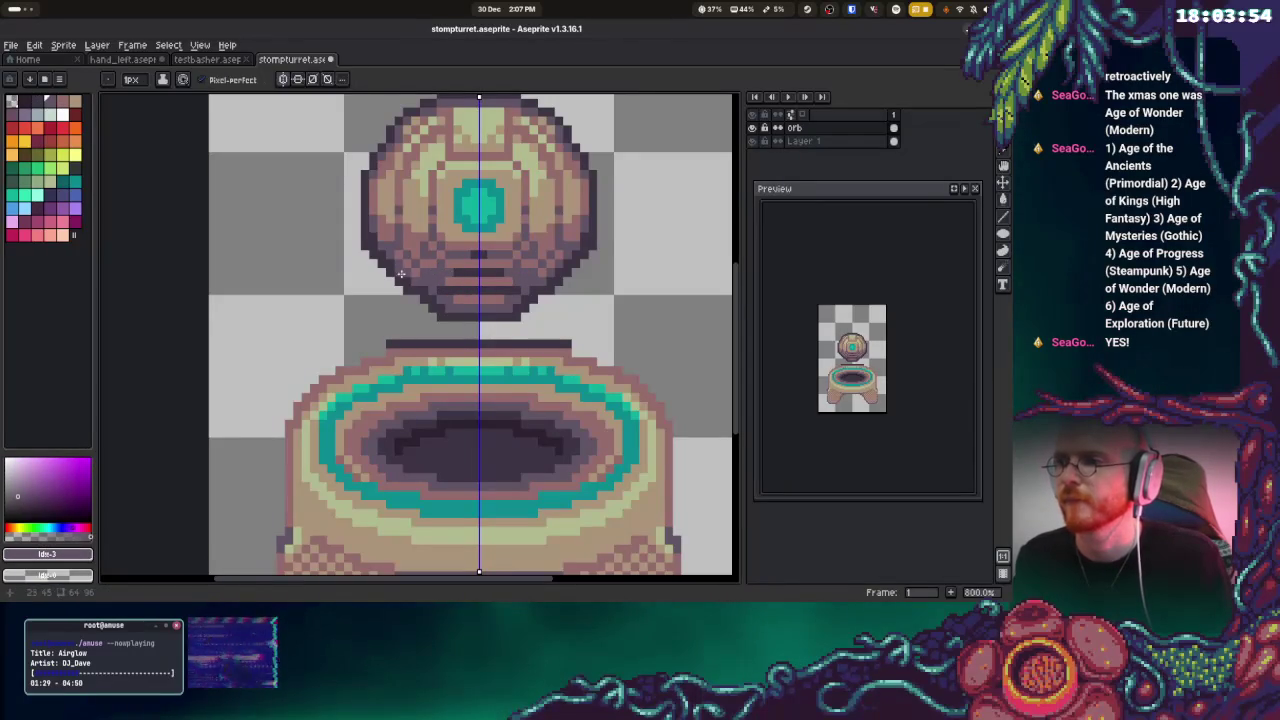
left_click(416, 273, "alt")
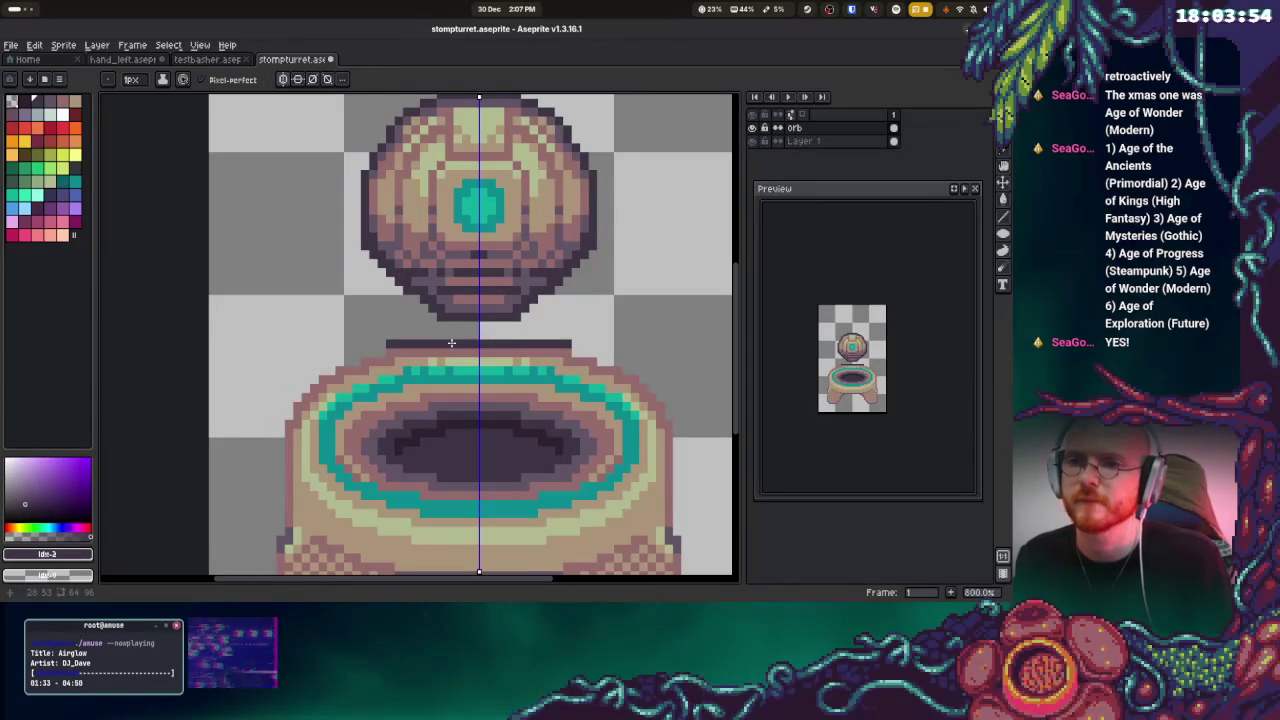
left_click(558, 371)
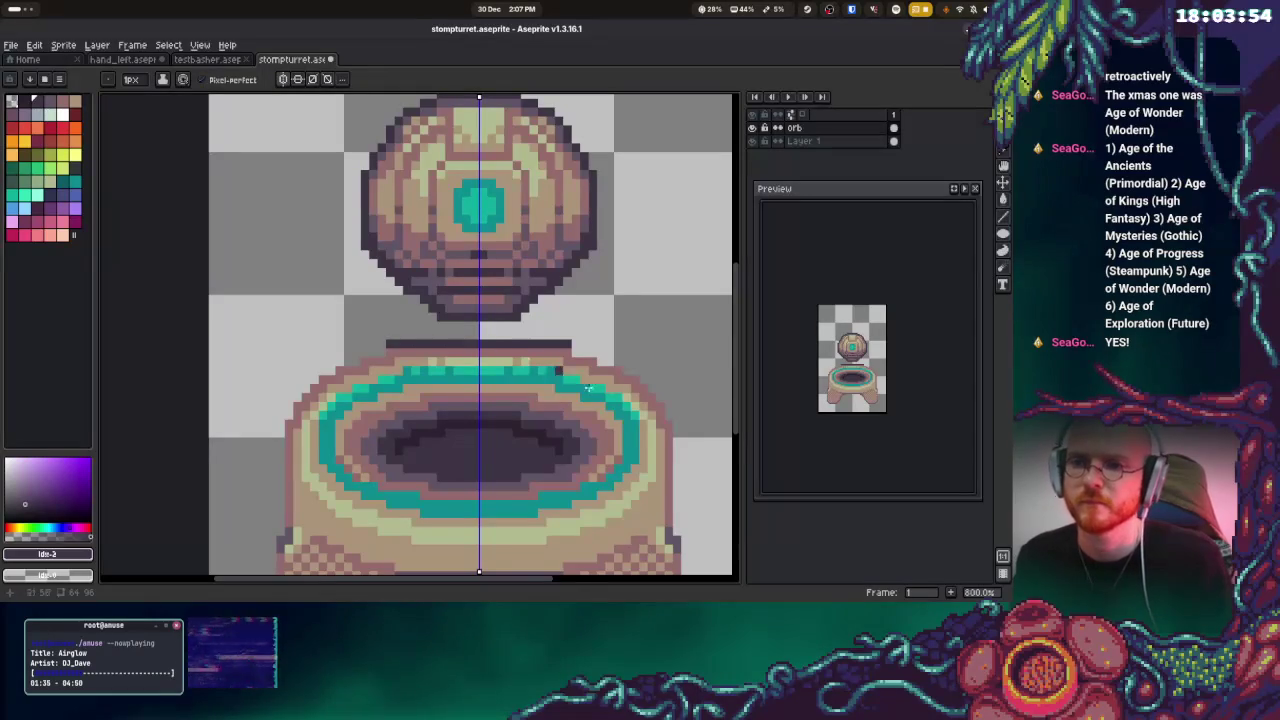
left_click(806, 141)
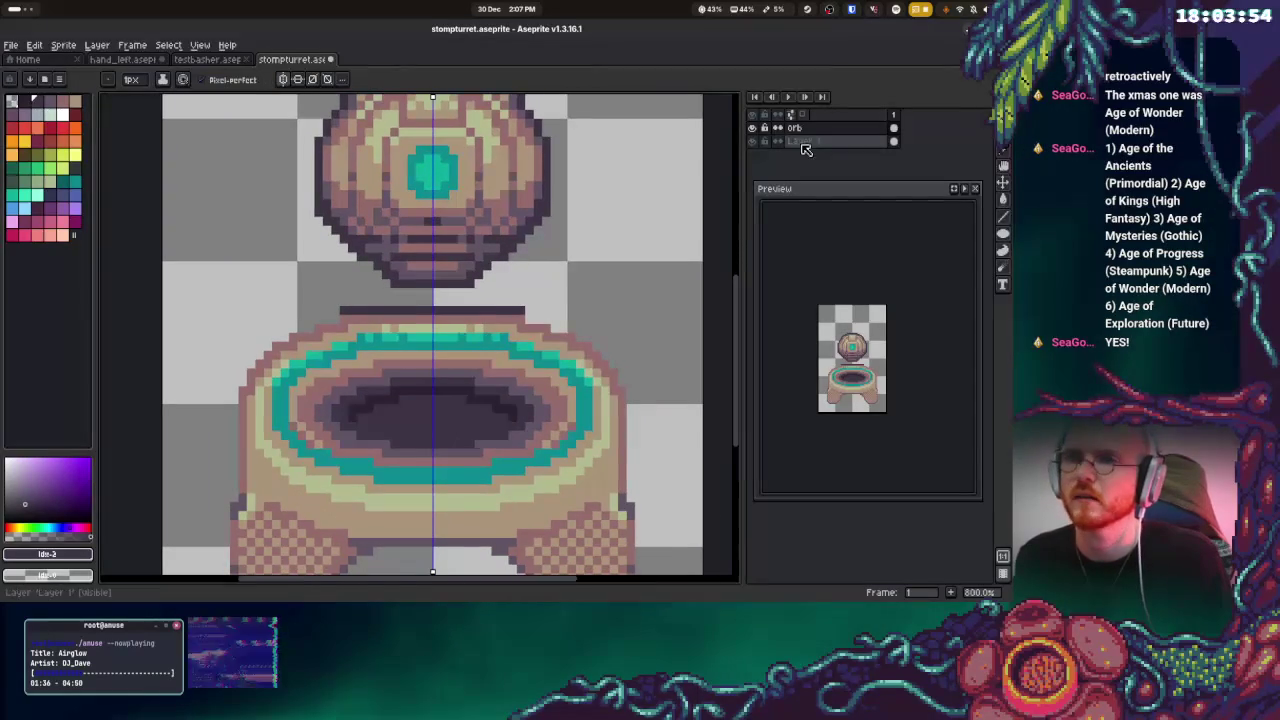
Outline the pedestal's top rim, its mirrored sides and the top of the leg gap in dark
left_click(521, 310)
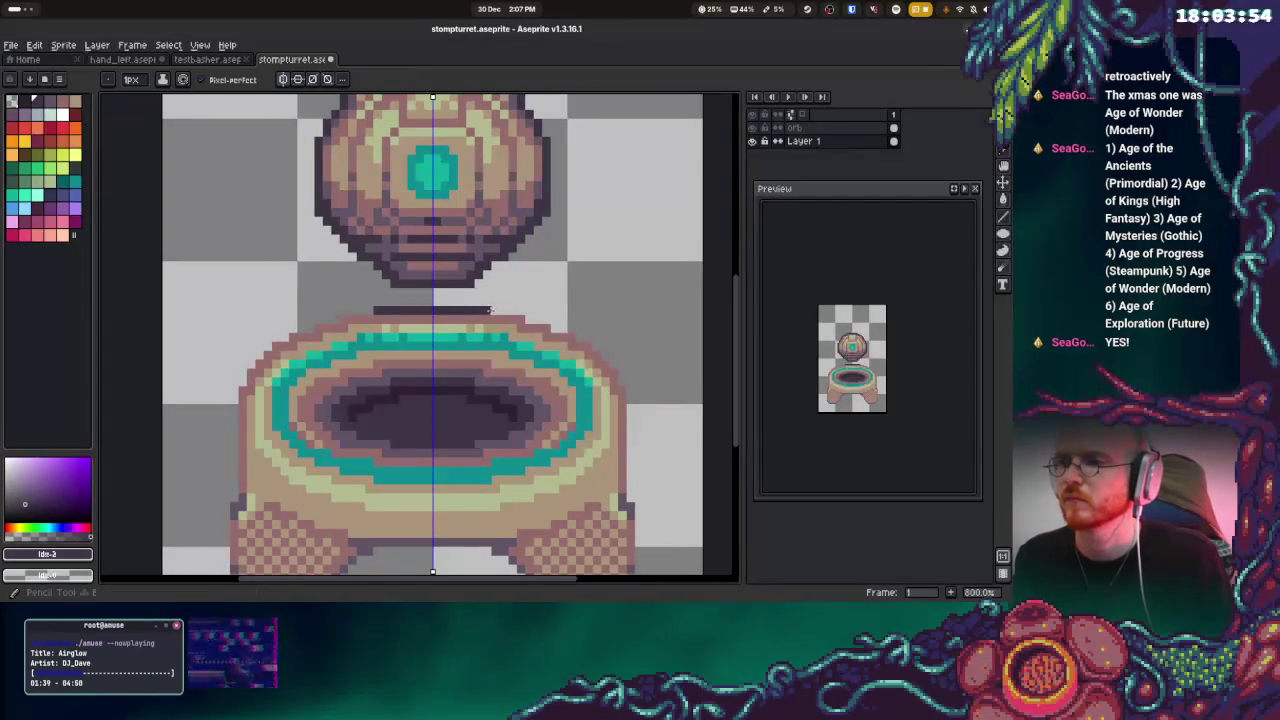
left_click_drag(528, 316, 595, 338)
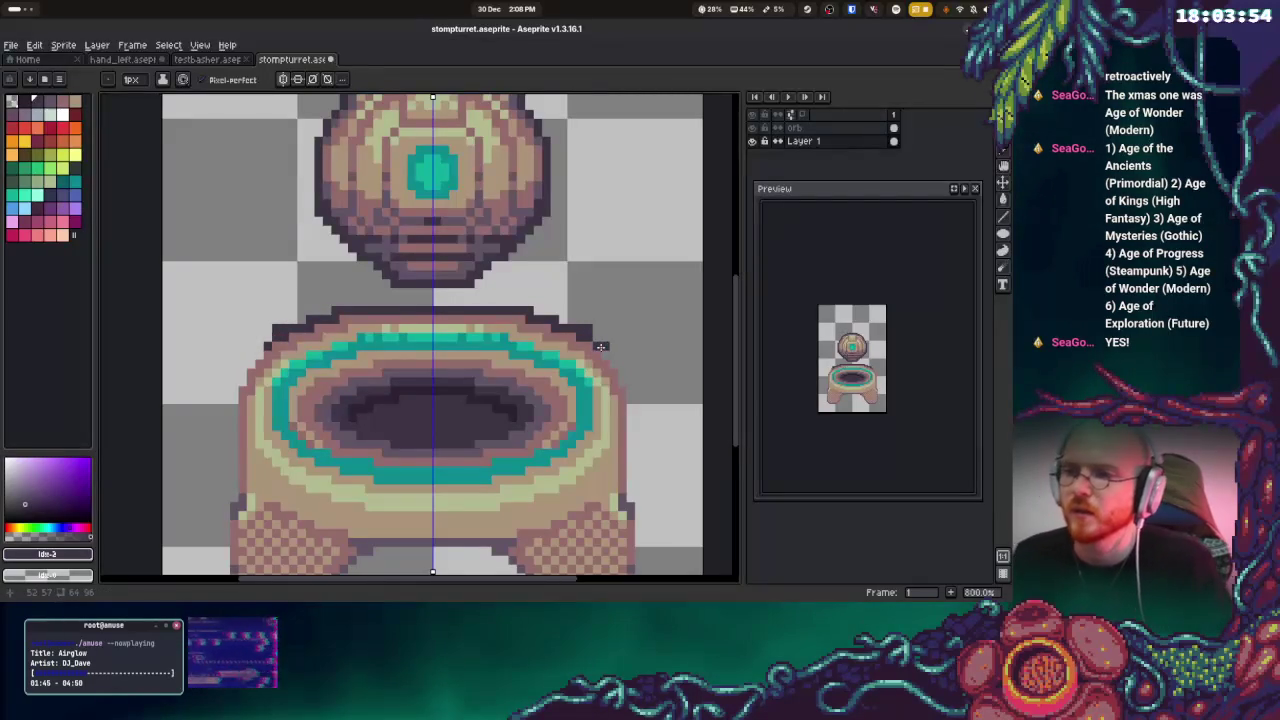
left_click(603, 351)
mouse_move(620, 365)
left_mouse_down()
mouse_move(630, 510)
mouse_move(595, 369)
mouse_move(577, 500)
mouse_move(510, 513)
mouse_move(451, 441)
mouse_move(368, 425)
left_mouse_up()
left_click(367, 428)
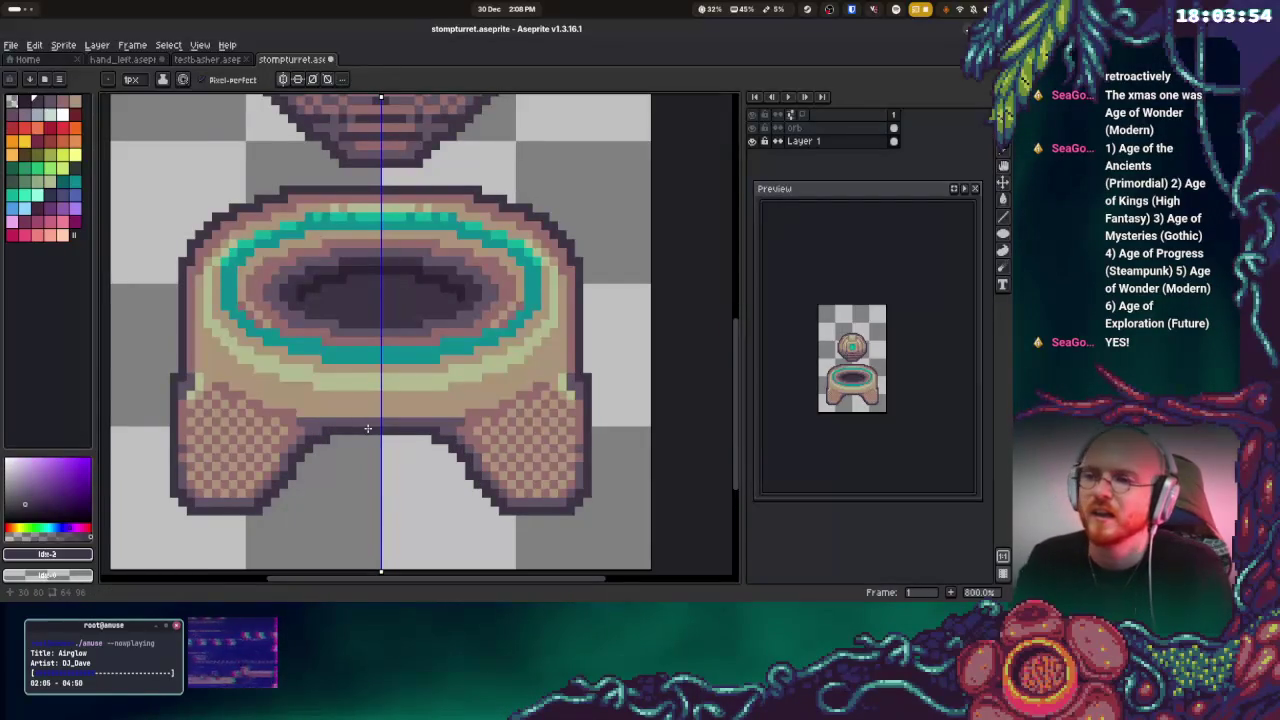
Undo the last stroke and remove a stray outline pixel on the pedestal edge
scroll(481, 422, "up", 3)
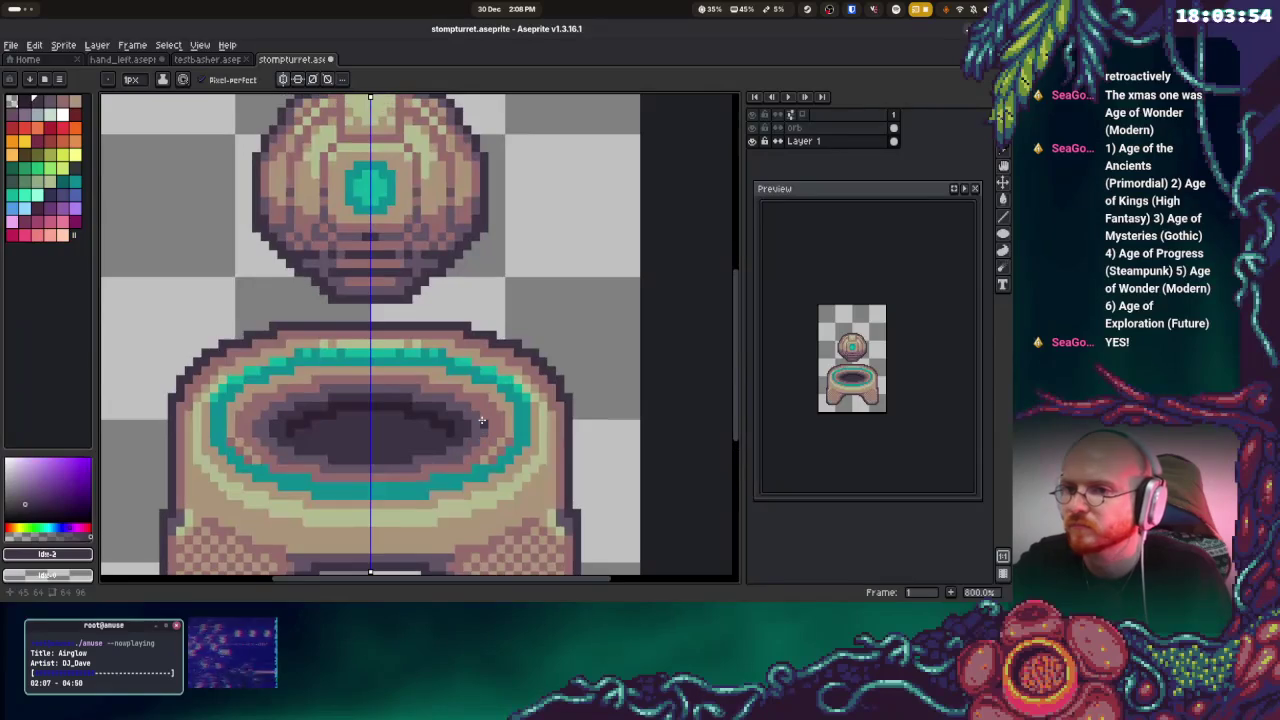
key("ctrl+z")
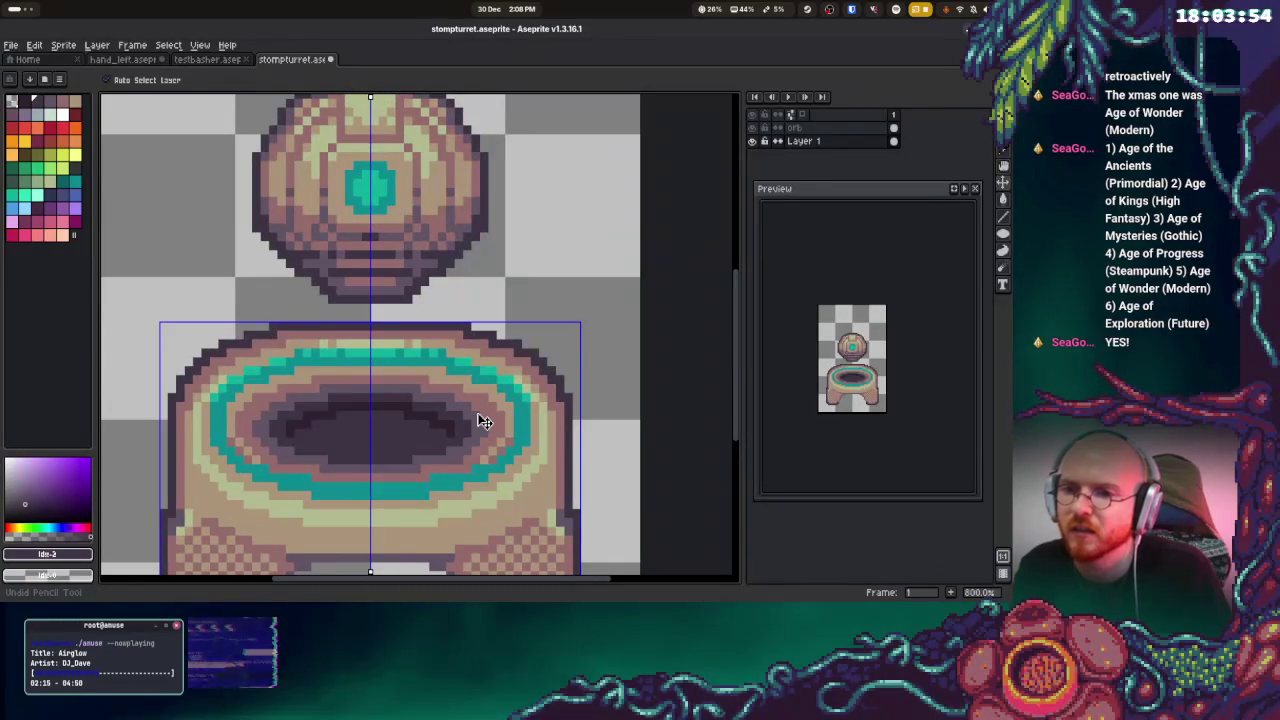
scroll(529, 441, "down", 2)
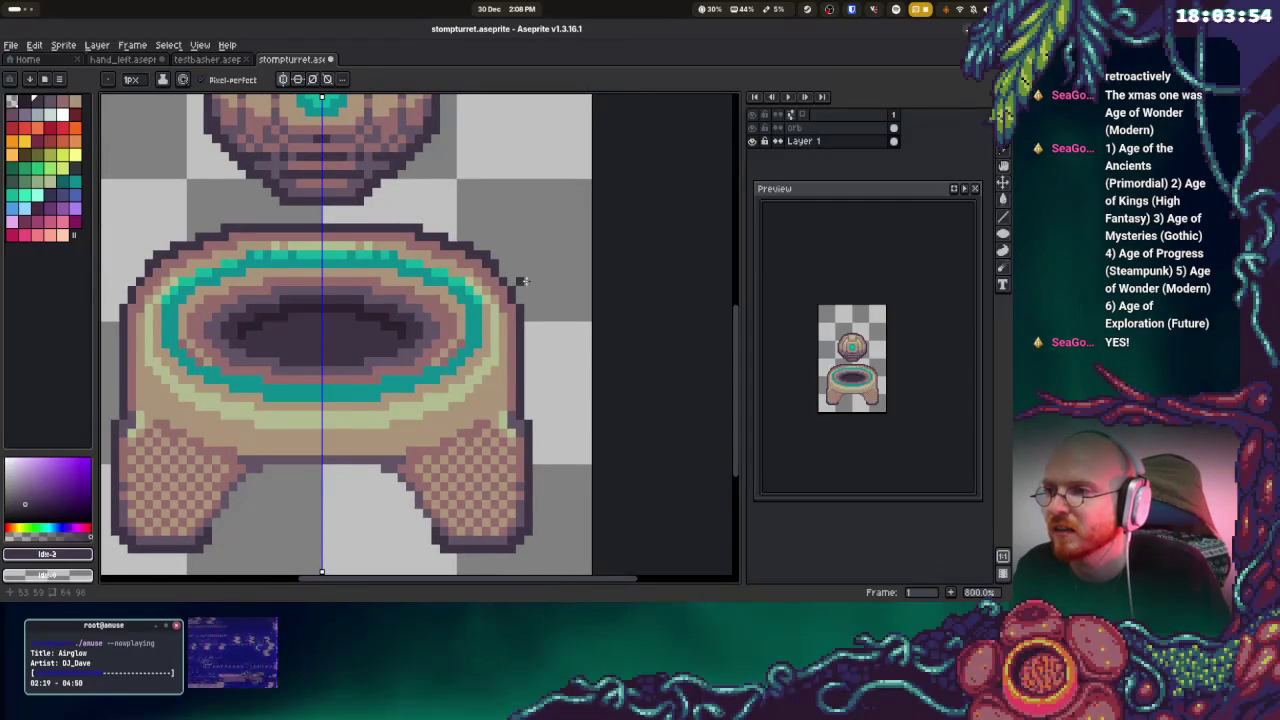
left_click(469, 245)
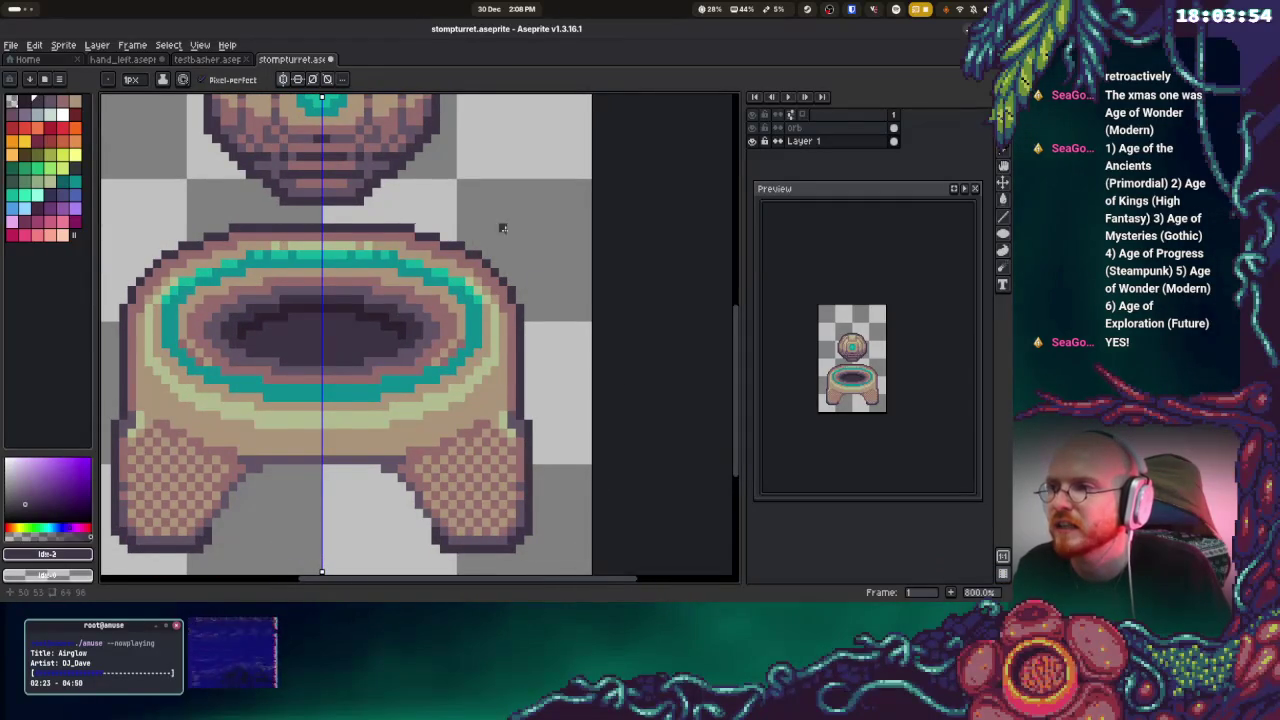
left_click_drag(503, 228, 516, 342)
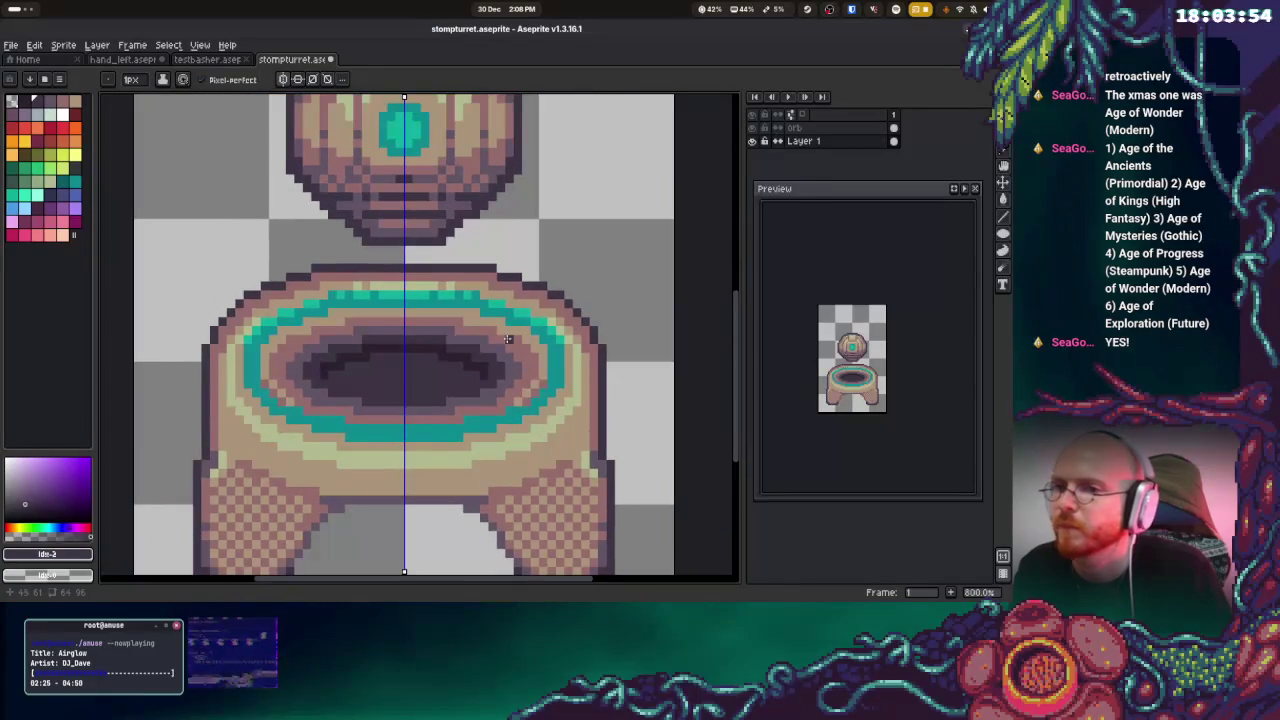
left_click_drag(418, 397, 491, 316)
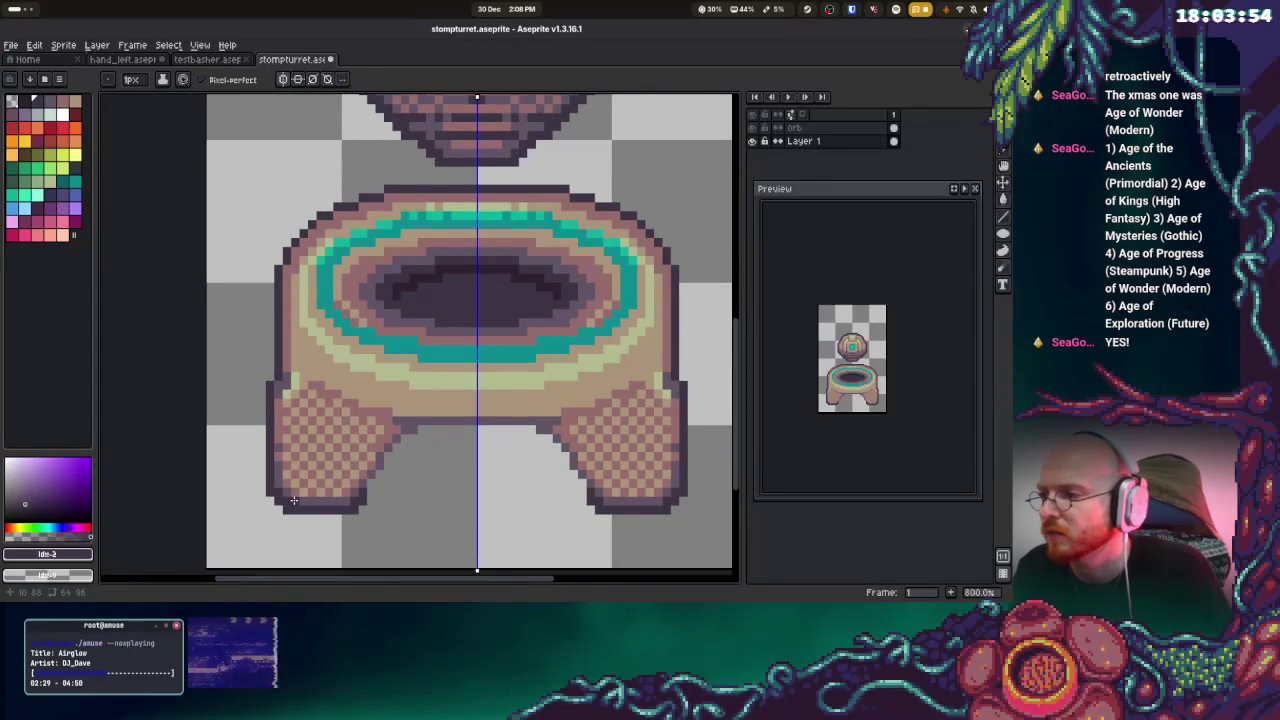
Outline both legs' bottoms, inner edges and foot tops in mirrored dark purple
mouse_move(302, 497)
left_mouse_down()
mouse_move(336, 500)
mouse_move(279, 463)
left_mouse_up()
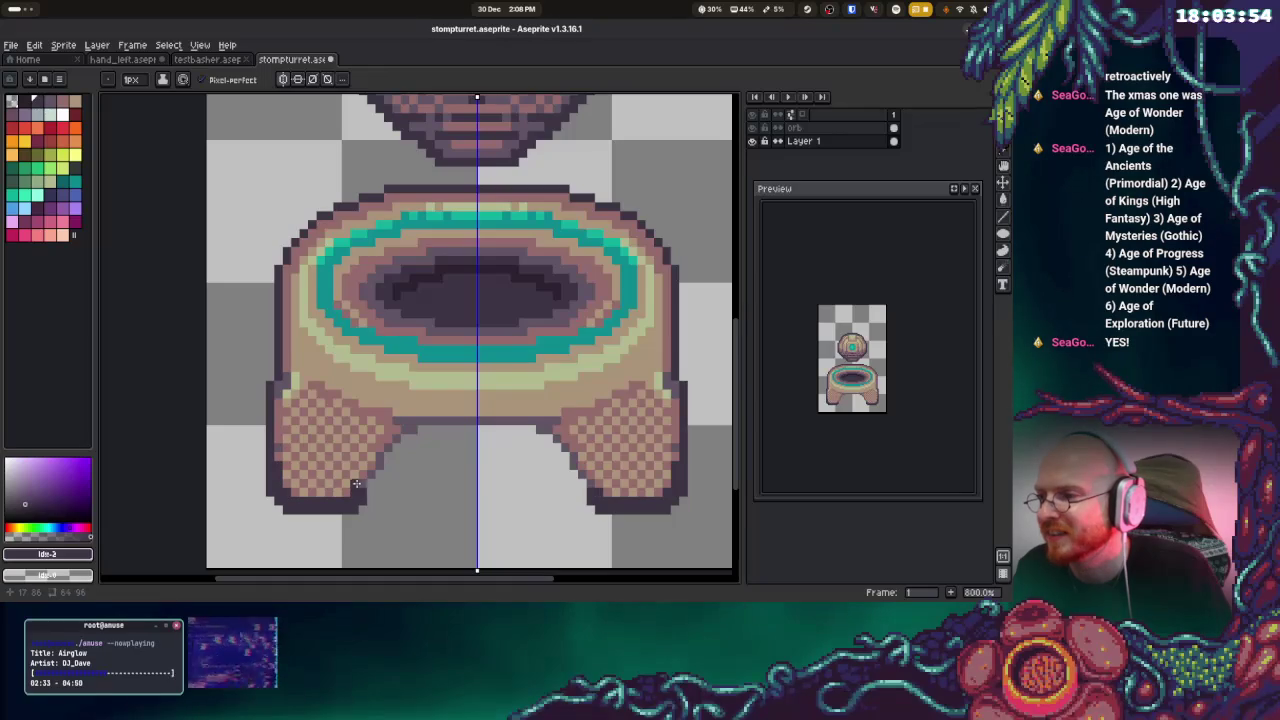
mouse_move(369, 472)
left_mouse_down()
mouse_move(408, 428)
mouse_move(500, 418)
left_mouse_up()
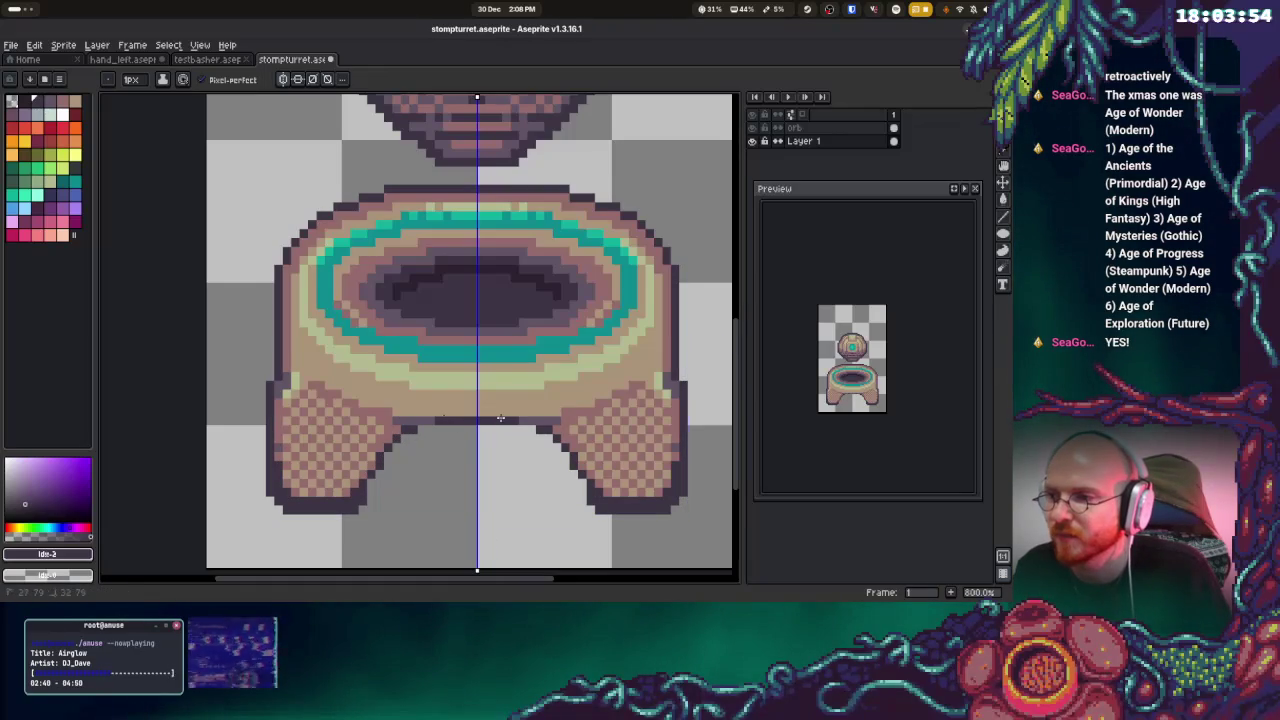
left_click(560, 405, "alt")
left_click(580, 413)
left_click(606, 403)
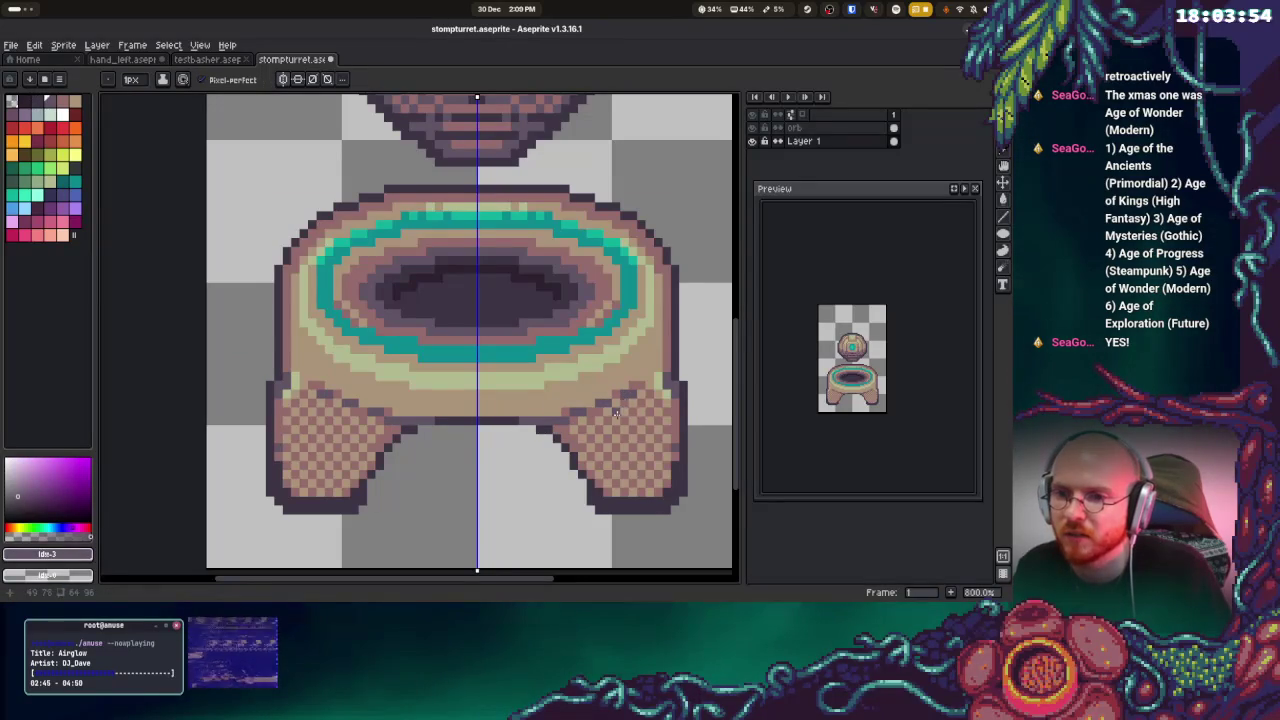
left_click(641, 381, "alt")
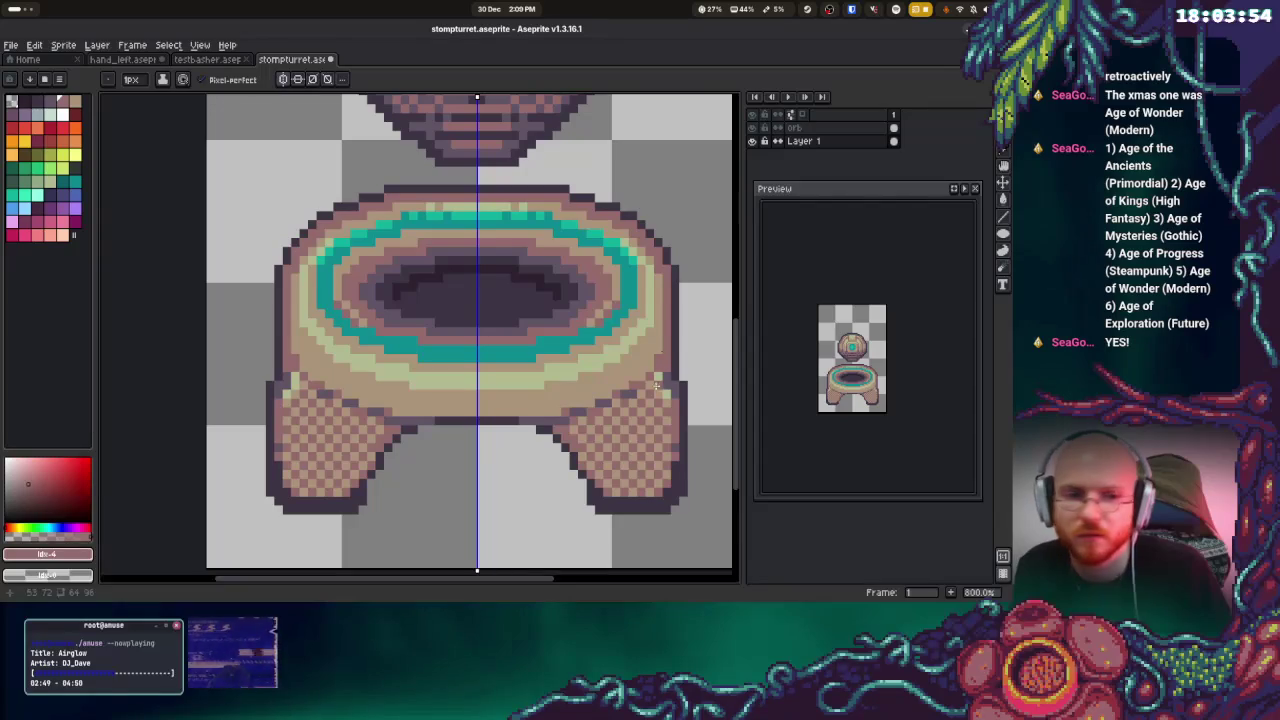
left_click(668, 364, "alt")
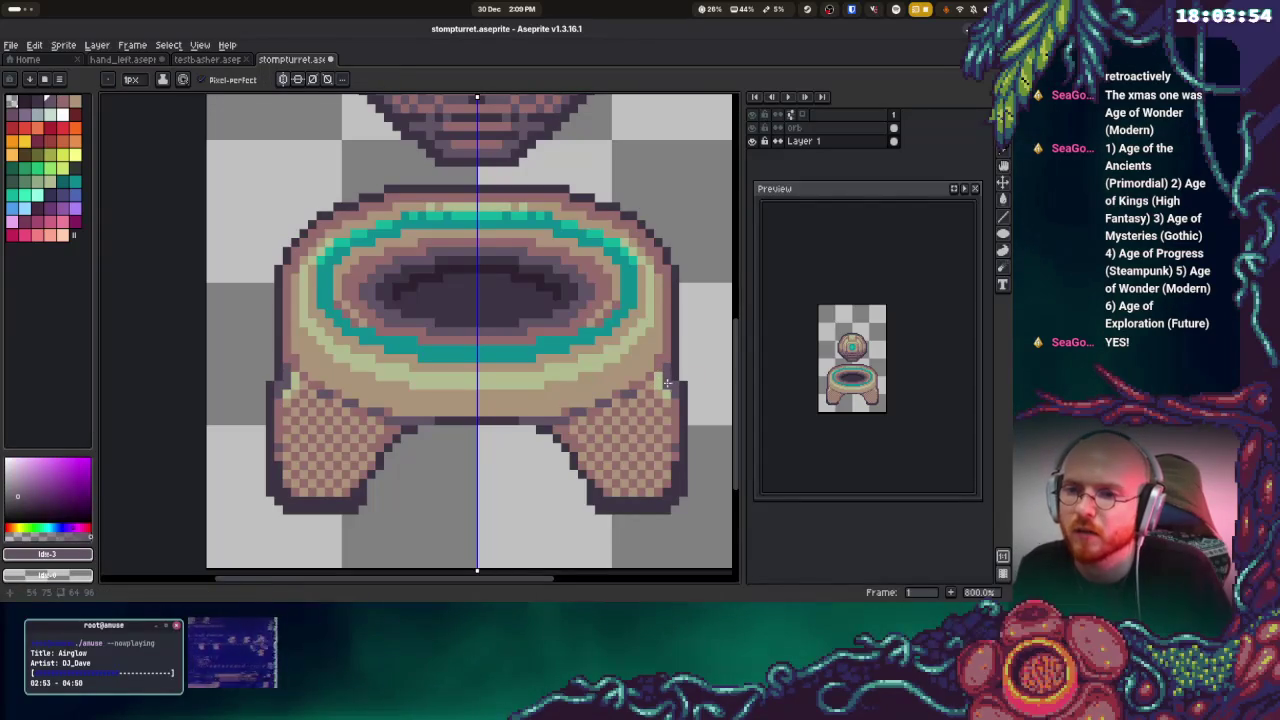
key("alt")
left_click(660, 376, "alt")
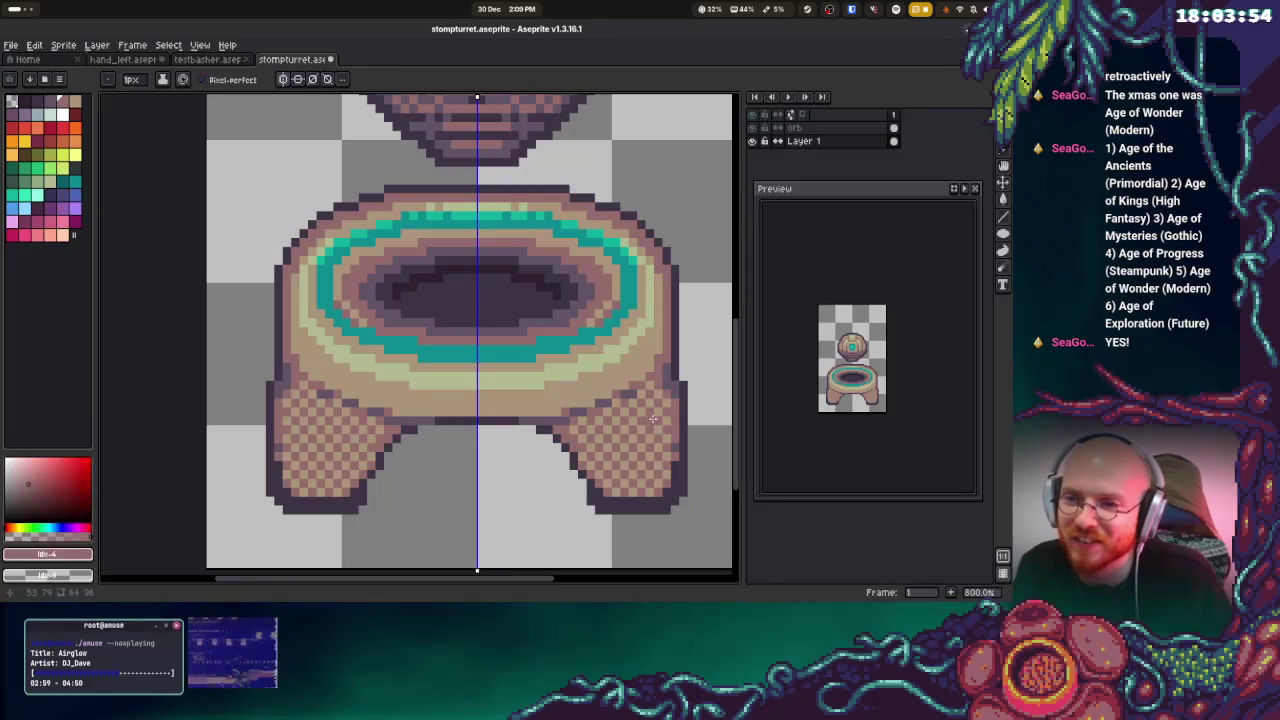
left_click(675, 384, "alt")
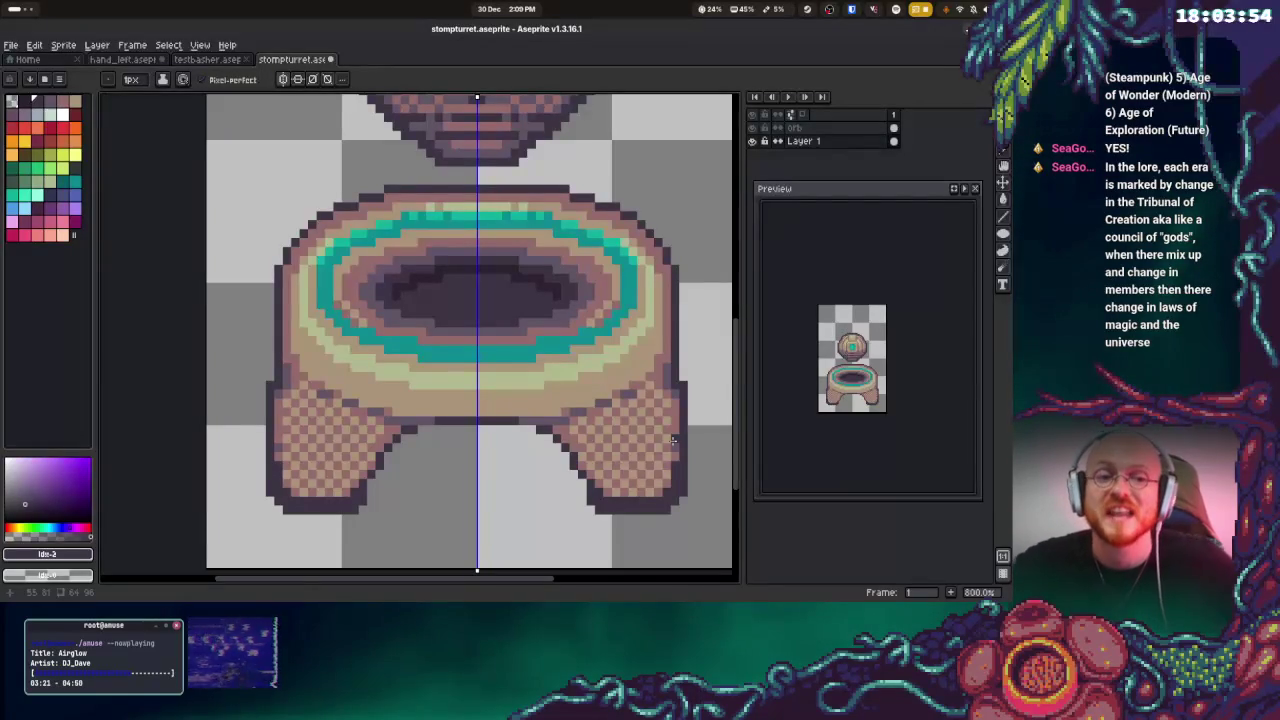
Repaint patches of both legs' dither in the next darker purple shade
left_click_drag(516, 398, 511, 398)
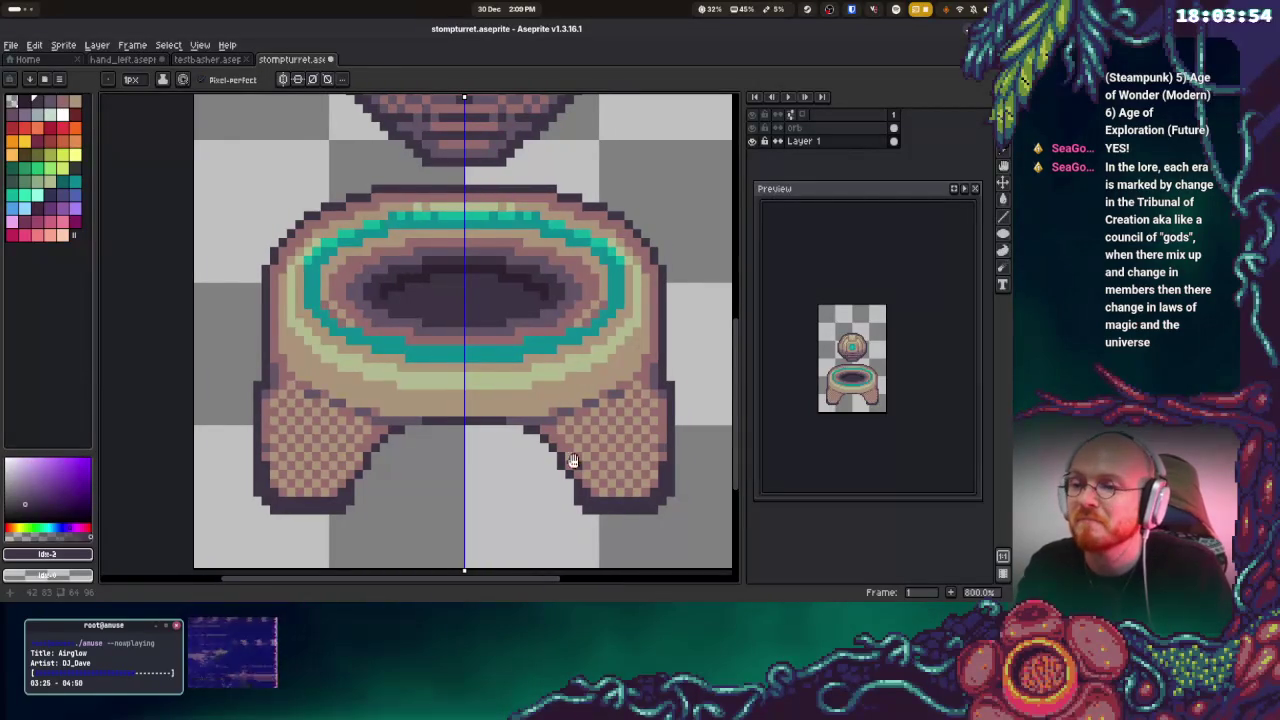
scroll(580, 470, "down", 1)
scroll(580, 470, "right", 1)
left_click(614, 477, "alt")
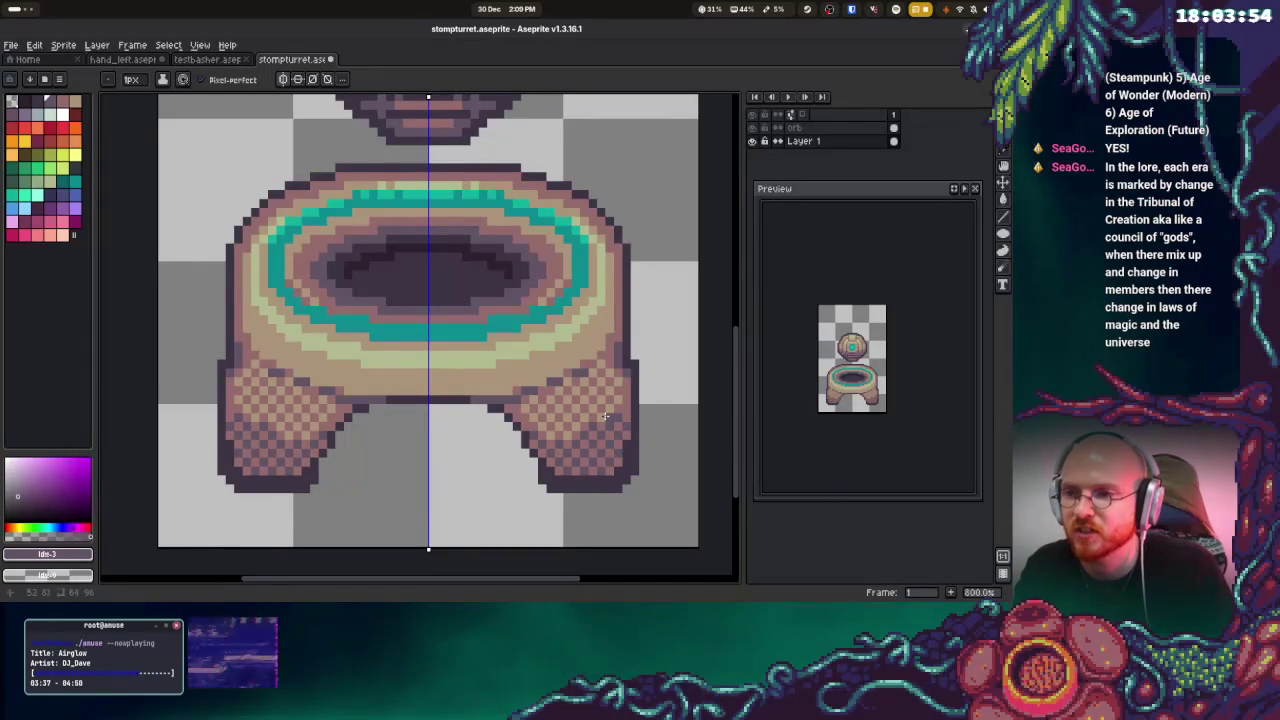
left_click(628, 384, "alt")
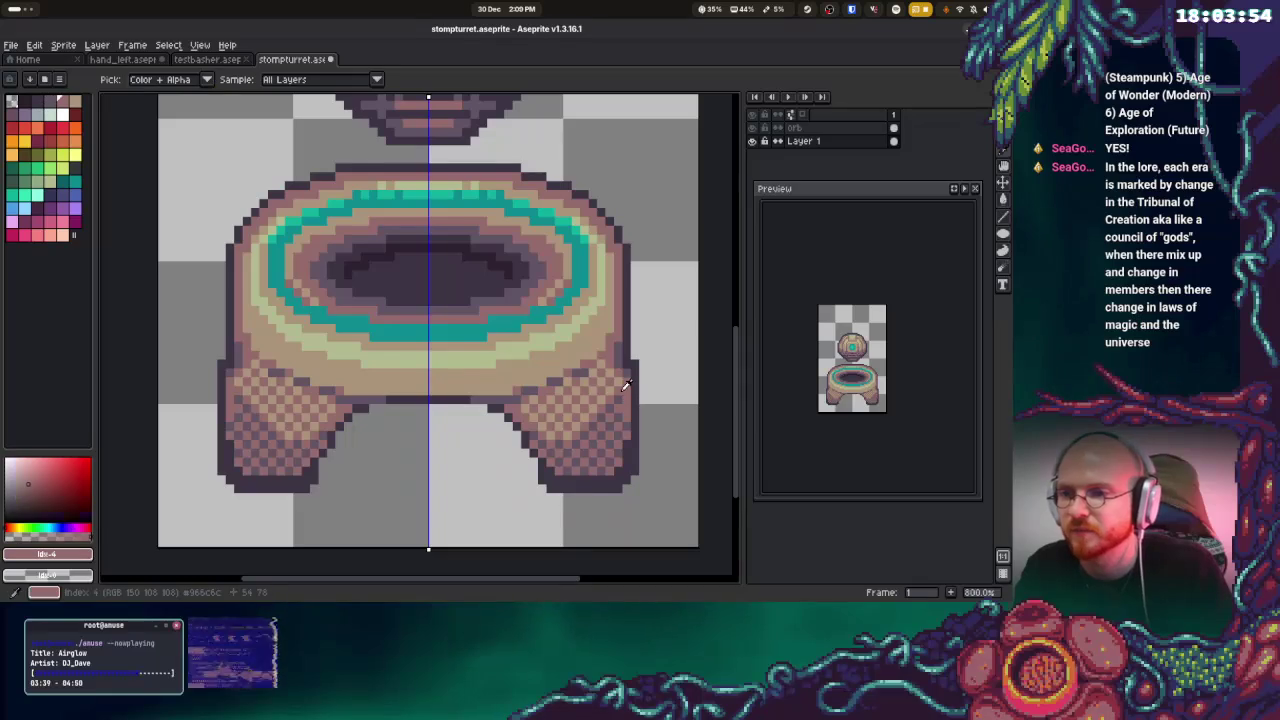
left_click(600, 384)
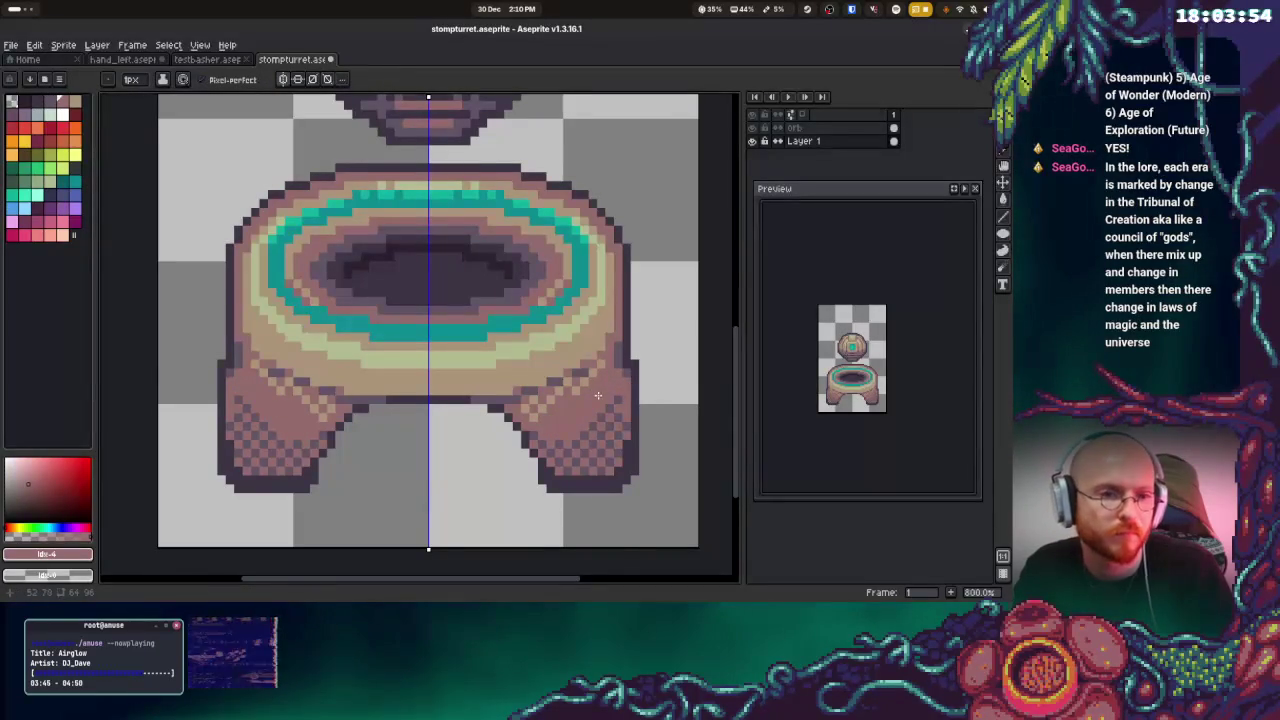
Add dark outline pixels at the legs' inner edges, undoing the final stroke
left_click(591, 412, "alt")
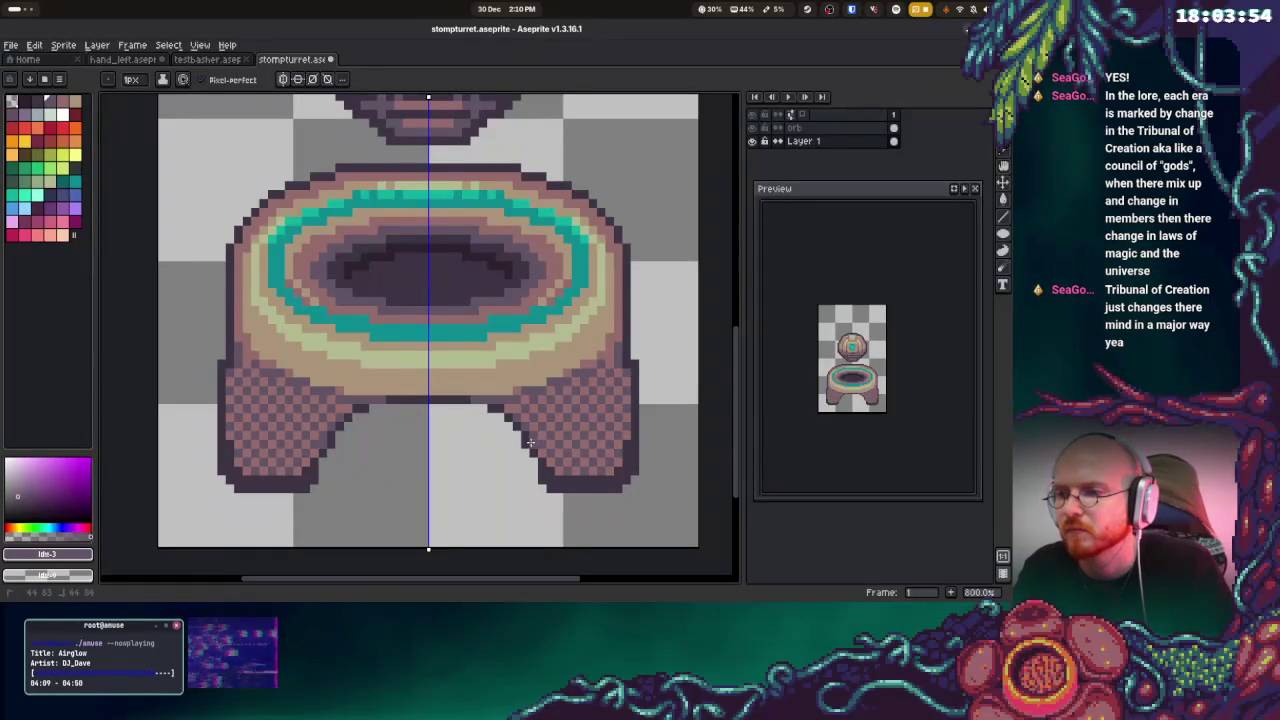
left_click(540, 450)
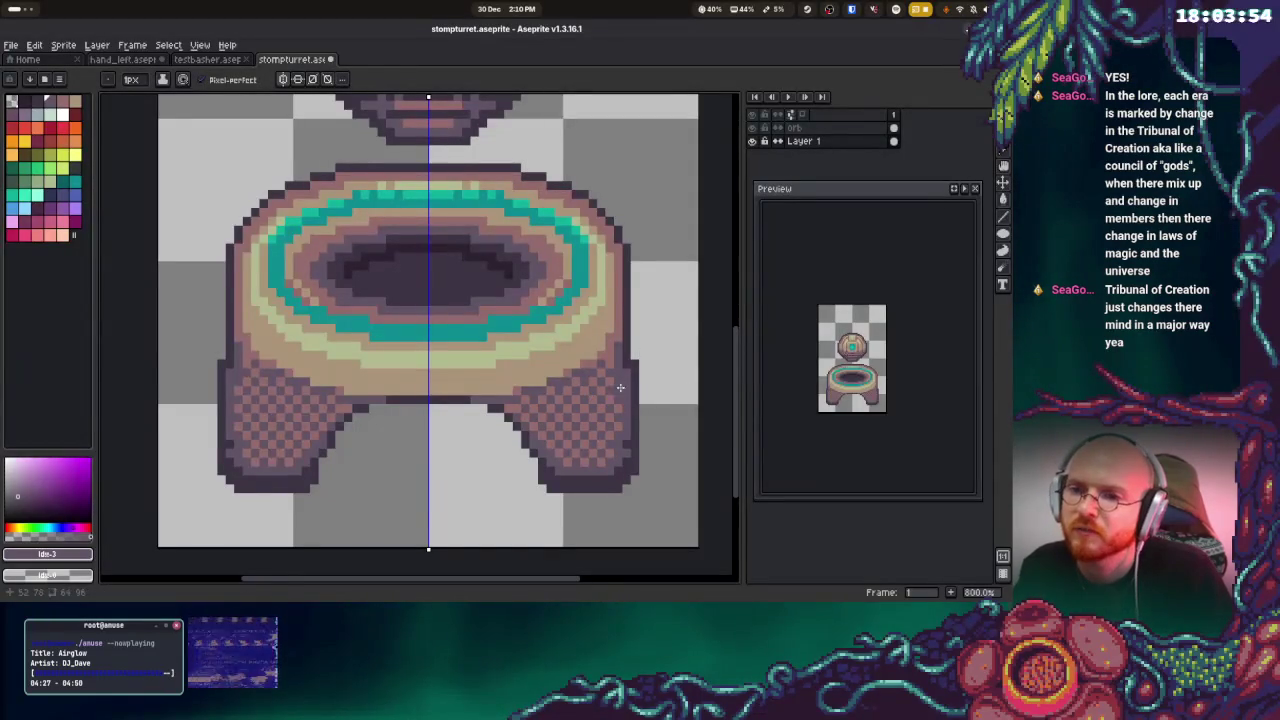
key("i")
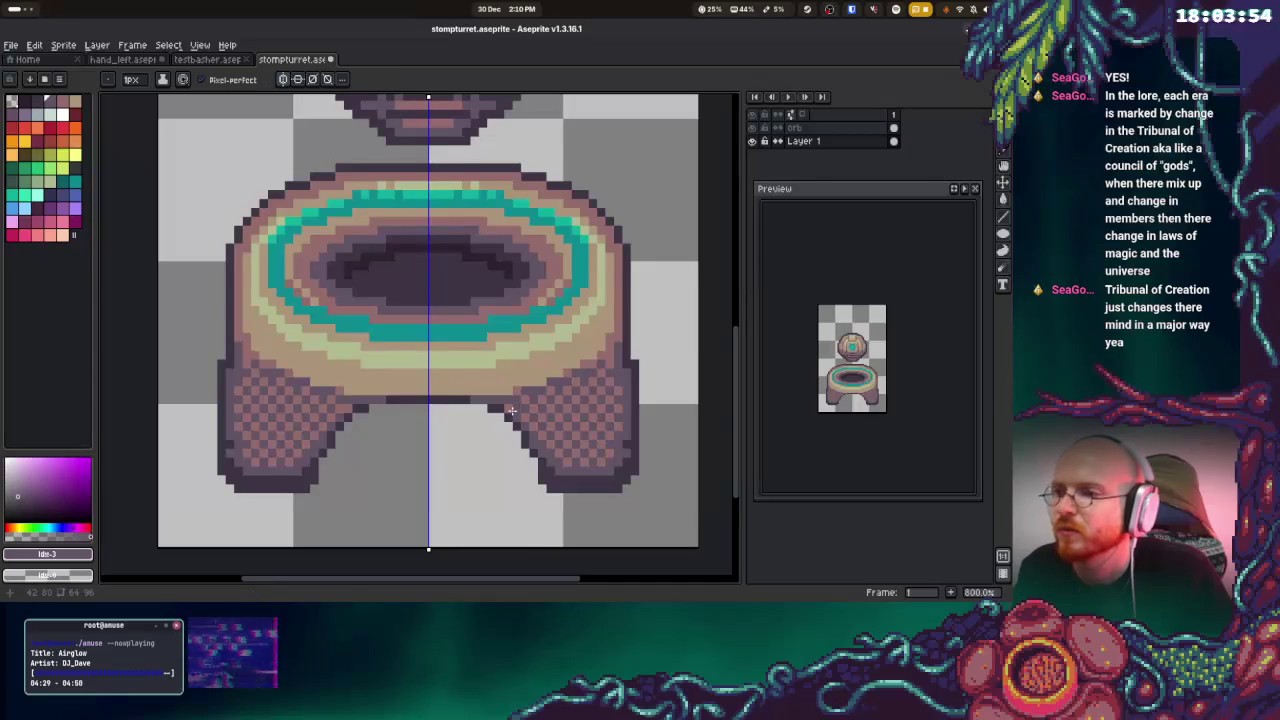
left_click(588, 480)
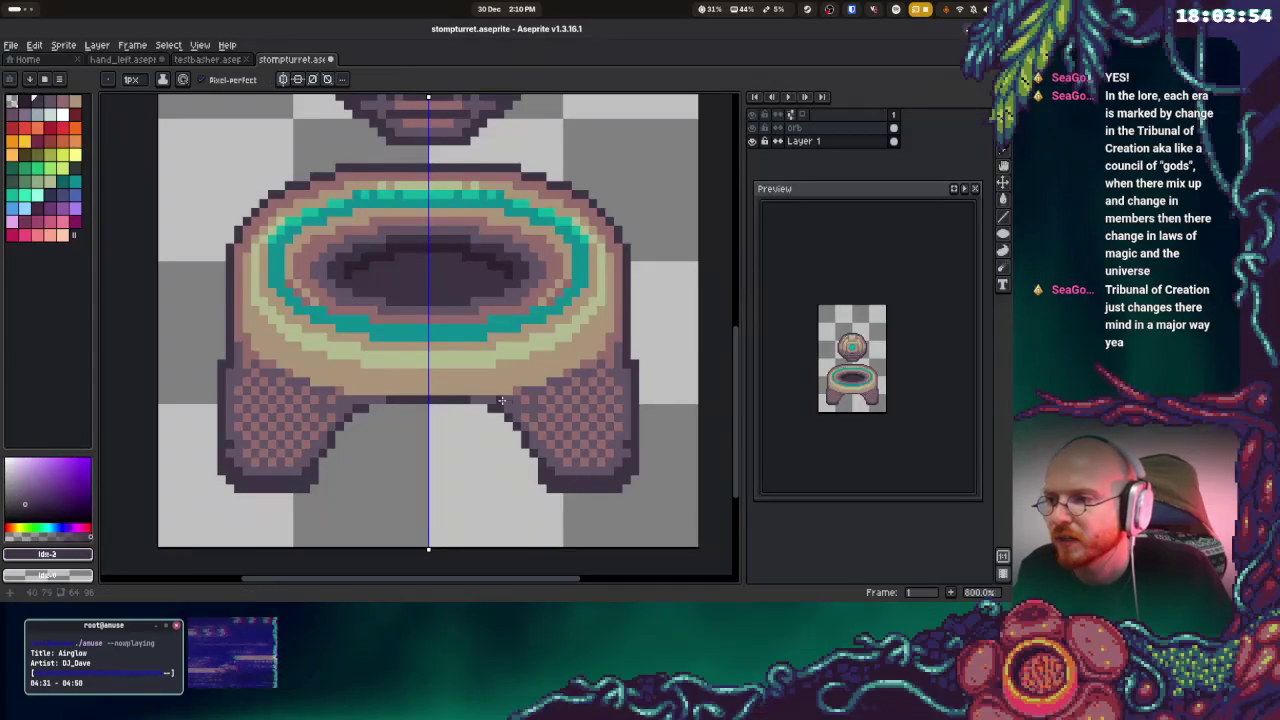
key("ctrl+z")
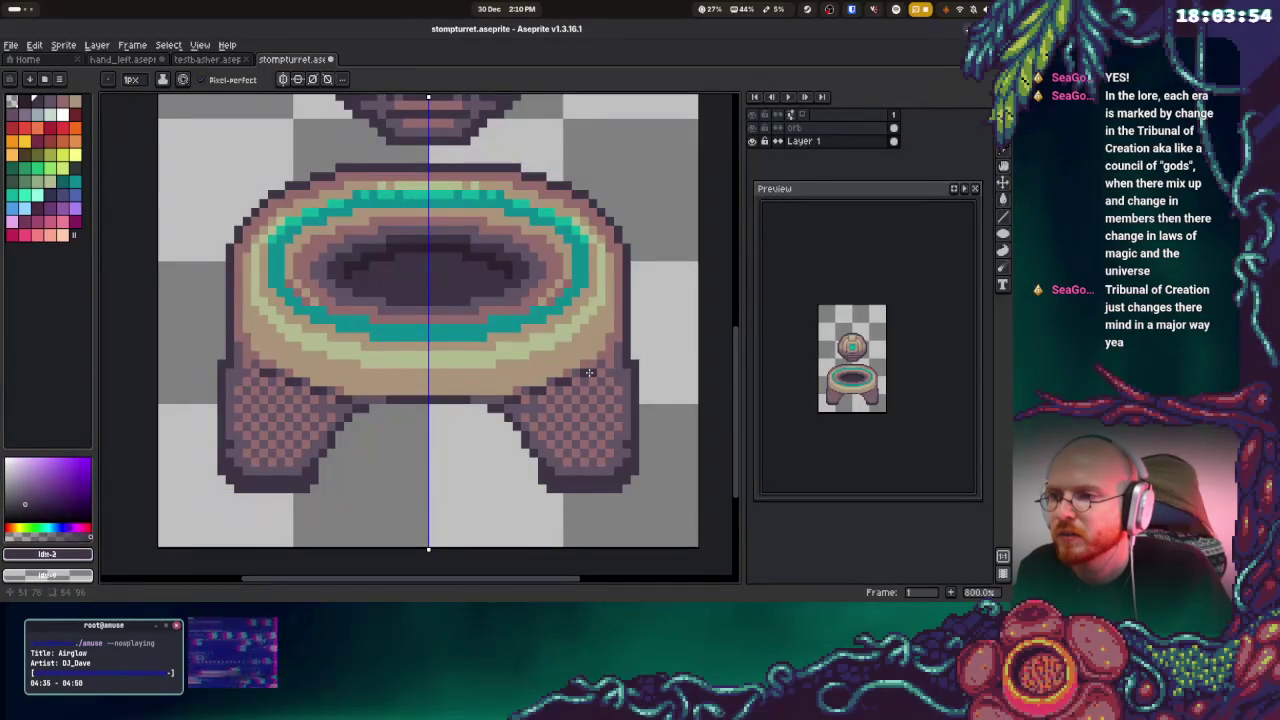
Outline the tops of both legs and the base's sides in dark purple, mirrored
key("]")
left_click(548, 393)
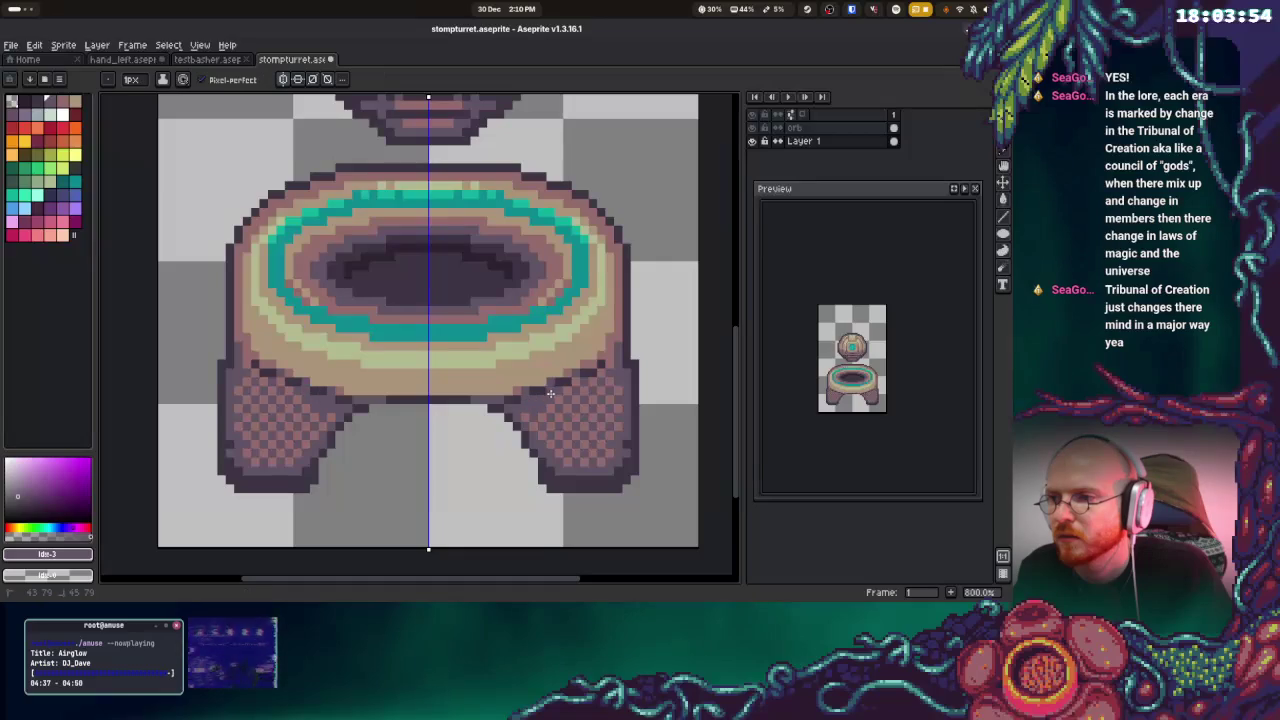
key("ctrl+z")
key("ctrl+z")
left_click_drag(551, 393, 577, 386)
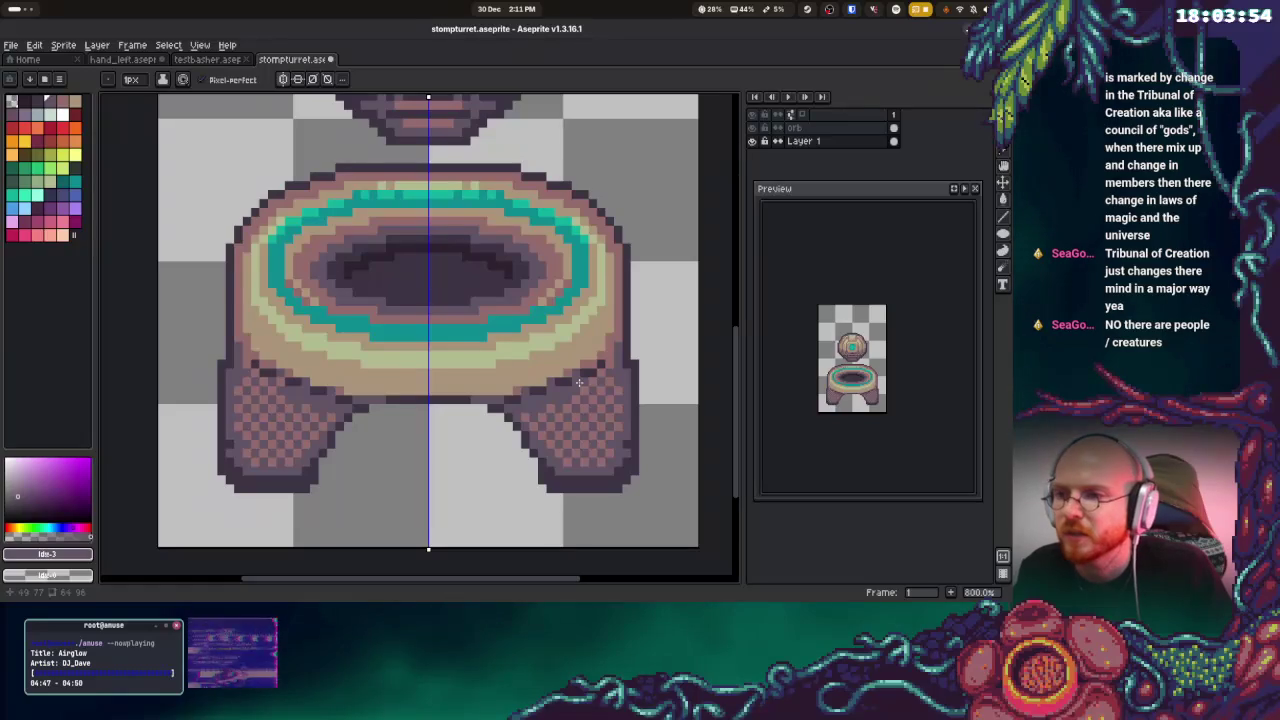
left_click(600, 375)
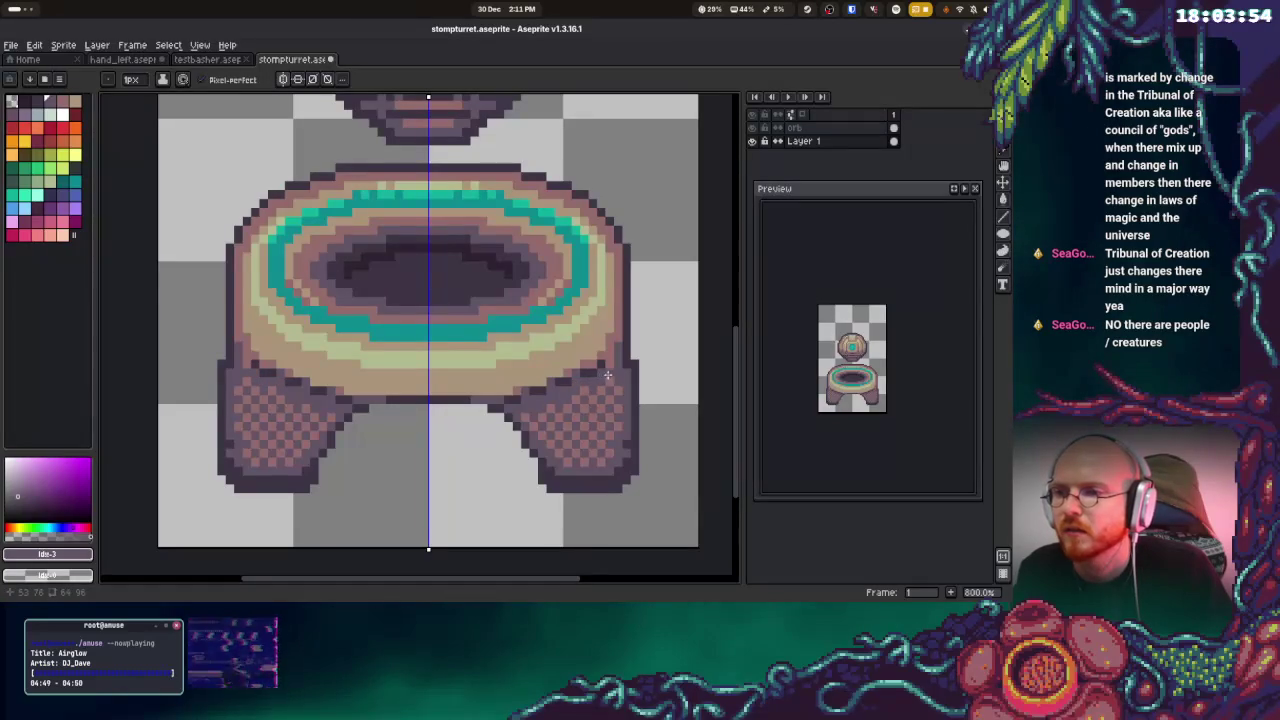
left_click(610, 360)
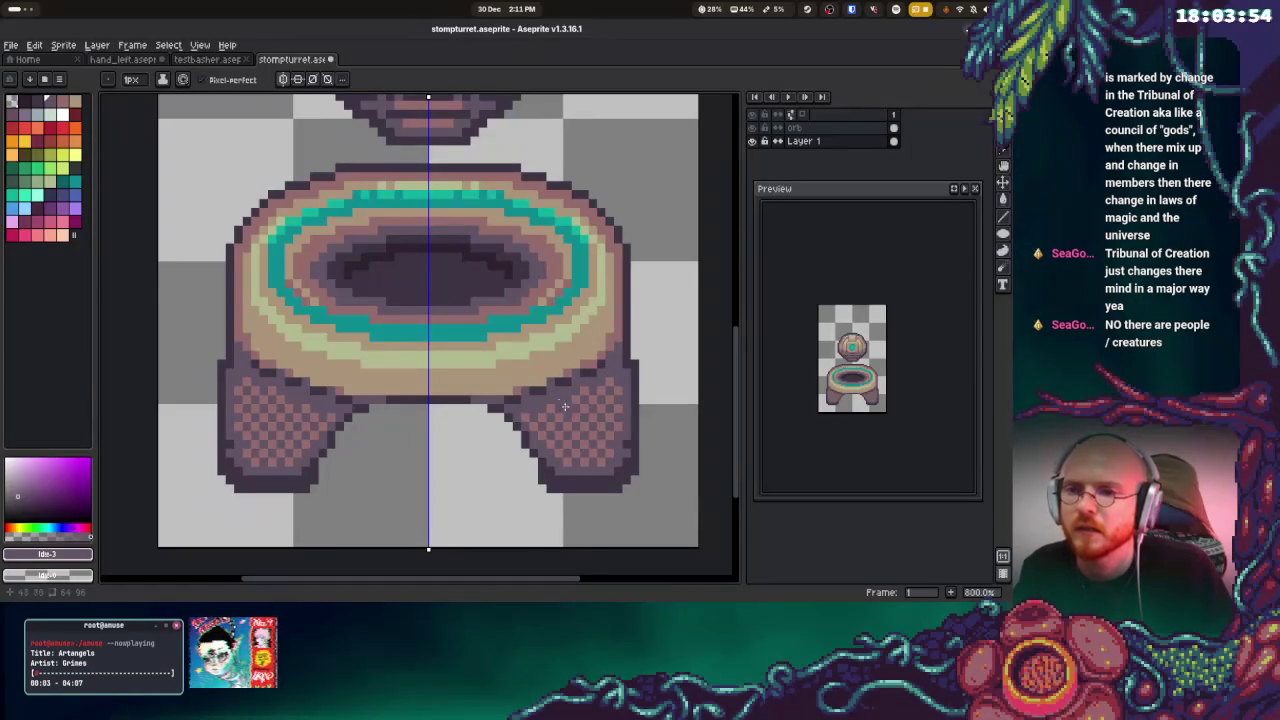
Switch between Eraser and Pencil to tidy leg edges, then shift the view down the sprite
key("i")
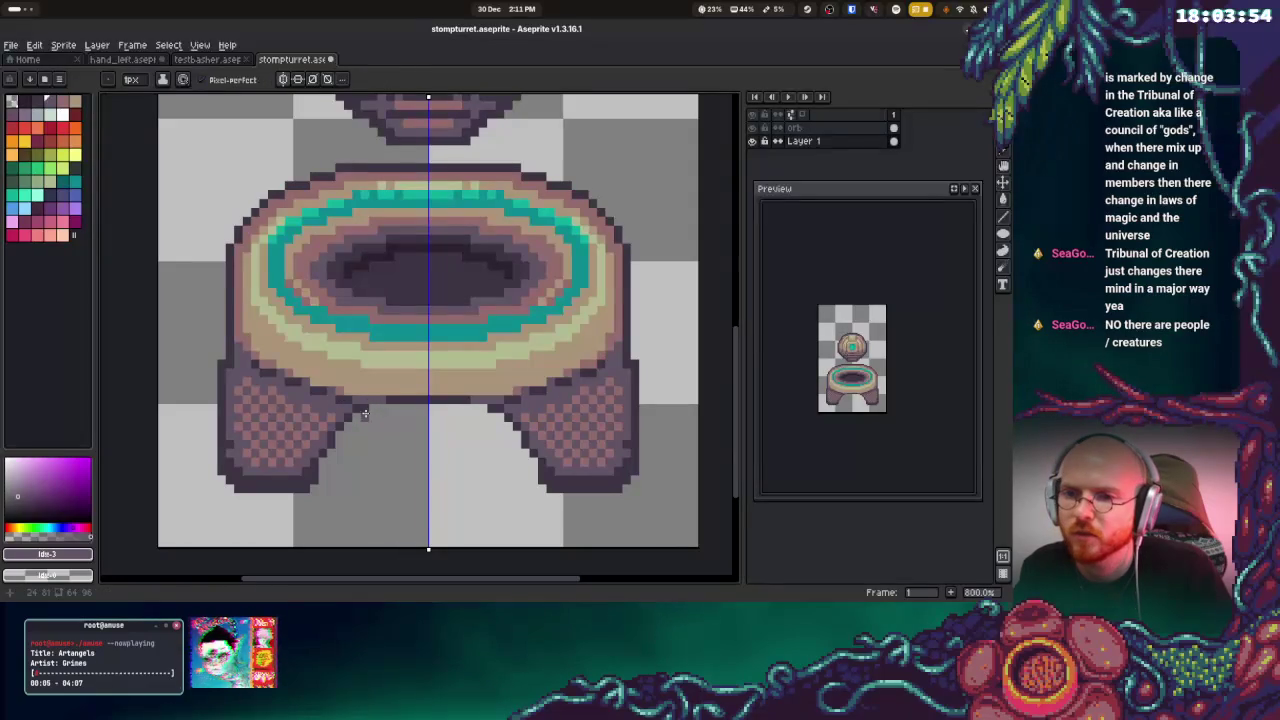
key("e")
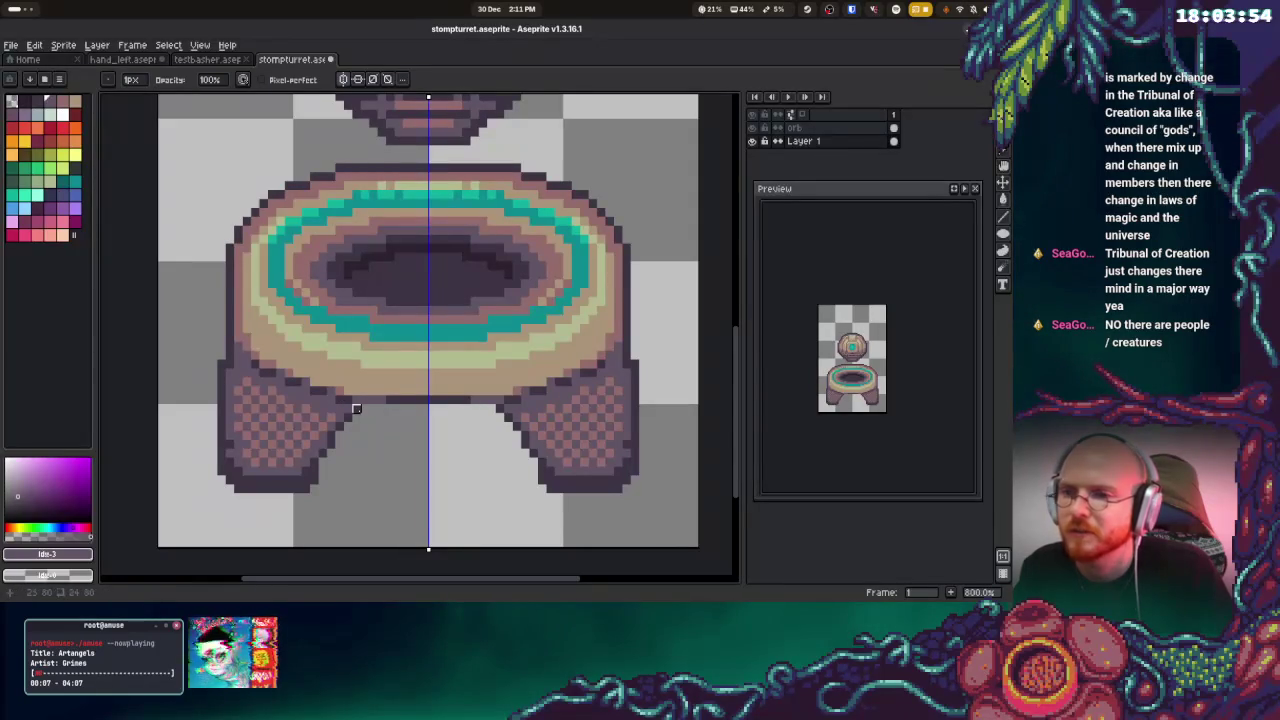
key("b")
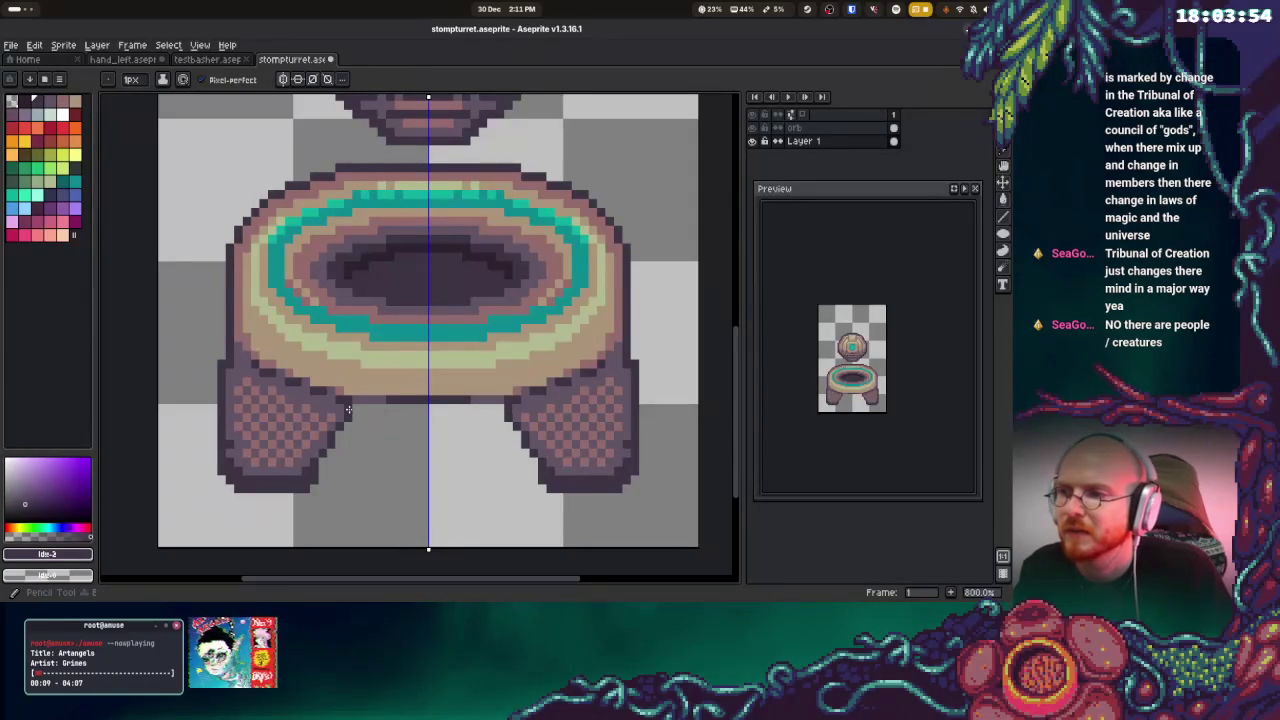
key("e")
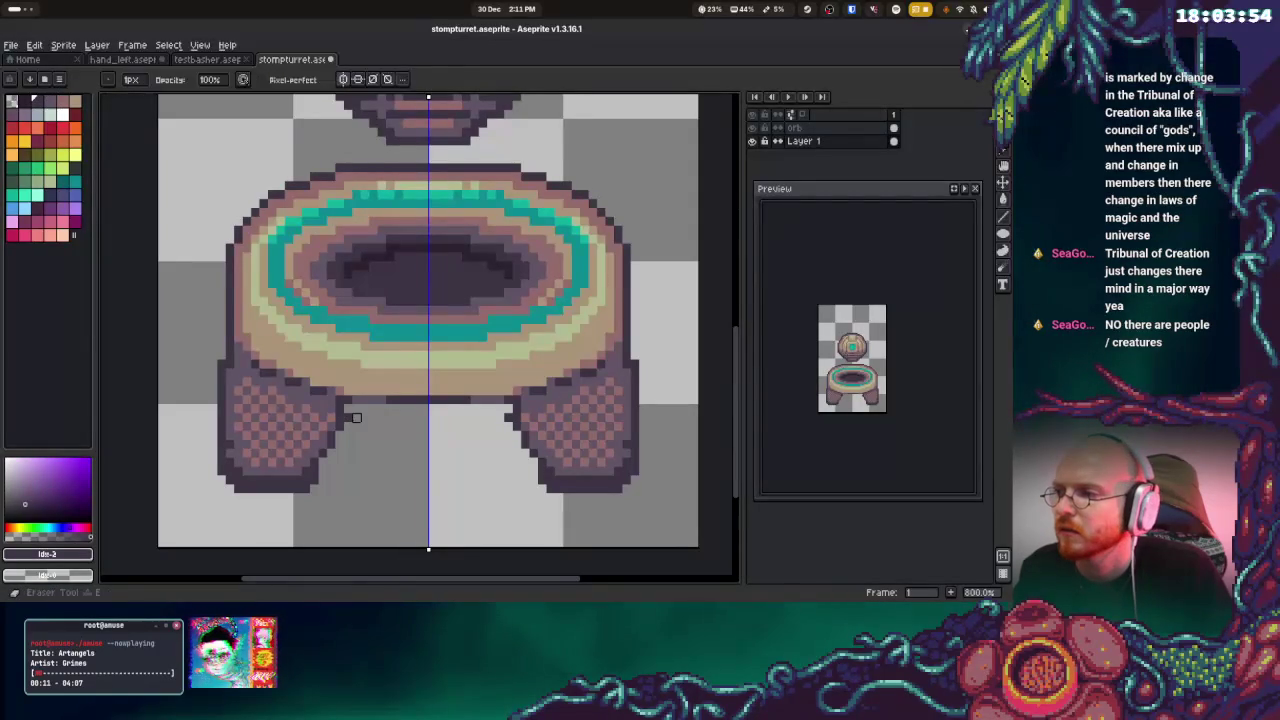
key("b")
key("e")
key("b")
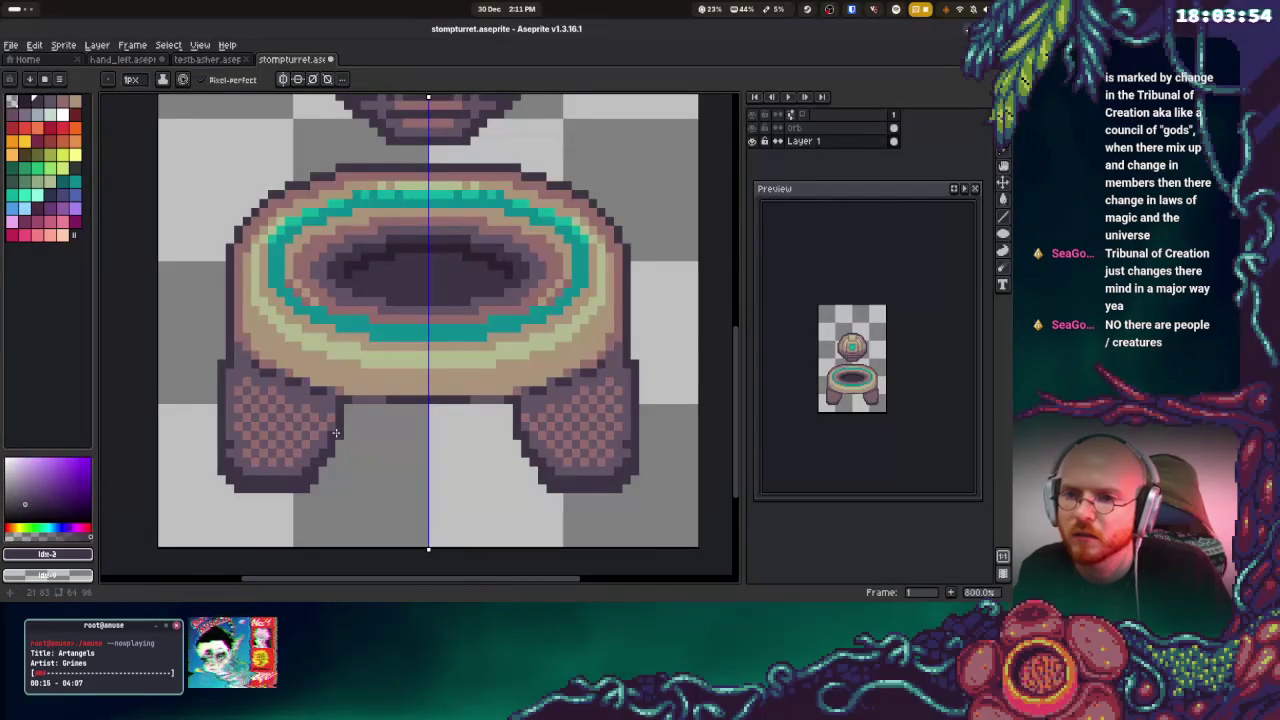
mouse_move(414, 471)
left_mouse_down()
mouse_move(418, 383)
mouse_move(443, 394)
left_mouse_up()
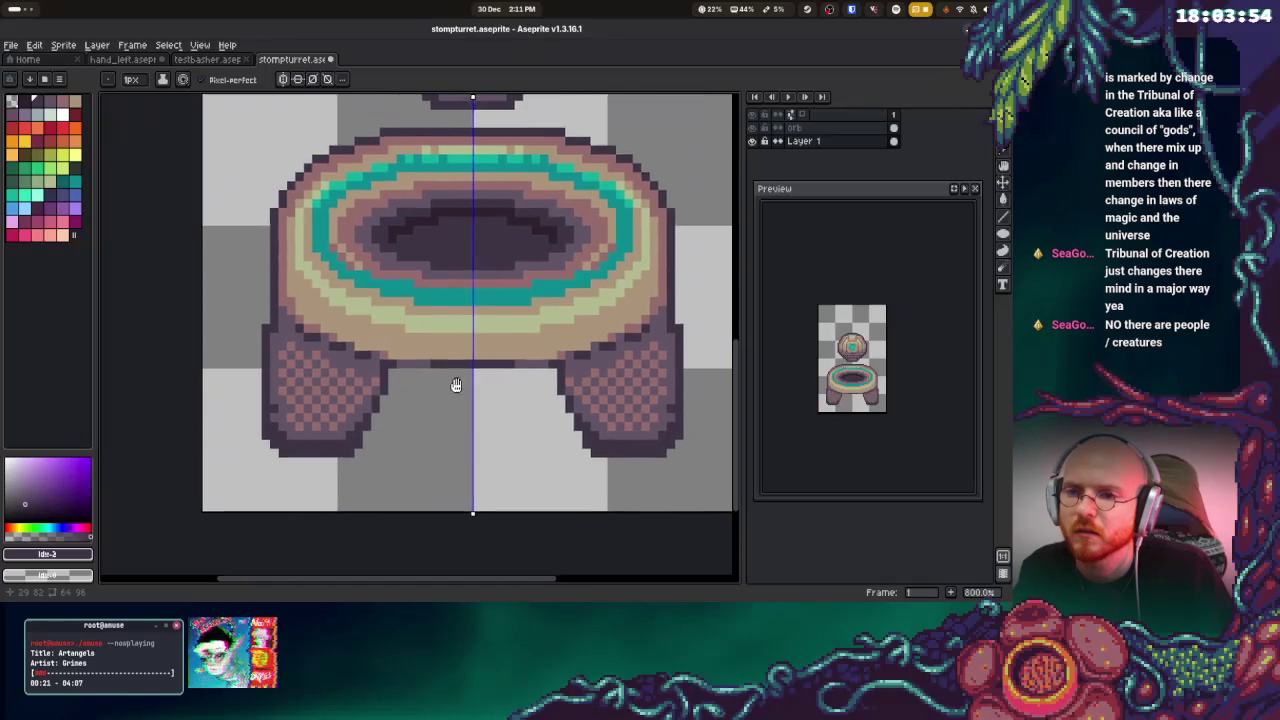
scroll(451, 380, "left", 3)
scroll(423, 380, "left", 5)
Sample the tan base colour and paint it over the tops of both legs
key("alt")
left_click(408, 318, "alt")
mouse_move(375, 289)
left_mouse_down()
mouse_move(436, 336)
mouse_move(390, 333)
left_mouse_up()
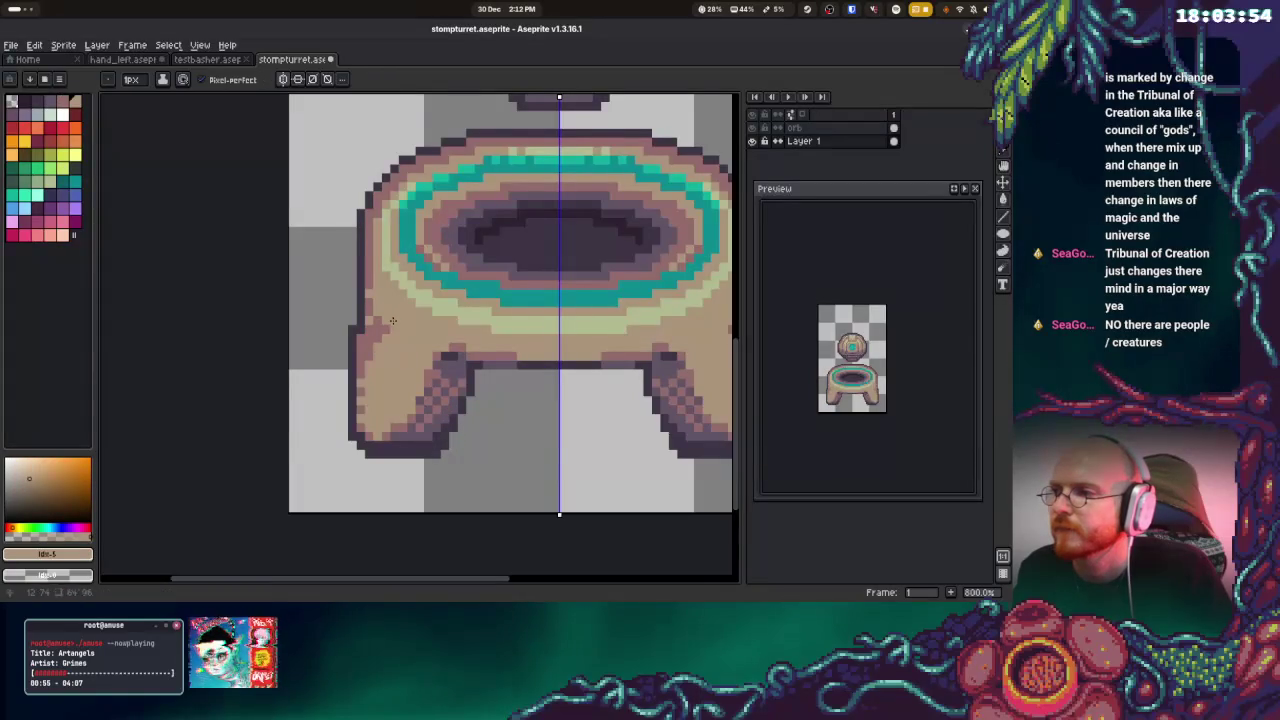
Sample the pale green and draw a highlight down the pedestal's left edge
left_click(371, 322, "alt")
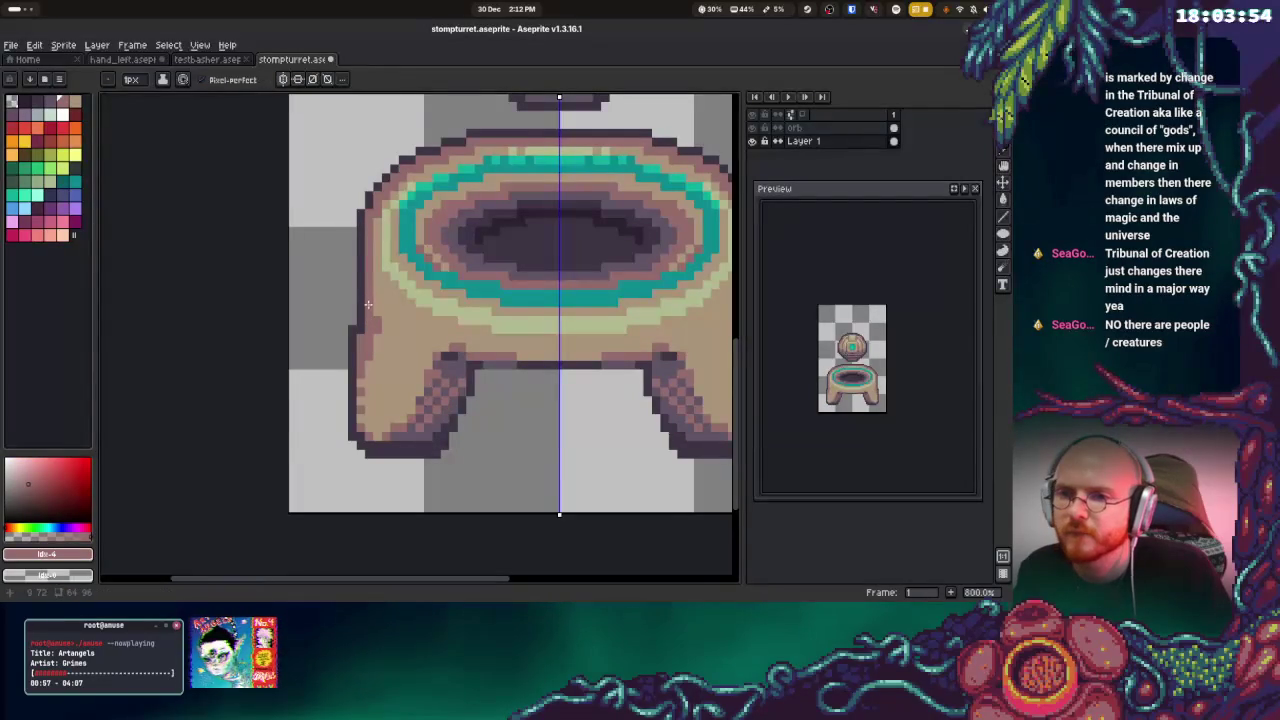
left_click(377, 338, "alt")
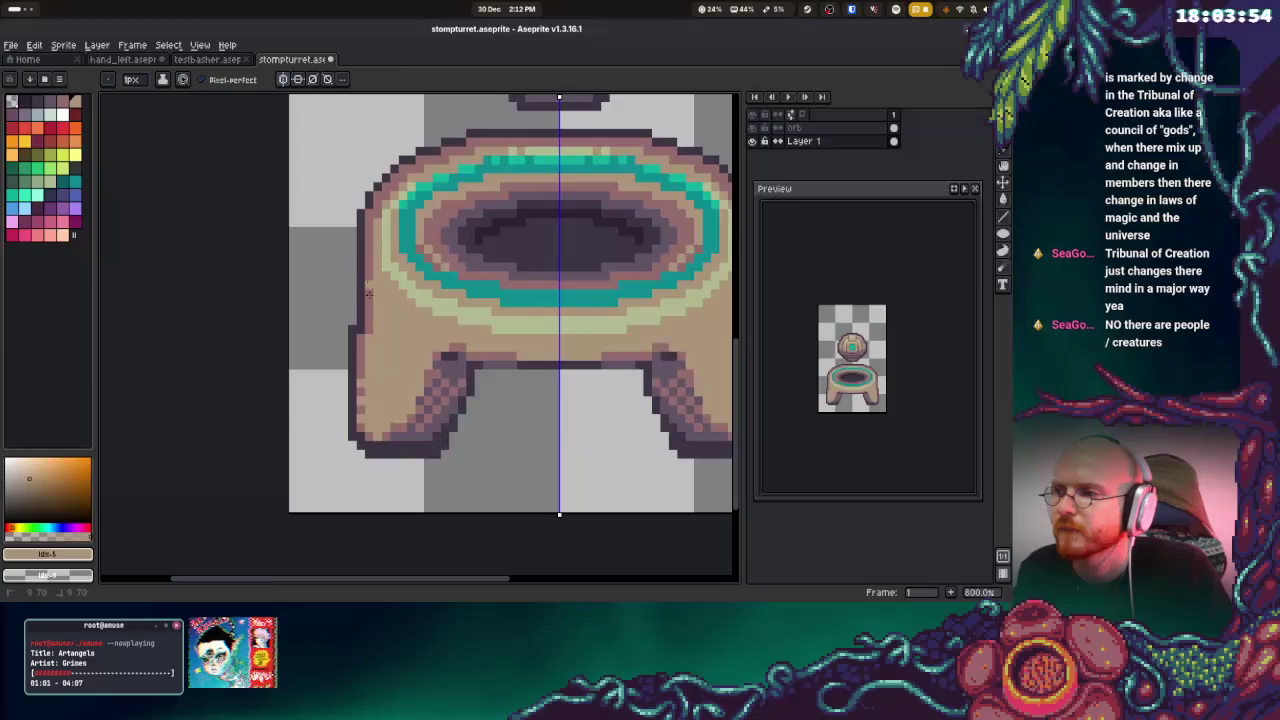
left_click(390, 282, "alt")
mouse_move(388, 275)
left_mouse_down()
mouse_move(378, 336)
mouse_move(431, 316)
left_mouse_up()
key("g")
left_click(398, 302)
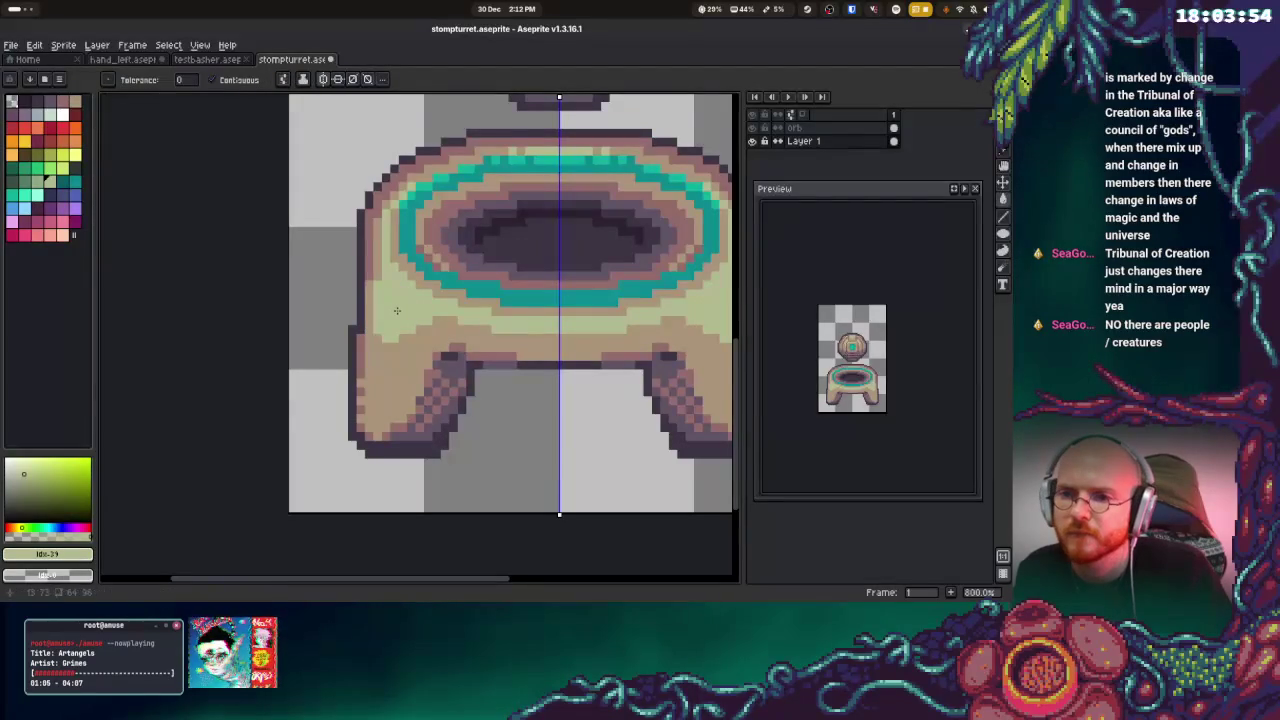
Fill the pedestal's beige rim band with pale green, with a pale green line down the left rim
key("ctrl+z")
key("b")
left_click_drag(387, 272, 435, 313)
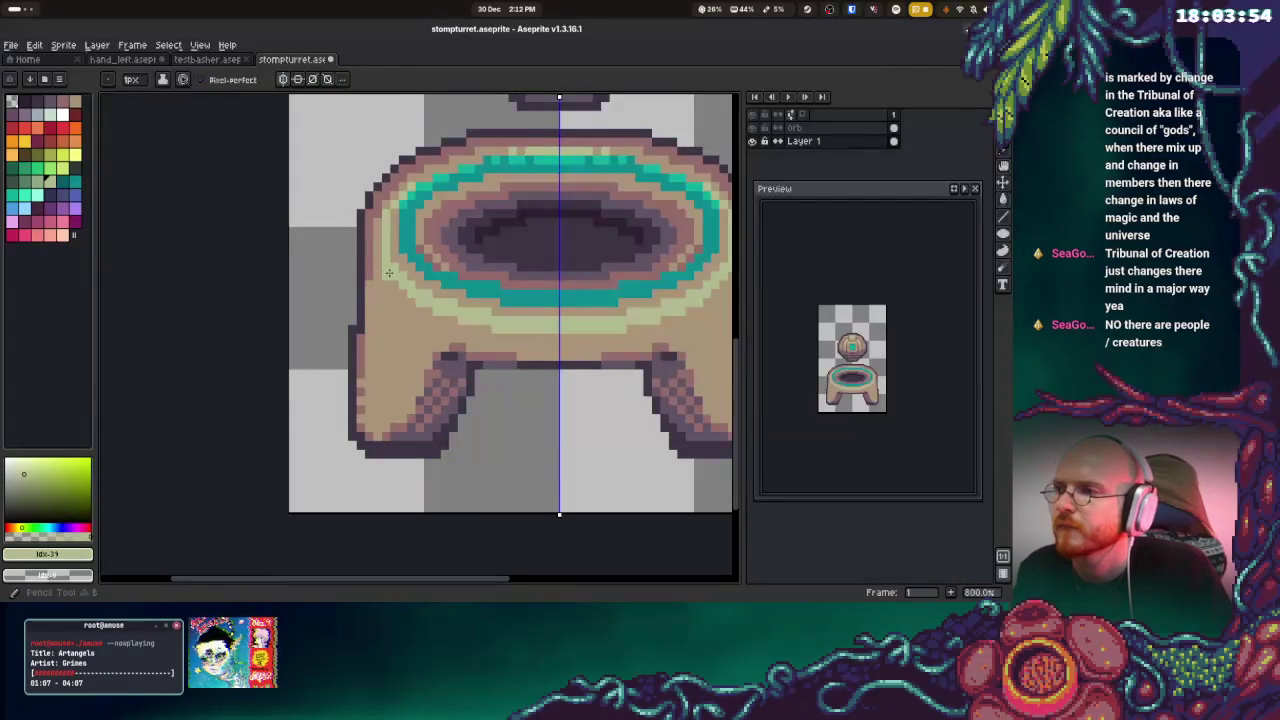
key("g")
left_click(401, 307)
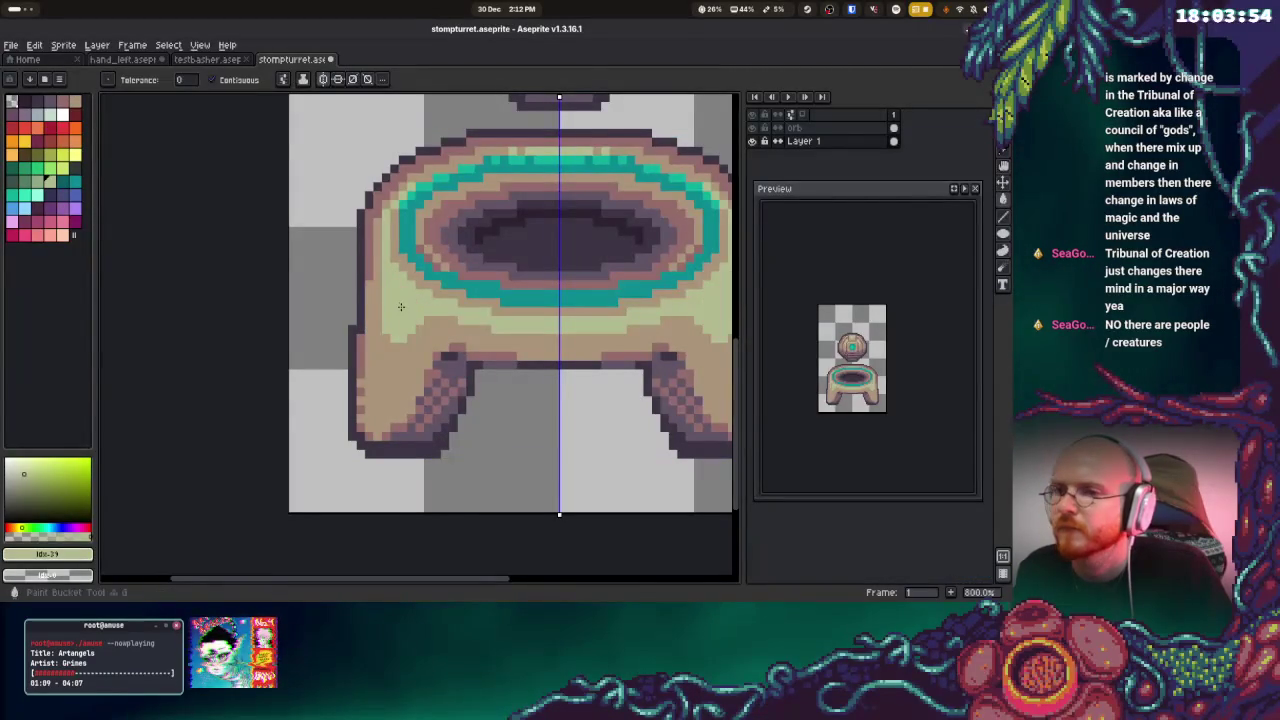
key("b")
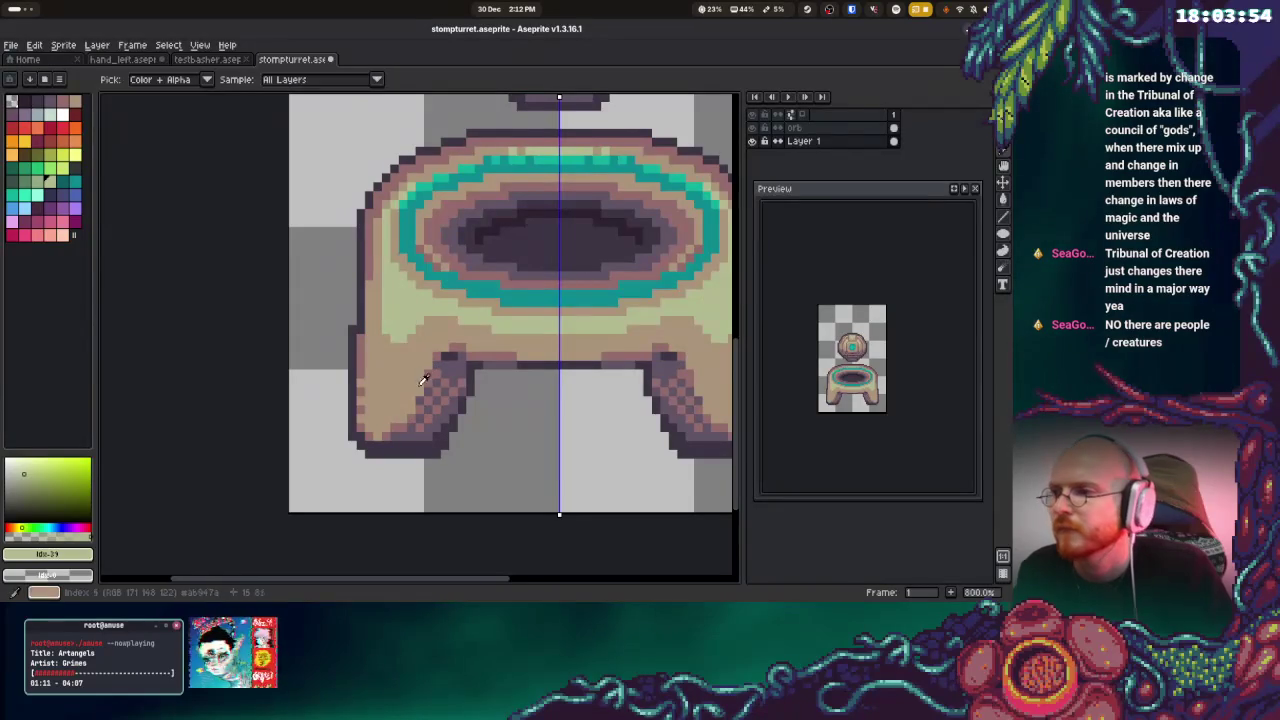
Add denser dark reddish-brown dither shading down the left leg
left_click(382, 432, "alt")
left_click(399, 414)
left_click(419, 383)
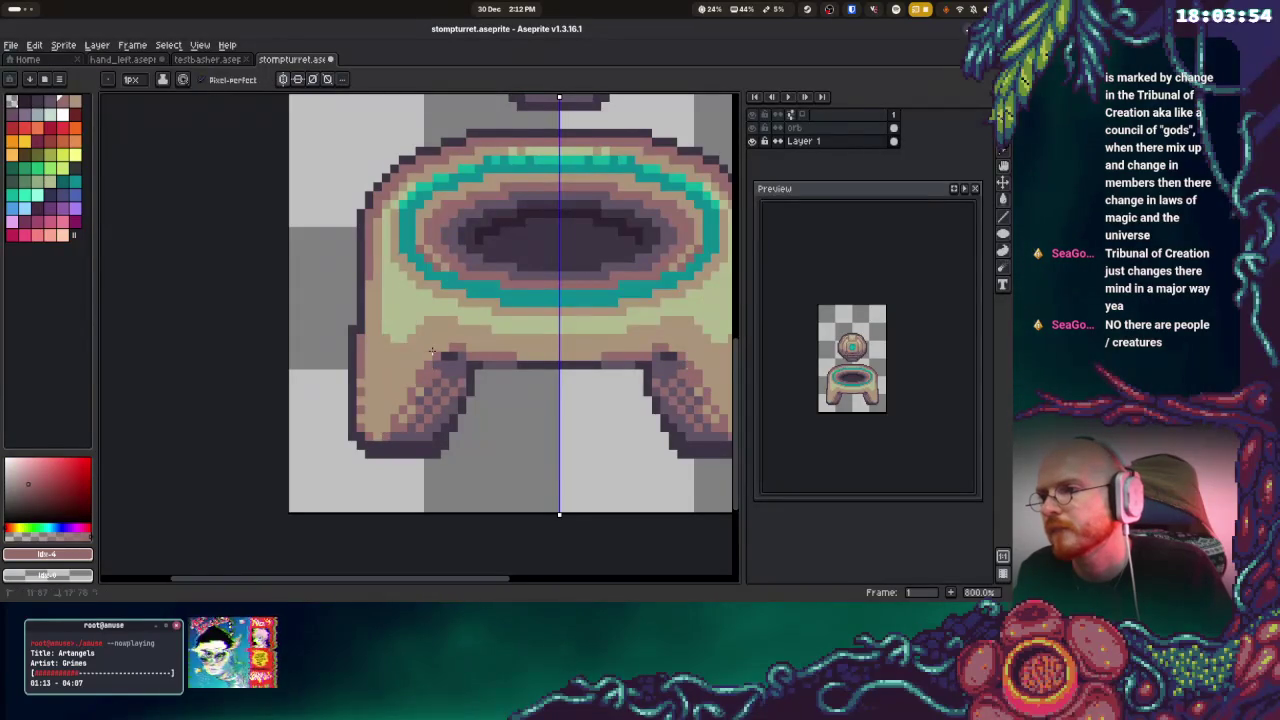
left_click(393, 413)
left_click(394, 418)
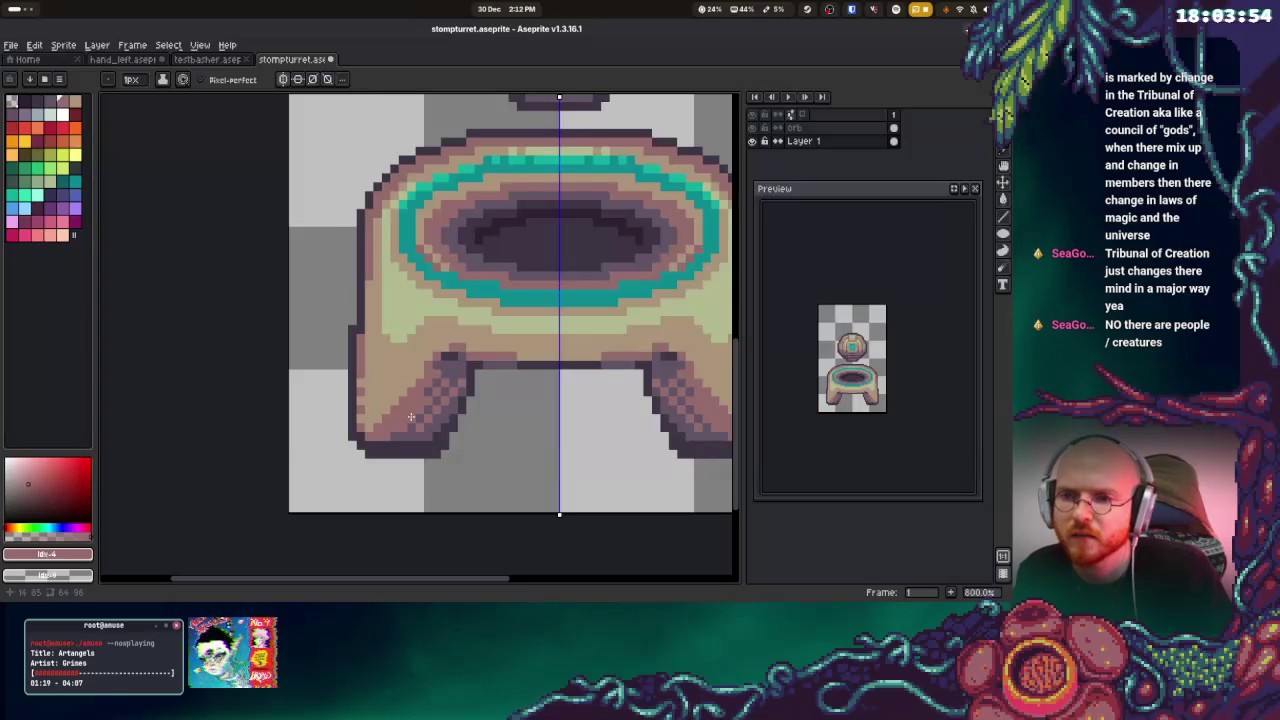
mouse_move(405, 392)
left_mouse_down()
mouse_move(365, 432)
mouse_move(425, 396)
left_mouse_up()
left_click(424, 380)
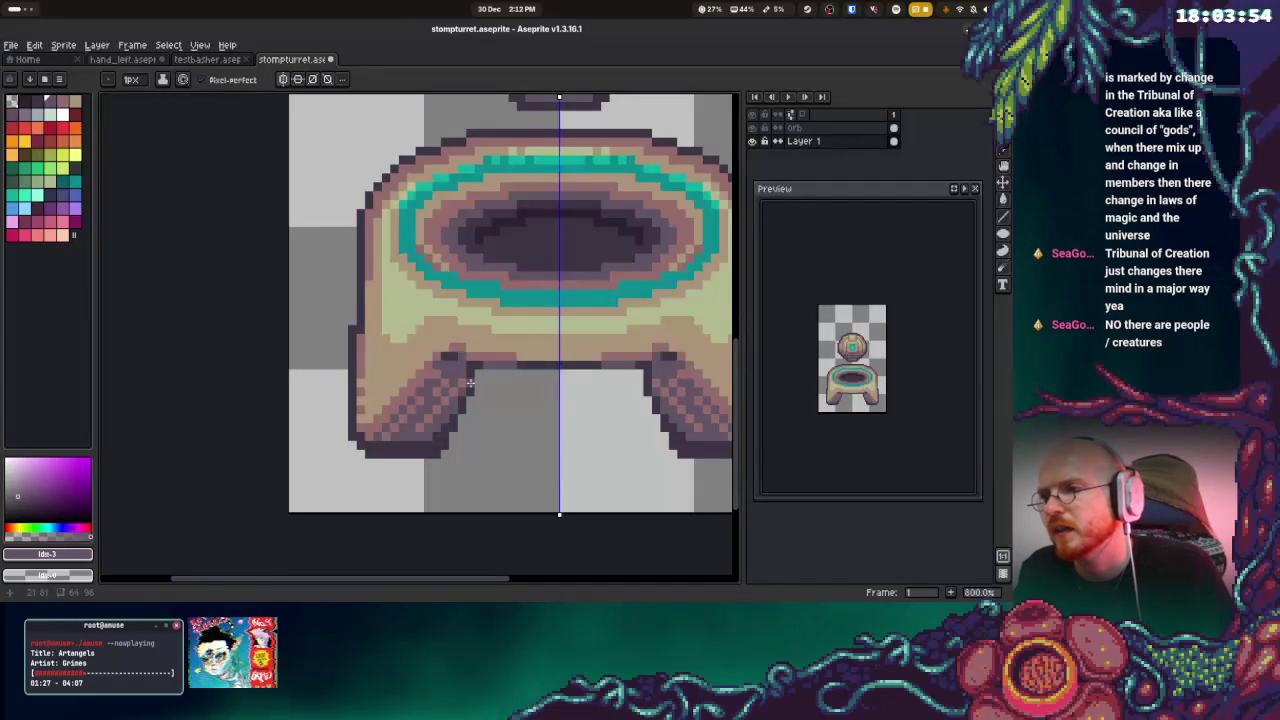
left_click_drag(470, 379, 400, 450)
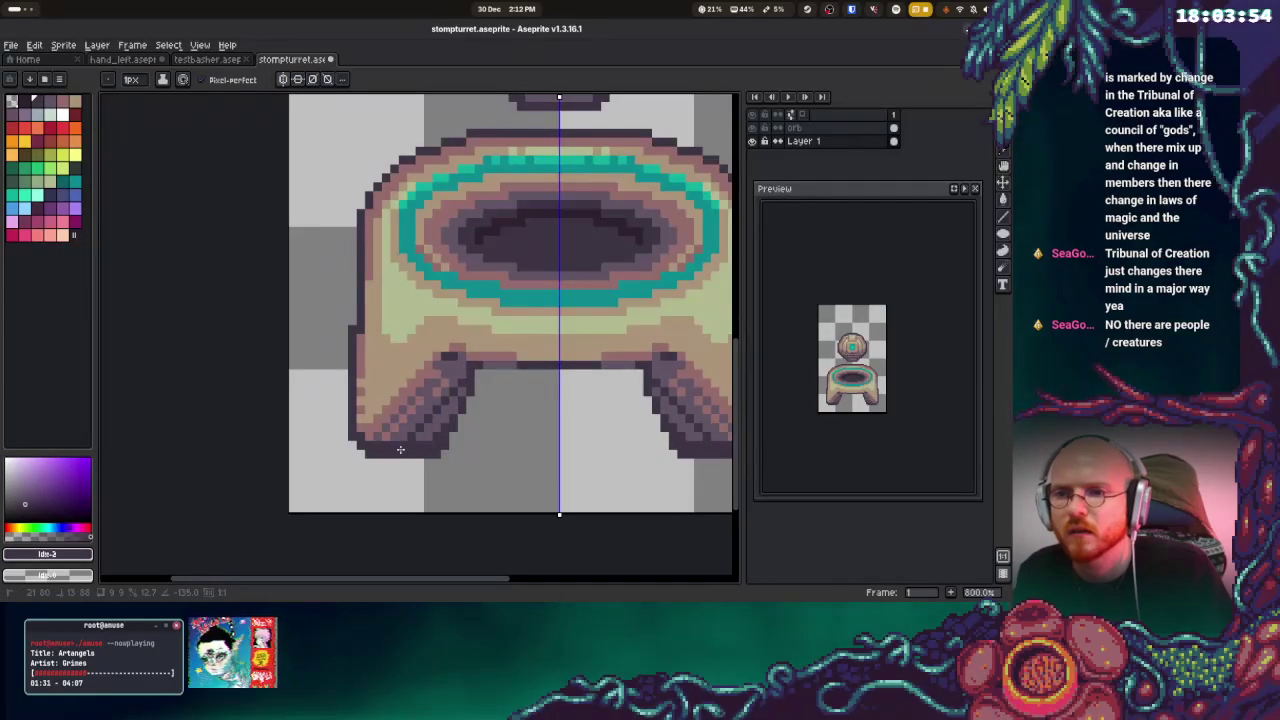
key("ctrl+z")
mouse_move(440, 424)
left_mouse_down()
mouse_move(464, 380)
mouse_move(445, 437)
left_mouse_up()
Reshape the left leg's bottom edge by erasing its corner and redrawing darker outline pixels
key("e")
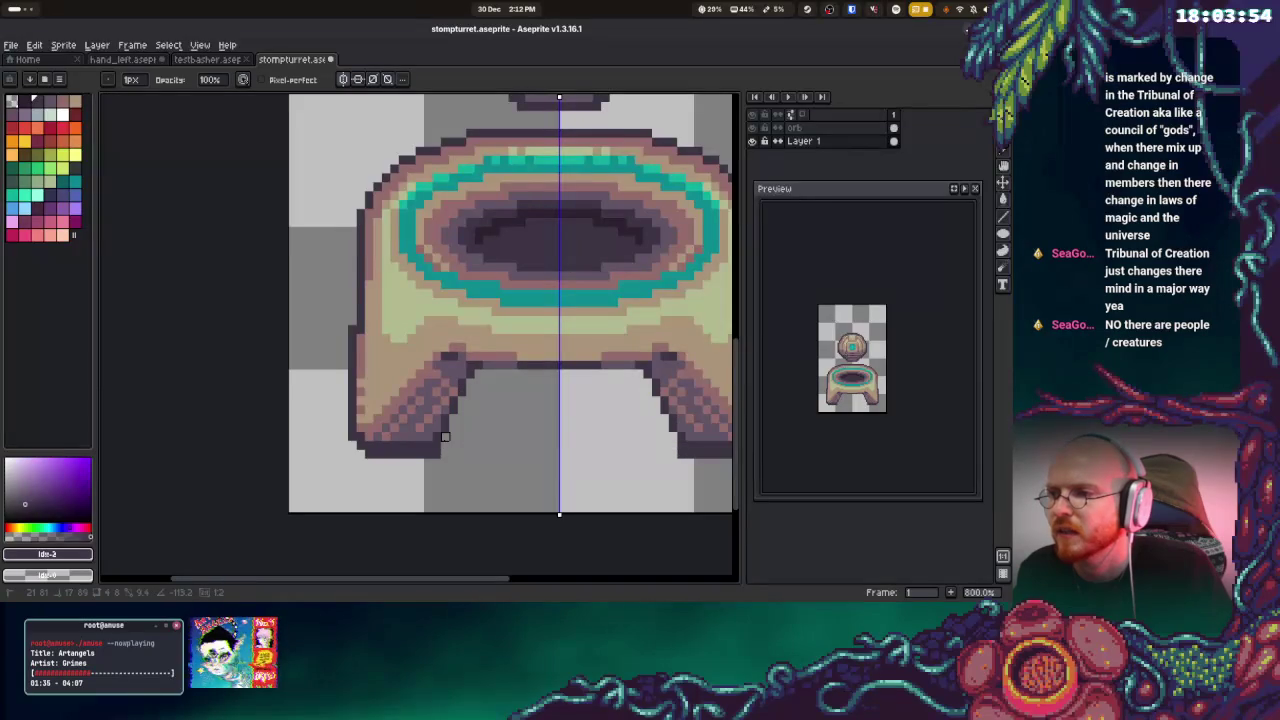
left_click(436, 454)
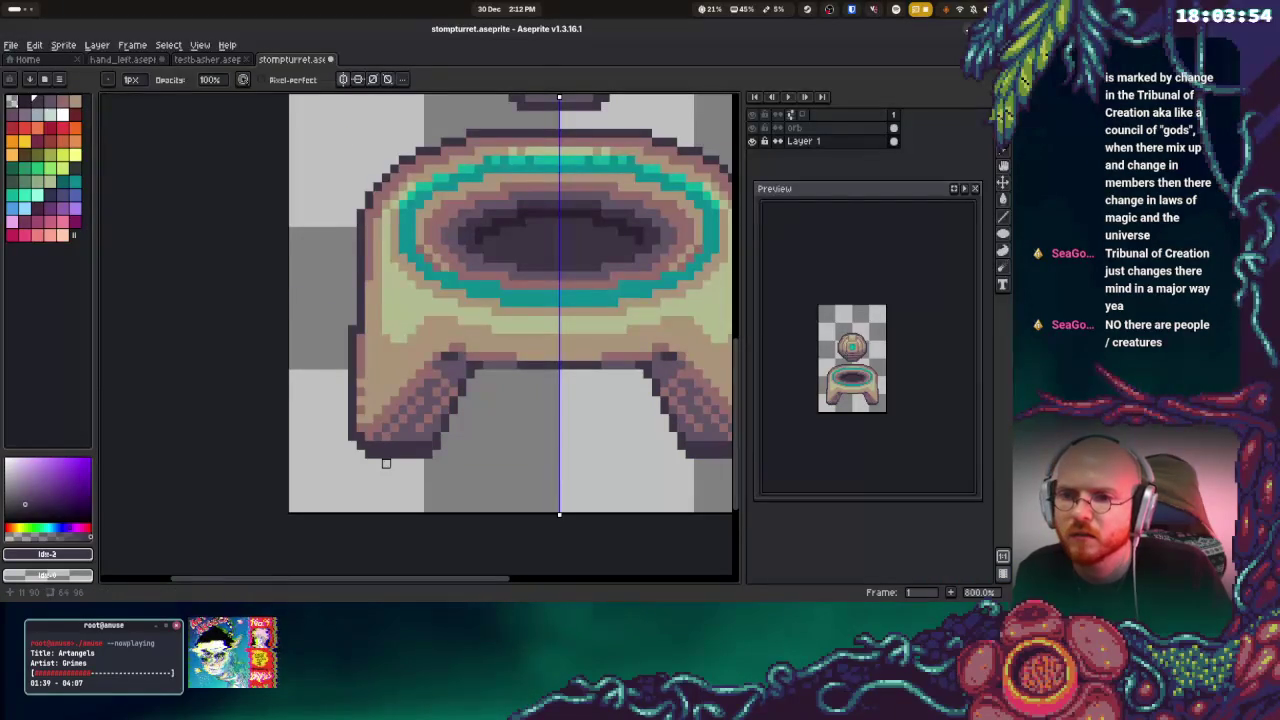
key("b")
left_click(385, 440, "alt")
mouse_move(372, 446)
left_mouse_down()
mouse_move(420, 443)
mouse_move(372, 448)
left_mouse_up()
key("ctrl+z")
left_click(390, 448)
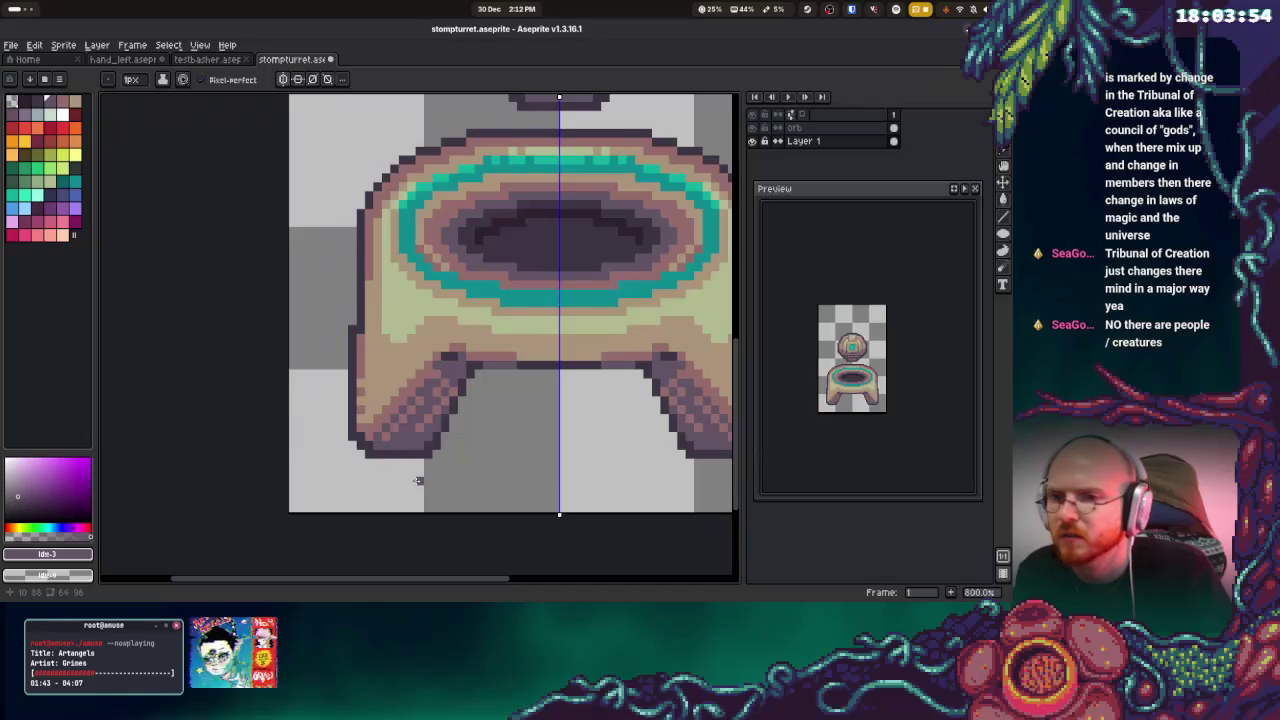
key("ctrl+d")
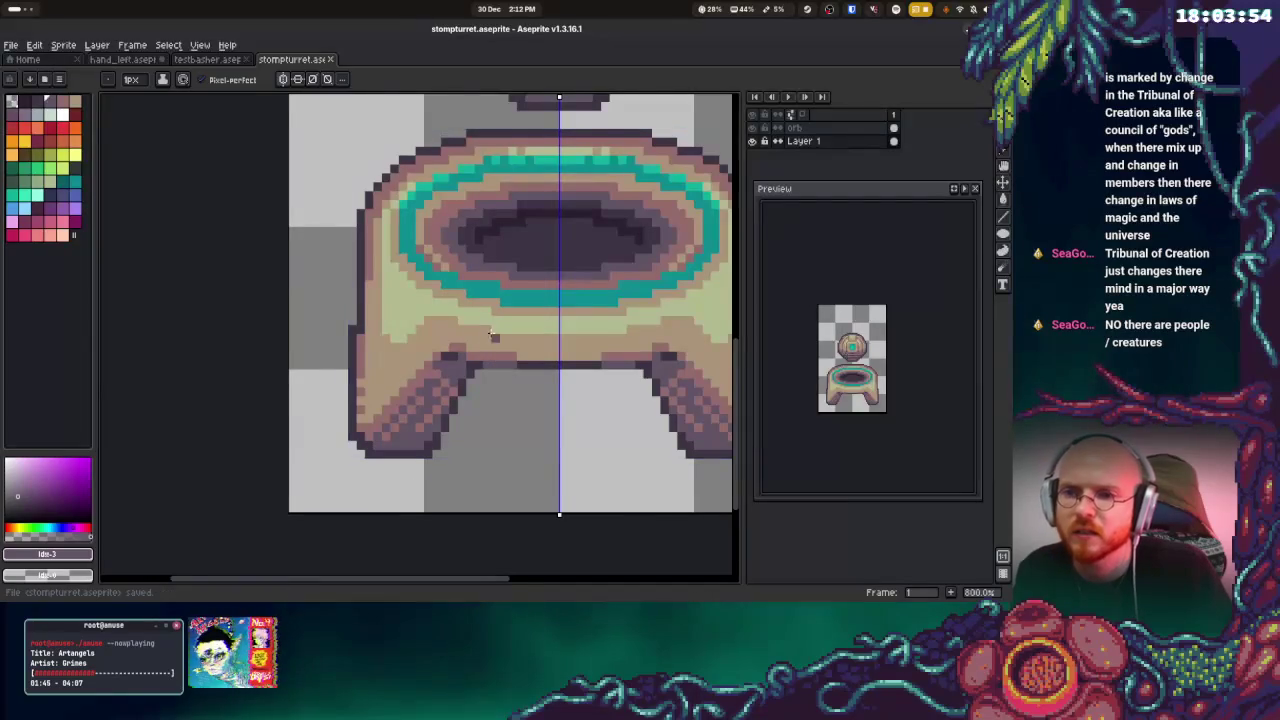
Save the sprite and darken pixels along the left foot's outer and upper edges
key("b")
key("ctrl+s")
left_click(338, 414)
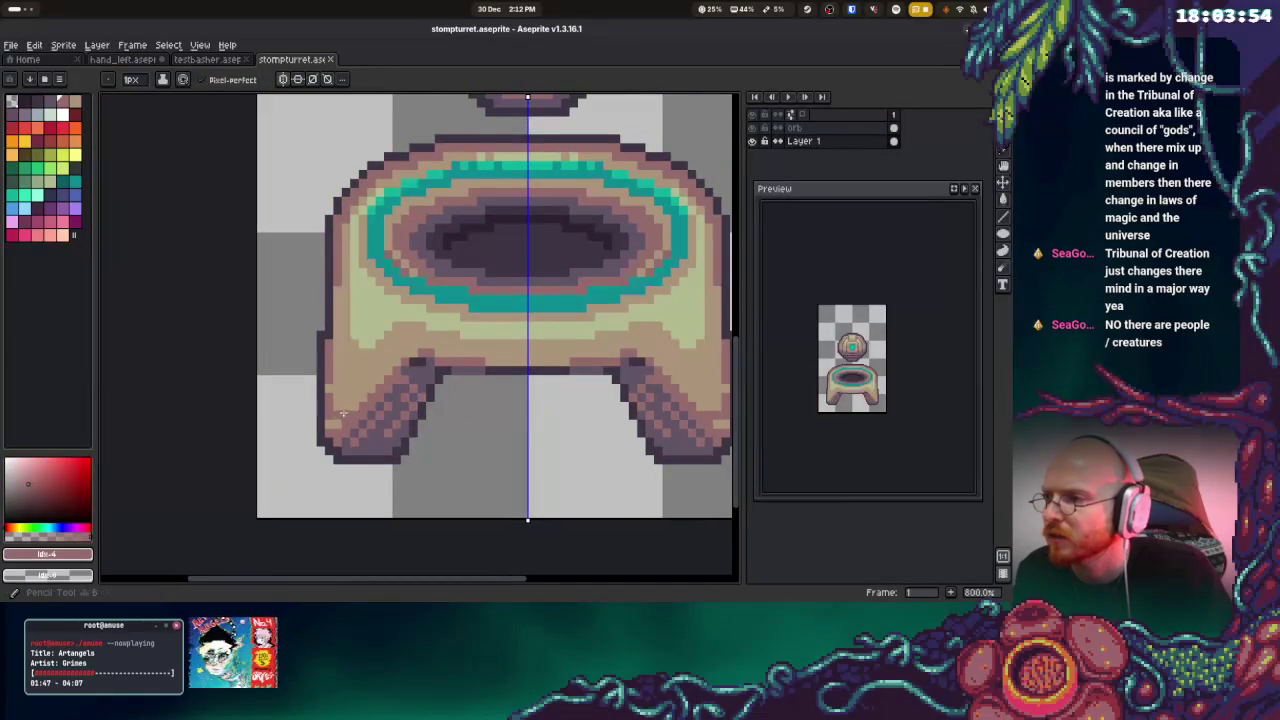
left_click(328, 424)
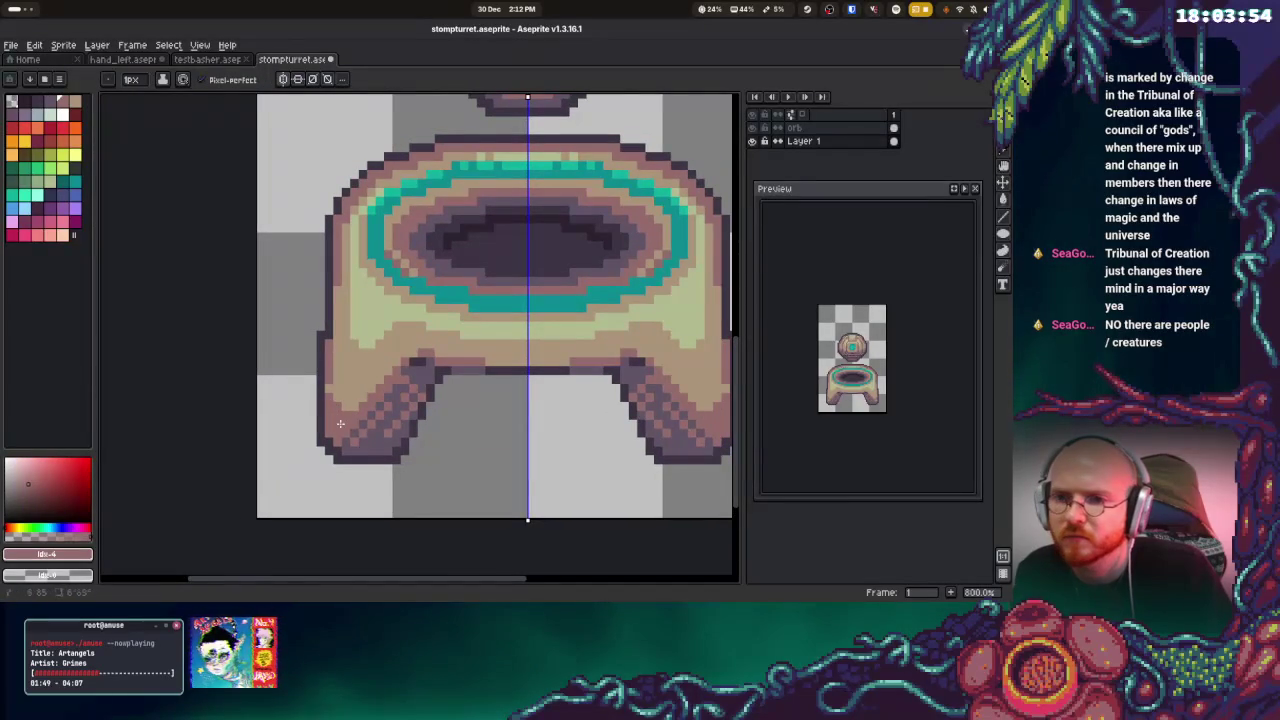
left_click(348, 407)
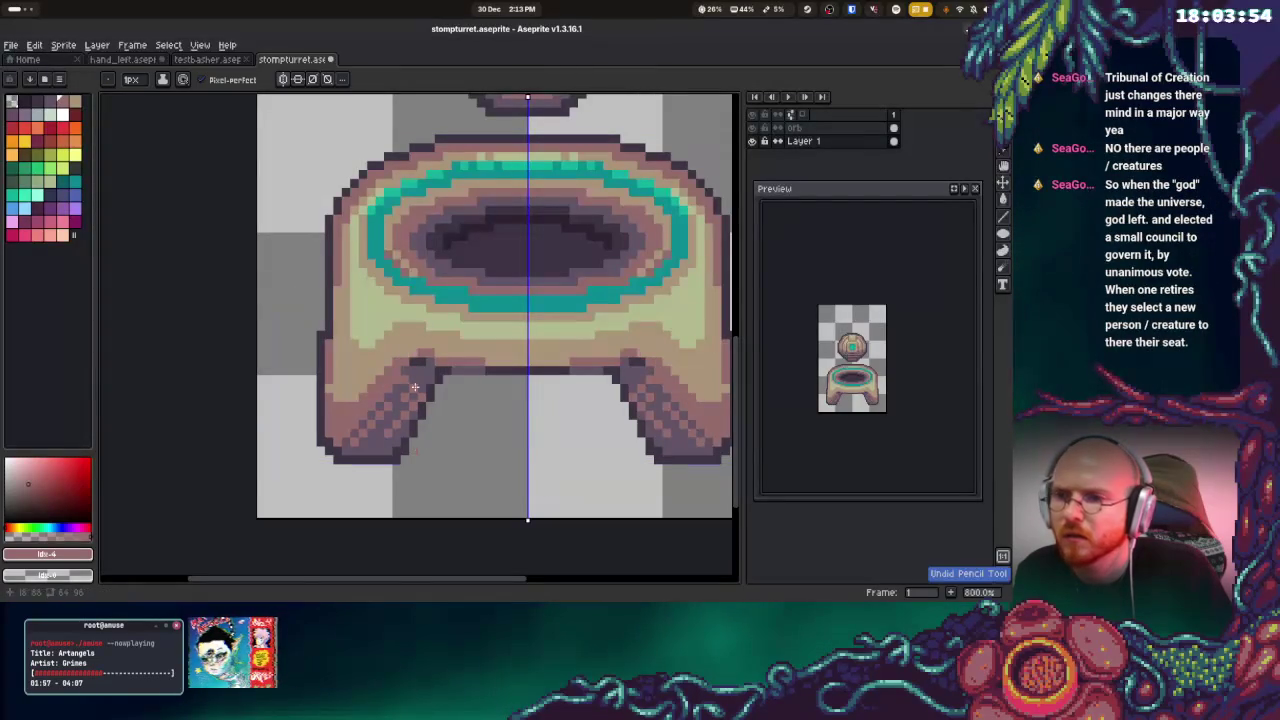
key("ctrl+z")
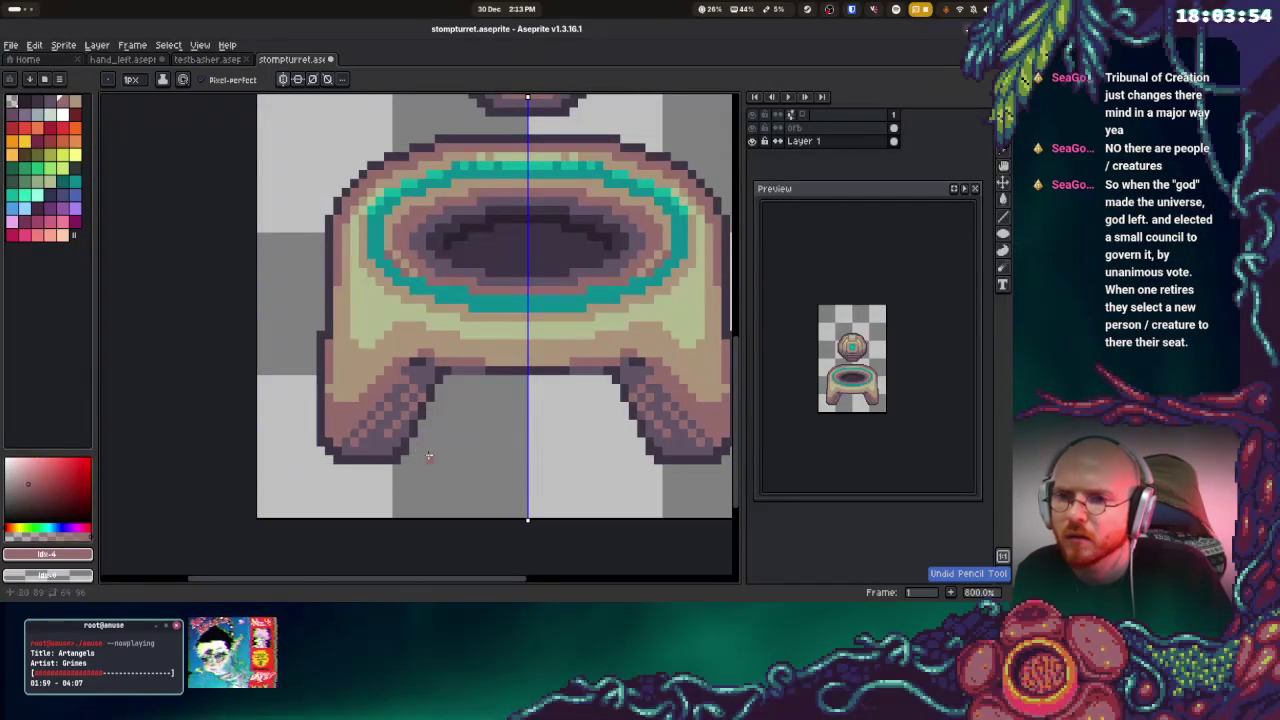
Outline the feet's inner edges in dark purple, mirrored, and save again
left_click(400, 440, "alt")
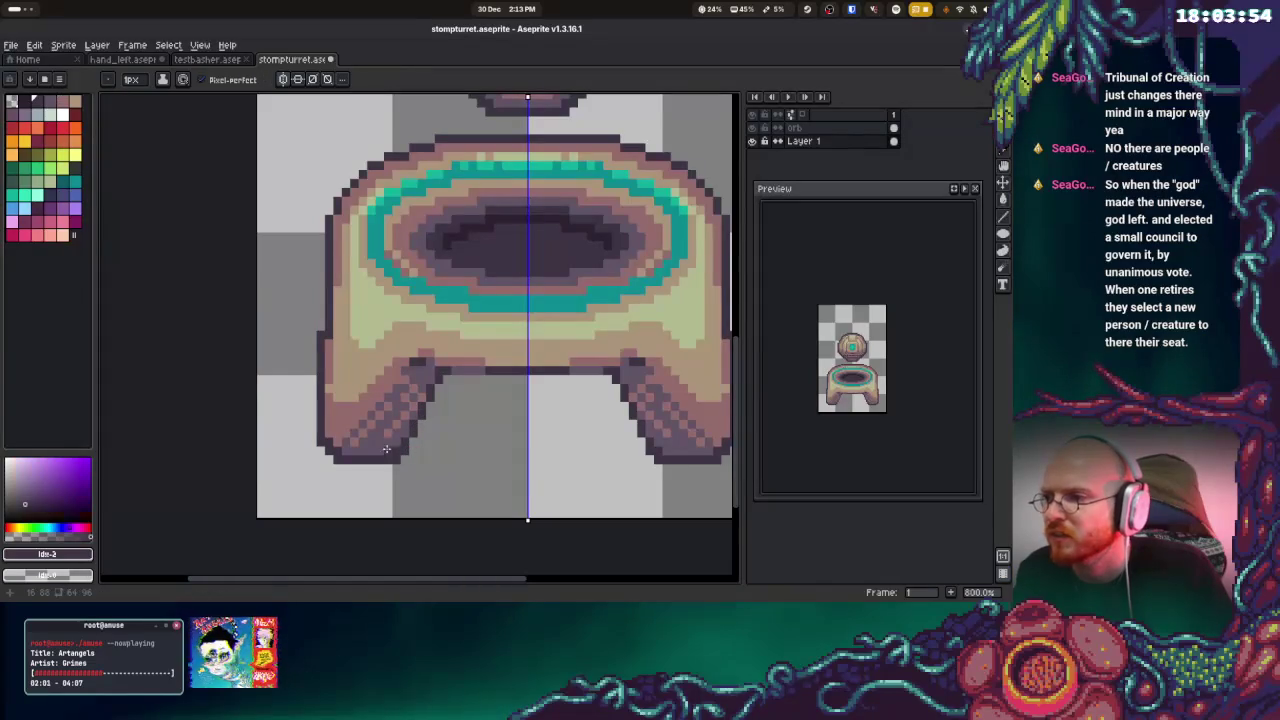
left_click_drag(398, 441, 356, 454)
key("ctrl+z")
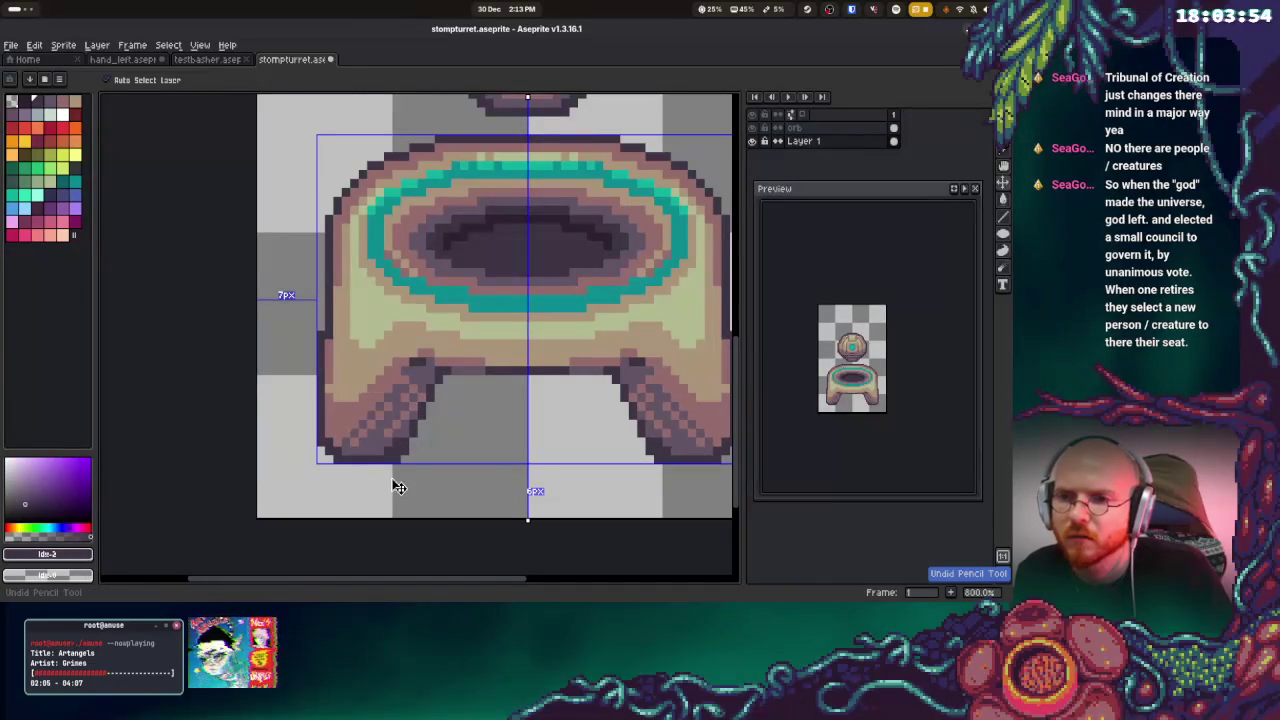
left_click_drag(398, 441, 415, 412)
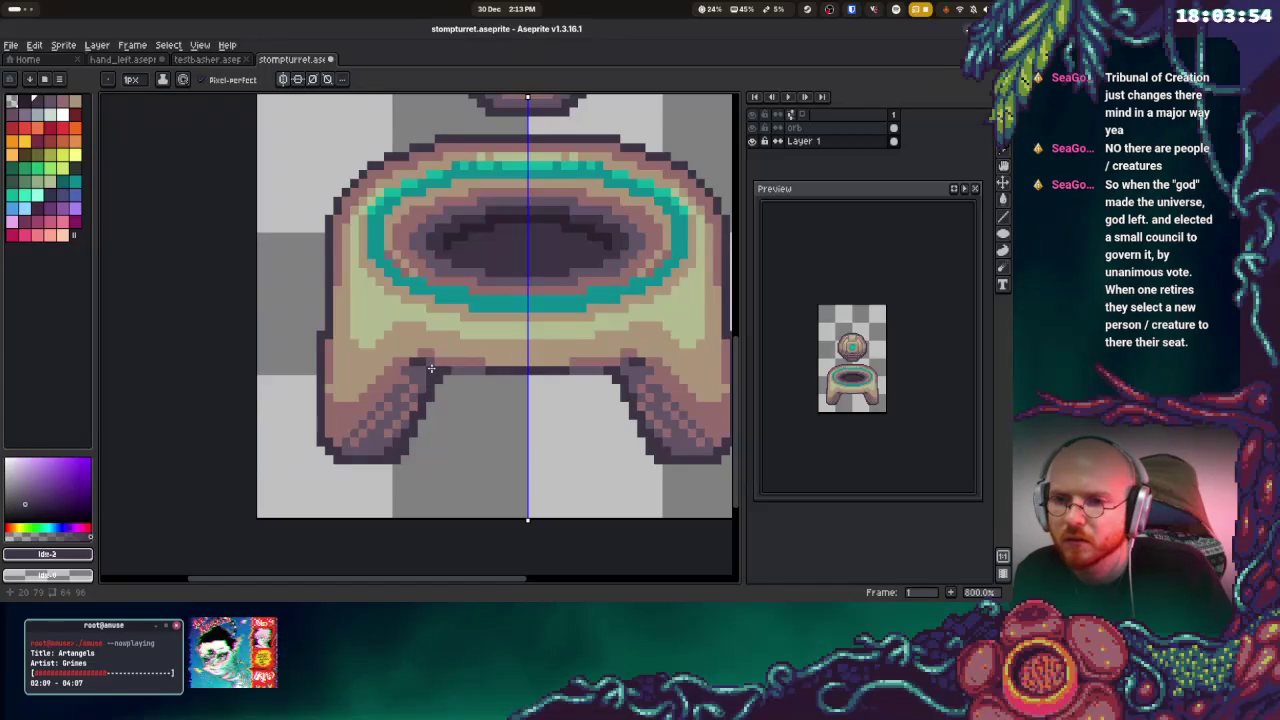
left_click(424, 390)
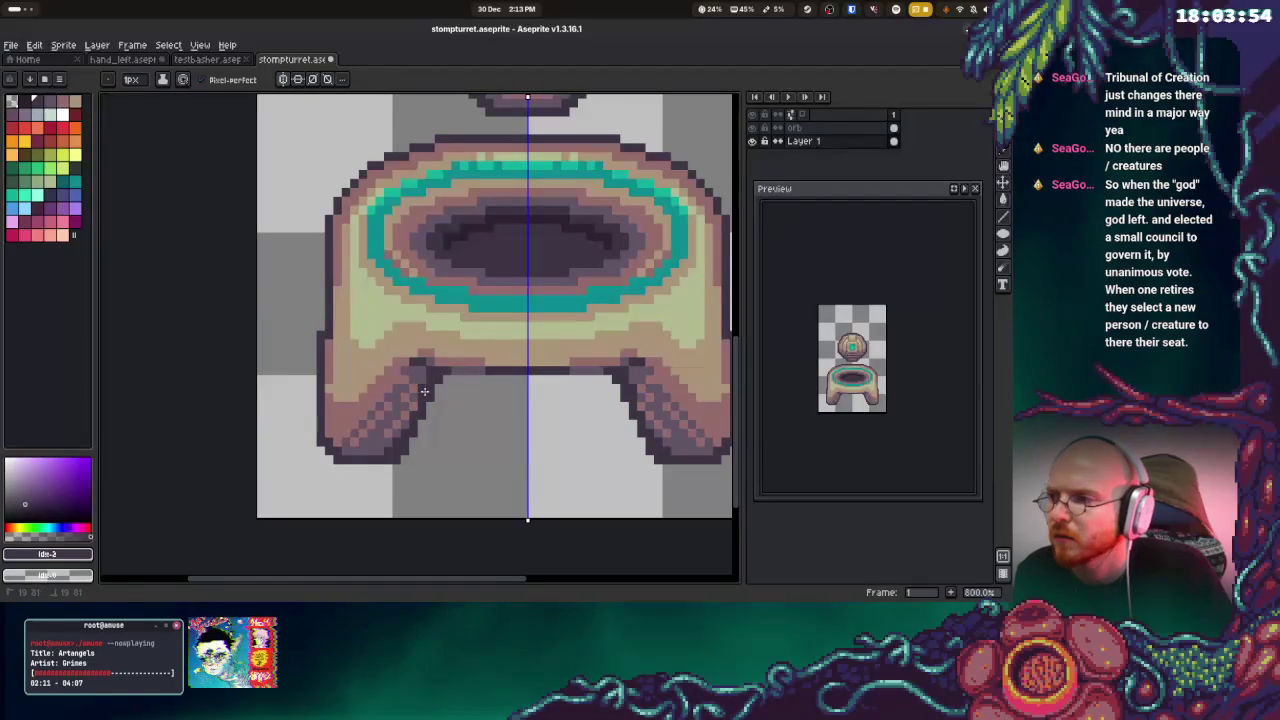
left_click(413, 371)
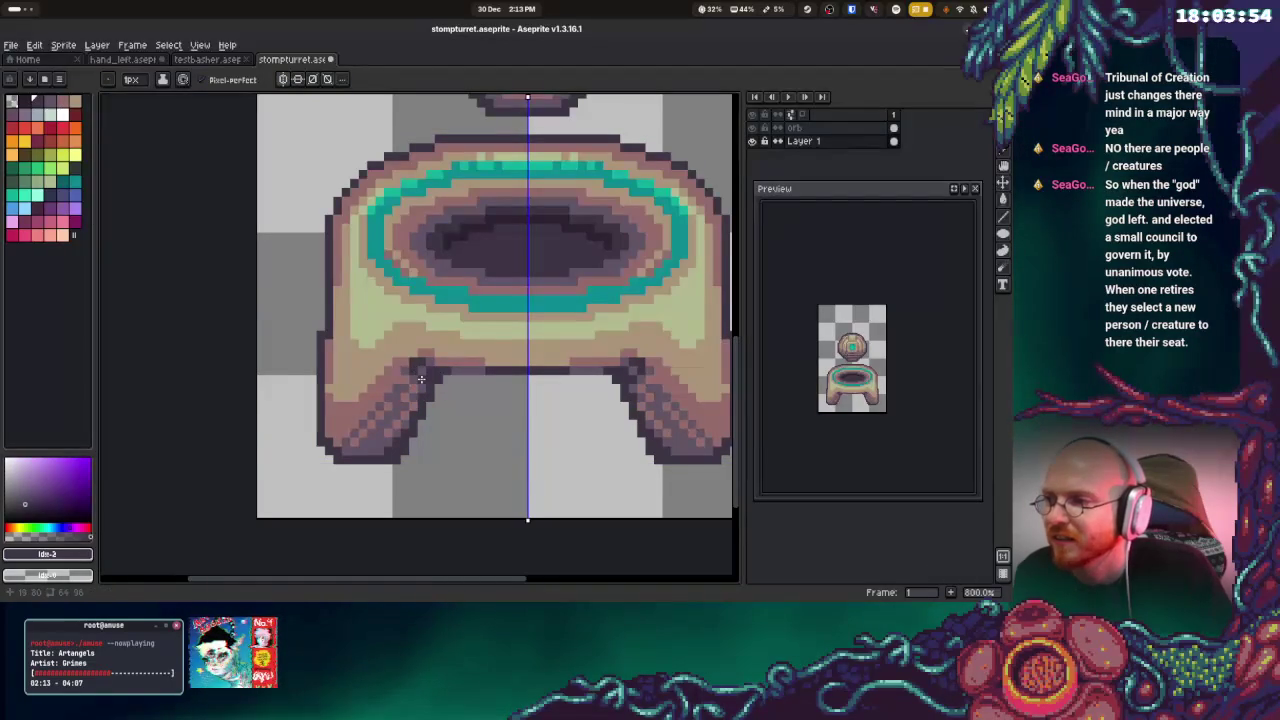
key("ctrl+z")
key("ctrl+z")
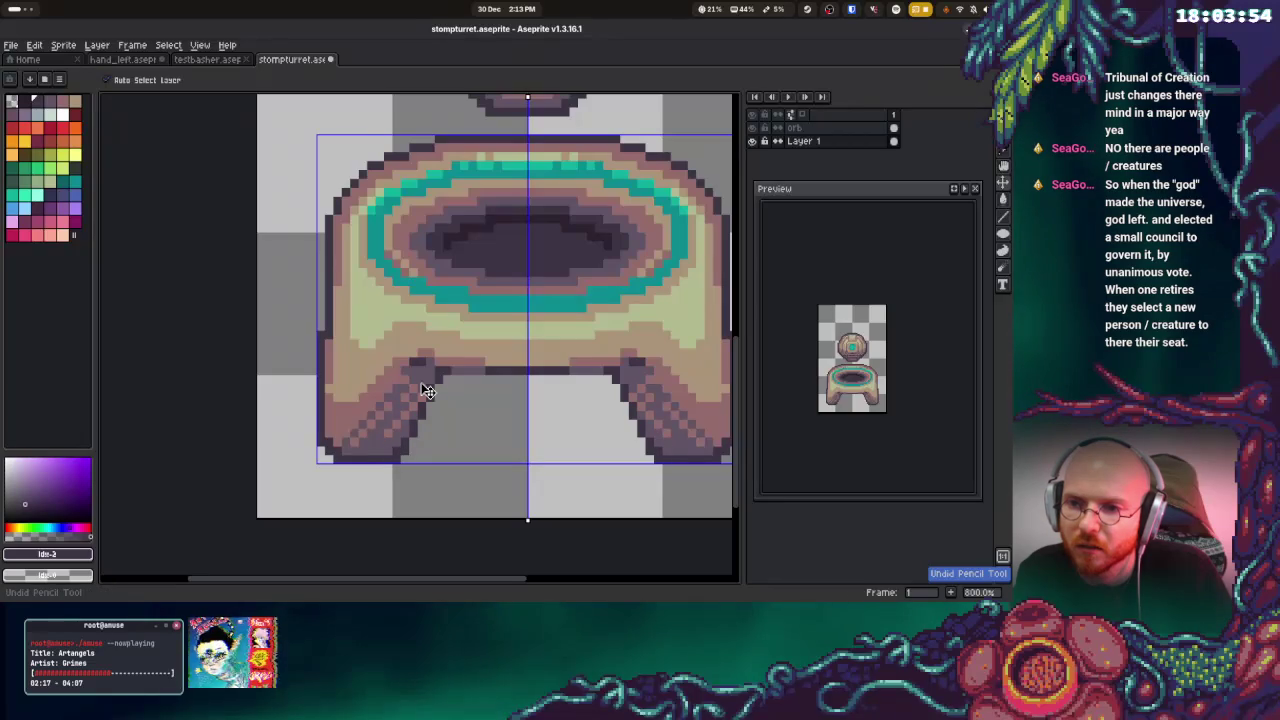
key("ctrl+s")
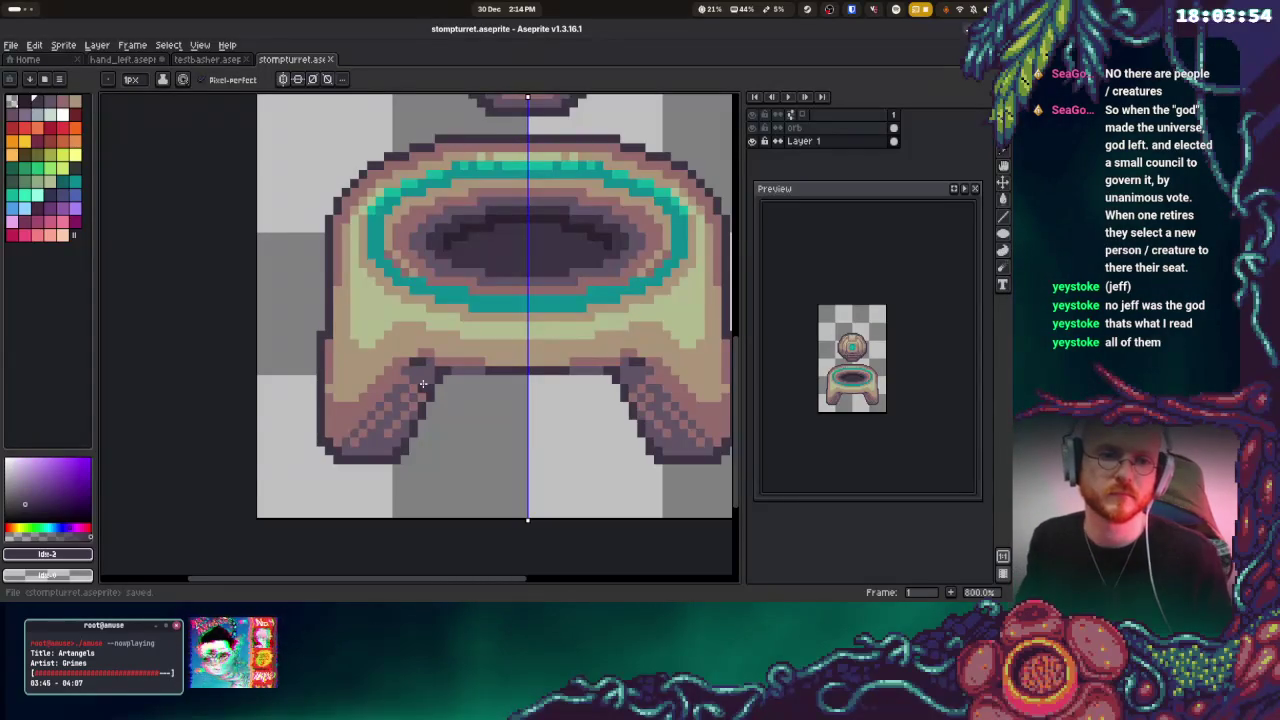
Zoom in on the orb and pedestal in the Preview panel
scroll(838, 358, "up", 2)
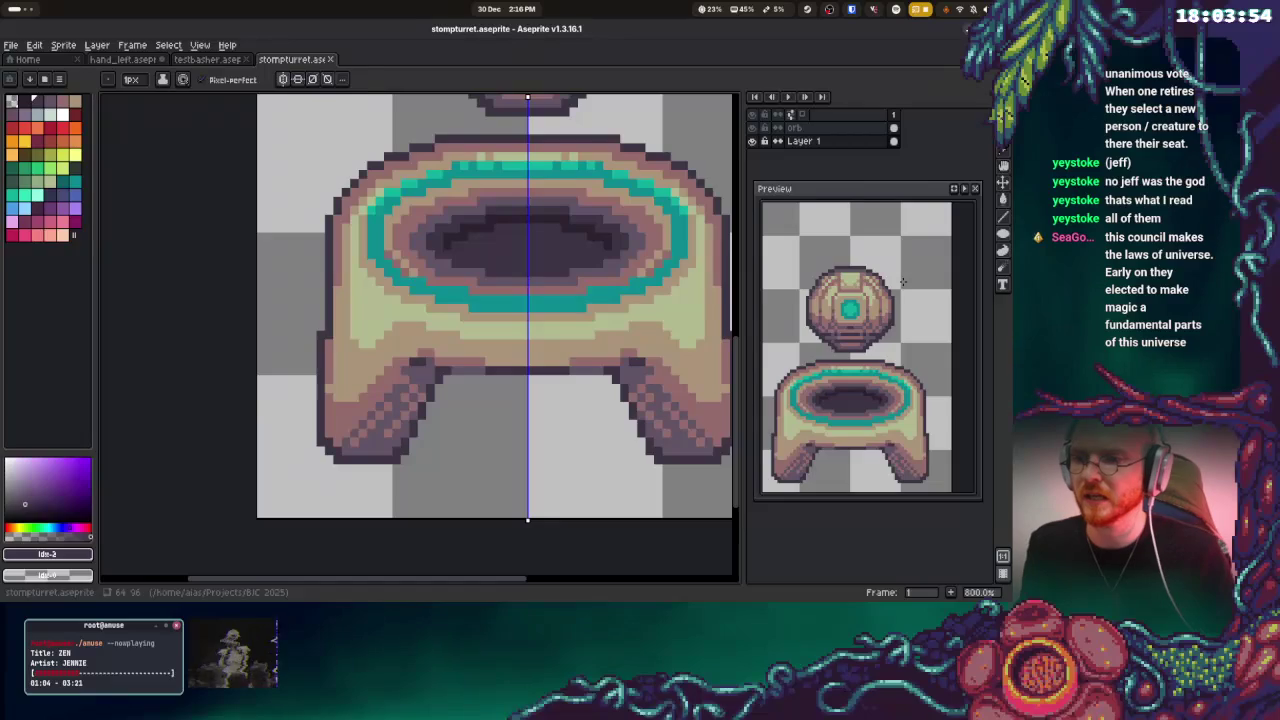
Try dark purple dither on the legs, undo both strokes, and save the sprite
left_click(656, 399, "alt")
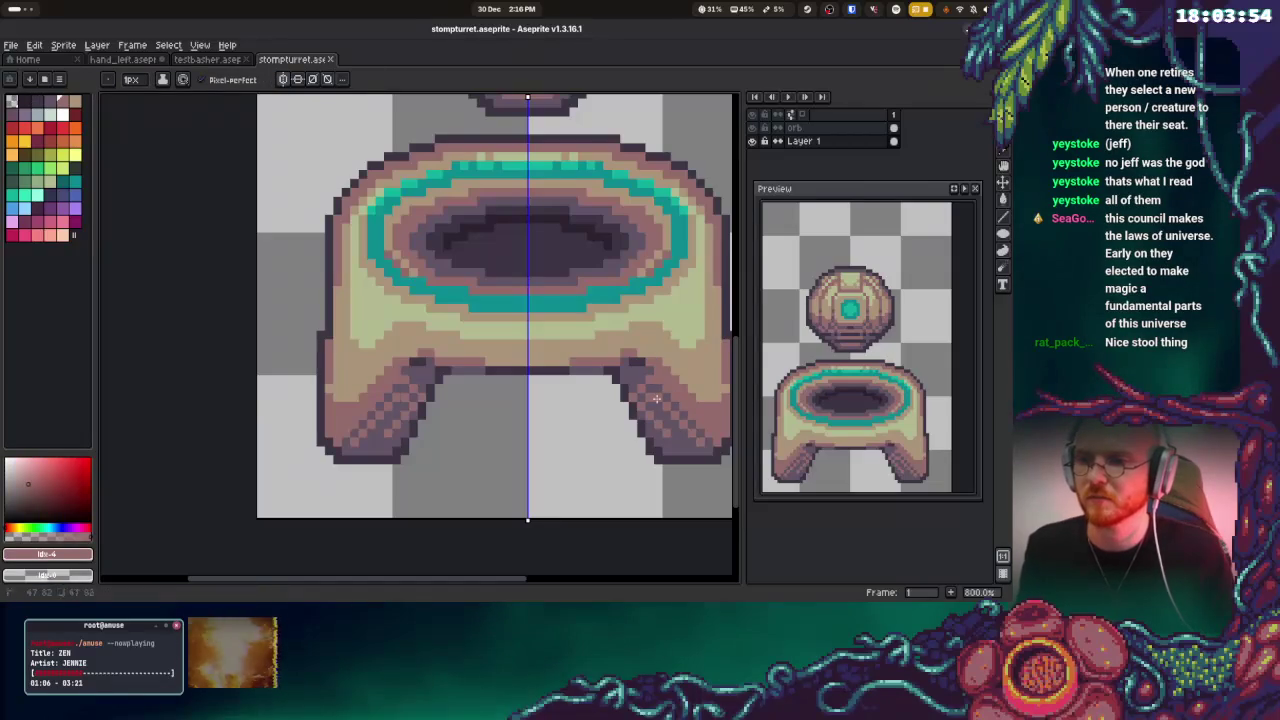
left_click(658, 379, "alt")
left_click_drag(663, 380, 712, 432)
left_click_drag(650, 353, 616, 340)
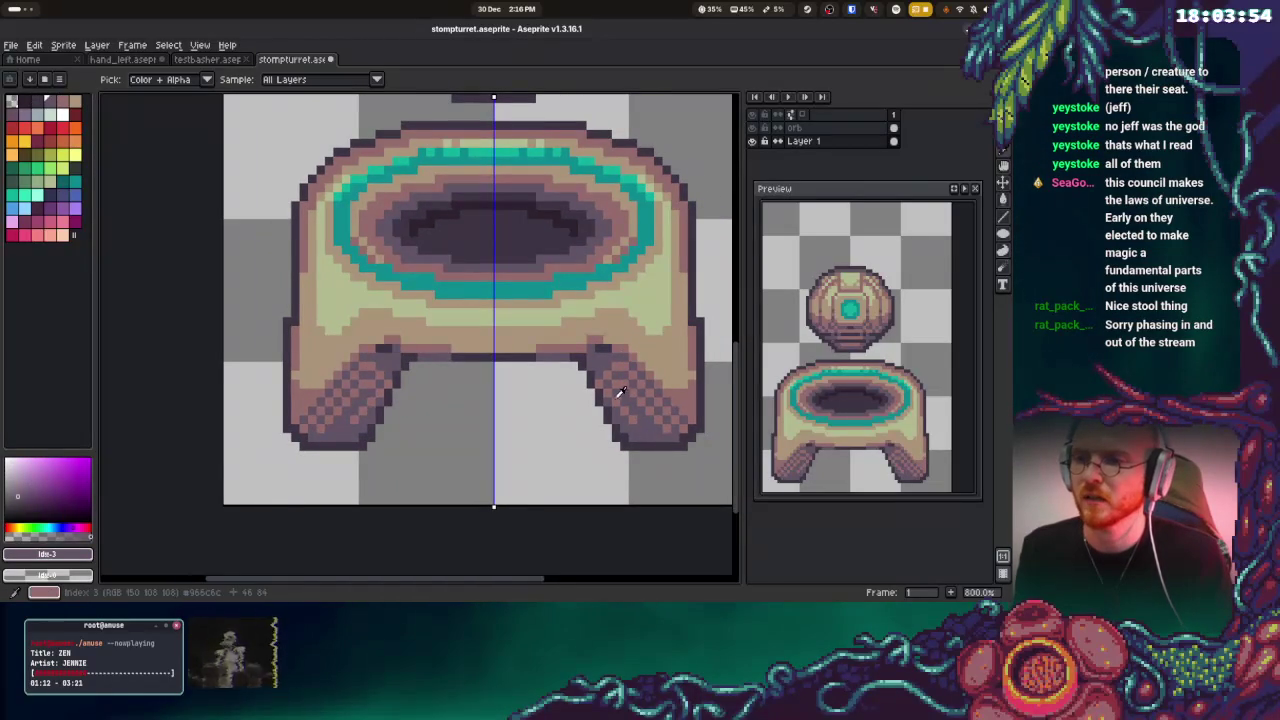
left_click(607, 393, "alt")
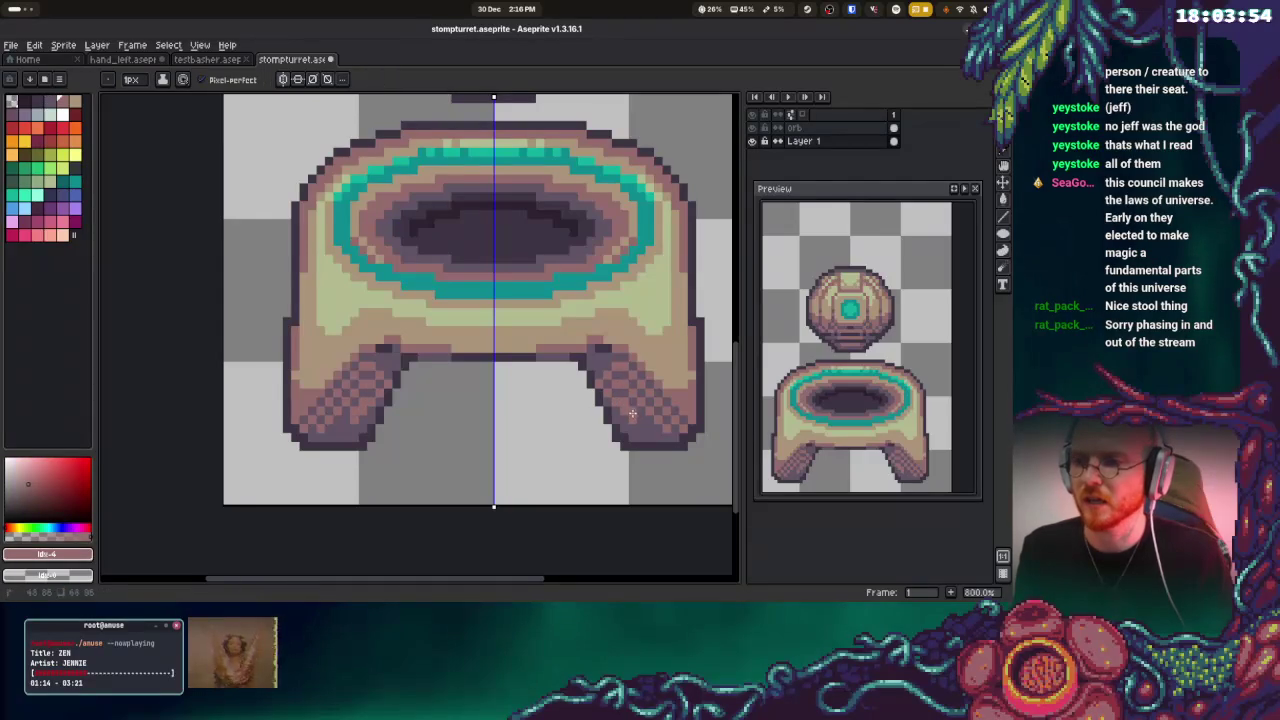
key("ctrl+z")
key("ctrl+z")
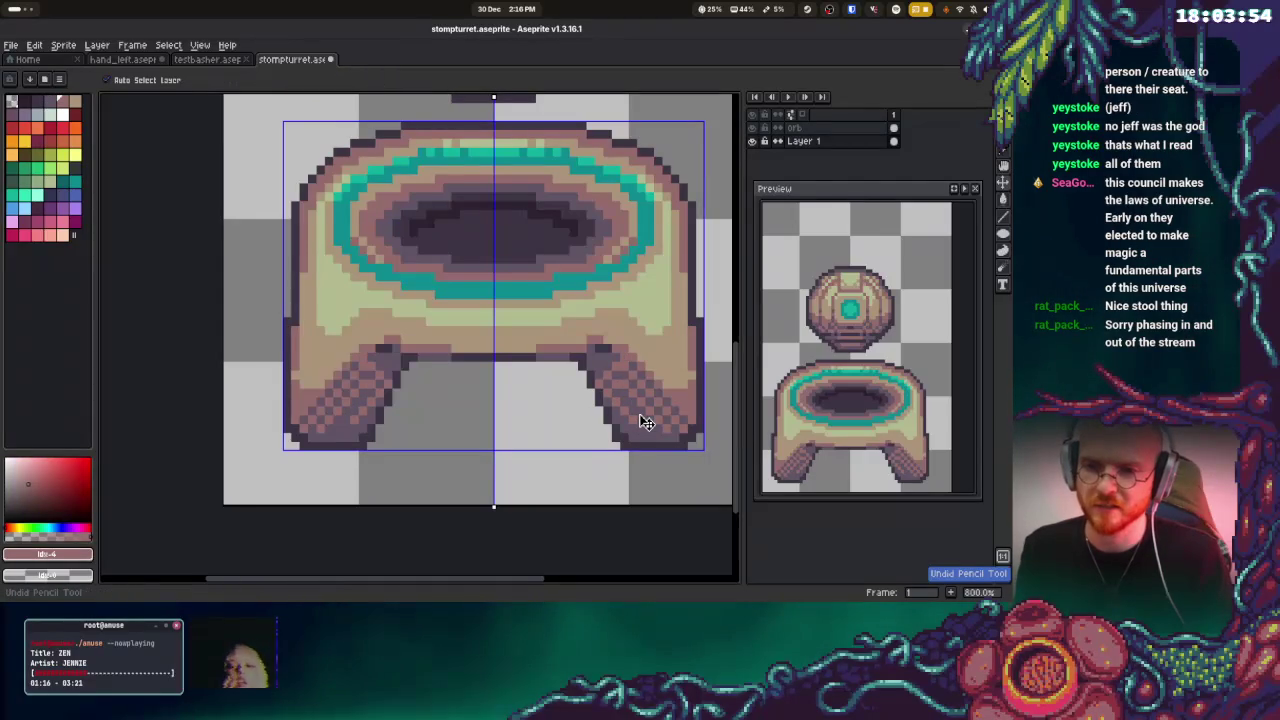
key("ctrl+z")
key("ctrl+s")
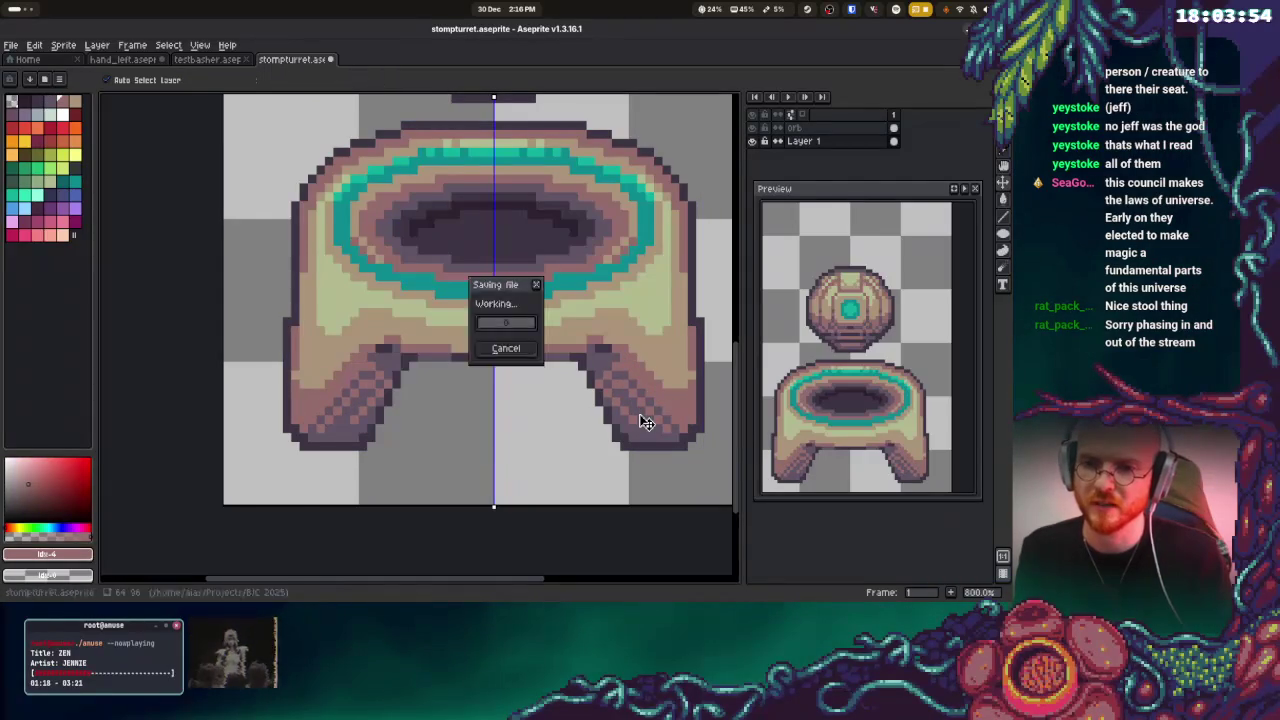
Zoom out to 300% so the whole orb-and-pedestal turret fits the view
left_click(667, 388, "alt")
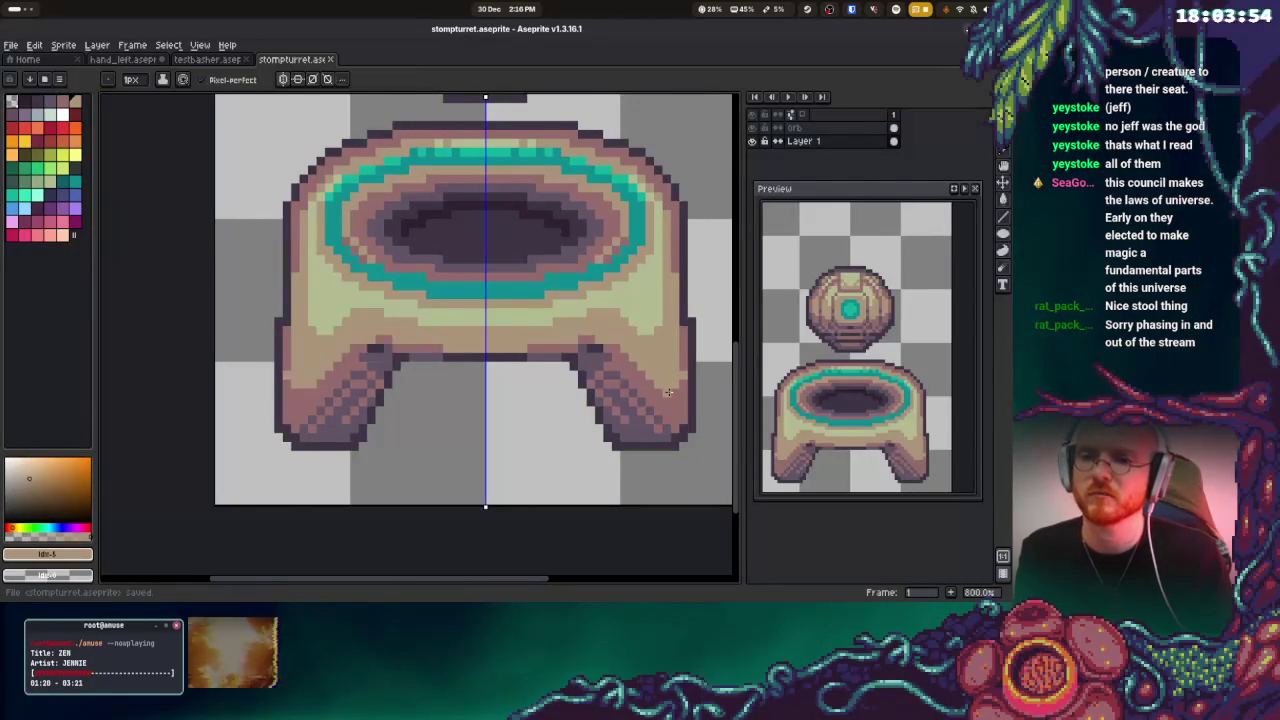
left_click(663, 405, "alt")
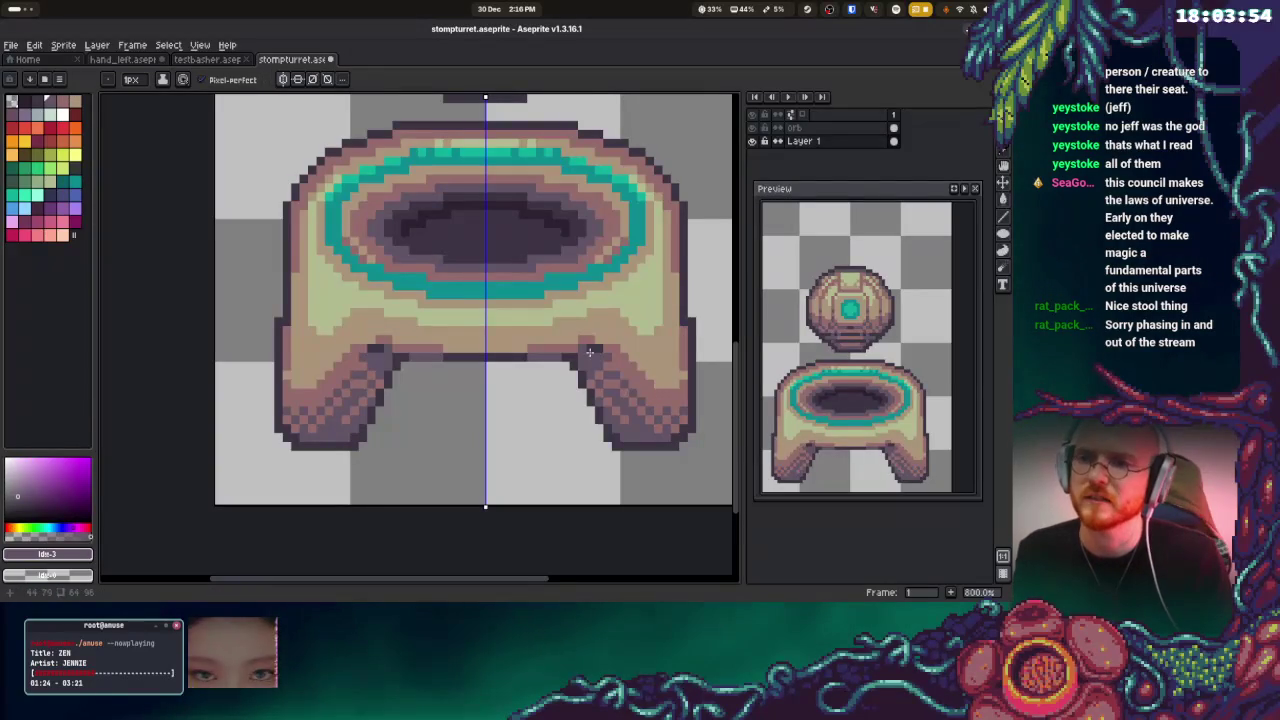
scroll(590, 352, "down", 4)
key("ctrl+s")
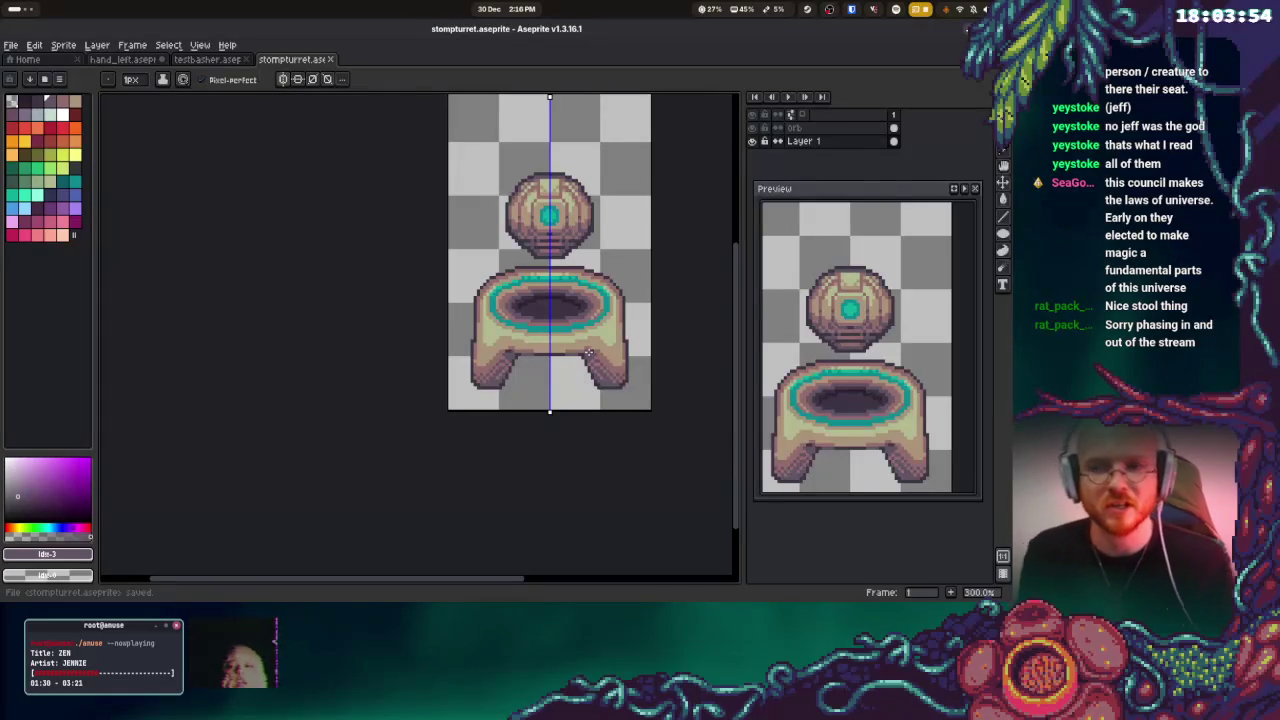
mouse_move(620, 232)
left_mouse_down()
mouse_move(620, 277)
mouse_move(589, 281)
left_mouse_up()
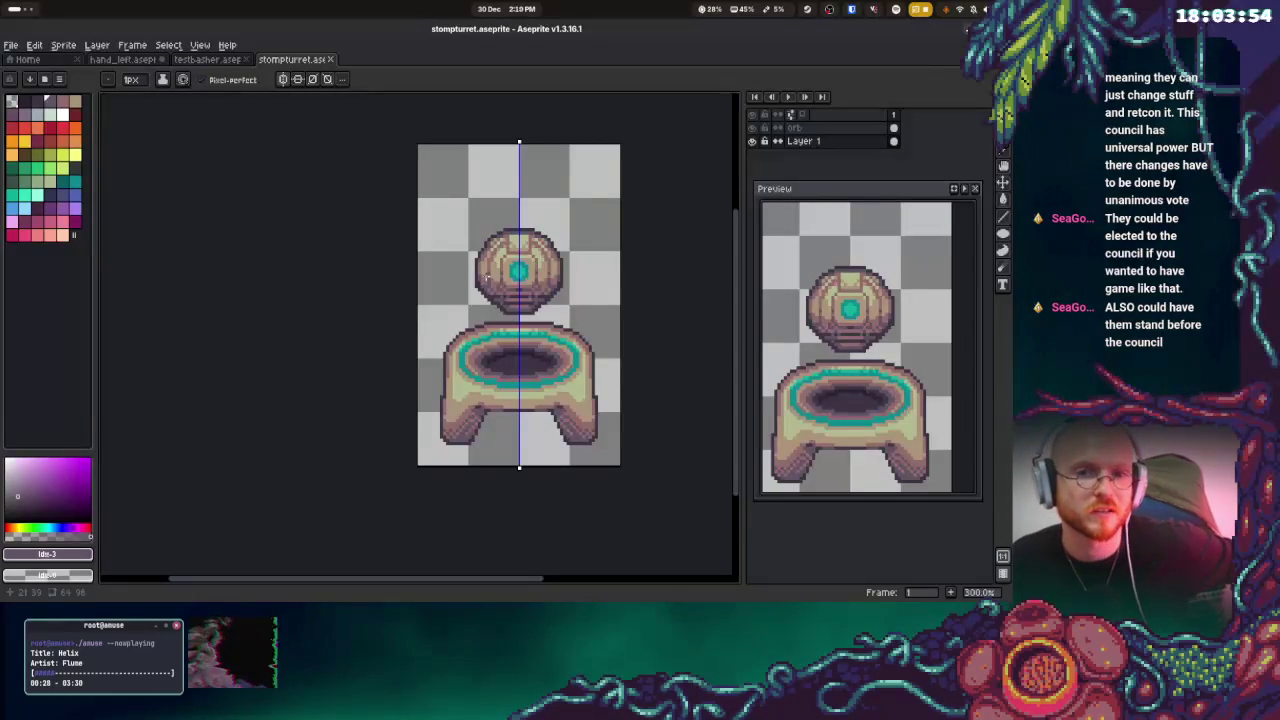
Make a final pencil touch-up on the turret sprite
left_click(529, 190)
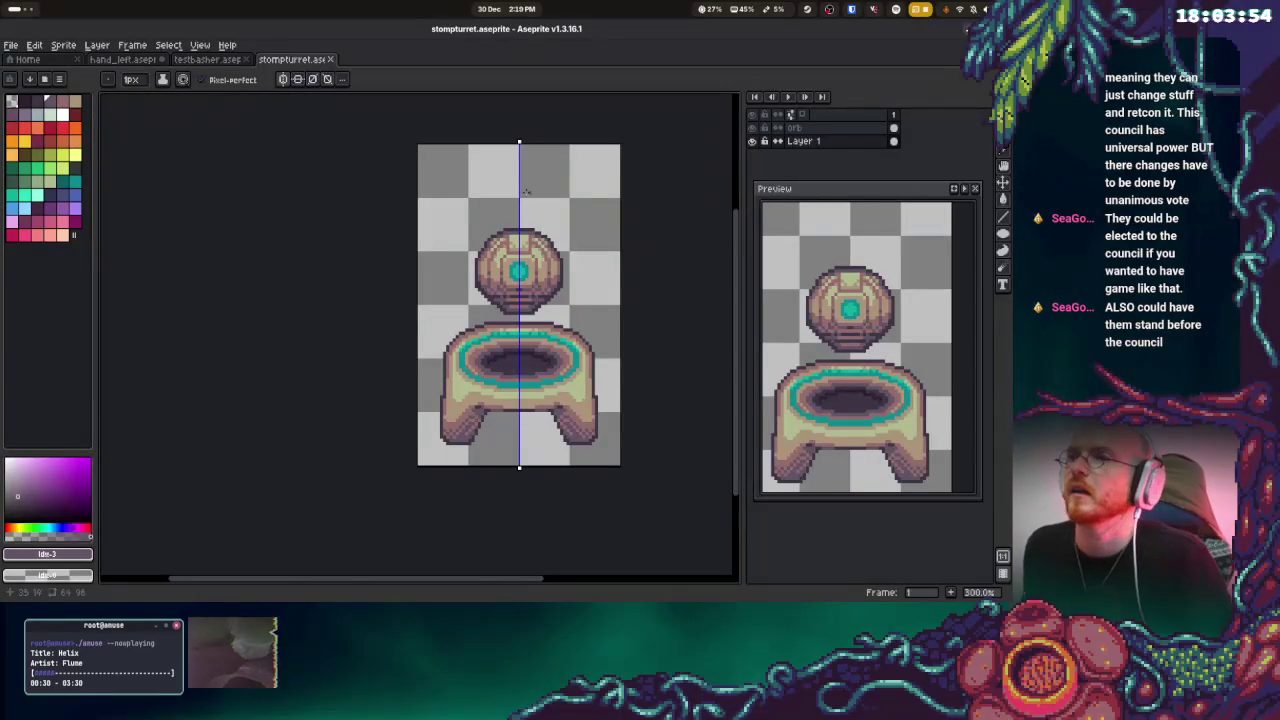
Open then close the export settings, and save the sprite from the File menu
left_click(11, 45)
left_click(176, 162)
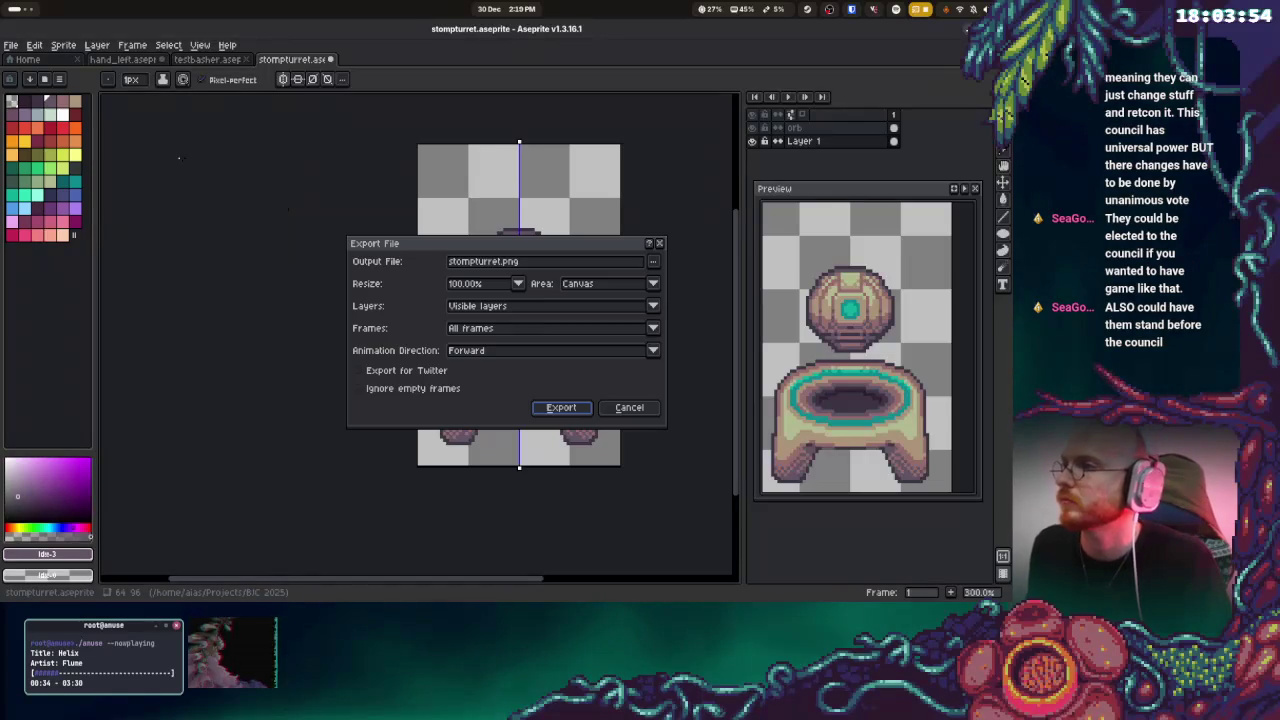
left_click(607, 398)
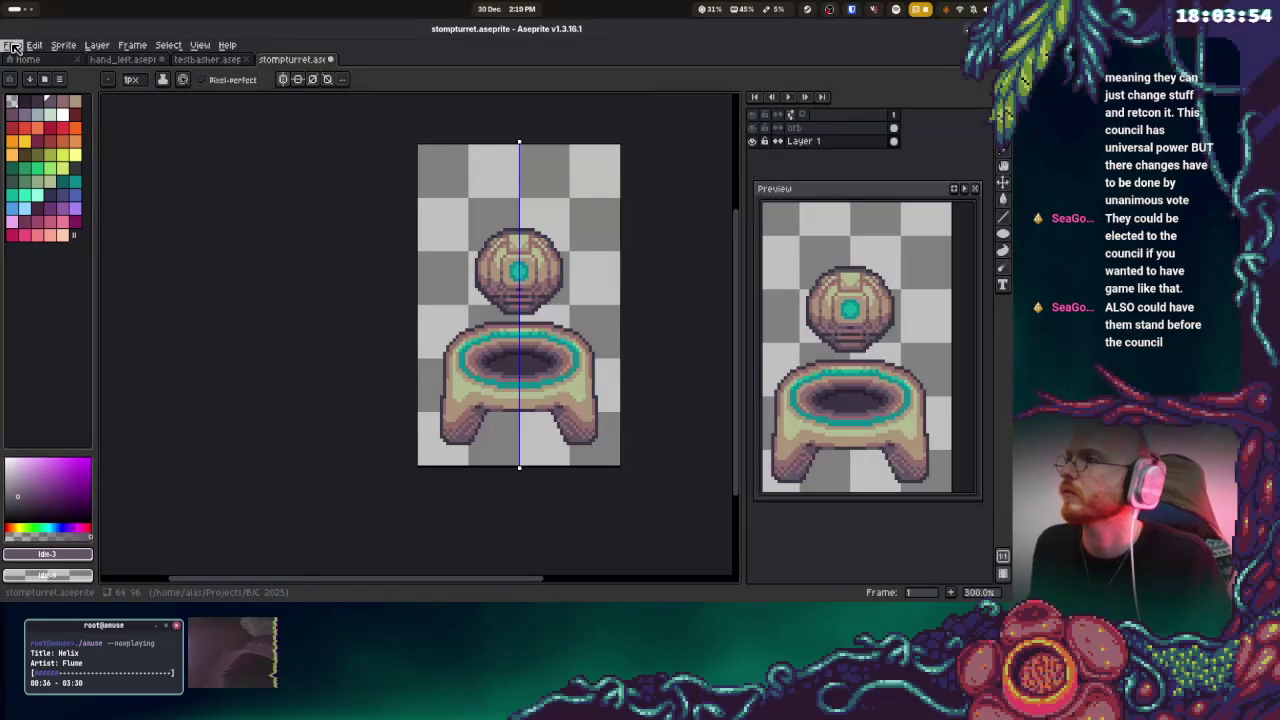
left_click(11, 45)
left_click(33, 105)
Export the sprite as stompturret.png, accepting the png-without-layers warning
left_click(11, 45)
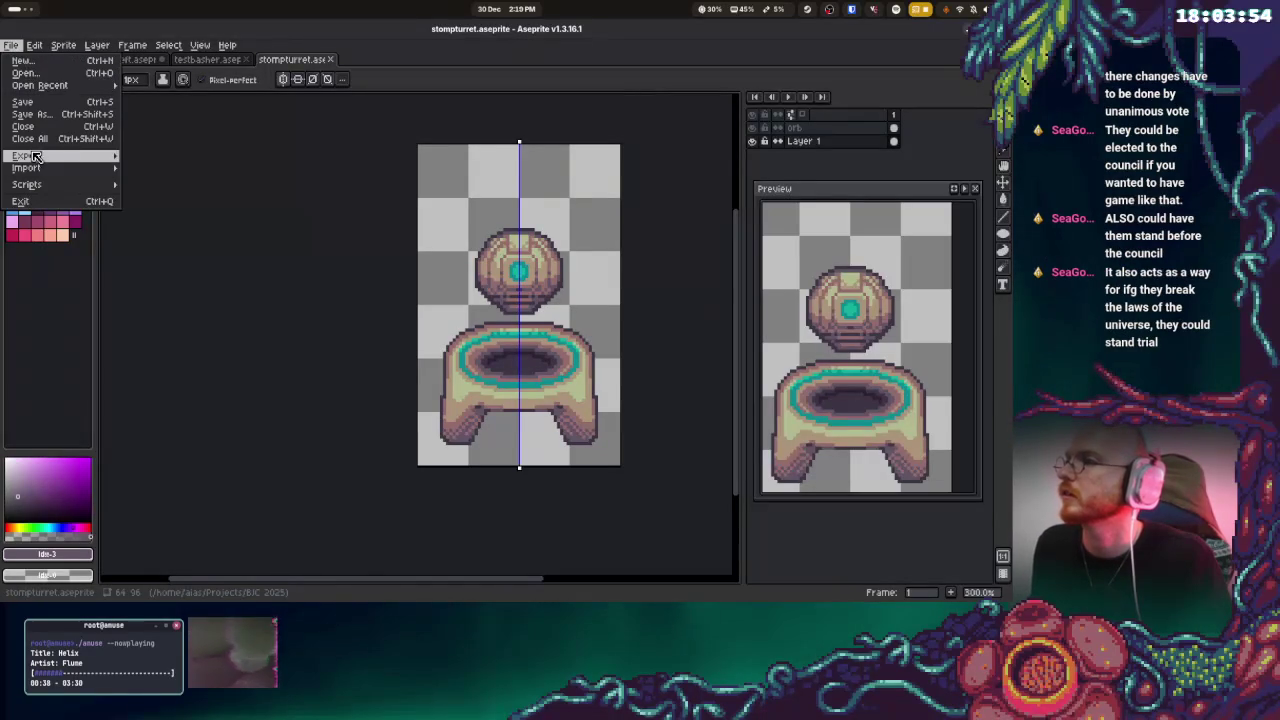
left_click(170, 157)
left_click(561, 407)
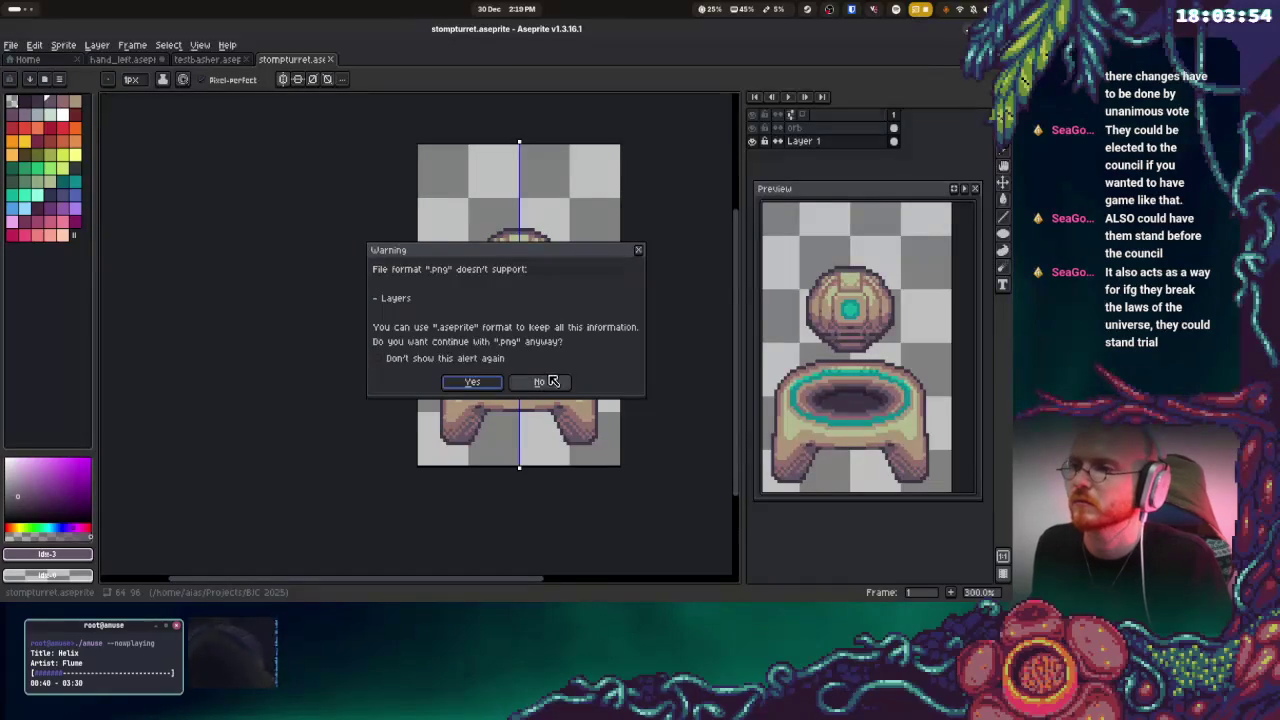
left_click(472, 383)
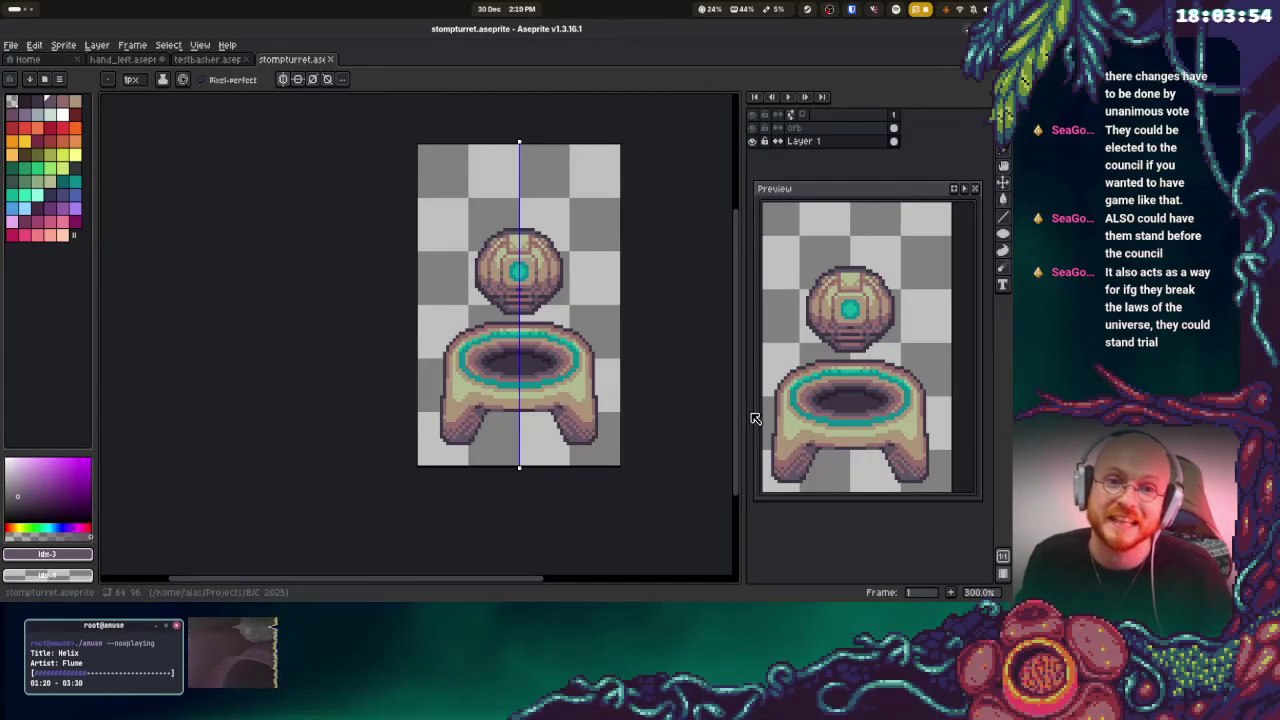
Zoom in on the orb, select the orb layer and sample the gem's teal shades
left_click_drag(614, 271, 505, 298)
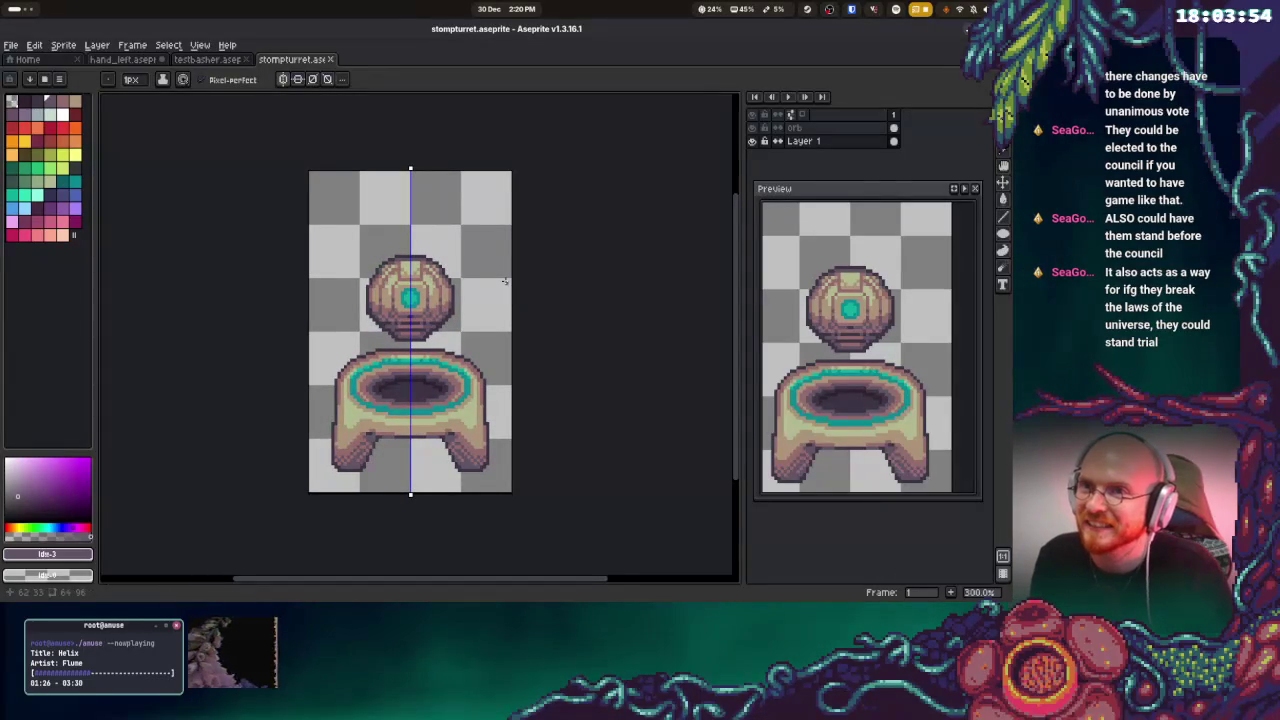
left_click_drag(505, 282, 576, 334)
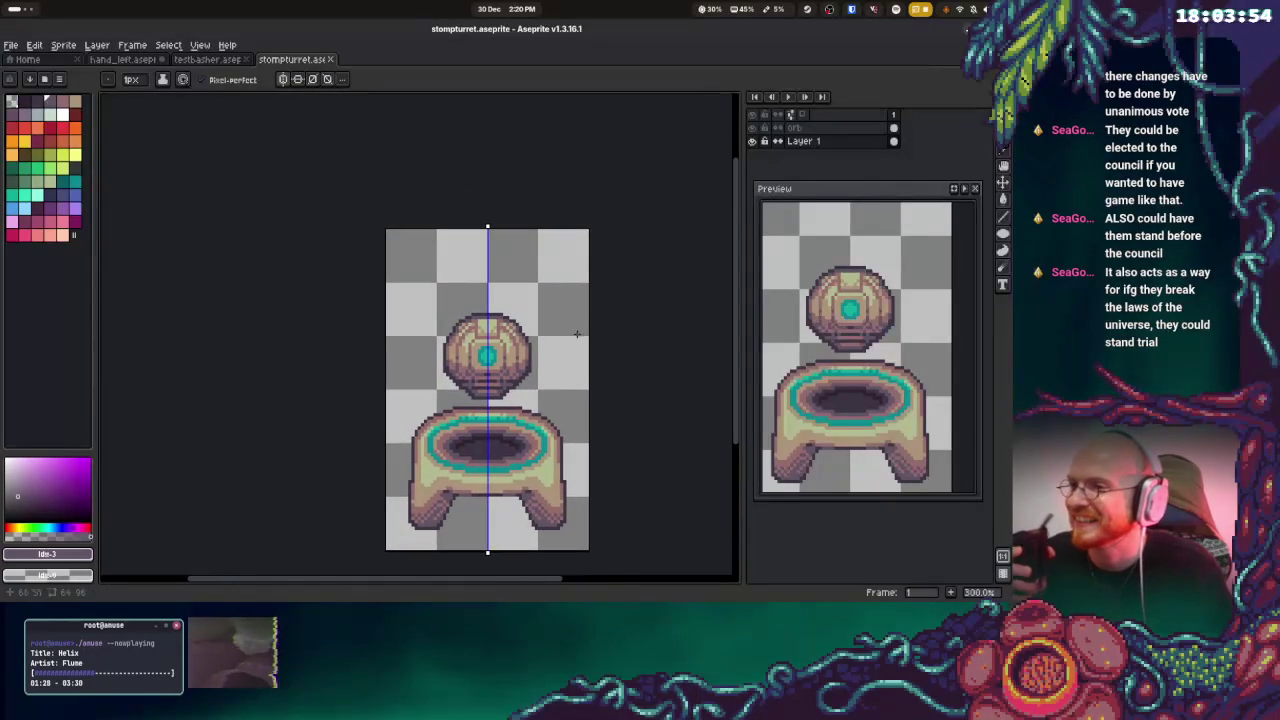
scroll(576, 334, "up", 4)
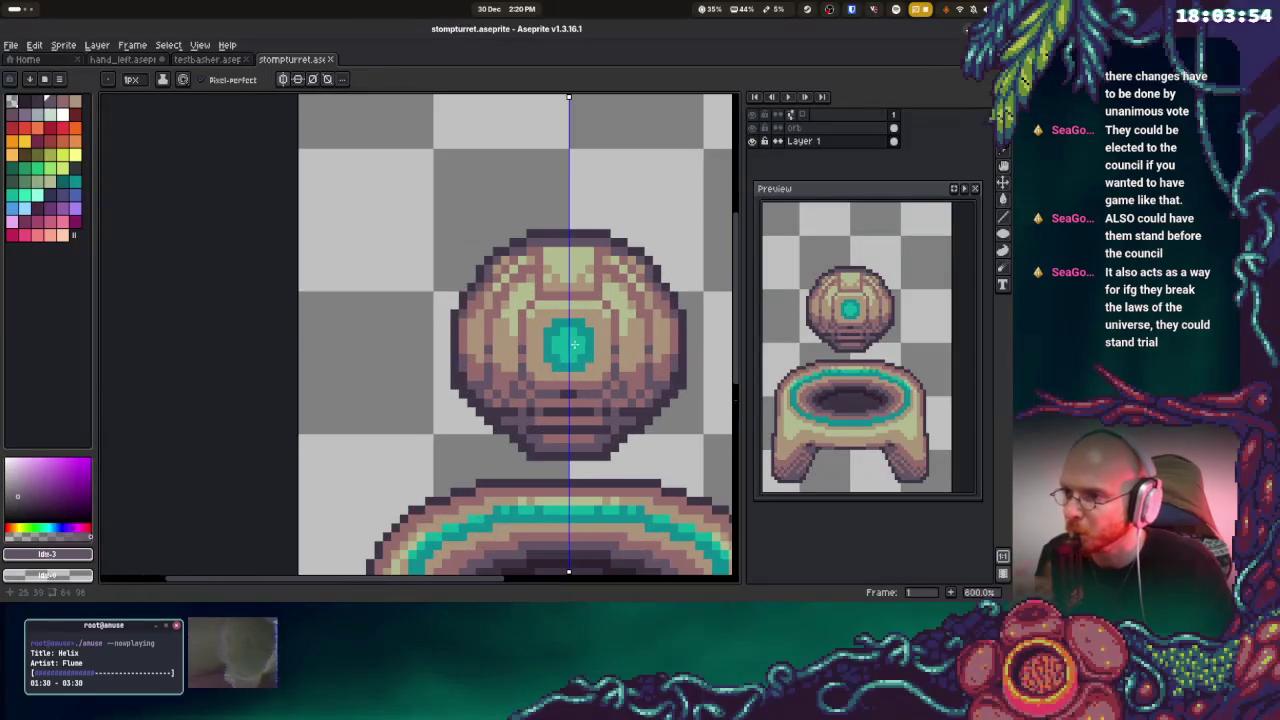
left_click(795, 128)
left_click(553, 345, "alt")
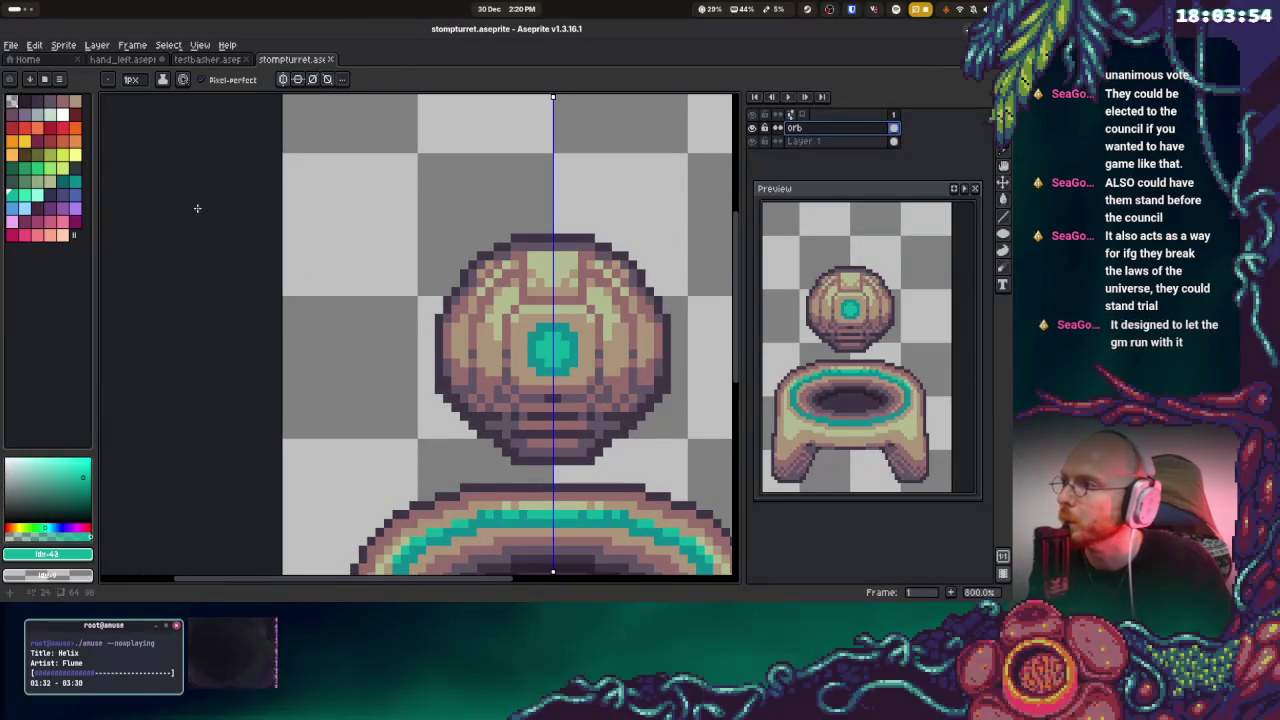
scroll(484, 323, "up", 3)
left_click(620, 386, "alt")
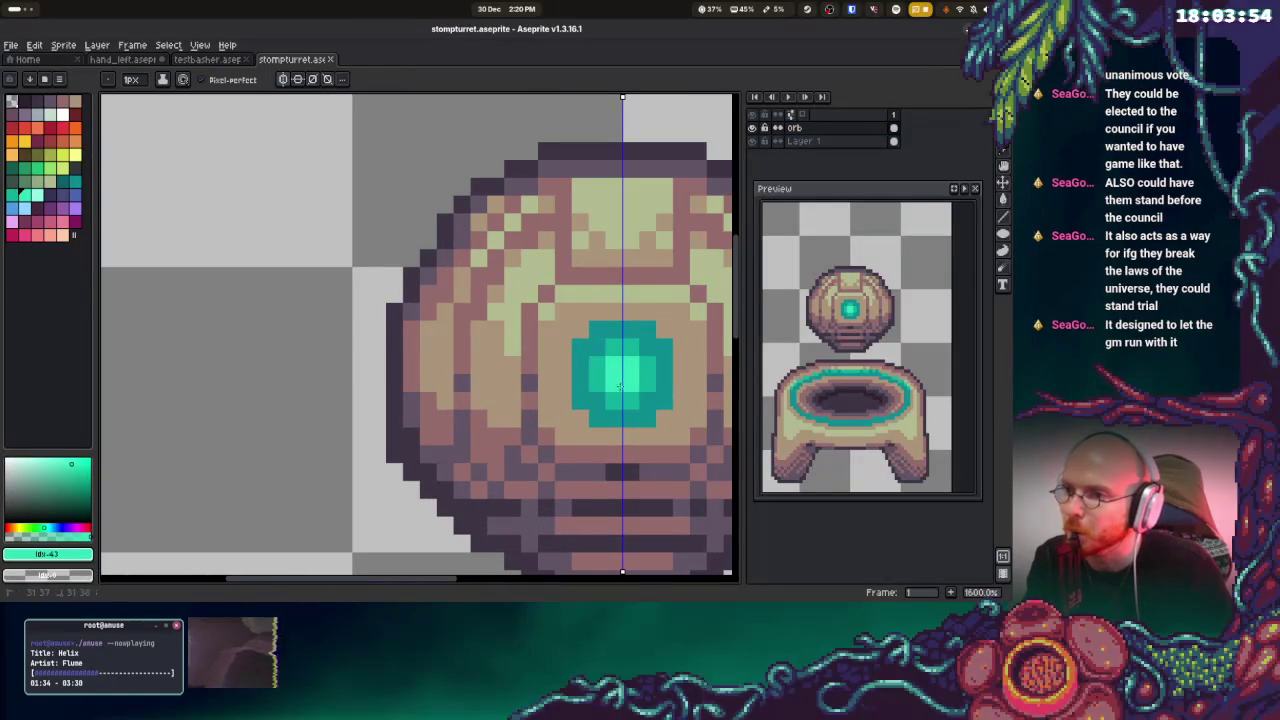
left_click(593, 351, "alt")
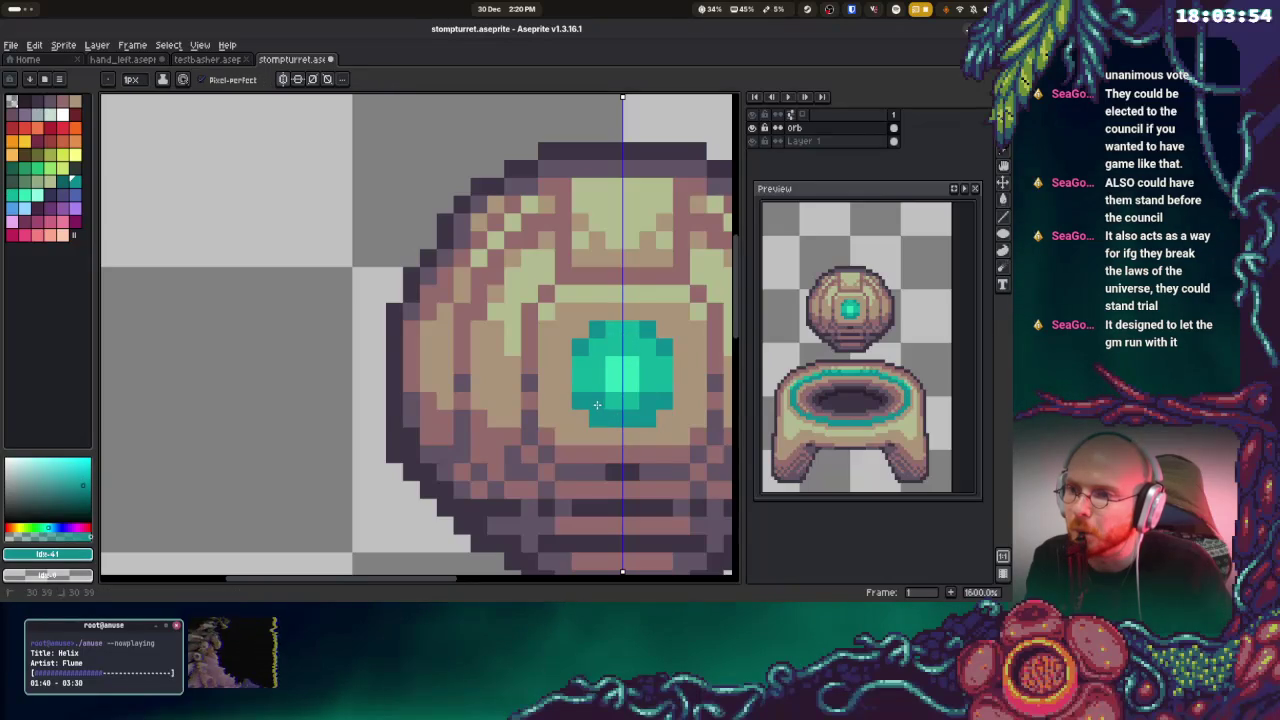
left_click(600, 361, "alt")
Paint lighter teal and pale teal idx-44 into the gem's centre symmetrically
left_click_drag(598, 377, 615, 358)
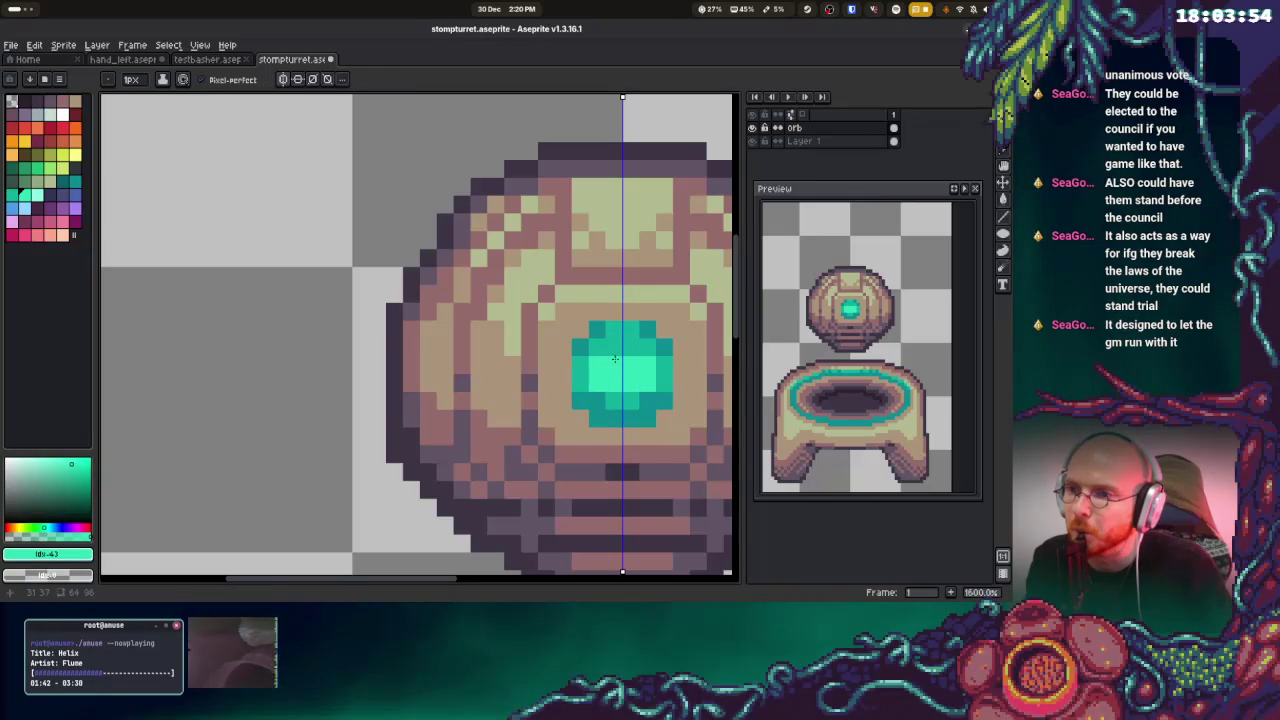
left_click(600, 400, "alt")
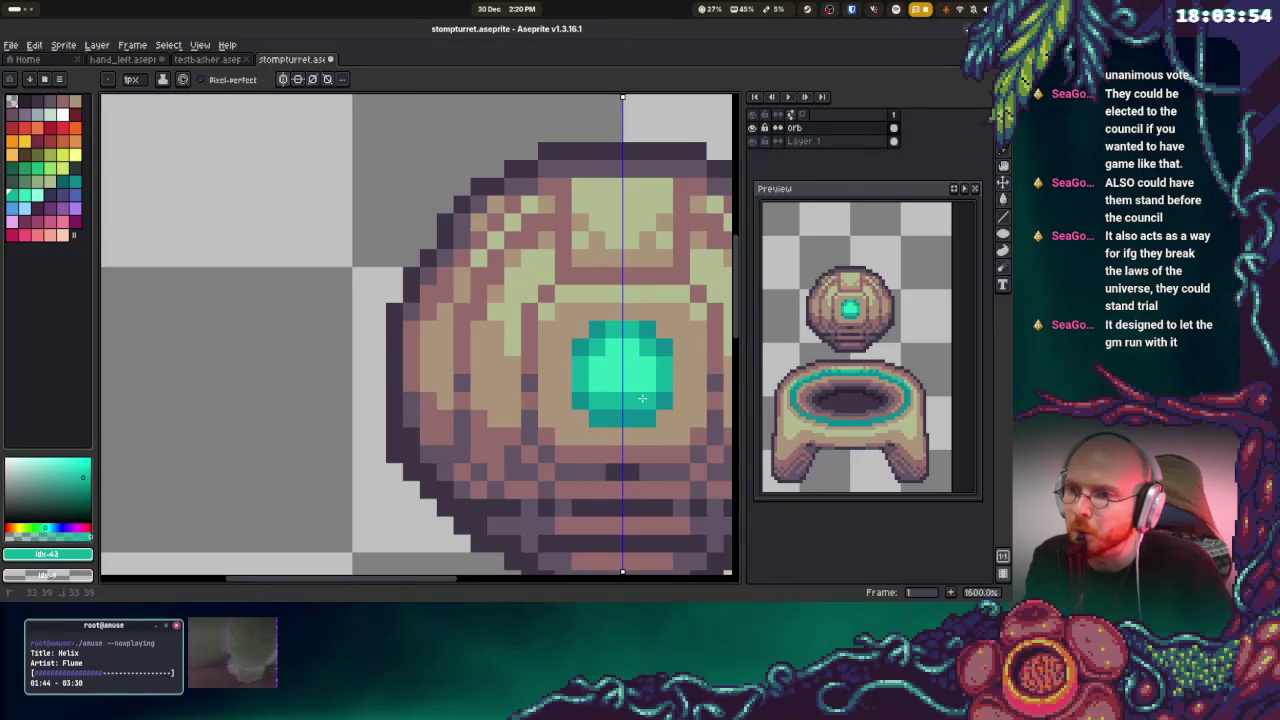
left_click(593, 409, "alt")
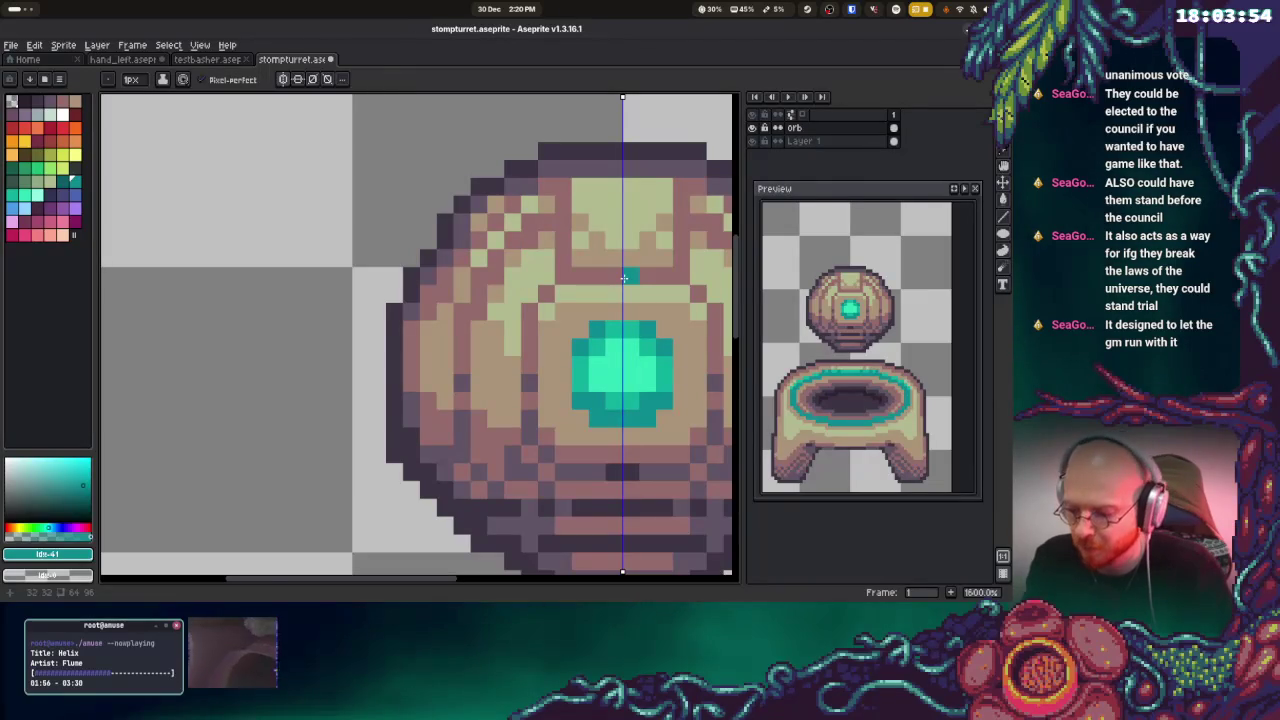
key("i")
left_click(39, 200)
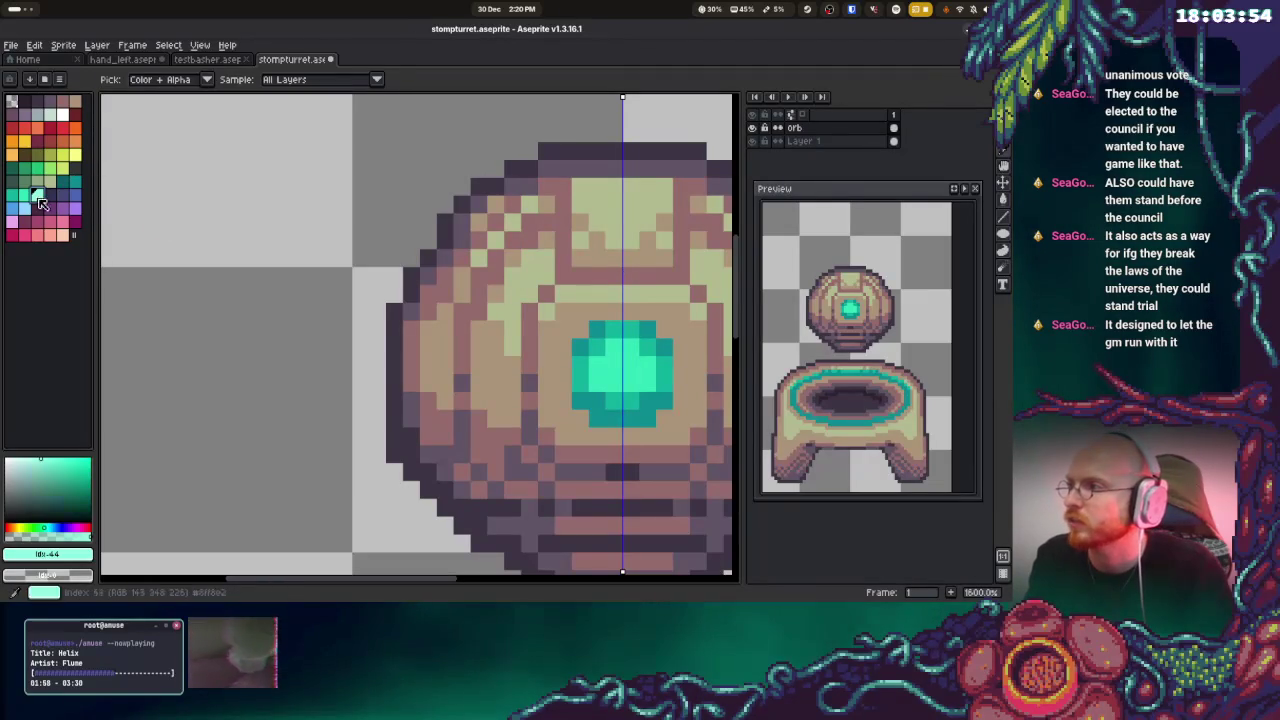
key("b")
left_click(614, 365)
left_click(630, 381)
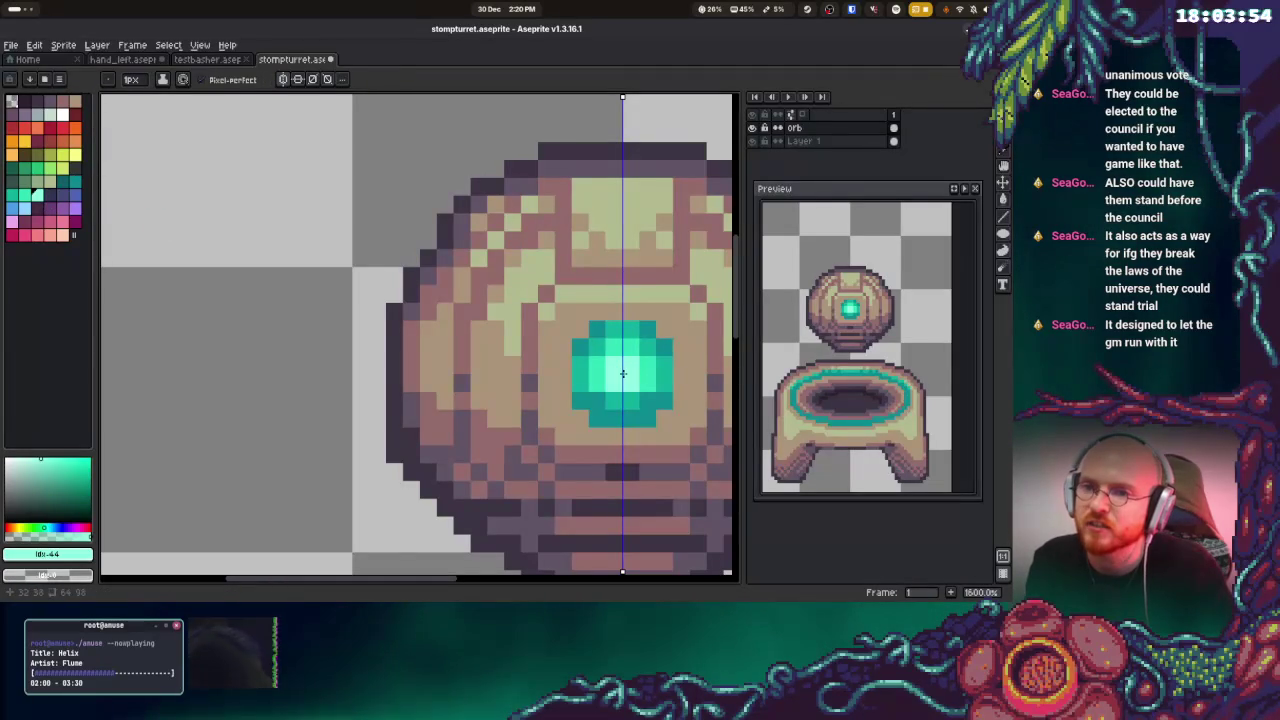
Repaint a light teal highlight on the gem's upper part
key("ctrl+z")
left_click_drag(618, 350, 607, 364)
left_click(631, 365)
left_click(647, 365)
key("ctrl+z")
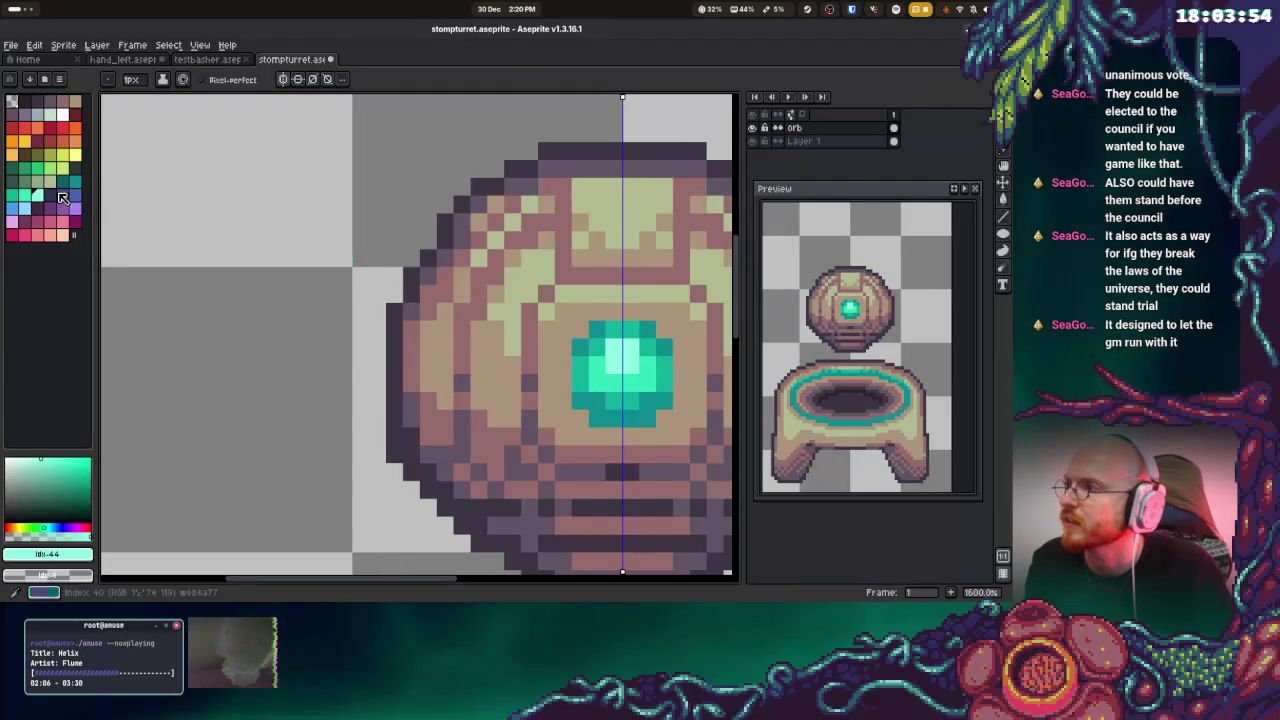
Turn off symmetry and sample darker teals idx-41, idx-40 and brownish-red idx-4
left_click(72, 118)
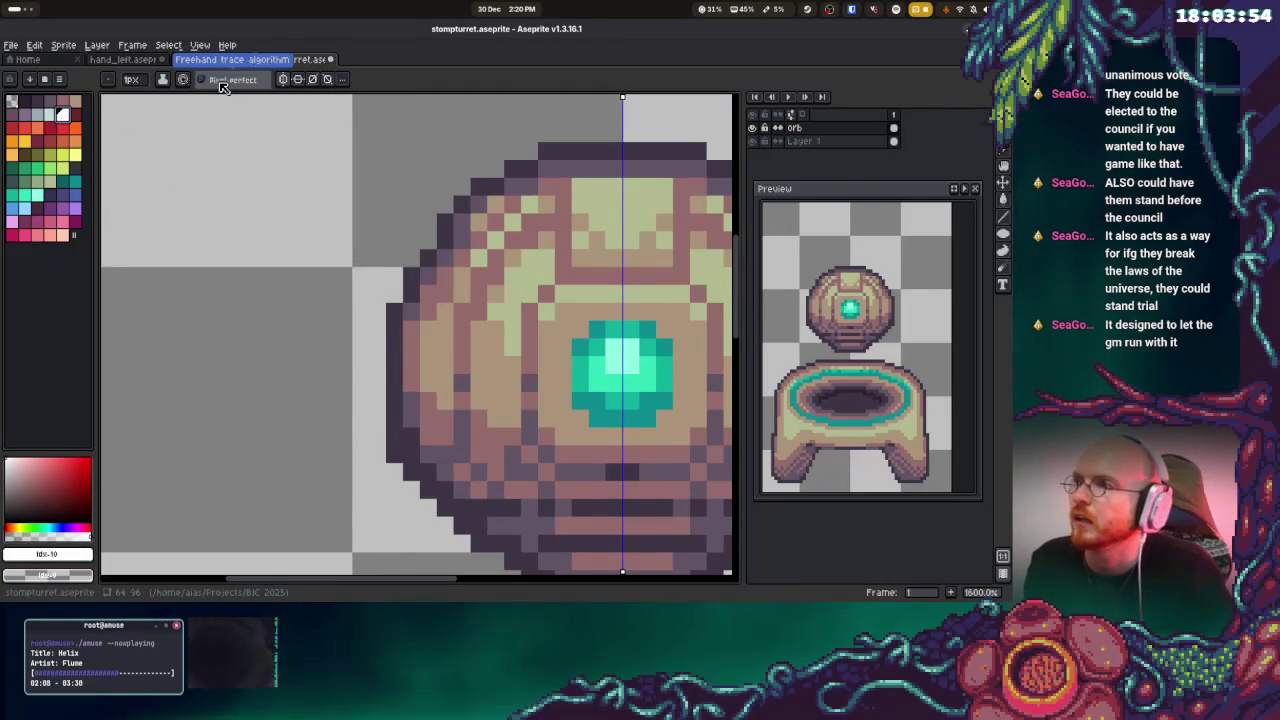
left_click(288, 82)
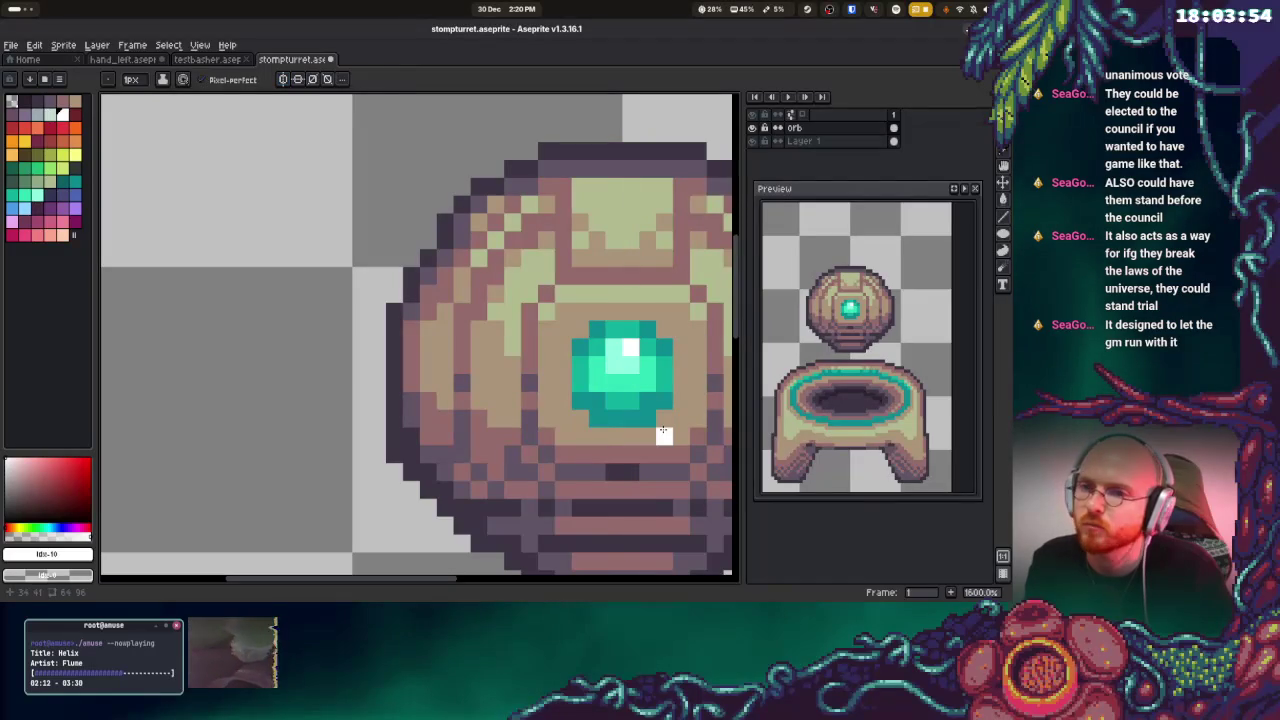
left_click(600, 405, "alt")
left_click(563, 366)
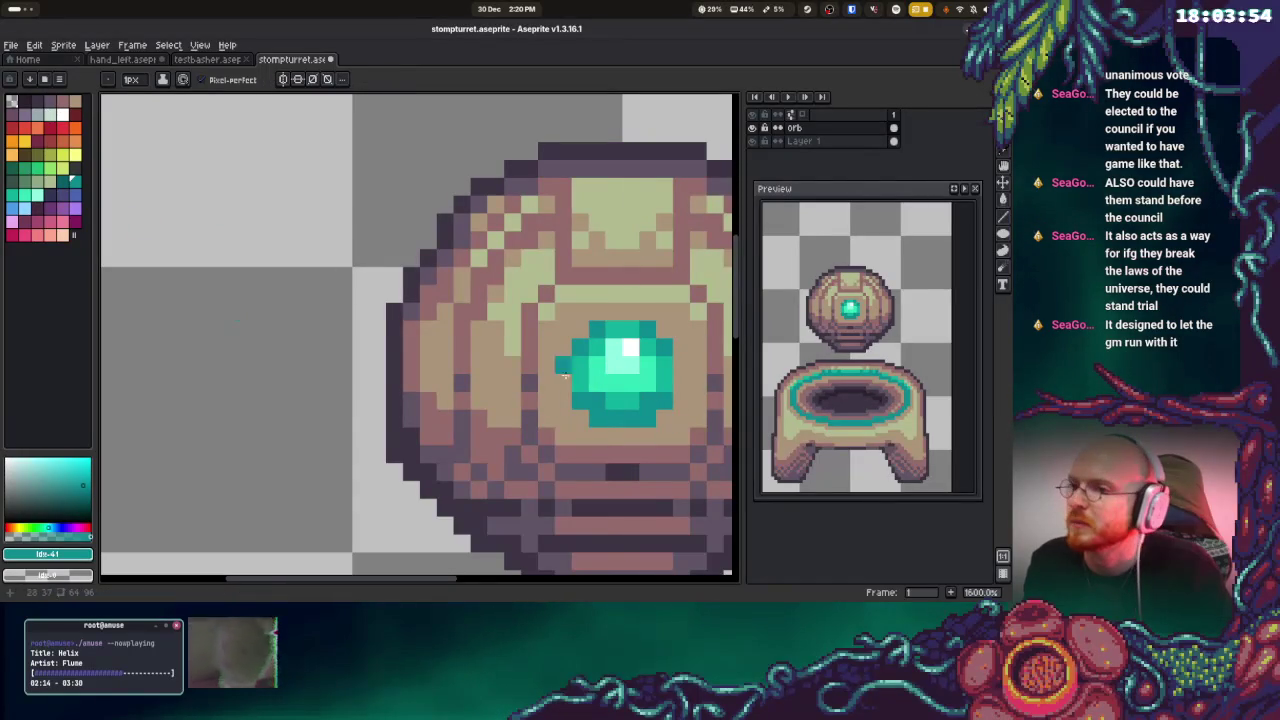
key("ctrl+z")
left_click(583, 400, "alt")
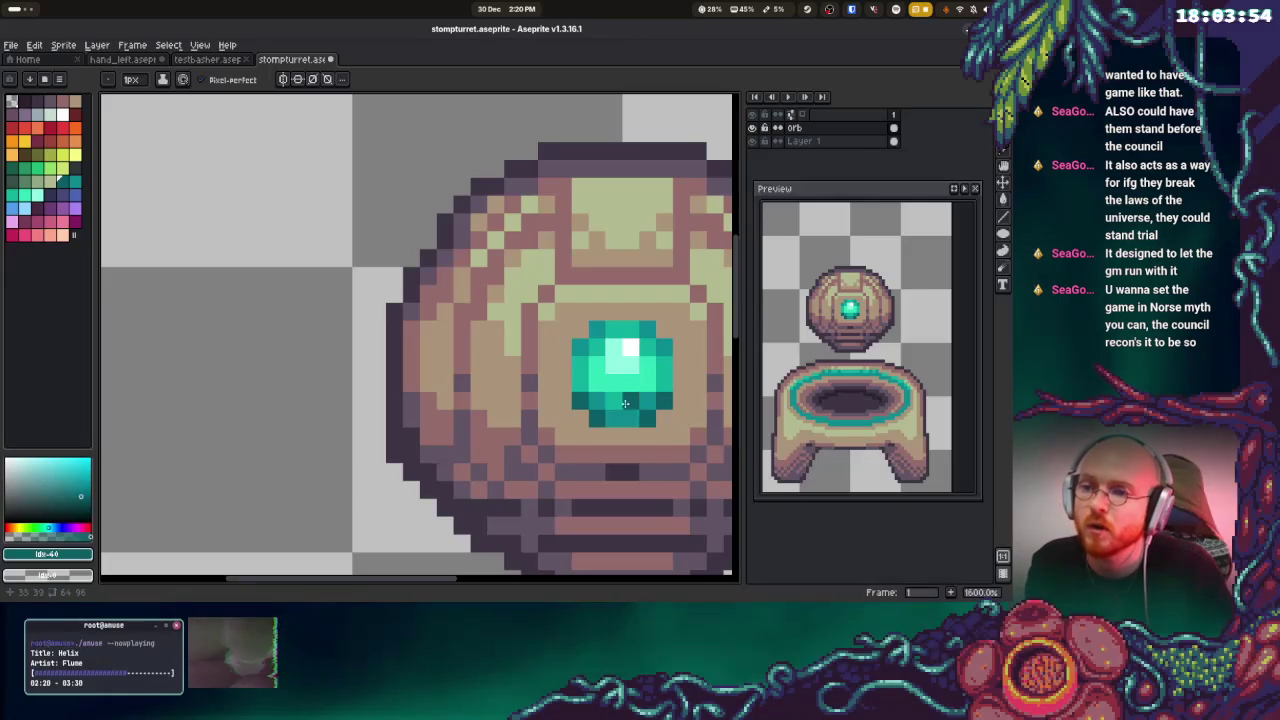
left_click(668, 432, "alt")
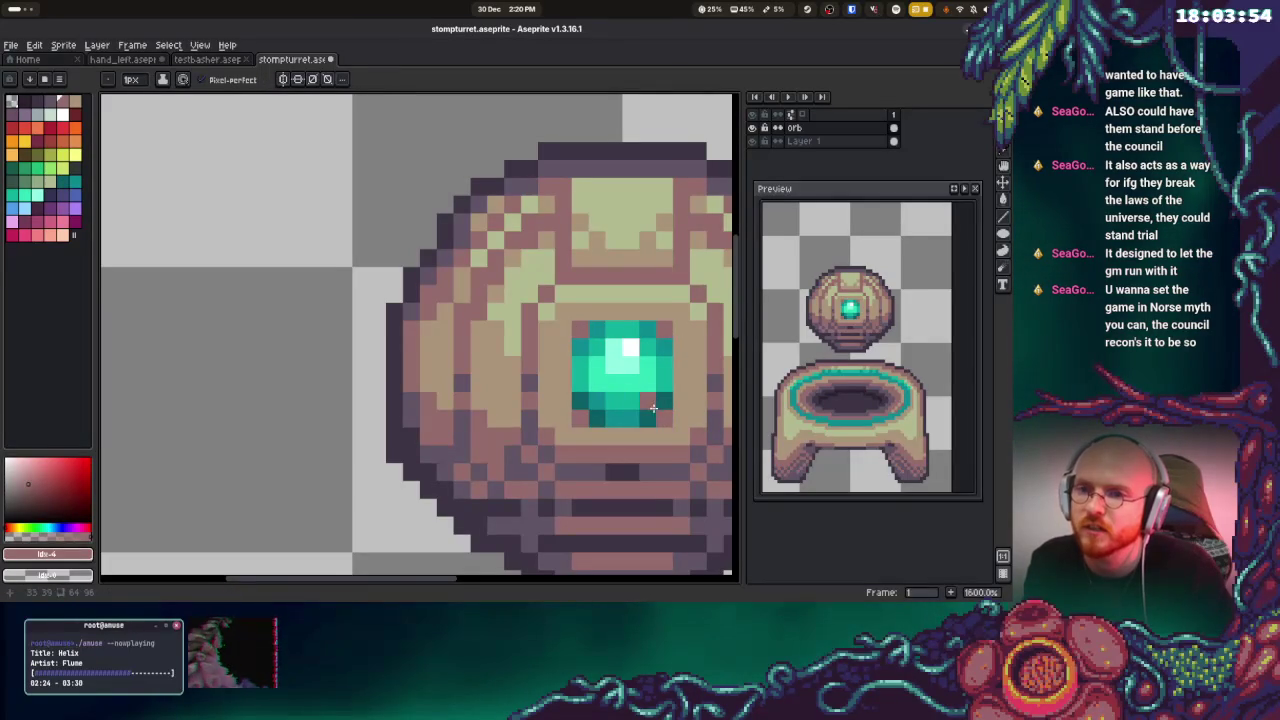
Scroll the view right and sample the darker idx-3 colour
scroll(640, 400, "right", 2)
scroll(560, 360, "right", 3)
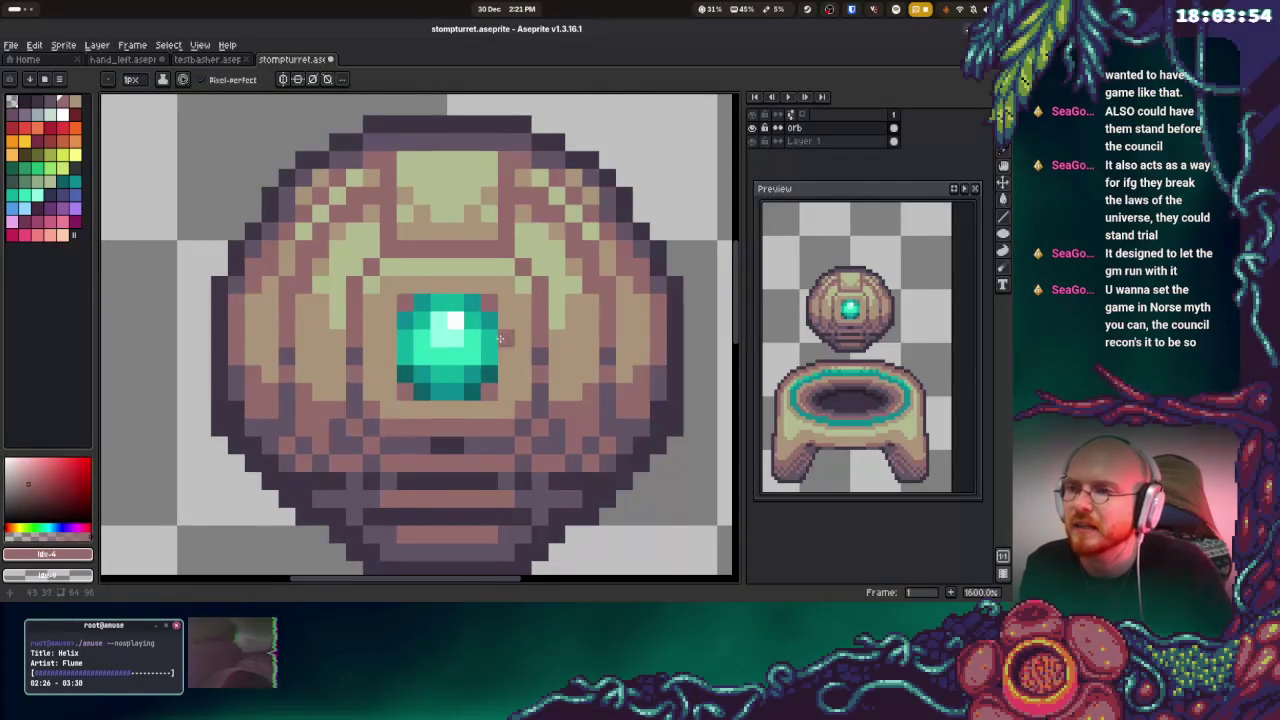
scroll(520, 330, "right", 2)
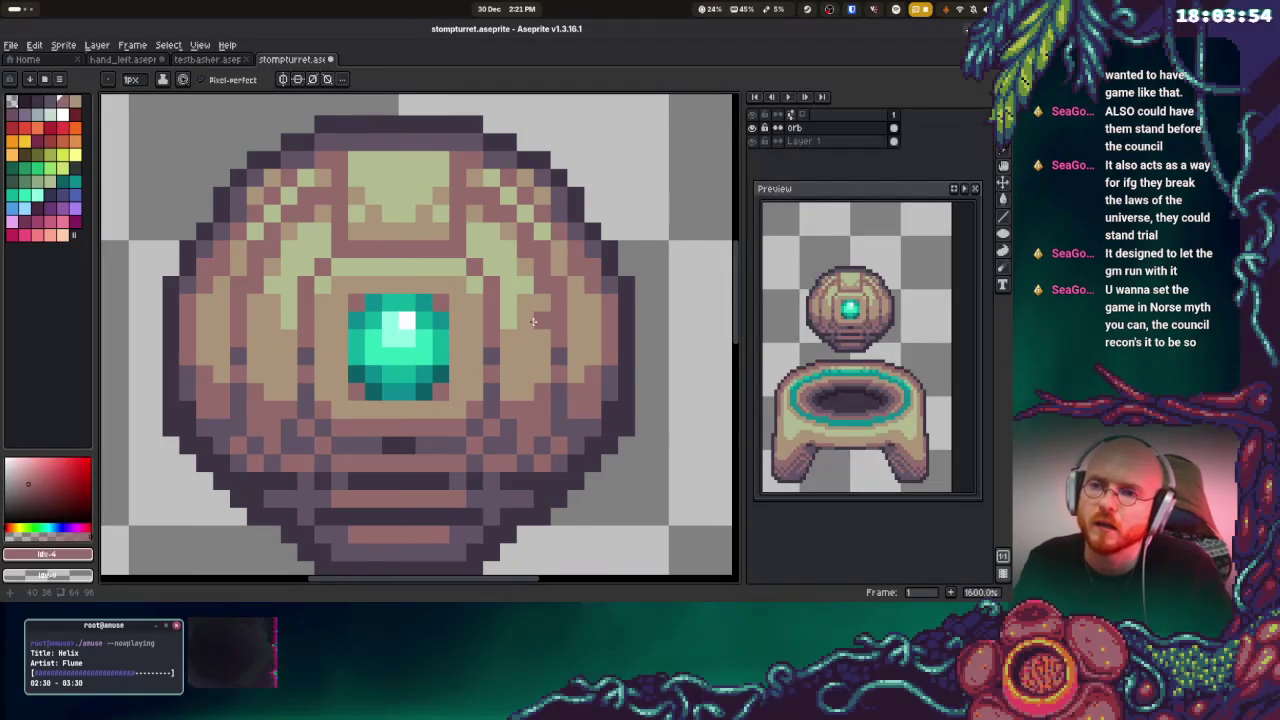
scroll(541, 320, "right", 1)
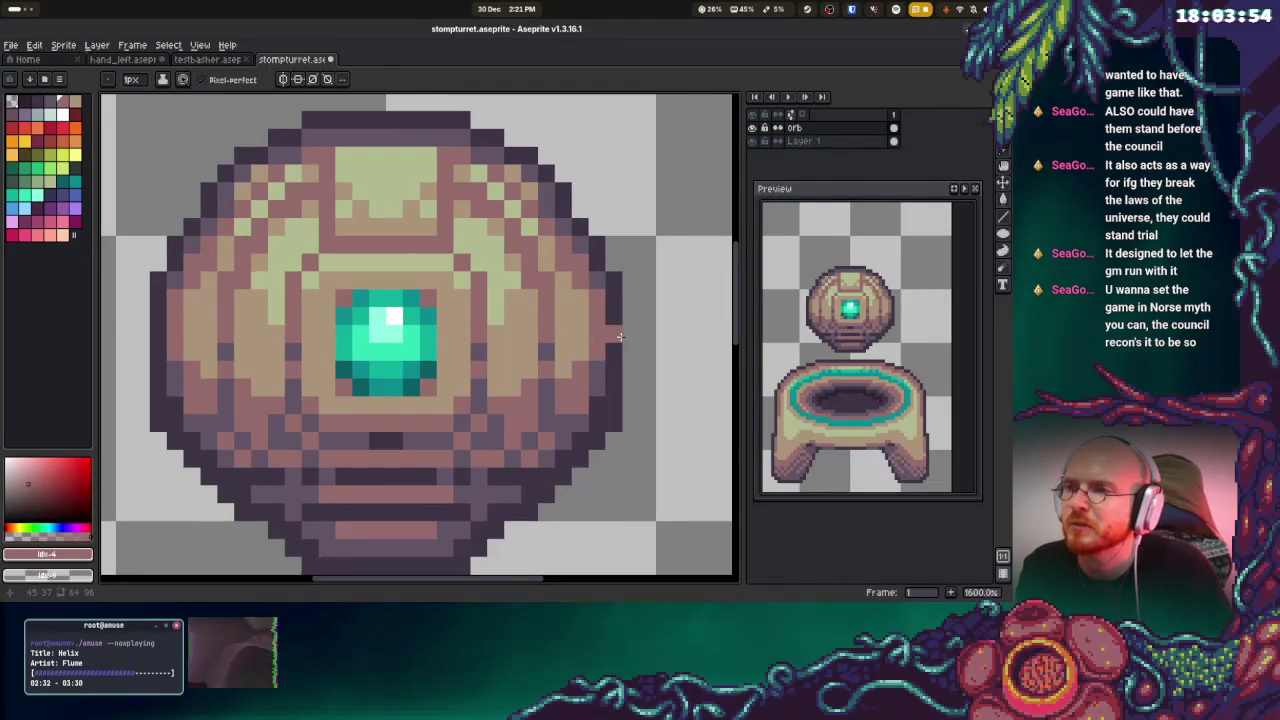
key("alt")
left_click(600, 257)
Darken the orb's right side and add a gem-teal pixel left of the orb
left_click_drag(578, 288, 581, 346)
key("alt")
scroll(560, 350, "right", 1)
left_click(394, 300)
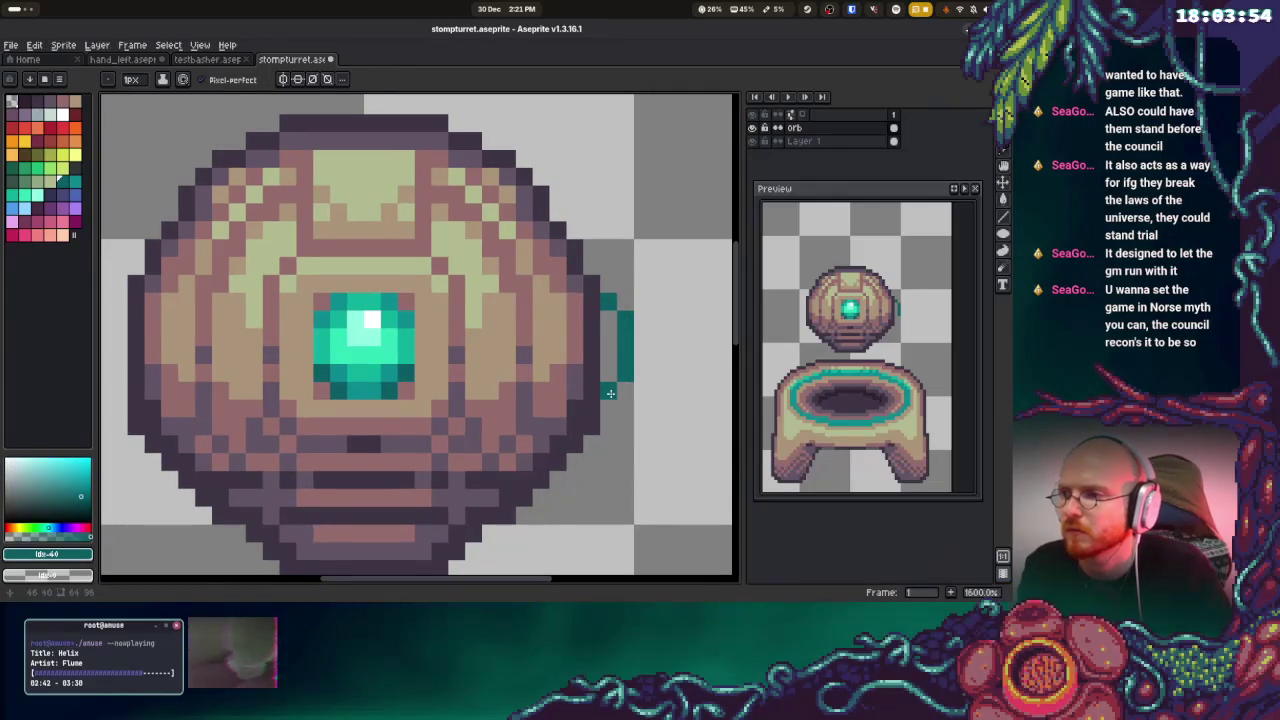
scroll(288, 338, "left", 5)
left_click(283, 300)
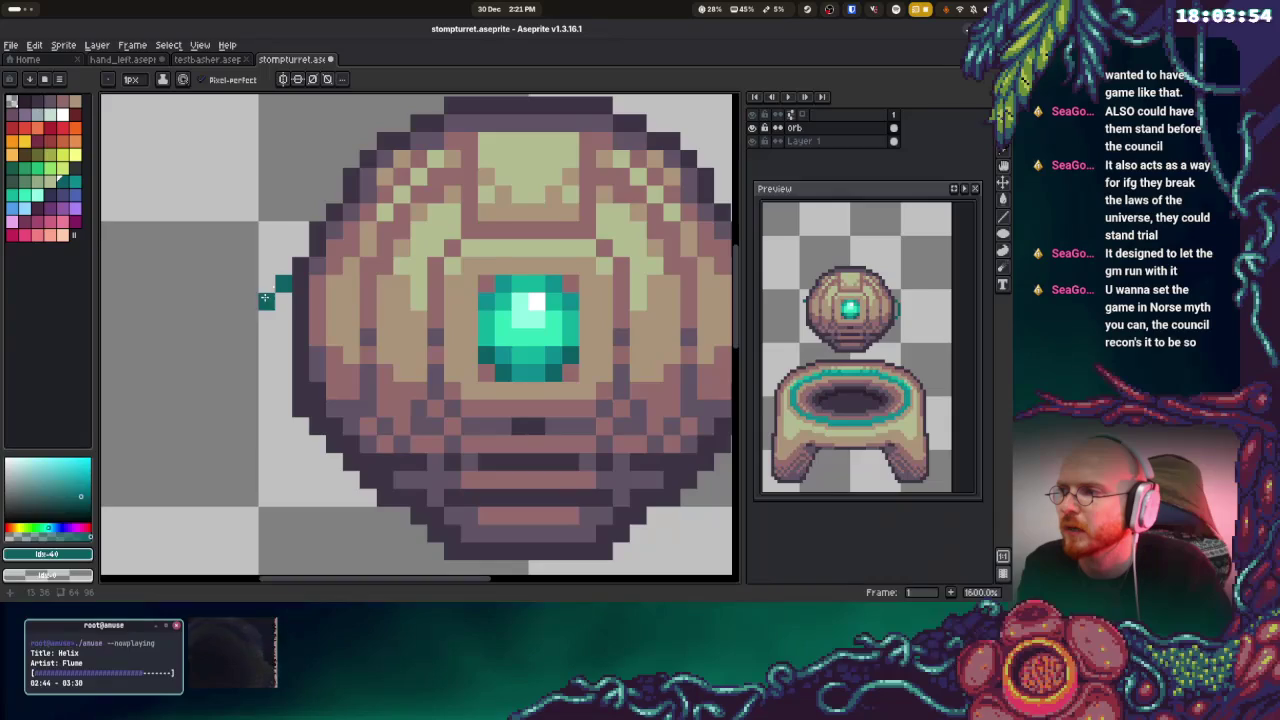
scroll(371, 371, "right", 3)
Darken teal pixels on both sides of the orb and add teal below the left bracket
key("alt")
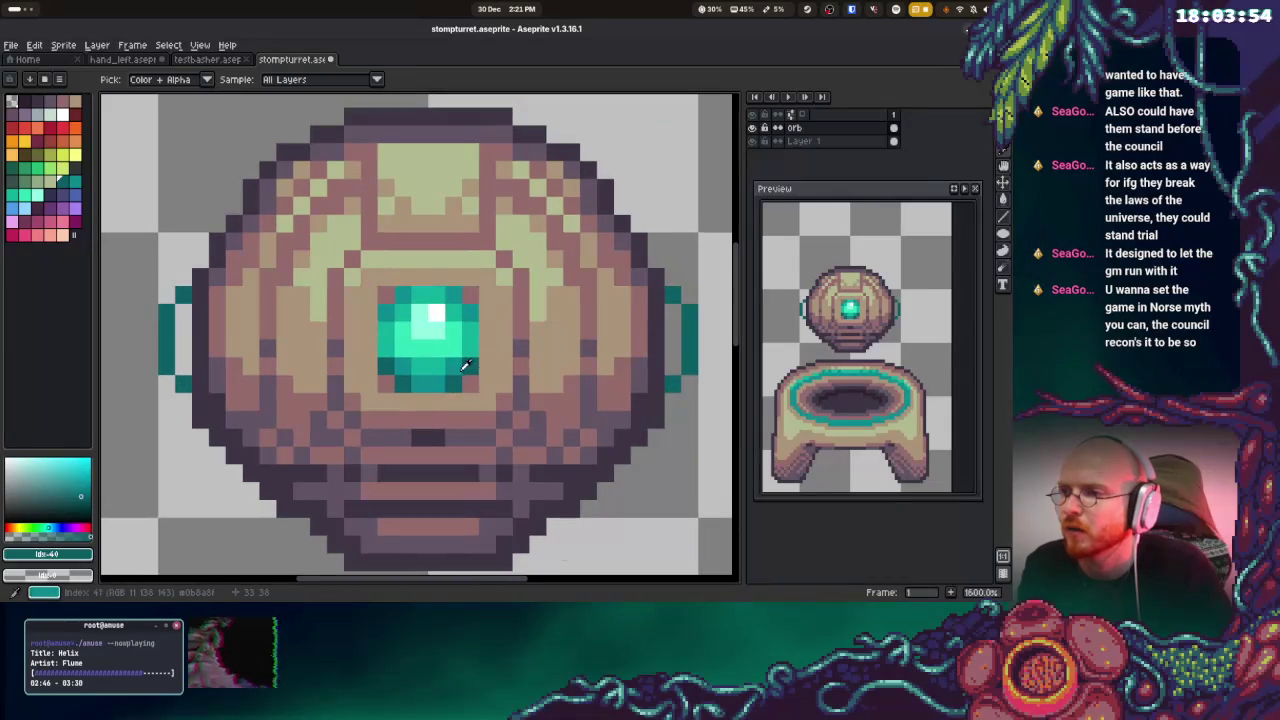
left_click(665, 381, "alt")
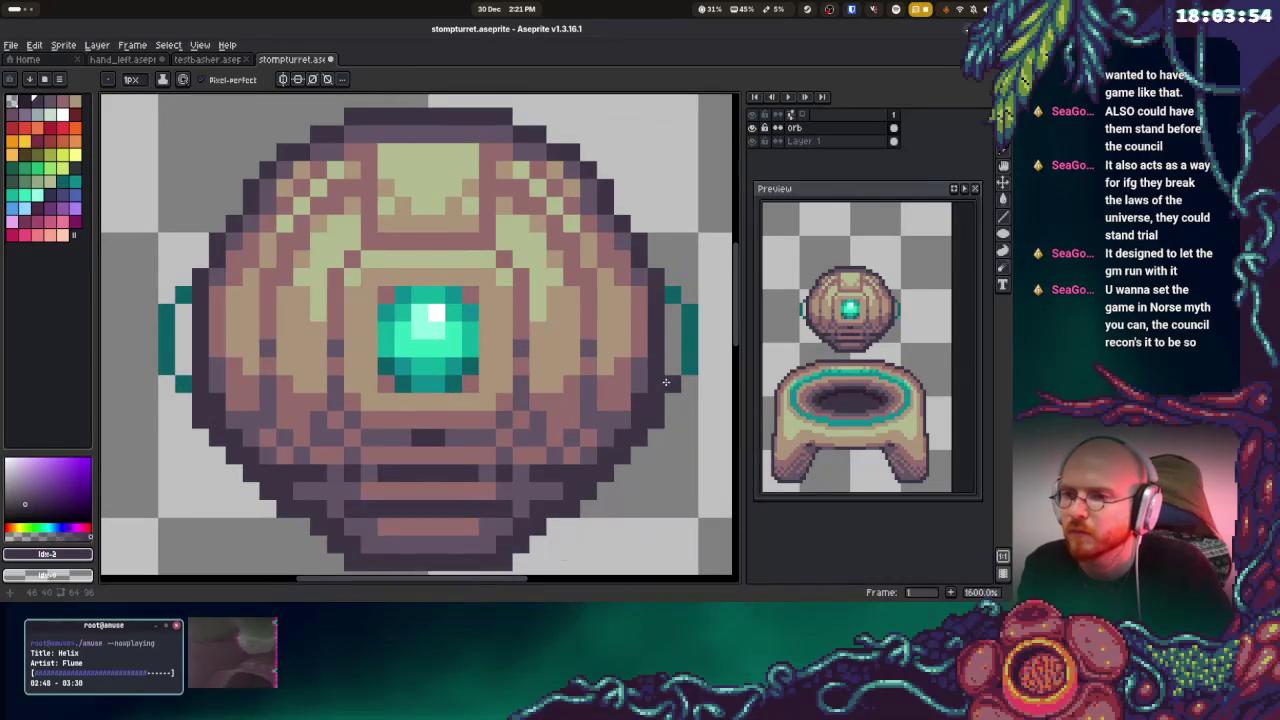
left_click(687, 350)
scroll(290, 366, "left", 2)
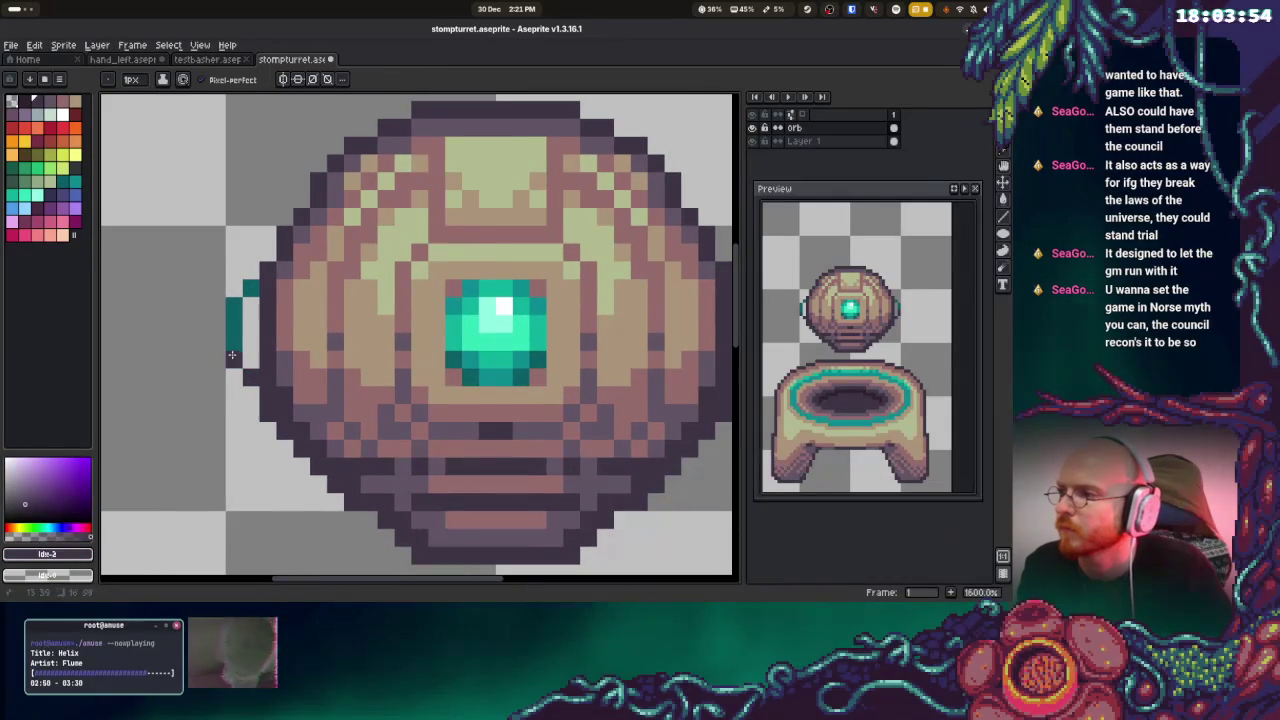
left_click(234, 340)
left_click(234, 318, "alt")
left_click(249, 360)
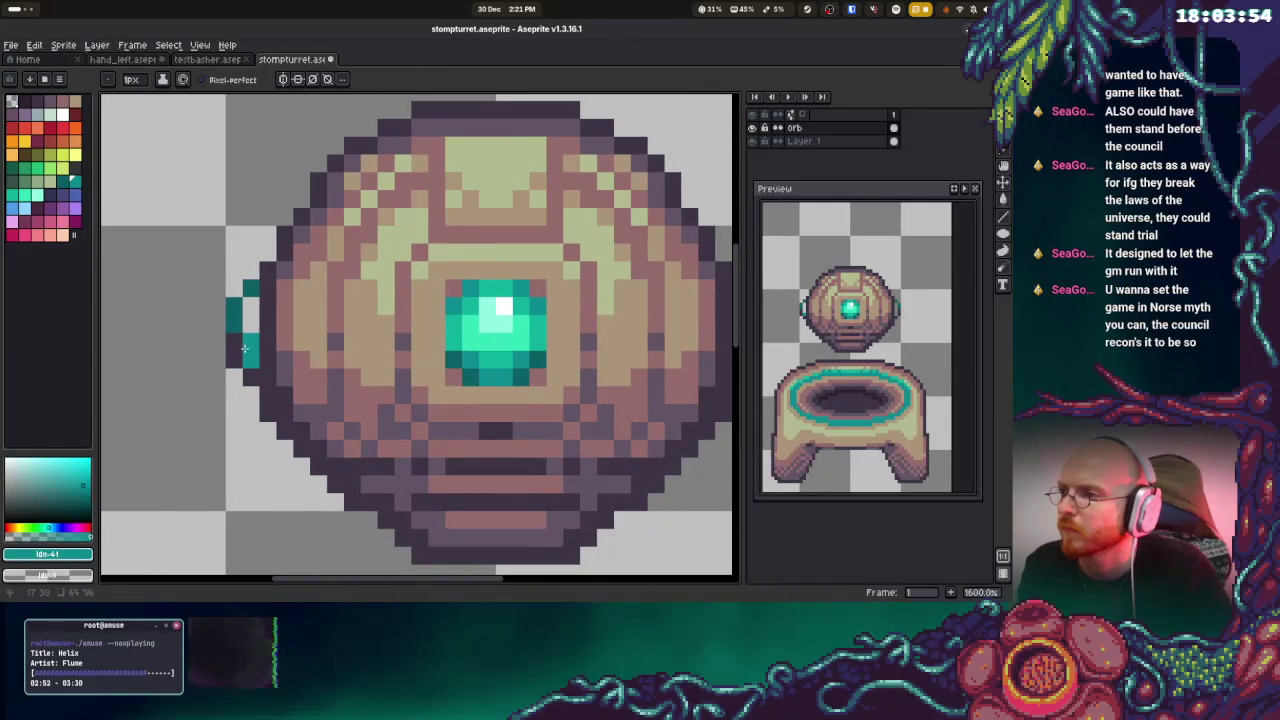
scroll(610, 344, "right", 4)
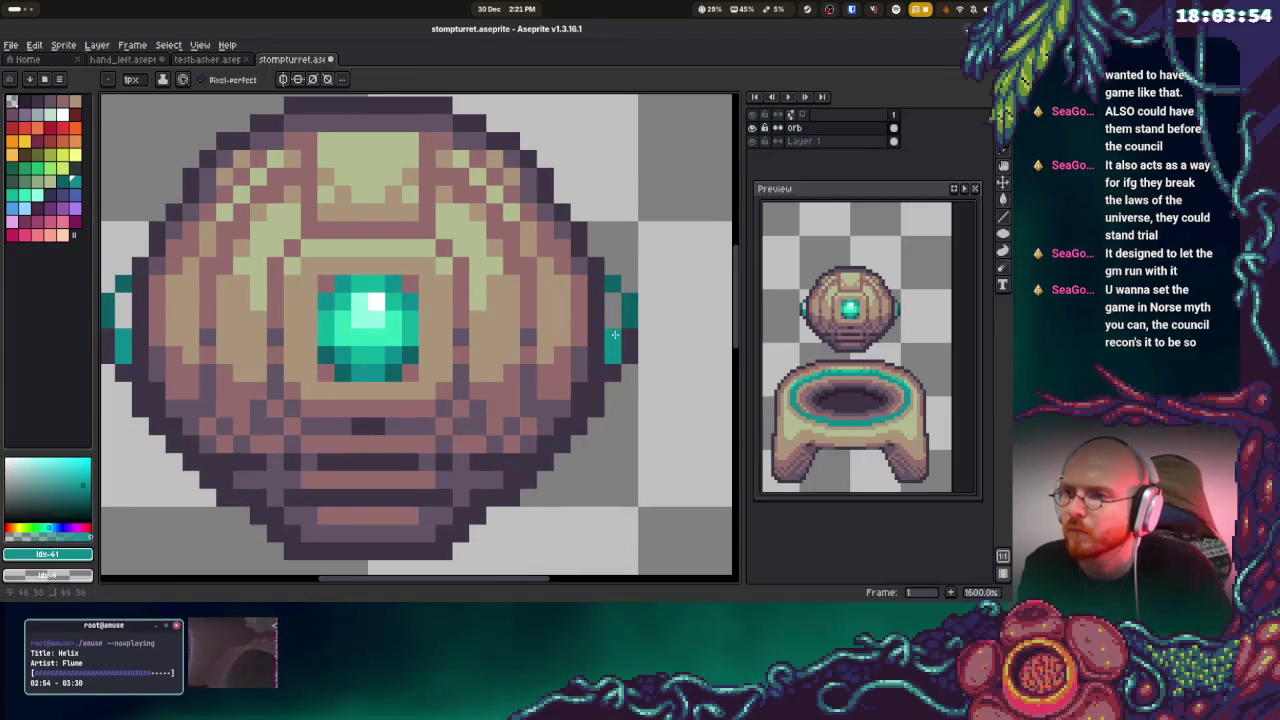
scroll(614, 334, "left", 5)
Dot light teal highlight pixels onto the orb's left and right brackets
left_click(536, 314, "alt")
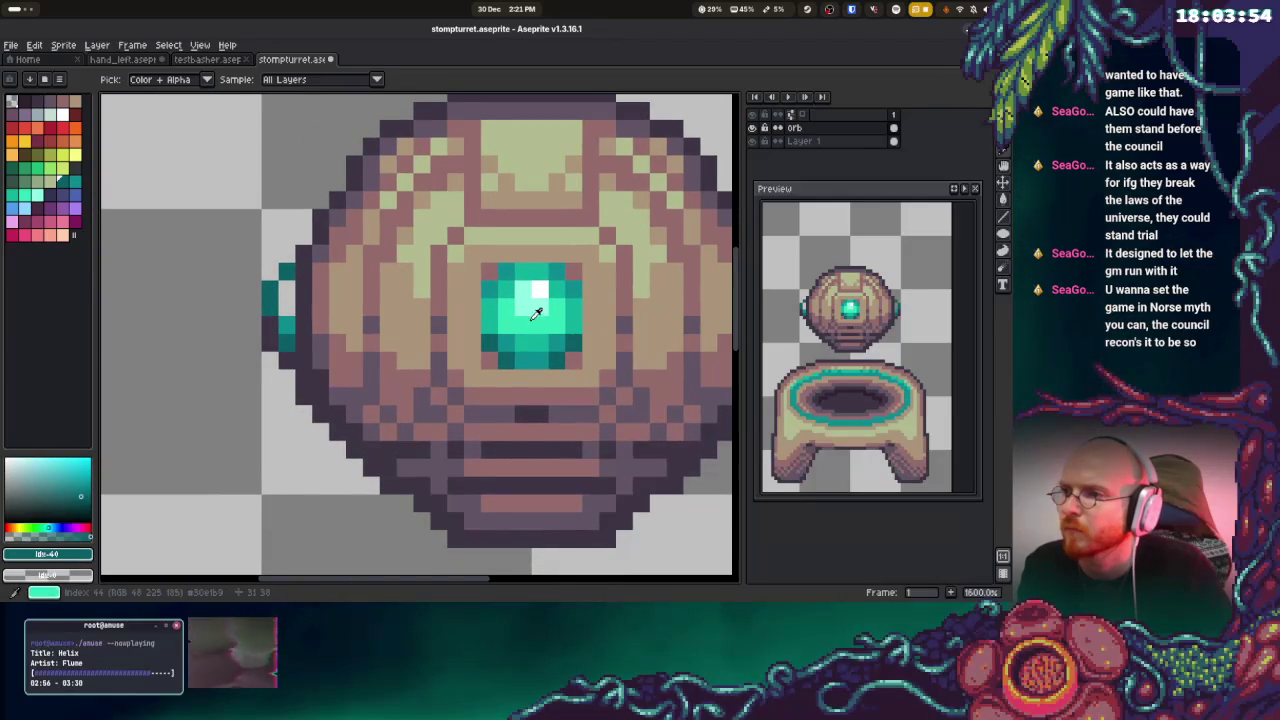
left_click(295, 304)
left_click(560, 304, "alt")
left_click(300, 304)
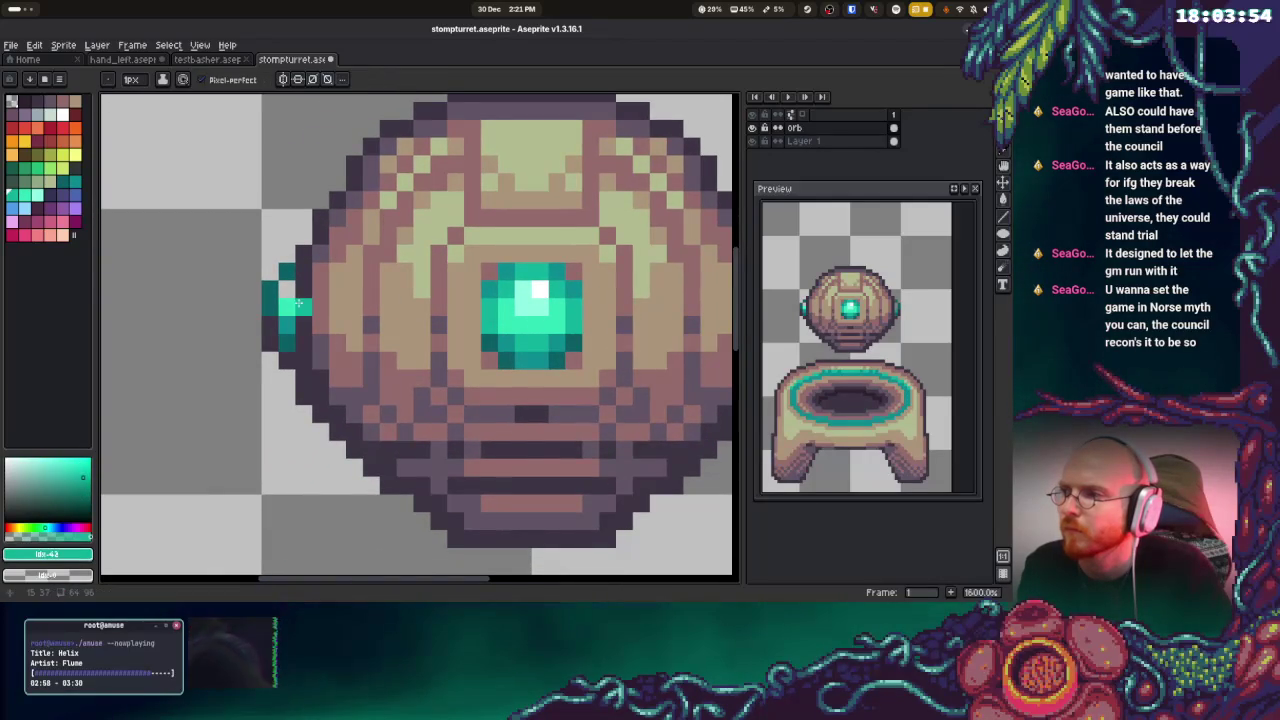
left_click(287, 289)
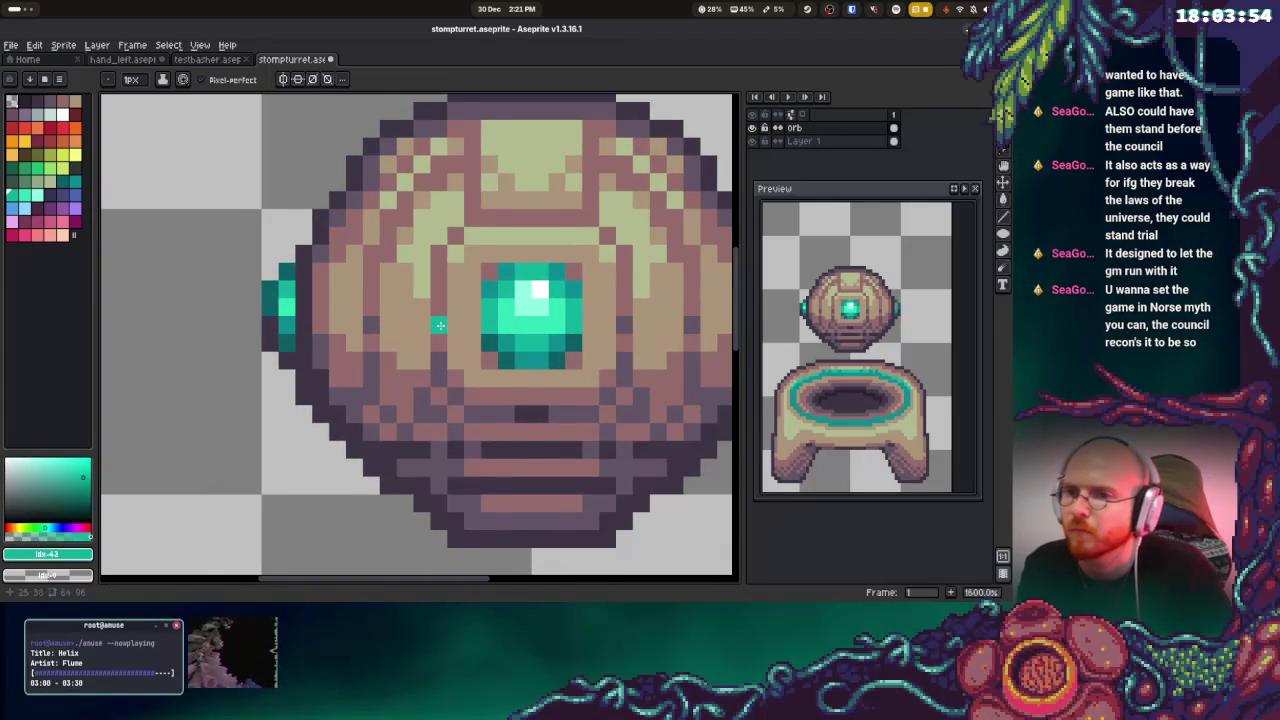
scroll(438, 325, "right", 3)
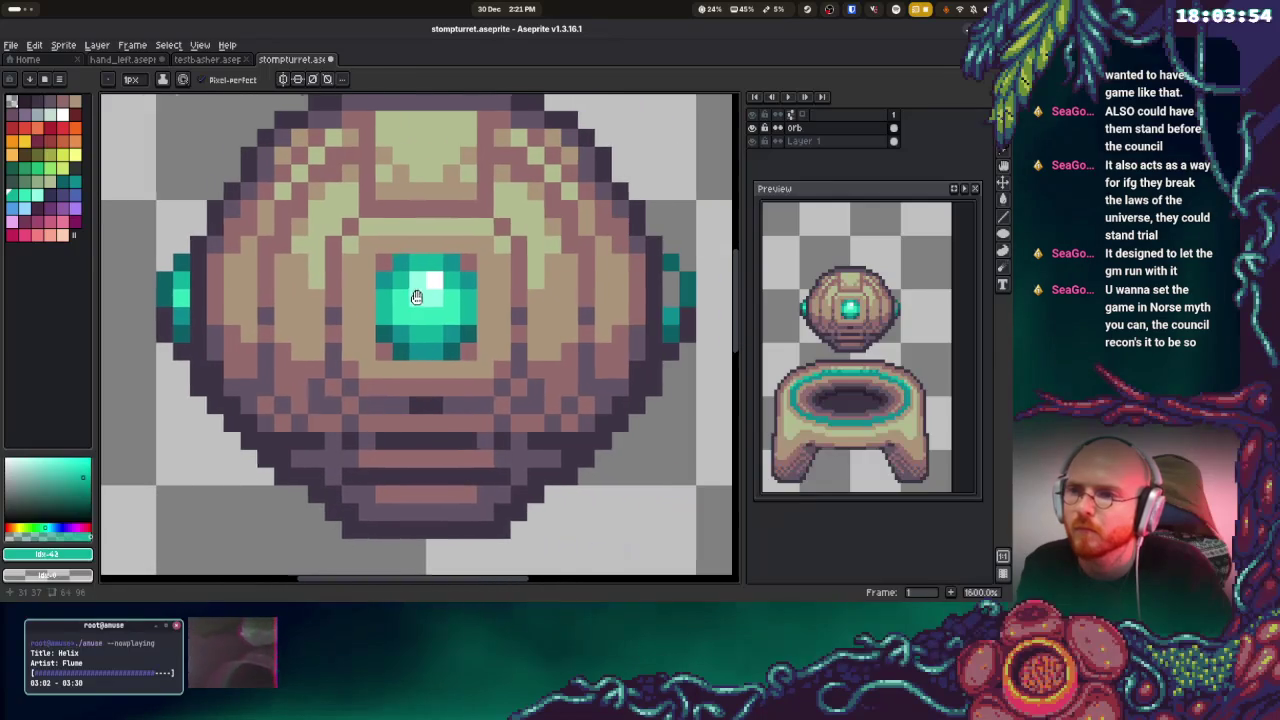
left_click(166, 297, "alt")
left_click(656, 297)
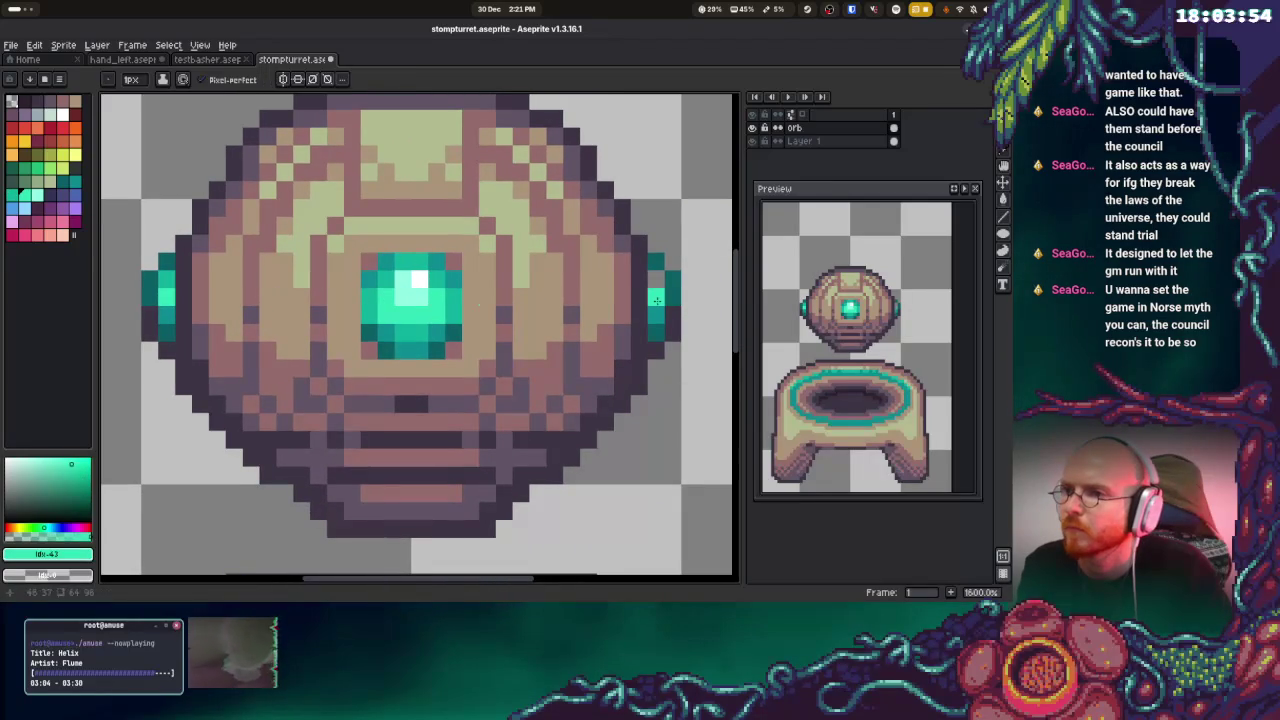
left_click(521, 279)
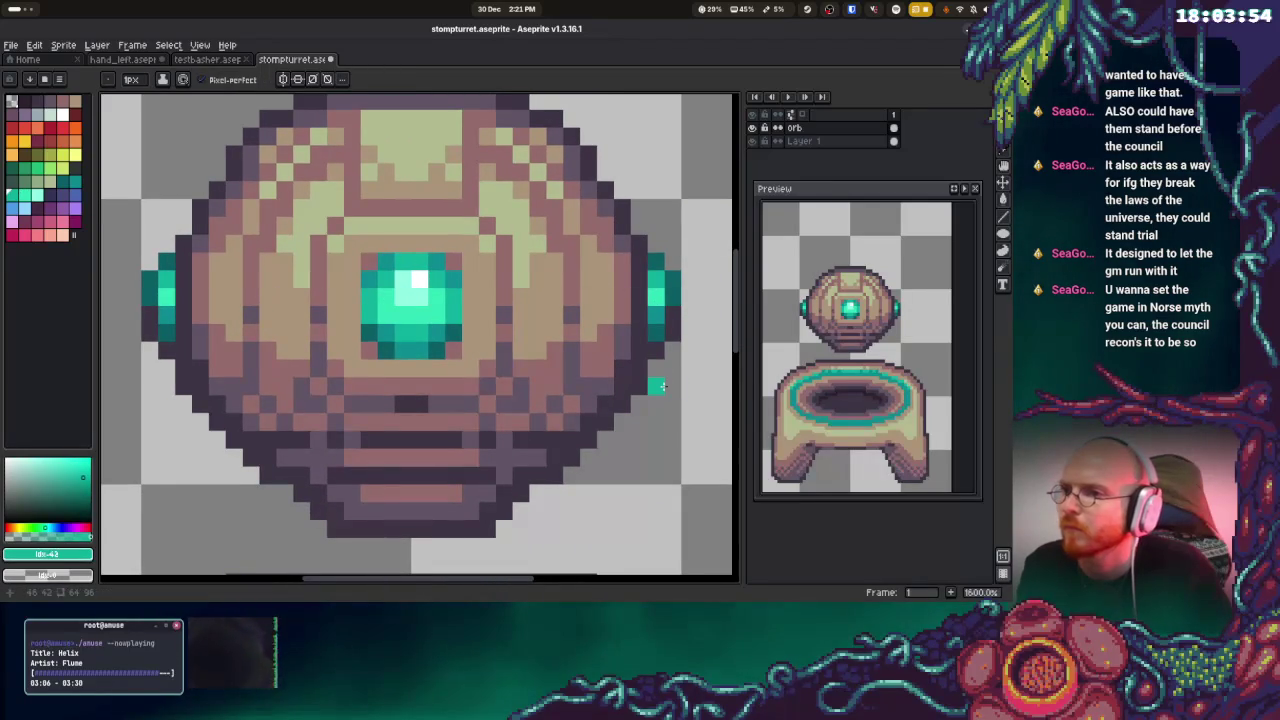
Save the stompturret sprite and scroll the canvas to review it
key("ctrl+s")
scroll(580, 345, "down", 3)
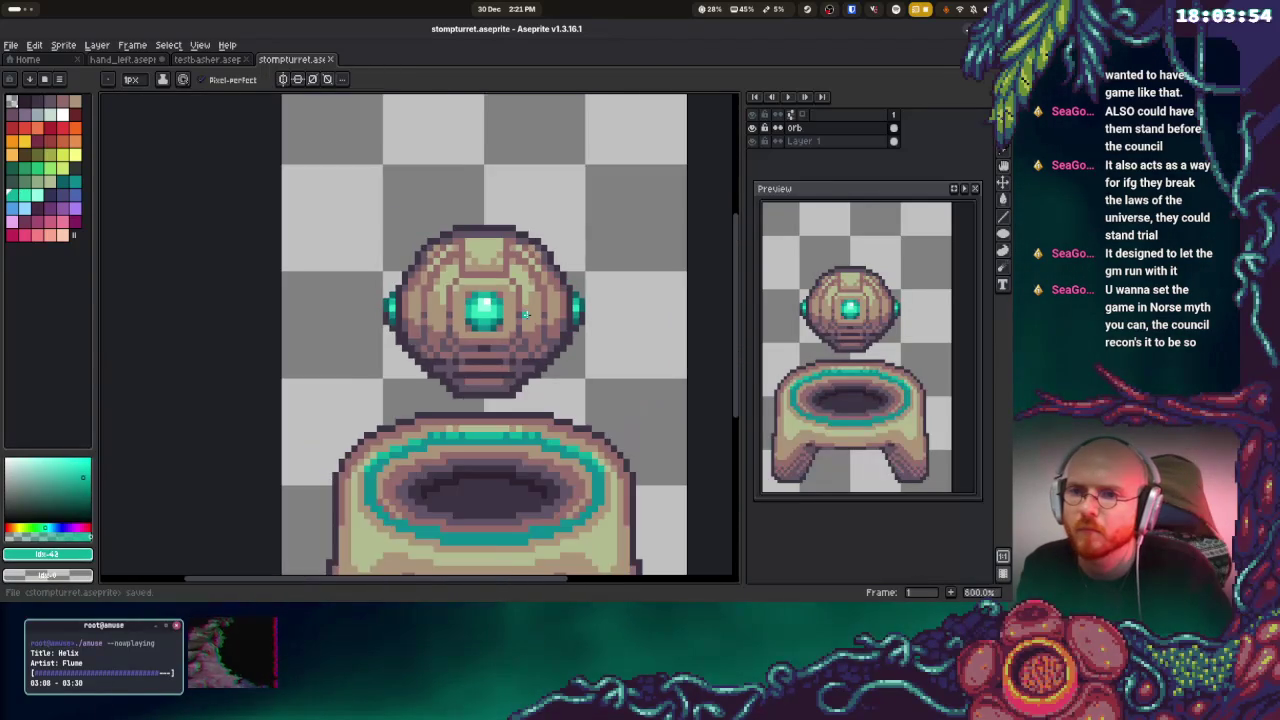
scroll(541, 322, "down", 3)
scroll(541, 322, "down", 1)
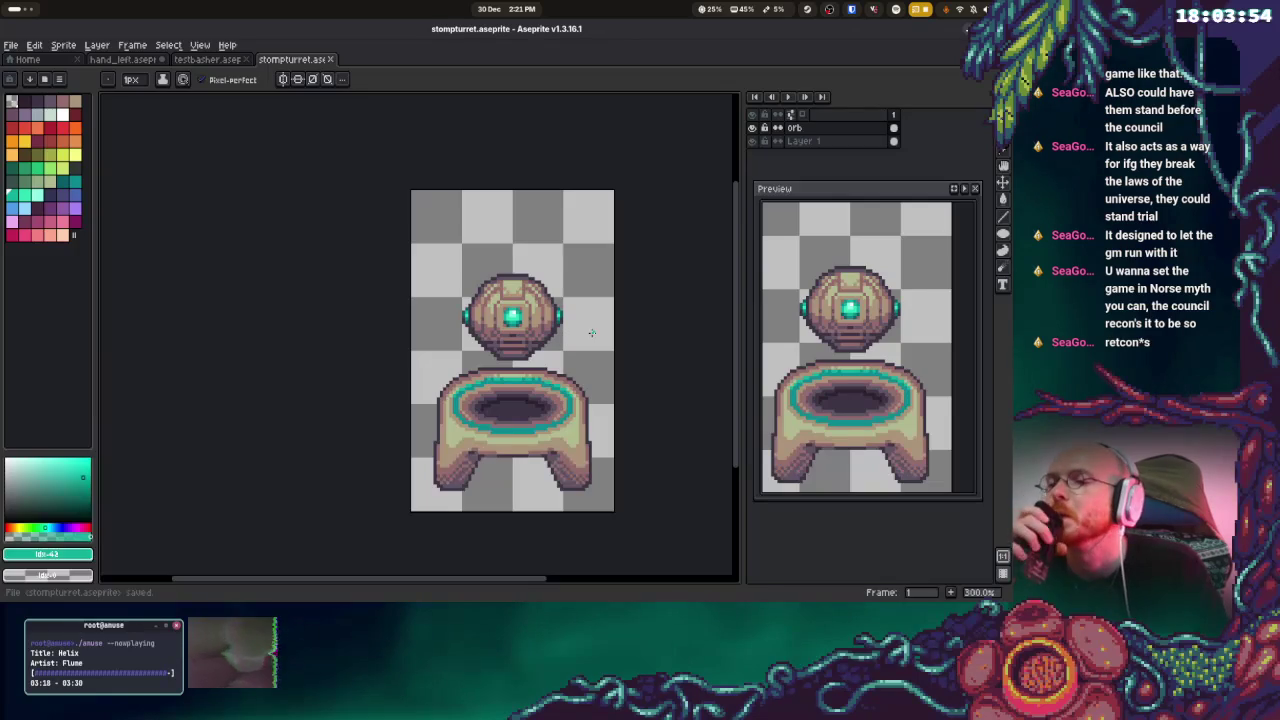
scroll(500, 378, "up", 2)
scroll(500, 378, "up", 1)
scroll(502, 400, "up", 1)
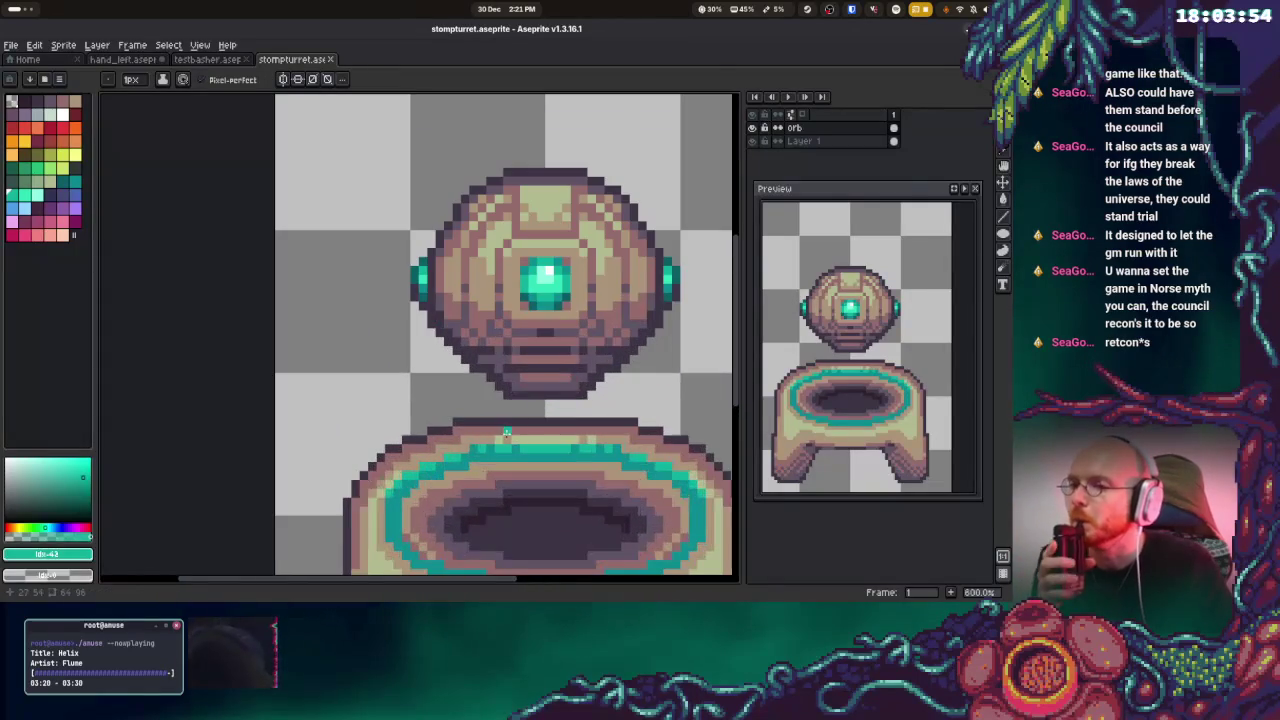
scroll(504, 425, "up", 1)
scroll(505, 435, "up", 1)
On Layer 1, draw a dark outline bump atop the pedestal rim with a brown row beneath
left_click(803, 141)
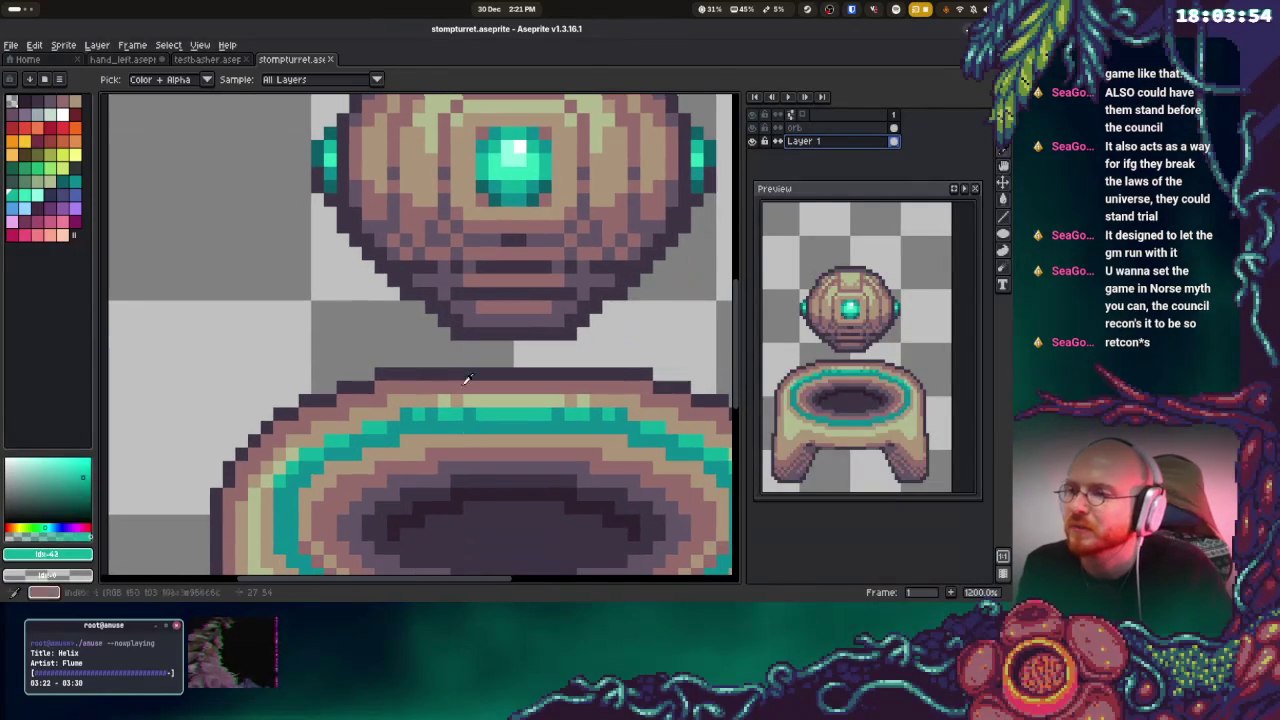
left_click(466, 372, "alt")
left_click_drag(431, 360, 591, 359)
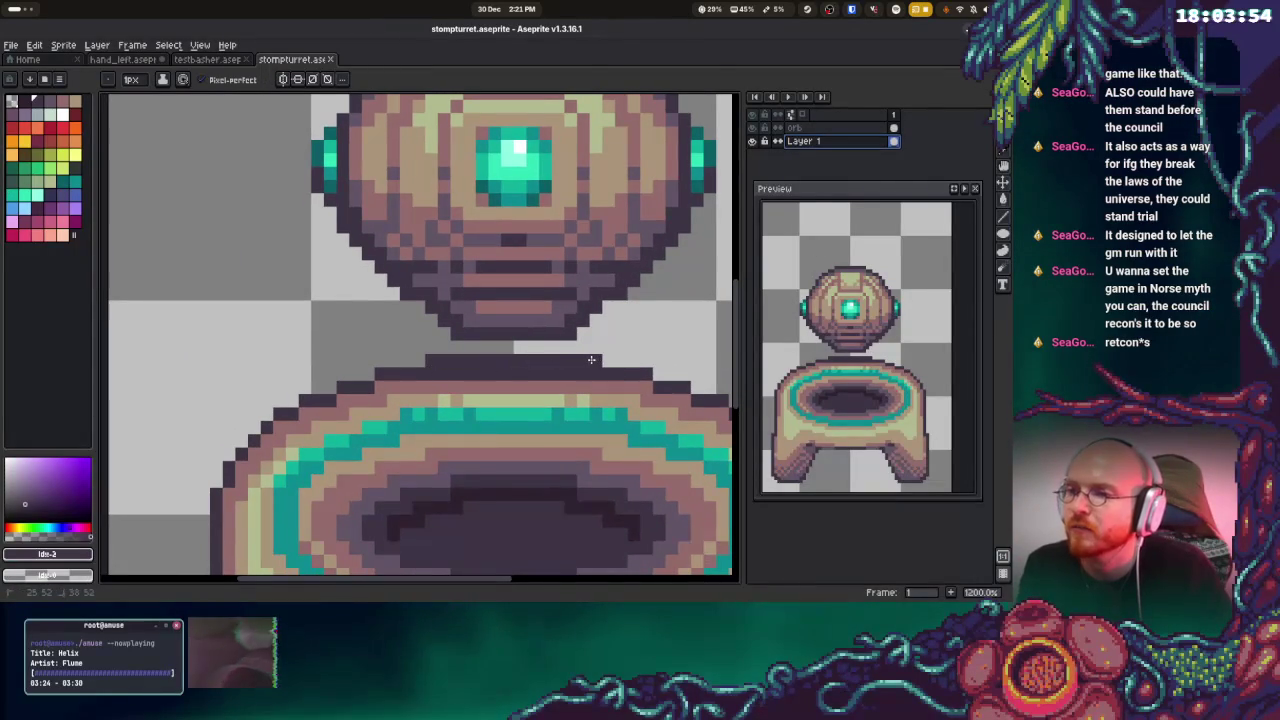
left_click(486, 380, "alt")
left_click_drag(430, 372, 594, 371)
Paint tan rows along the pedestal rim below the brown row
left_click(480, 394, "alt")
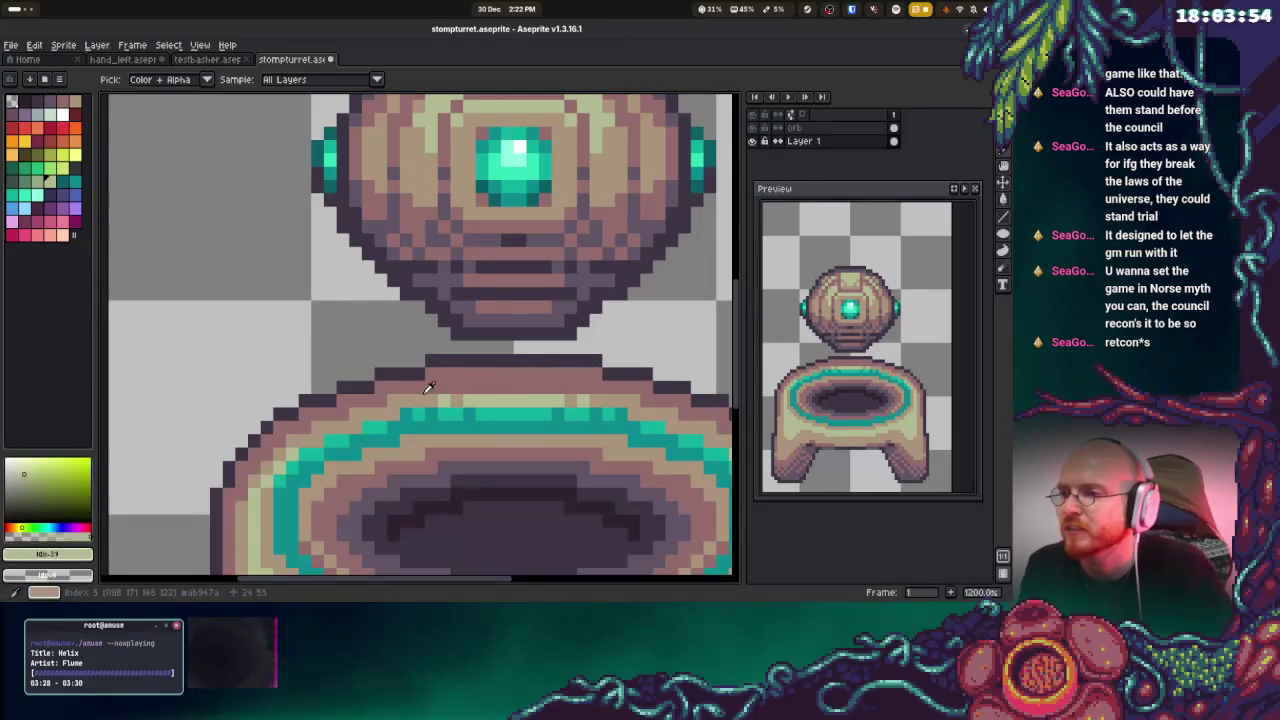
left_click_drag(456, 384, 590, 386)
key("ctrl+z")
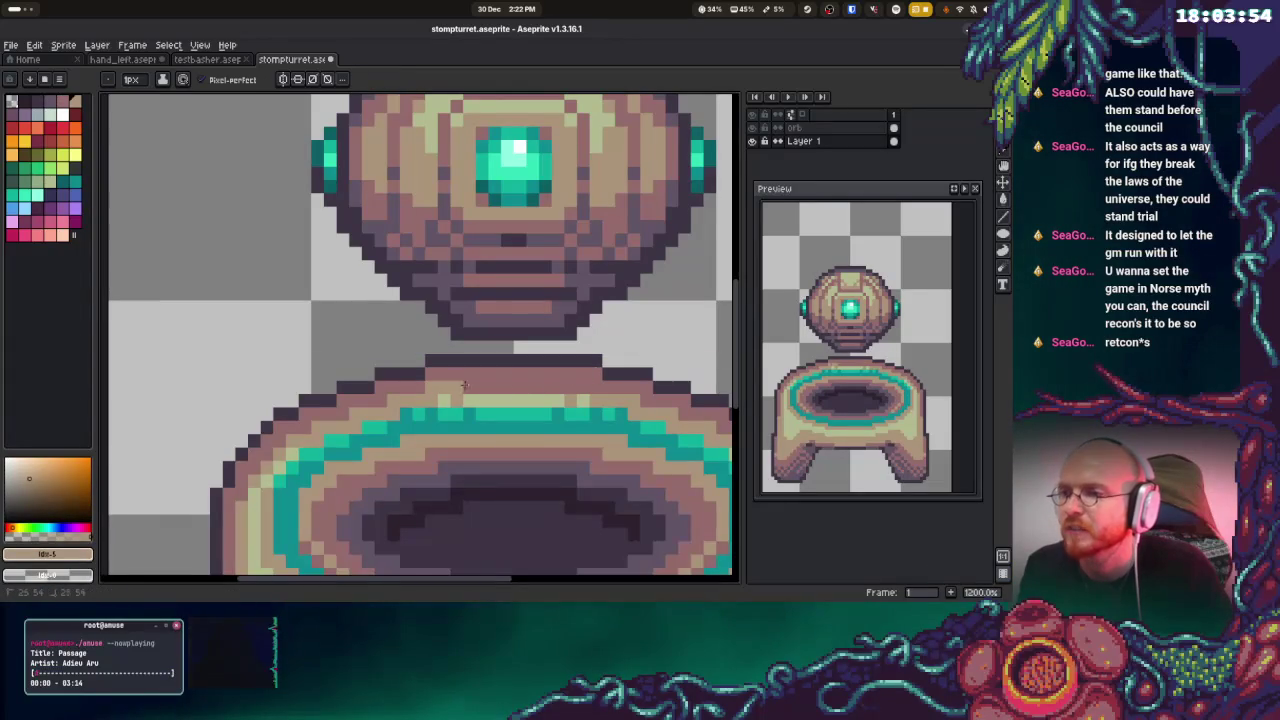
left_click_drag(456, 387, 600, 386)
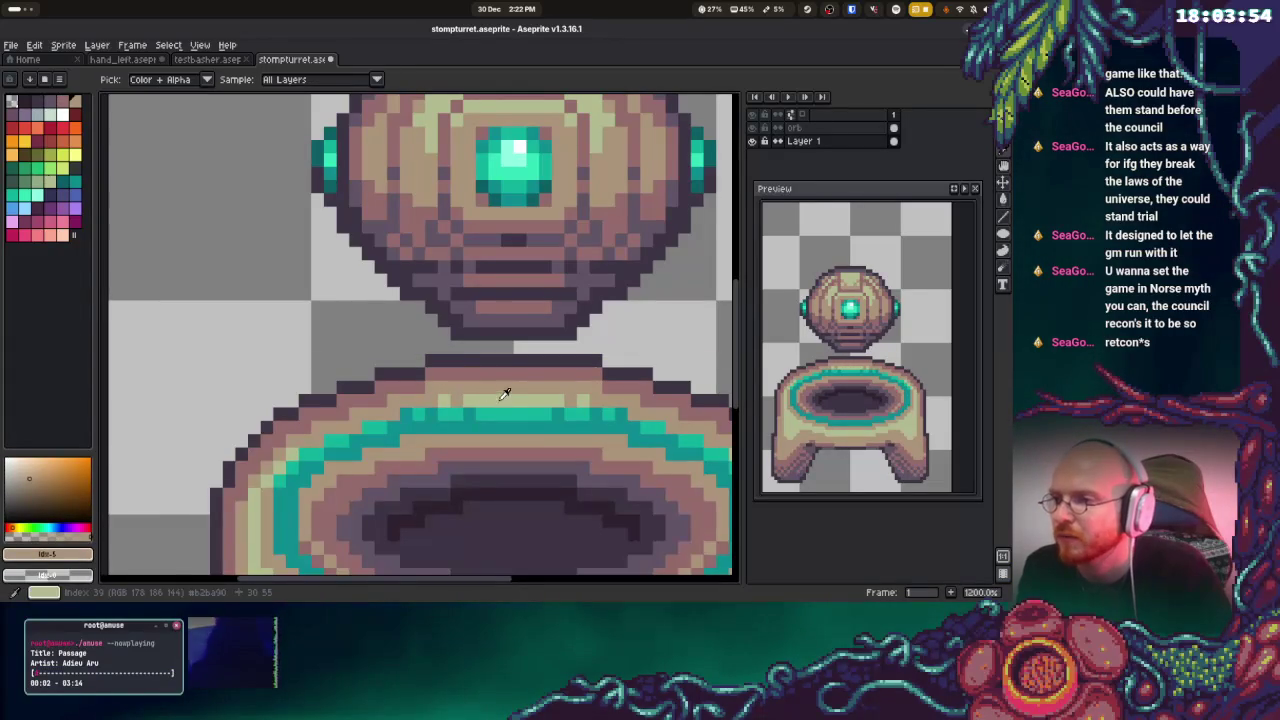
left_click_drag(449, 377, 590, 376)
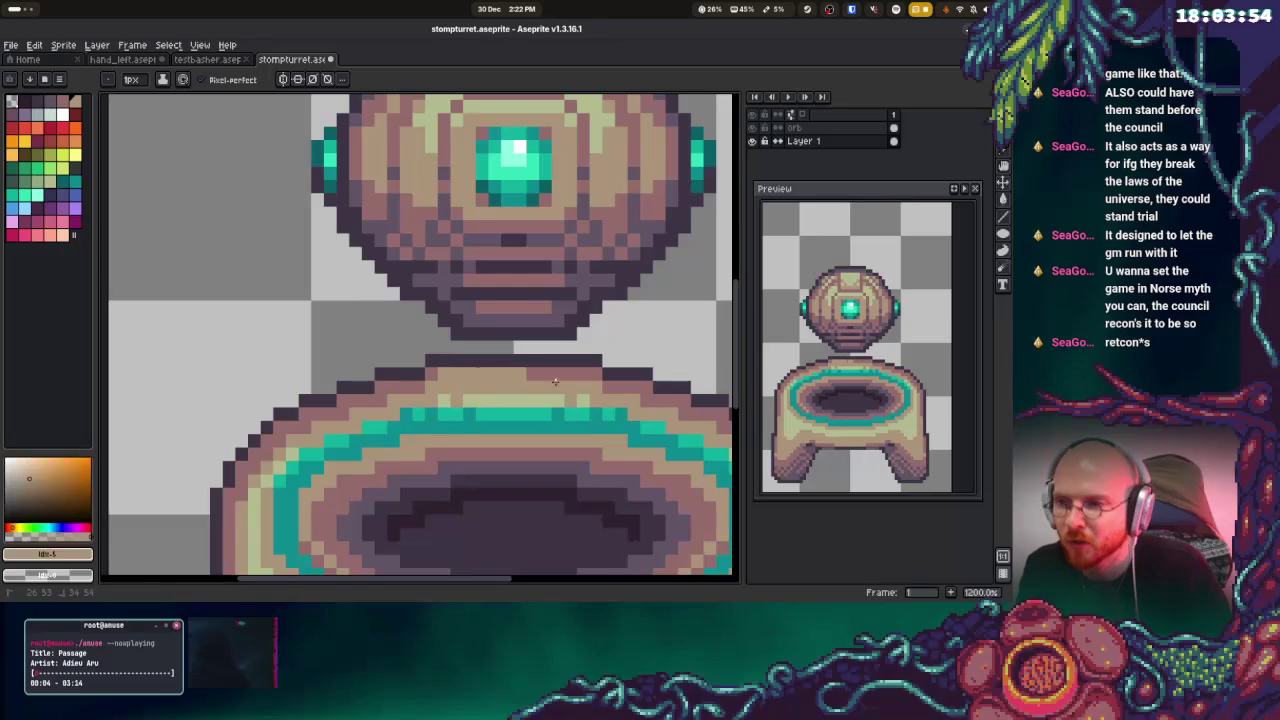
Add a pale yellow-green highlight and another tan stroke along the rim
left_click(439, 372, "alt")
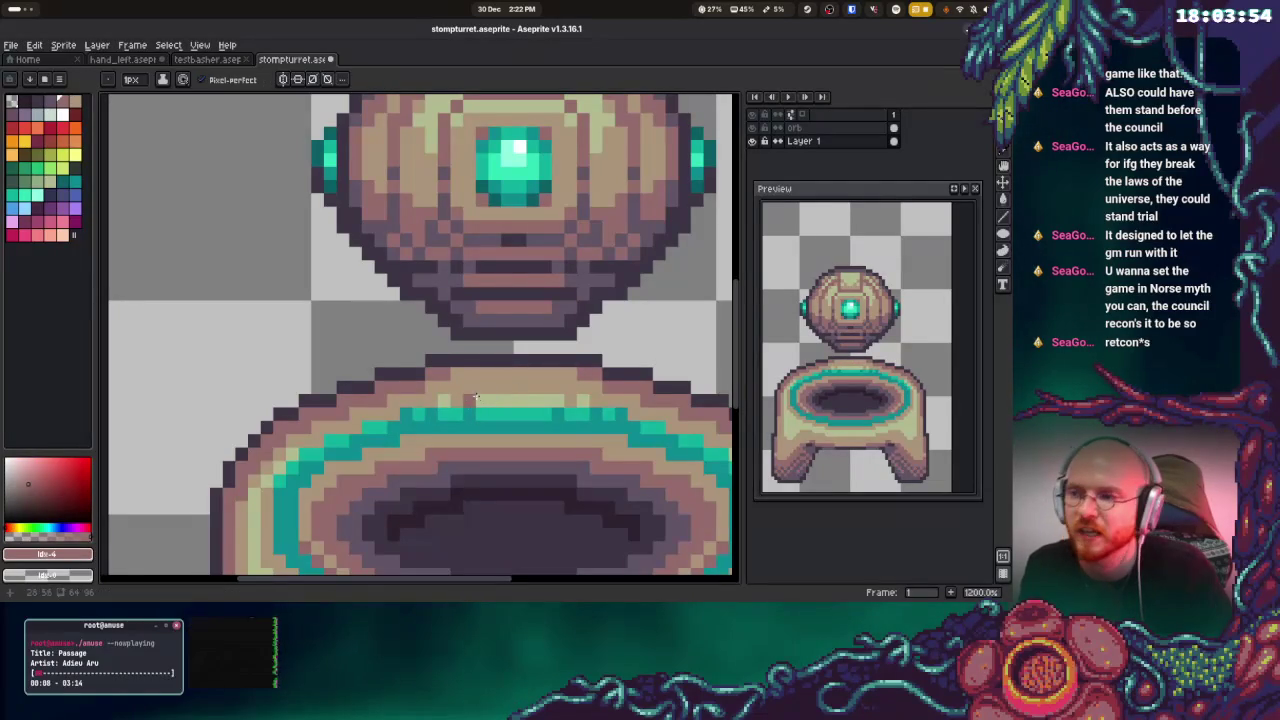
left_click(462, 390, "alt")
left_click_drag(488, 386, 540, 383)
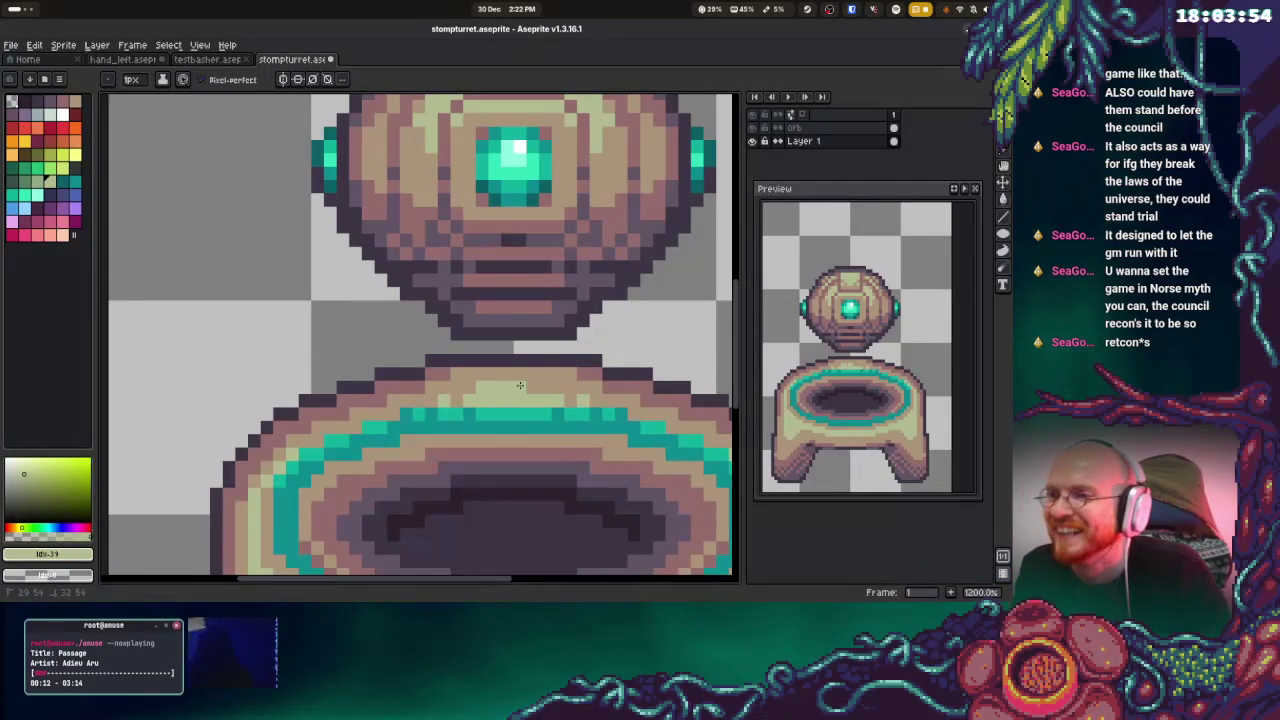
left_click(440, 400, "alt")
left_click_drag(440, 400, 565, 398)
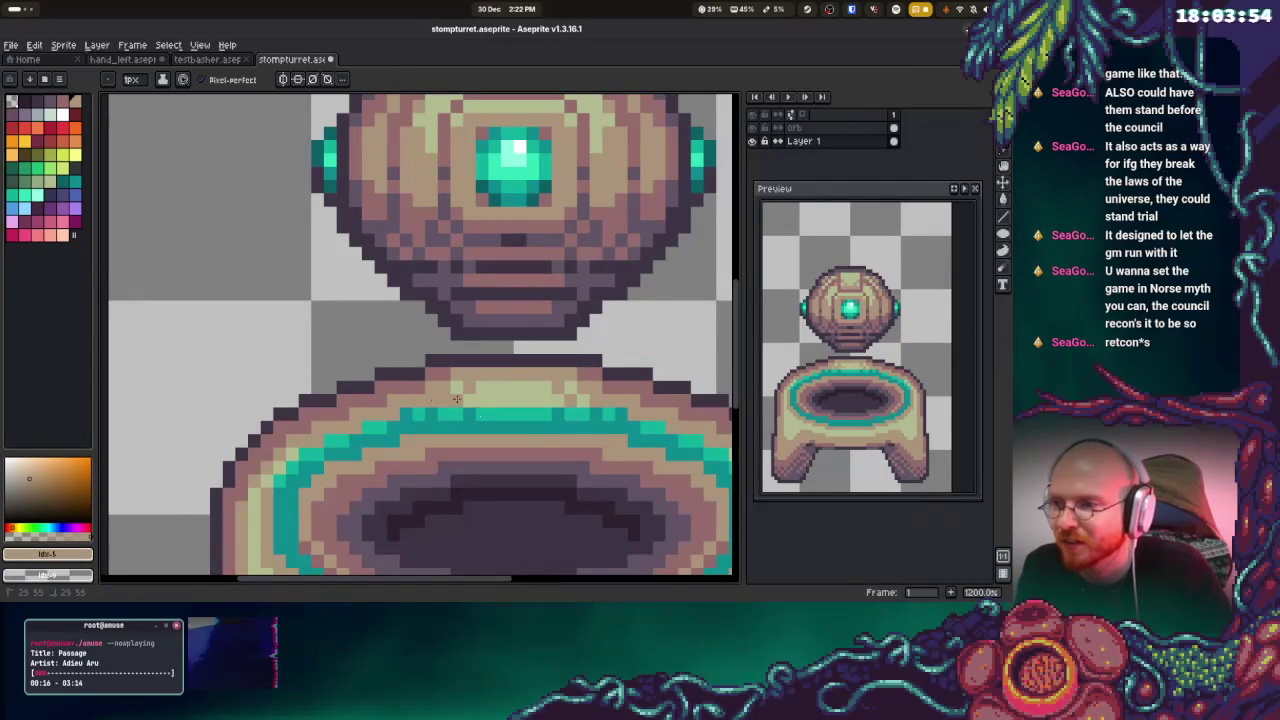
key("alt")
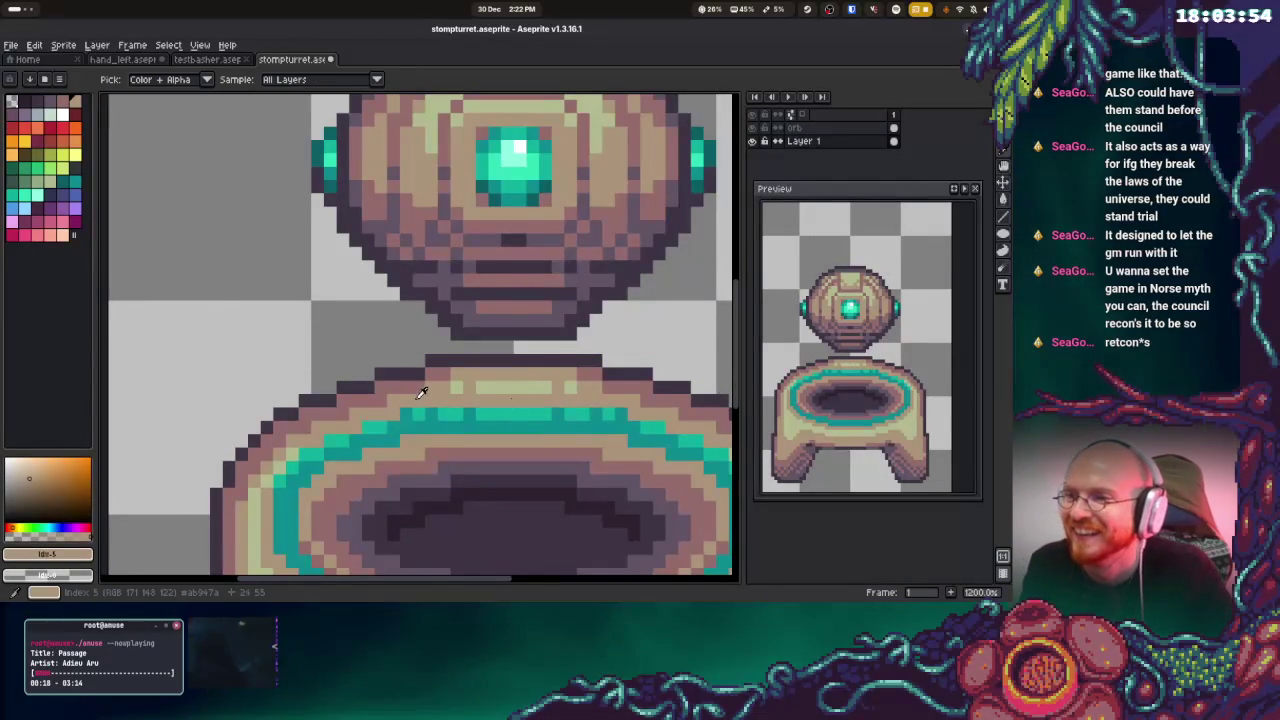
left_click(432, 392, "alt")
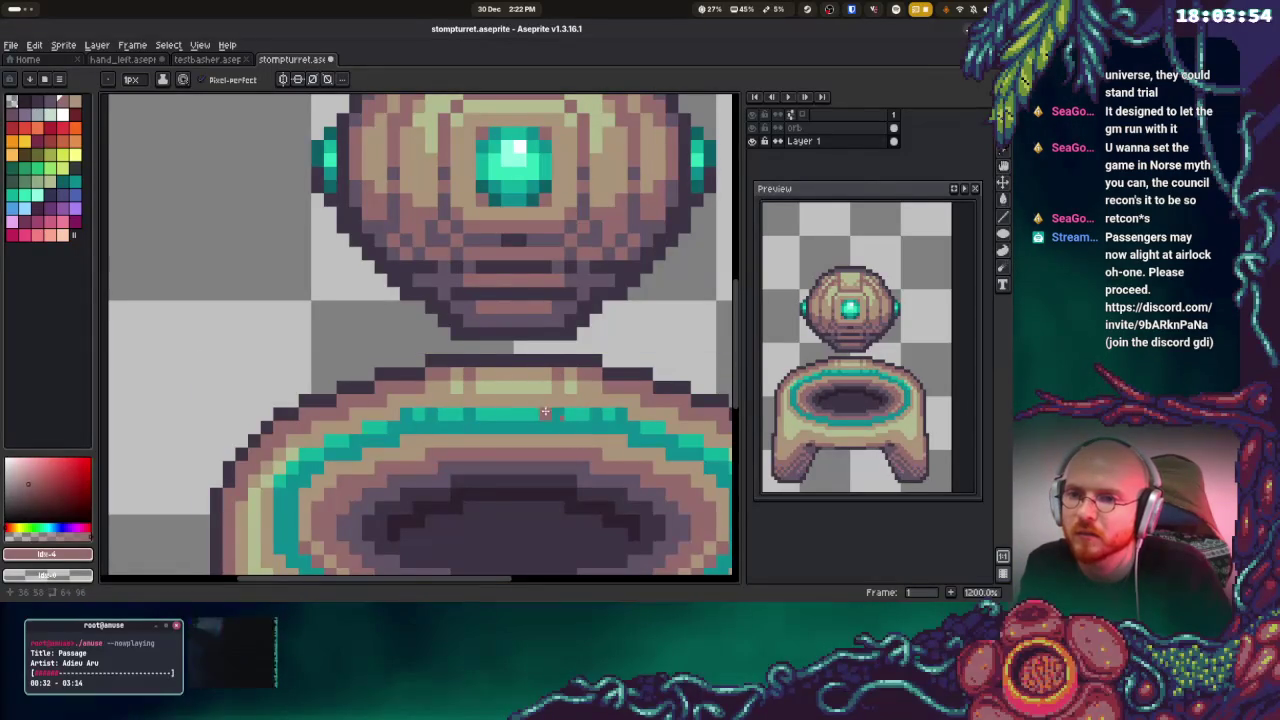
scroll(545, 411, "down", 3)
scroll(558, 443, "down", 2)
scroll(590, 460, "up", 2)
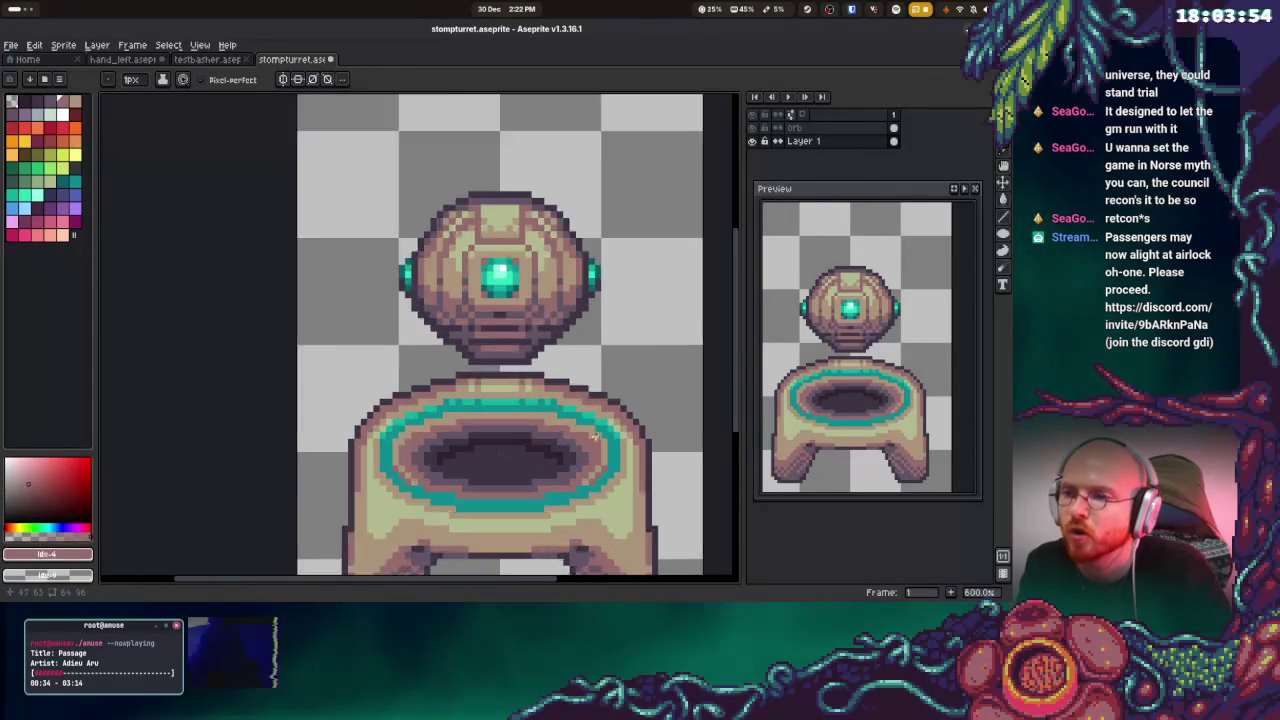
scroll(570, 410, "up", 1)
left_click(559, 371, "alt")
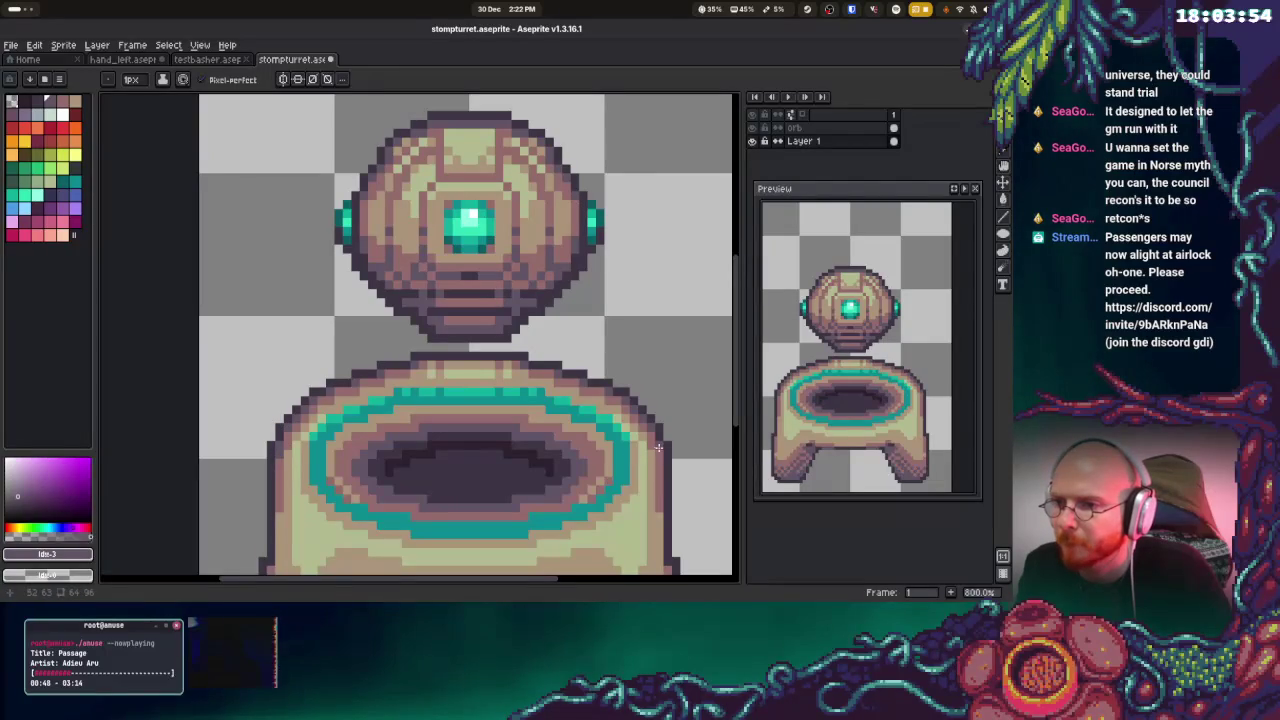
scroll(583, 437, "down", 3)
scroll(543, 326, "down", 3)
key("ctrl+s")
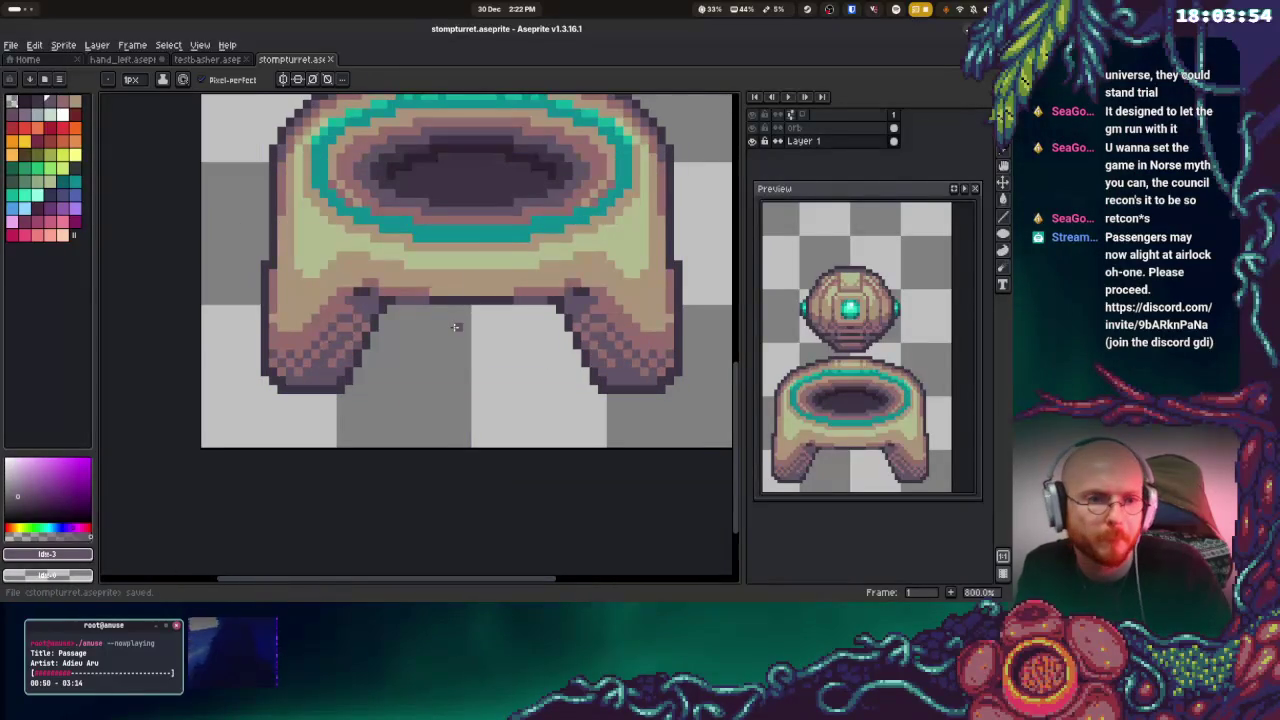
scroll(474, 318, "down", 2)
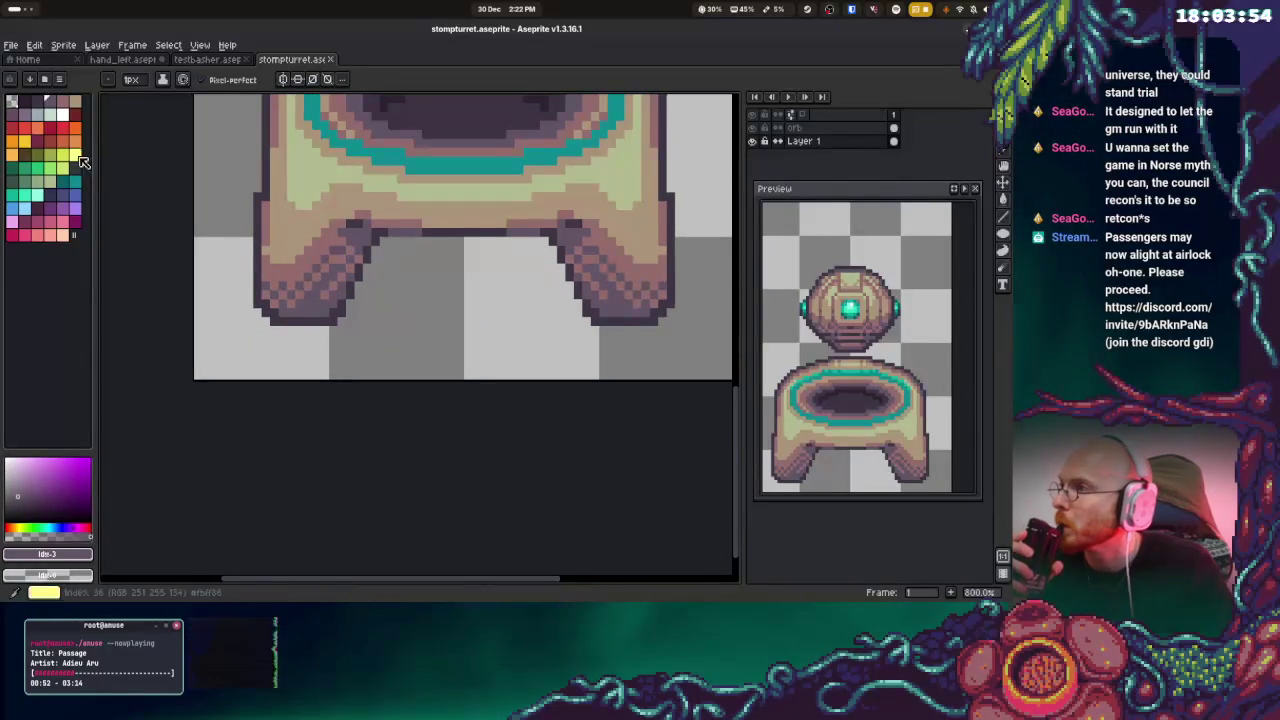
key("plus")
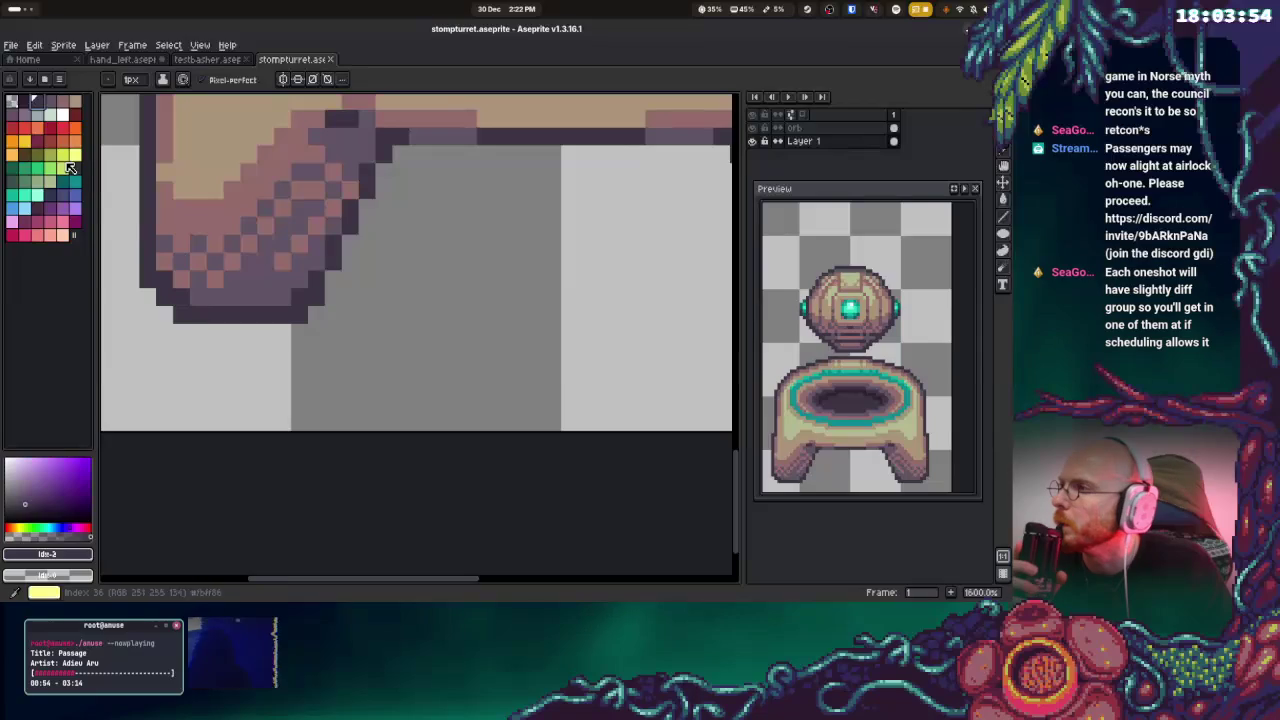
left_click(17, 118)
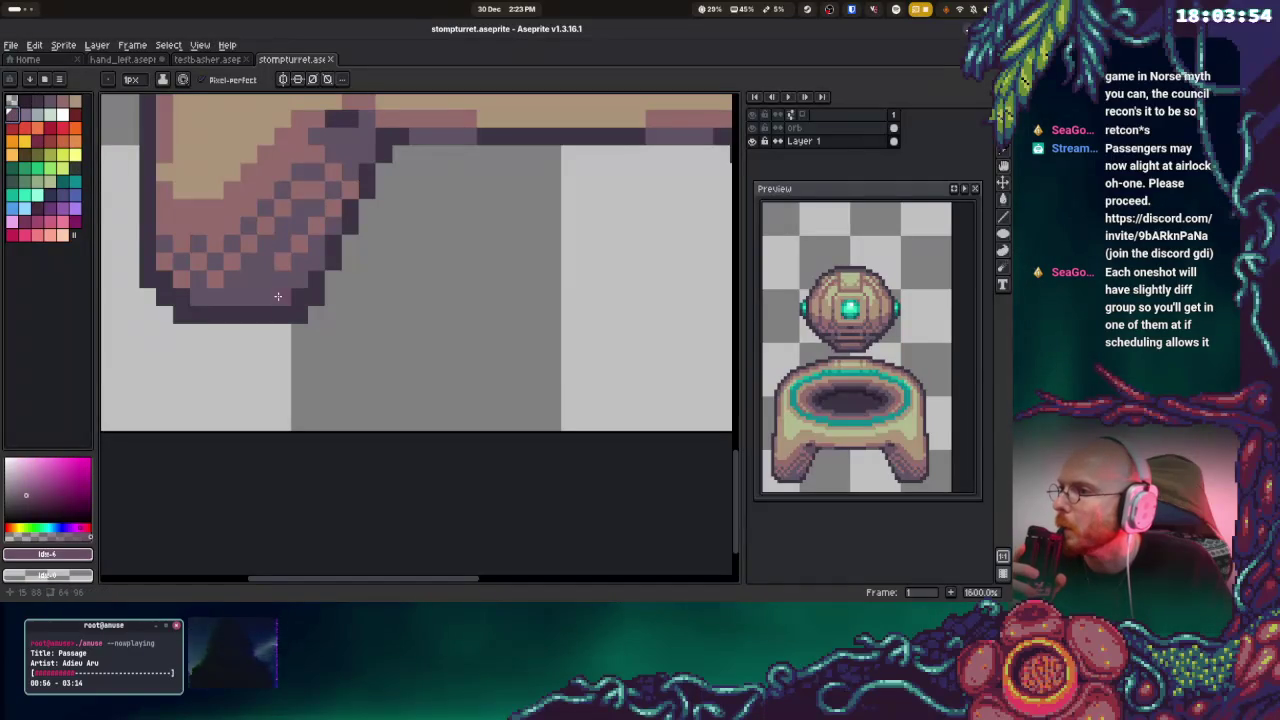
left_click(62, 193)
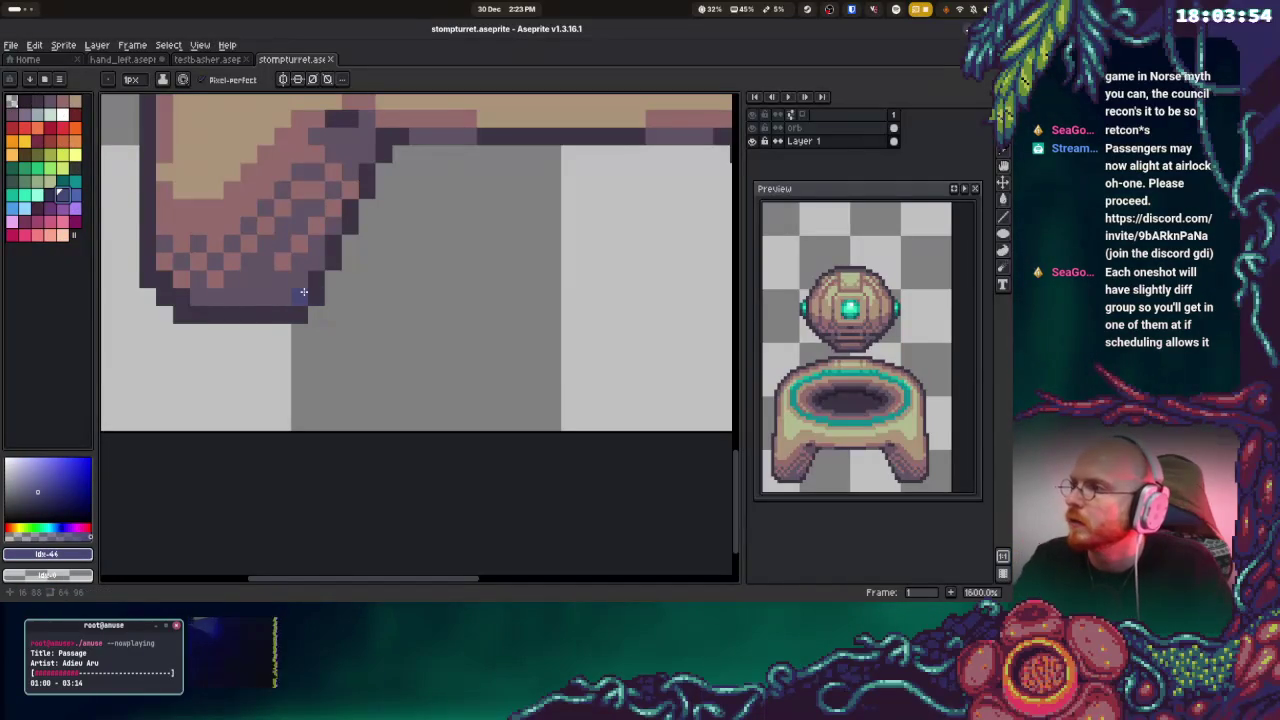
key("alt")
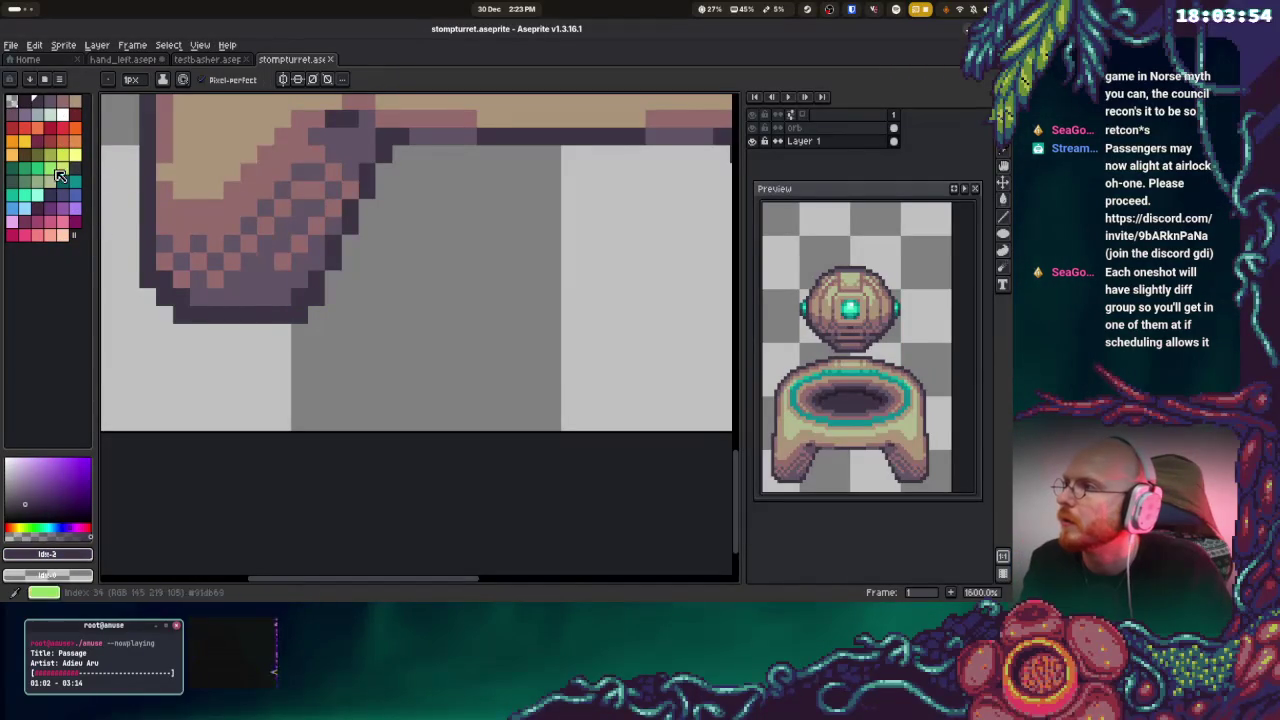
left_click(43, 211)
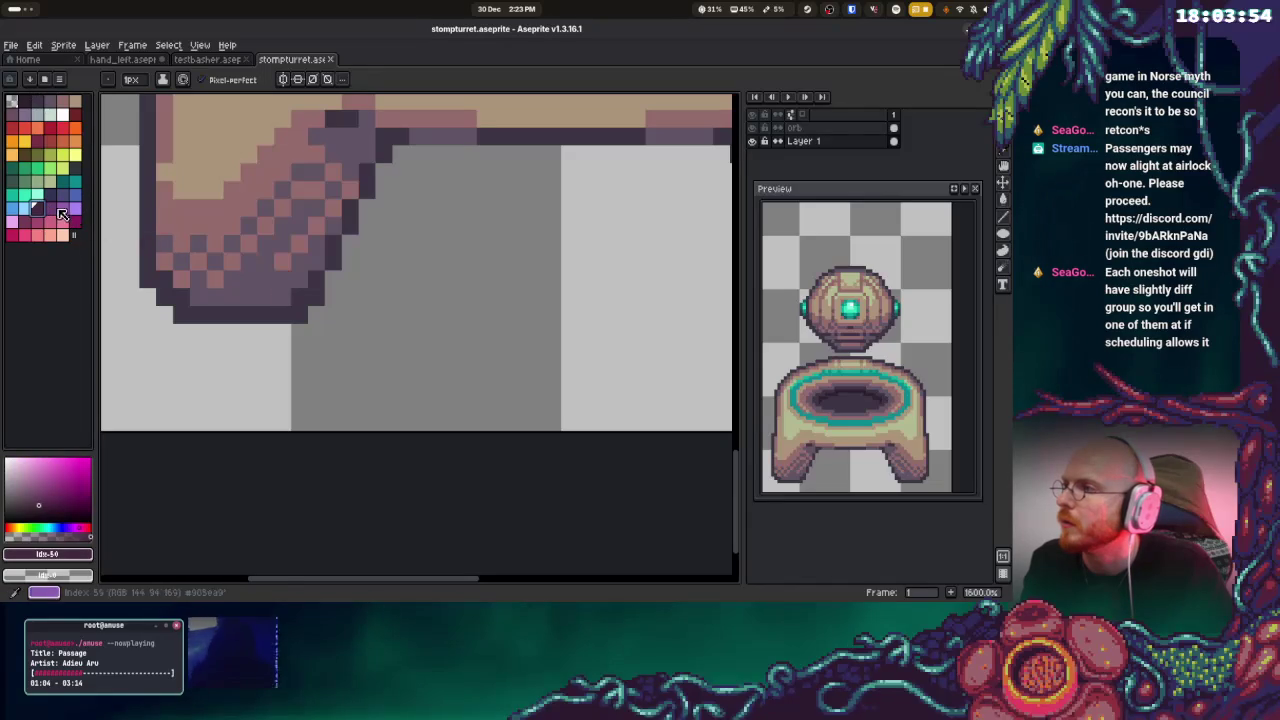
left_click(49, 208)
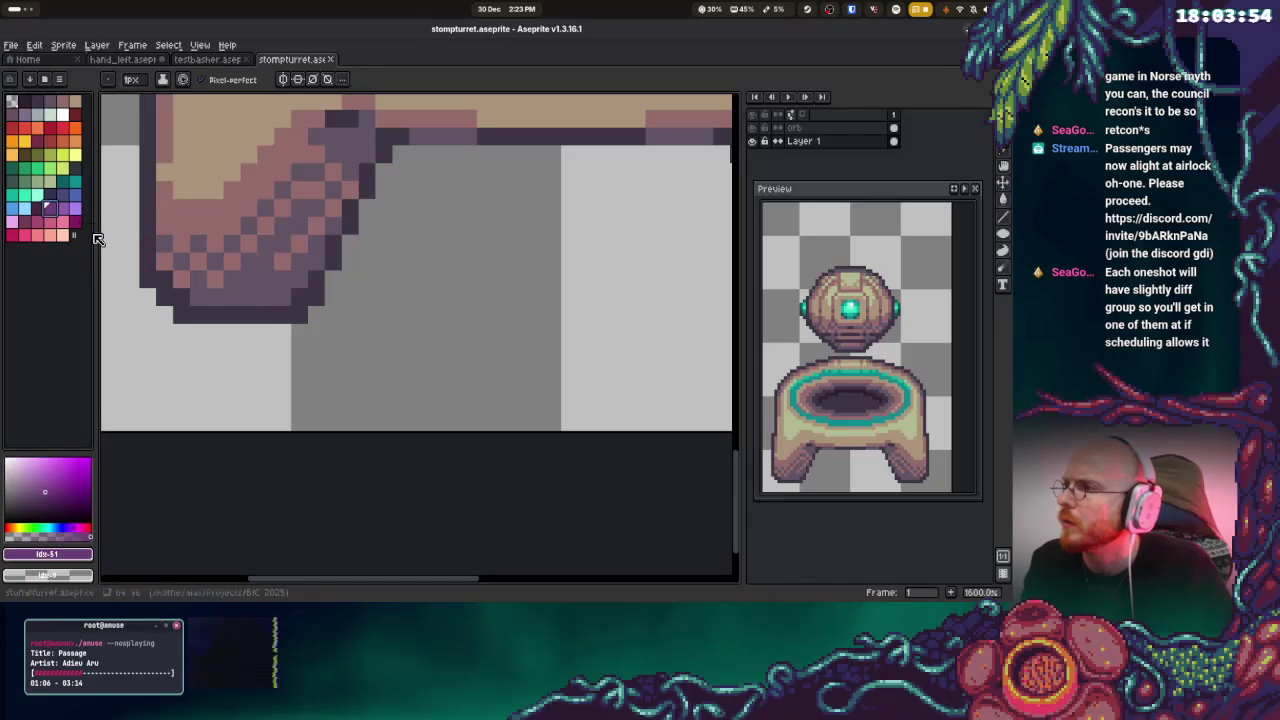
left_click(60, 193)
left_click_drag(285, 296, 295, 279)
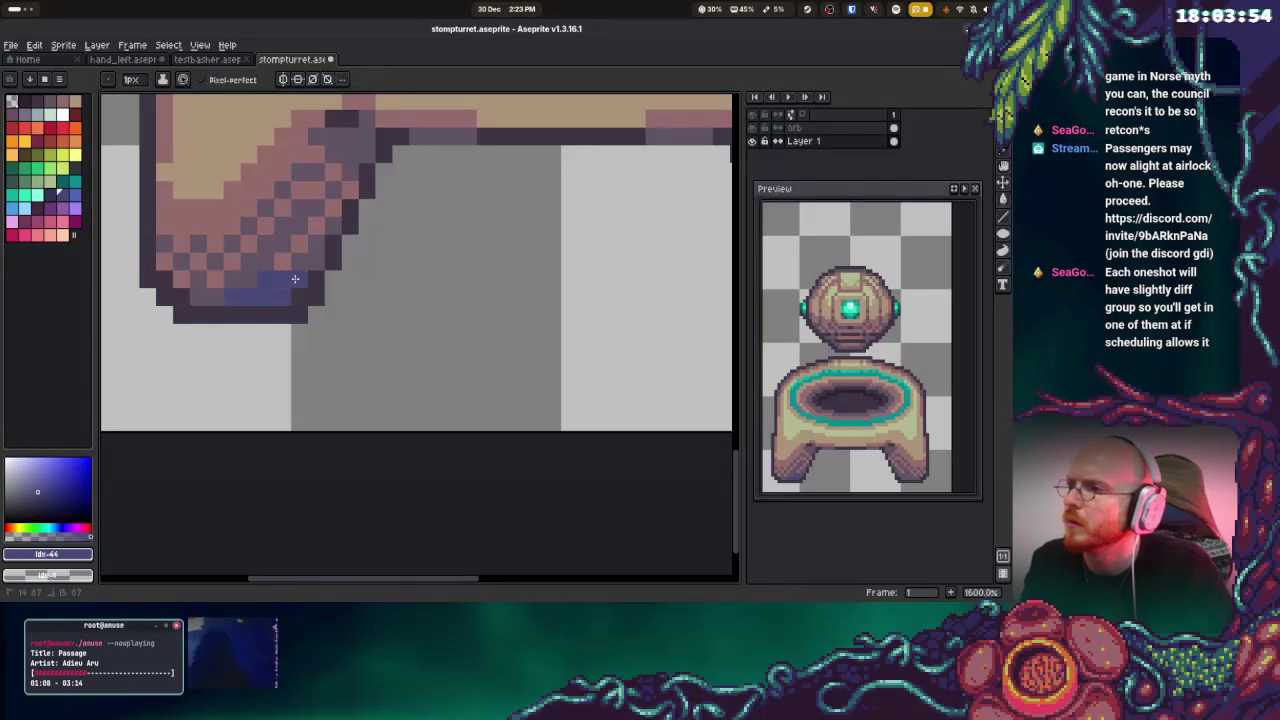
key("ctrl+z")
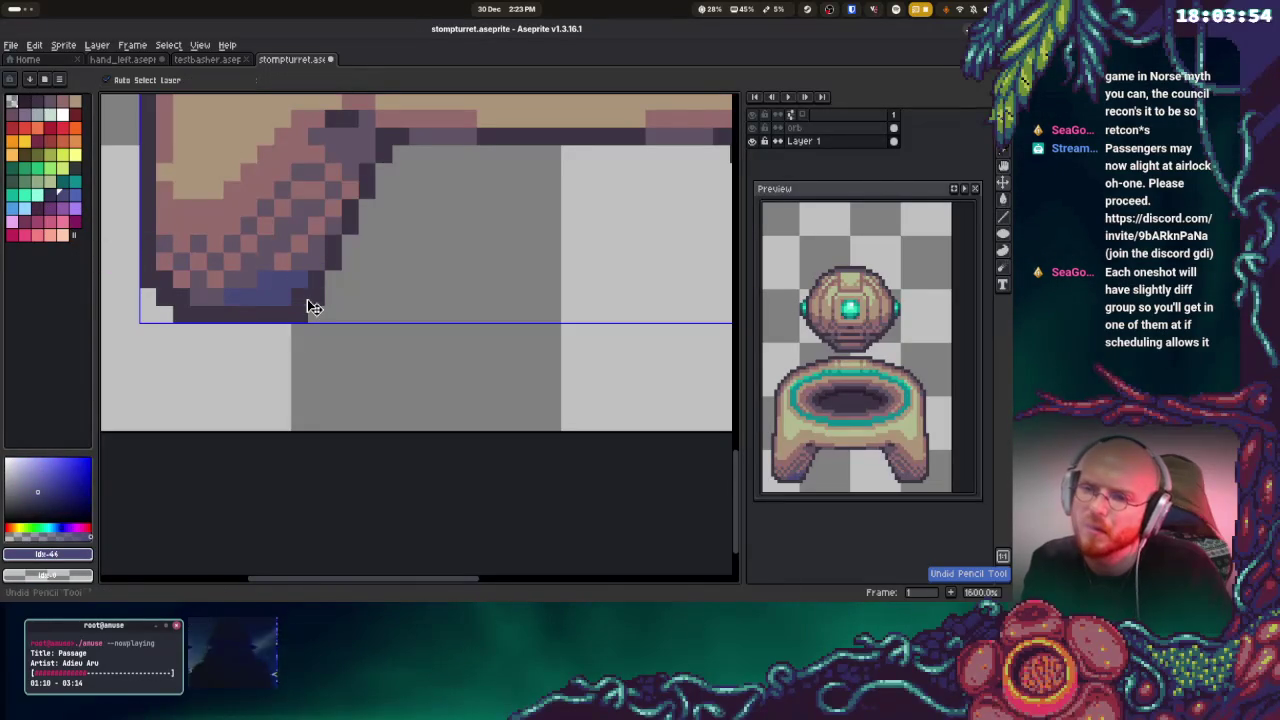
left_click(13, 181)
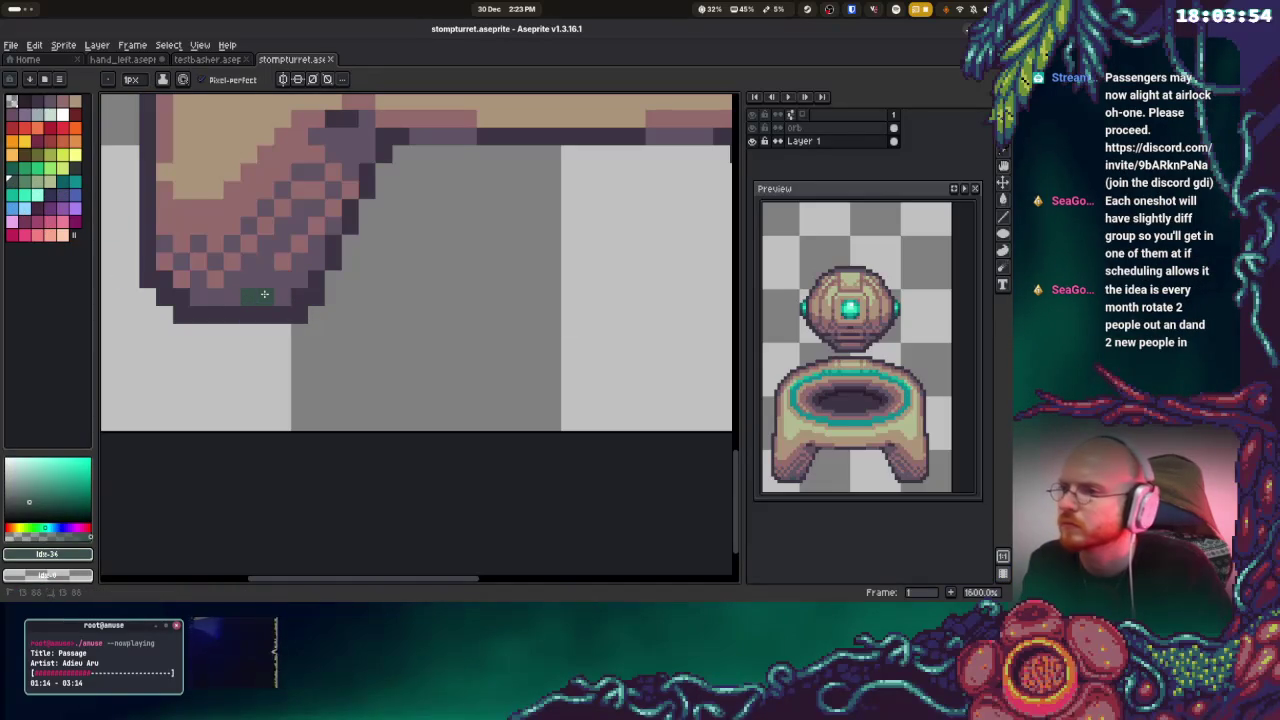
key("ctrl+z")
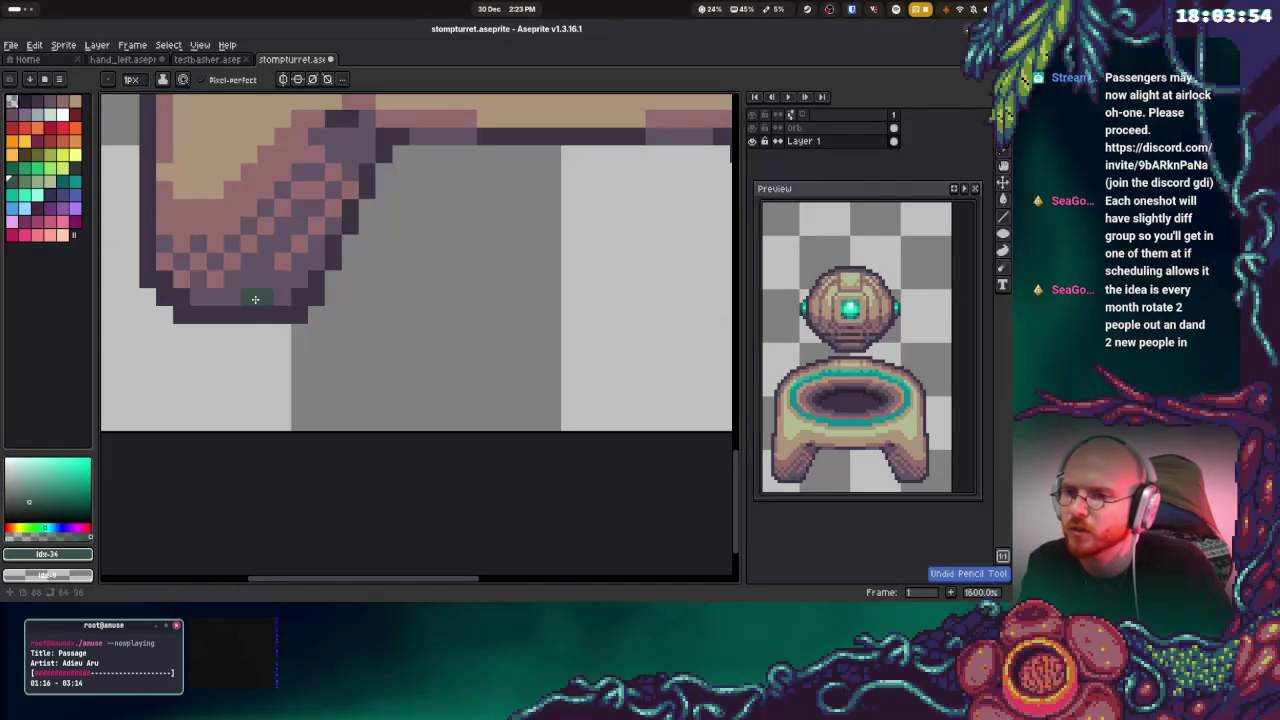
left_click_drag(232, 295, 270, 293)
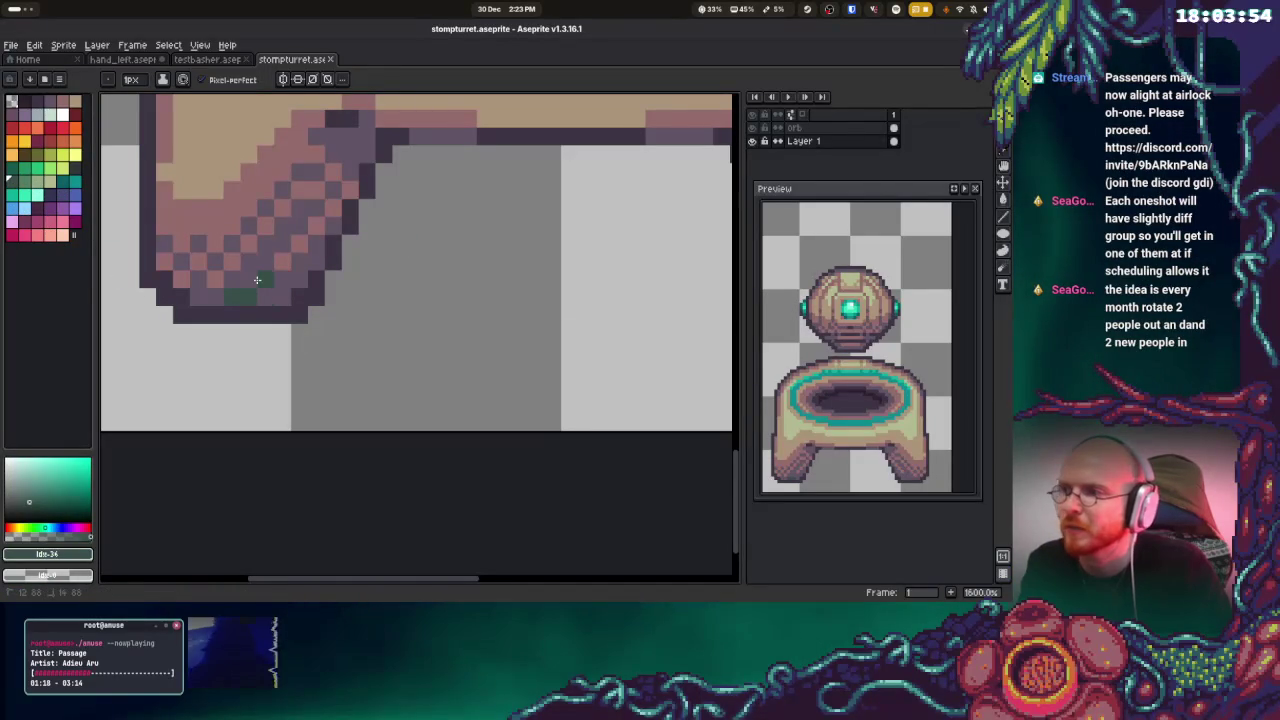
key("ctrl+z")
key("ctrl+z")
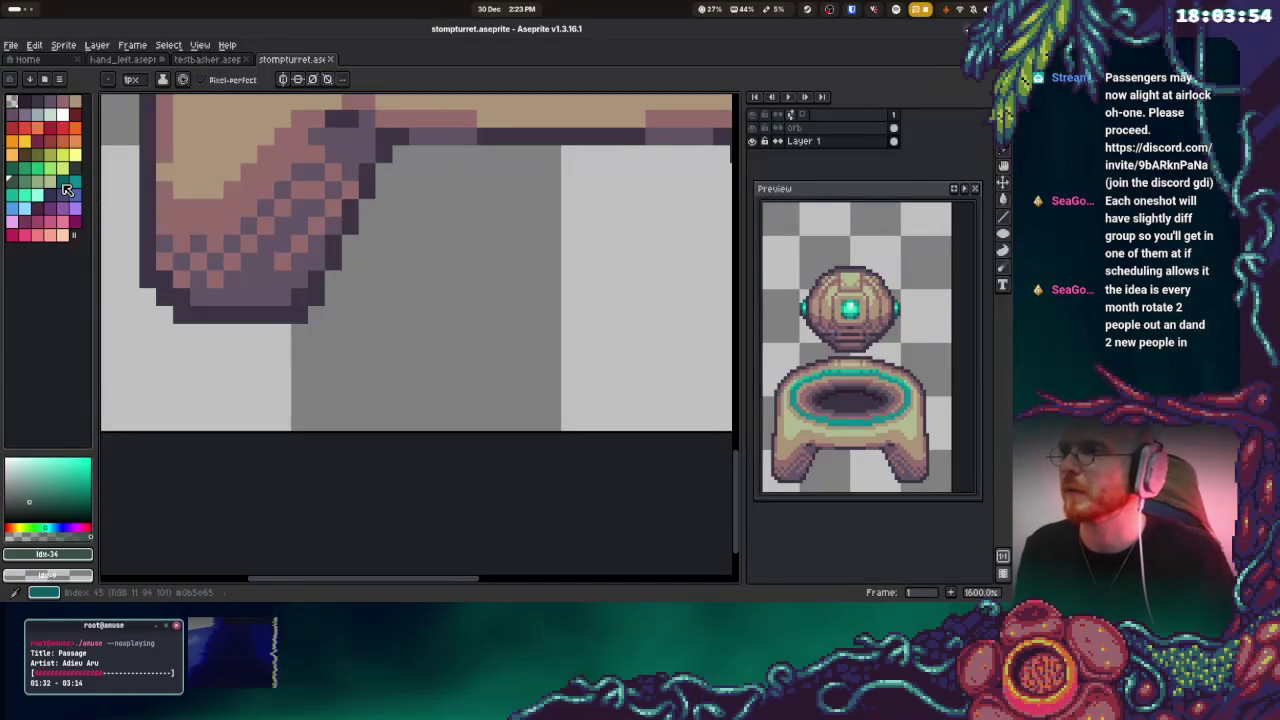
Add dark purple outline pixels at the pedestal's inner leg corner
left_click_drag(371, 143, 420, 208)
left_click(426, 216, "alt")
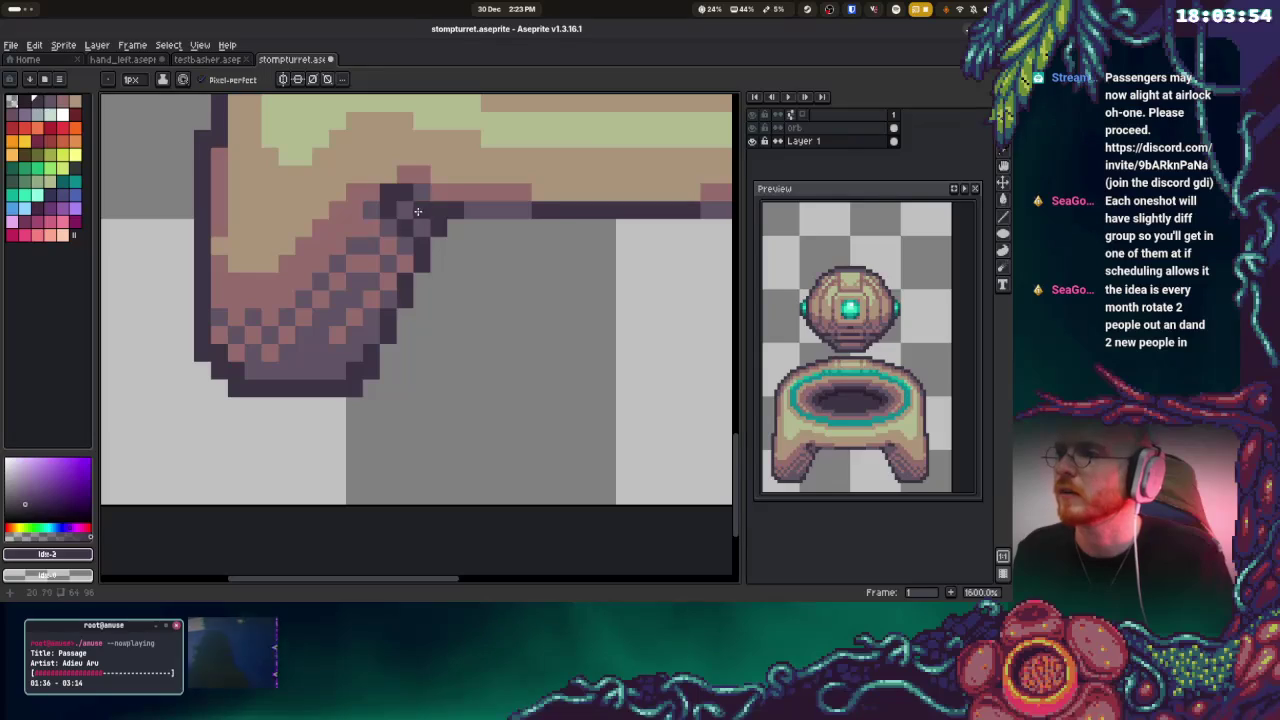
left_click_drag(588, 262, 448, 268)
left_click(531, 231)
scroll(534, 235, "left", 3)
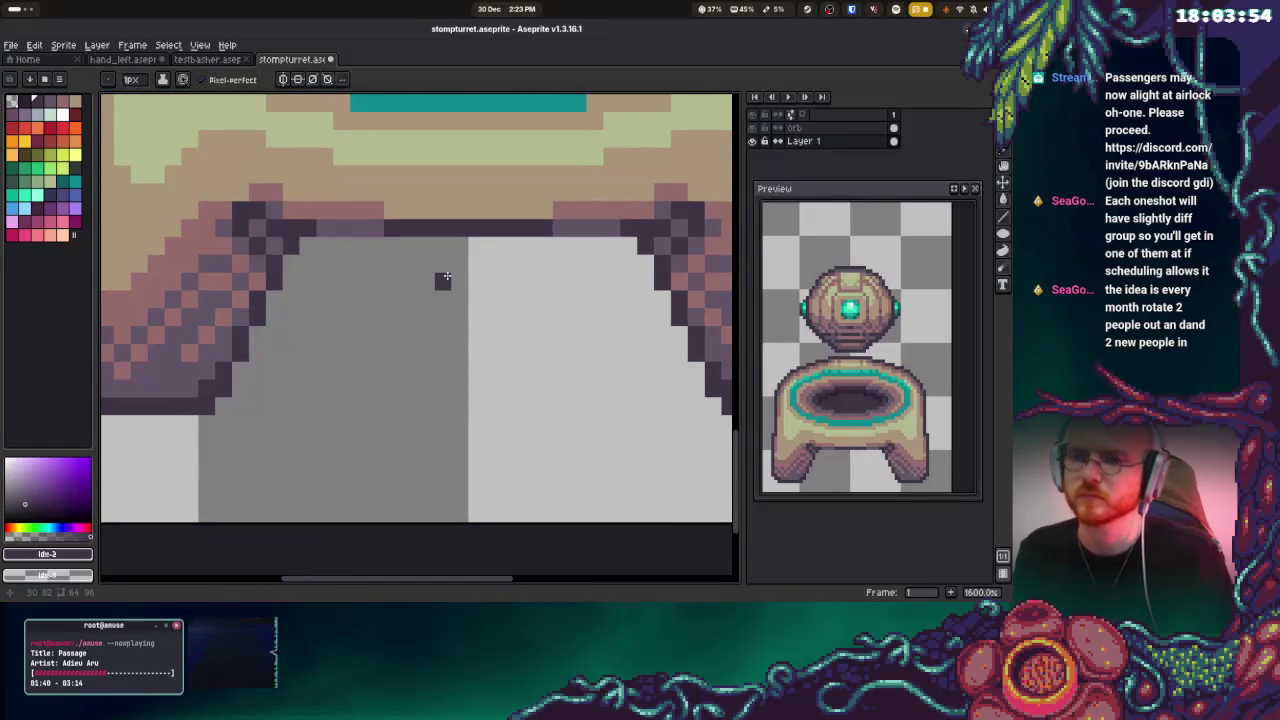
scroll(470, 279, "down", 1)
scroll(500, 278, "down", 2)
scroll(450, 270, "up", 2)
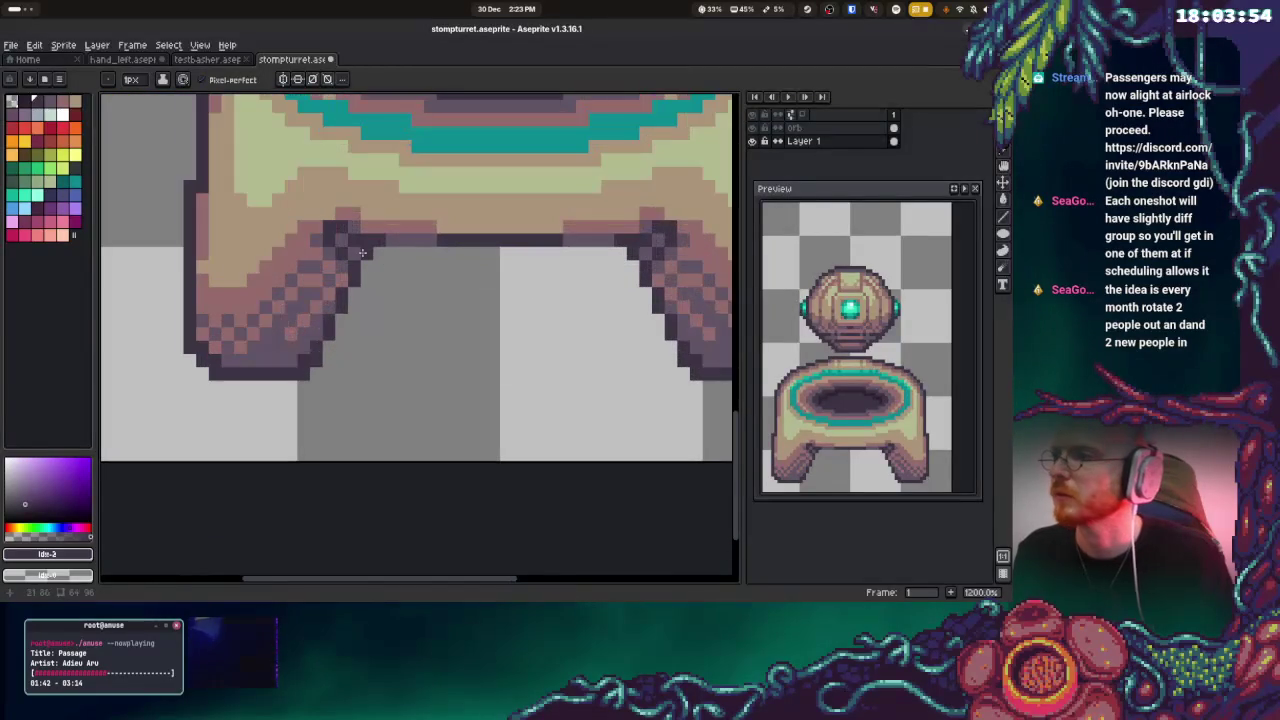
key("ctrl+z")
Sample dark purple and reddish leg colours and adjust the leg-corner pixels
key("alt")
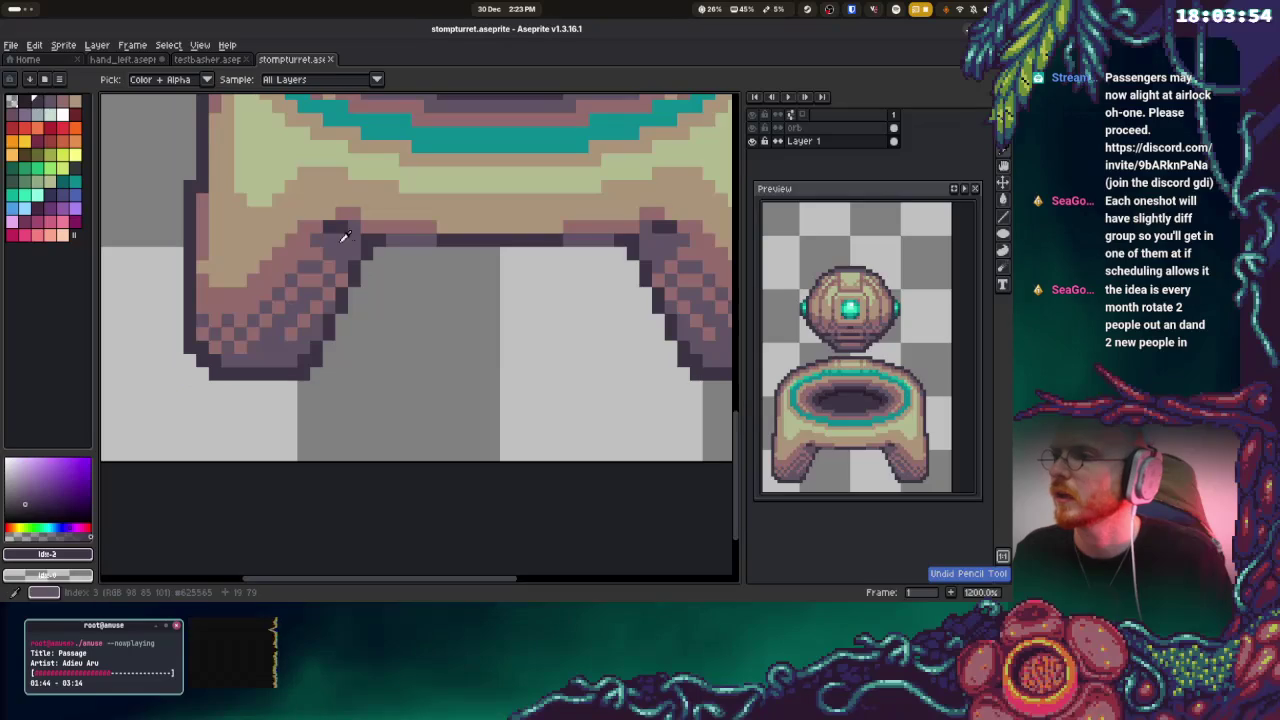
left_click(670, 228, "alt")
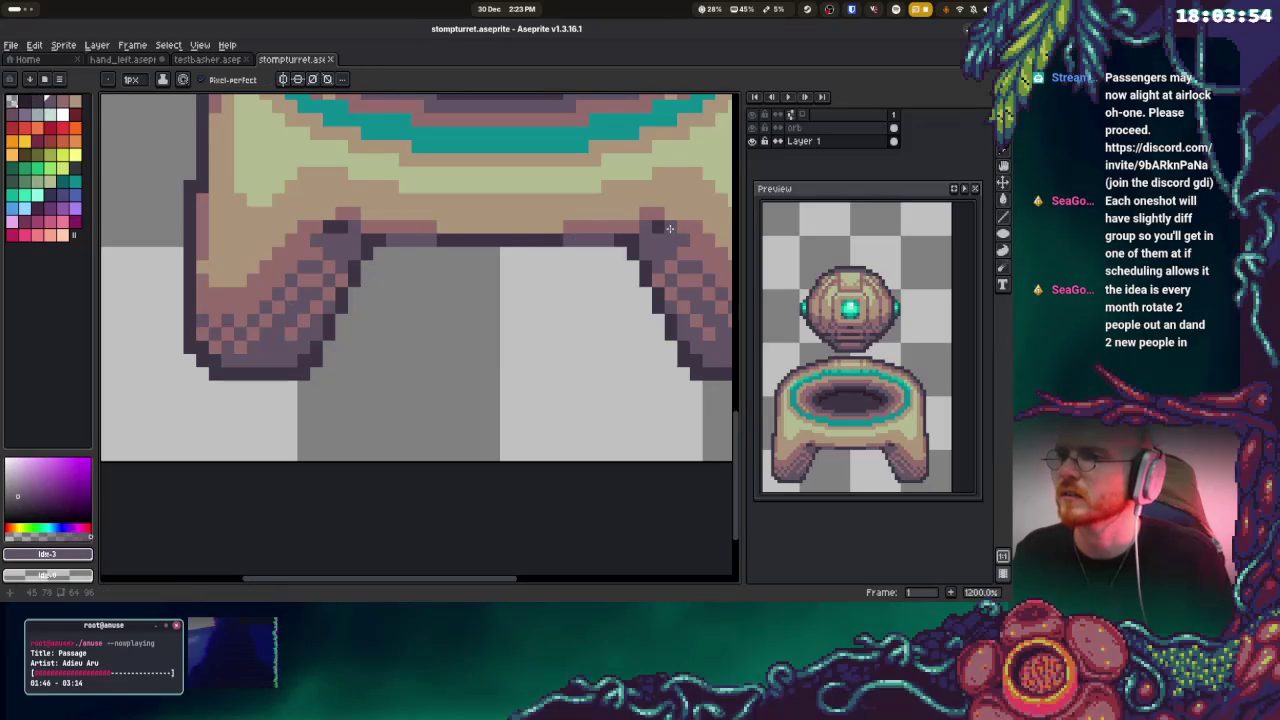
left_click(342, 227)
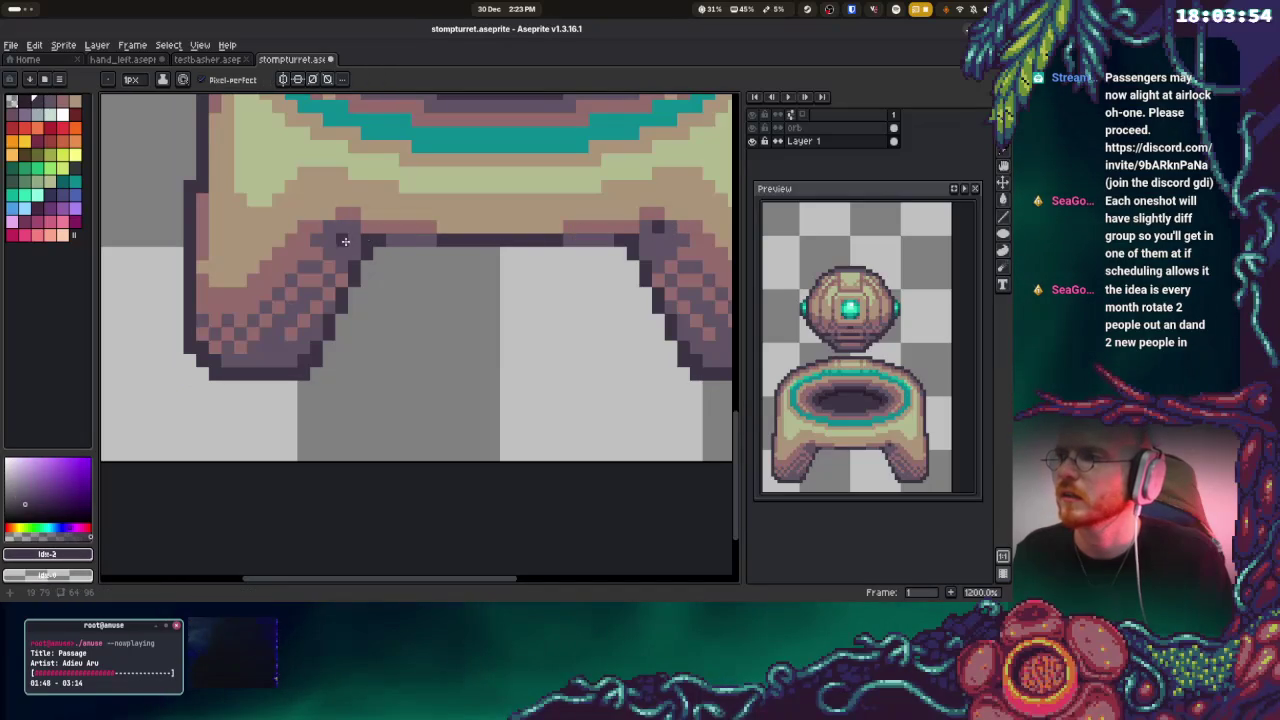
key("ctrl+z")
left_click(666, 230, "alt")
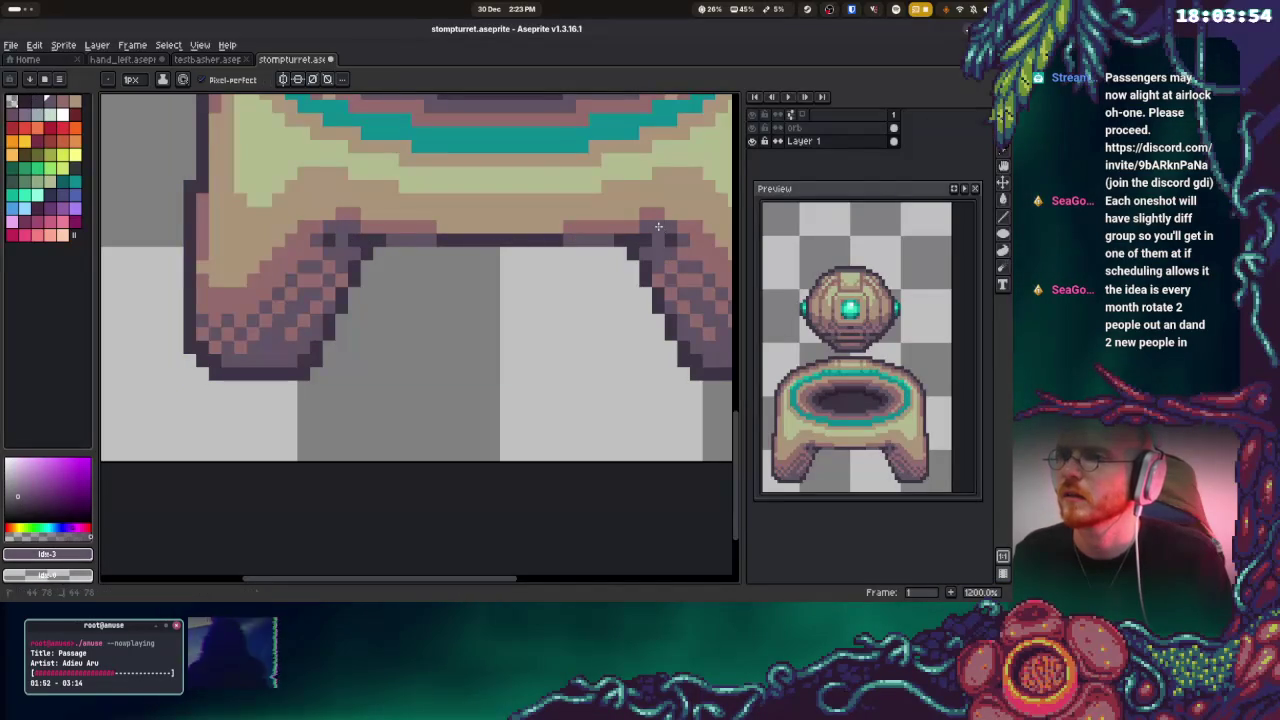
left_click(354, 211, "alt")
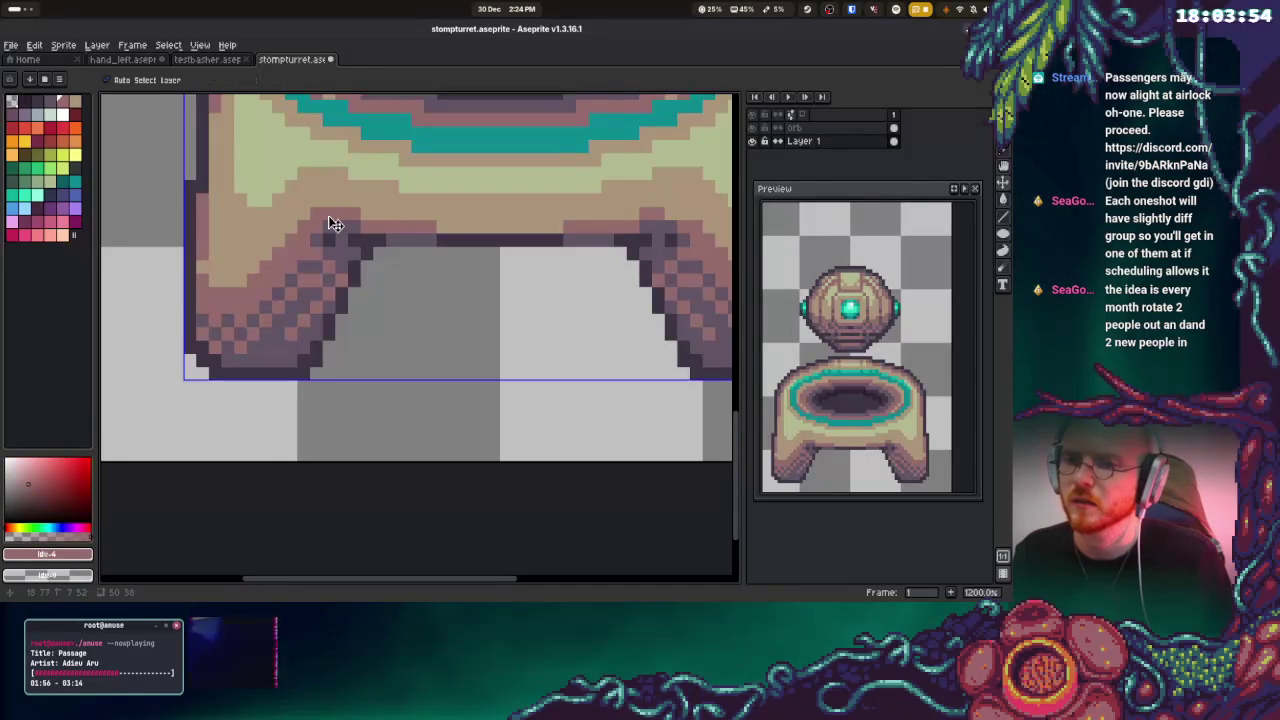
scroll(455, 215, "down", 2)
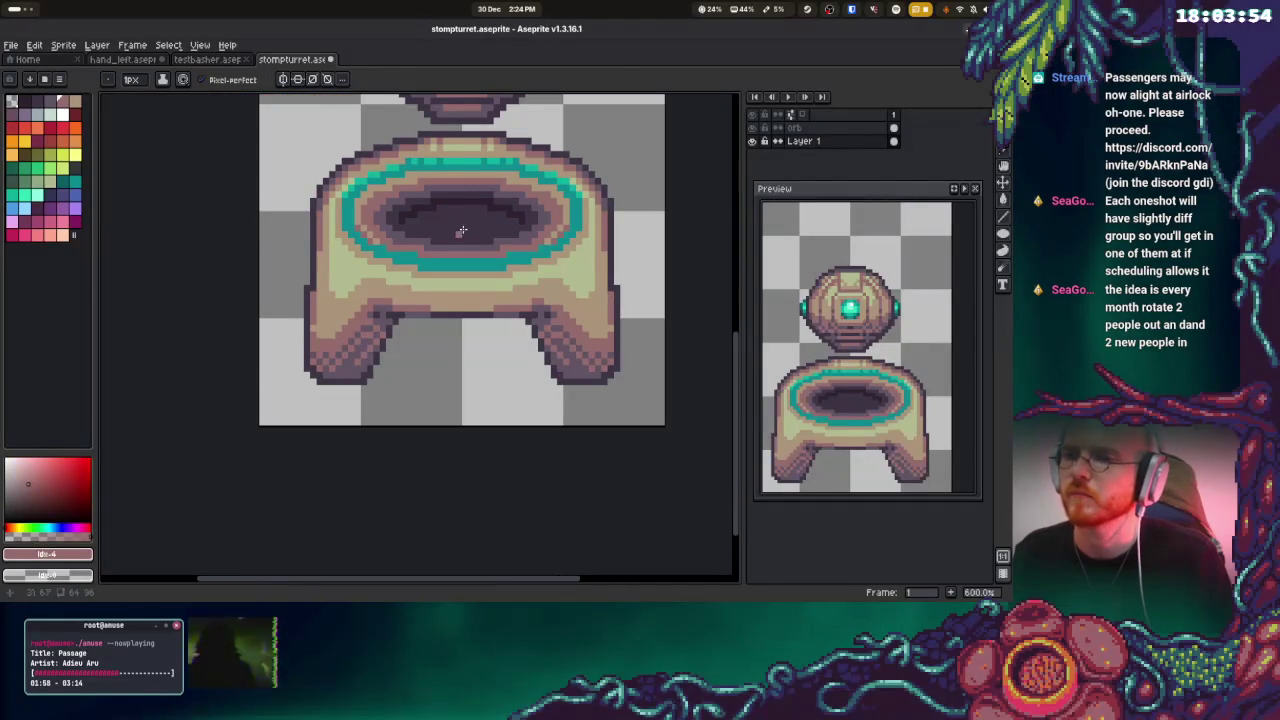
scroll(460, 185, "up", 1)
scroll(490, 210, "up", 2)
Extend a continuous pale yellow-green highlight row along the rim top with tan end pixels
left_click(472, 252, "alt")
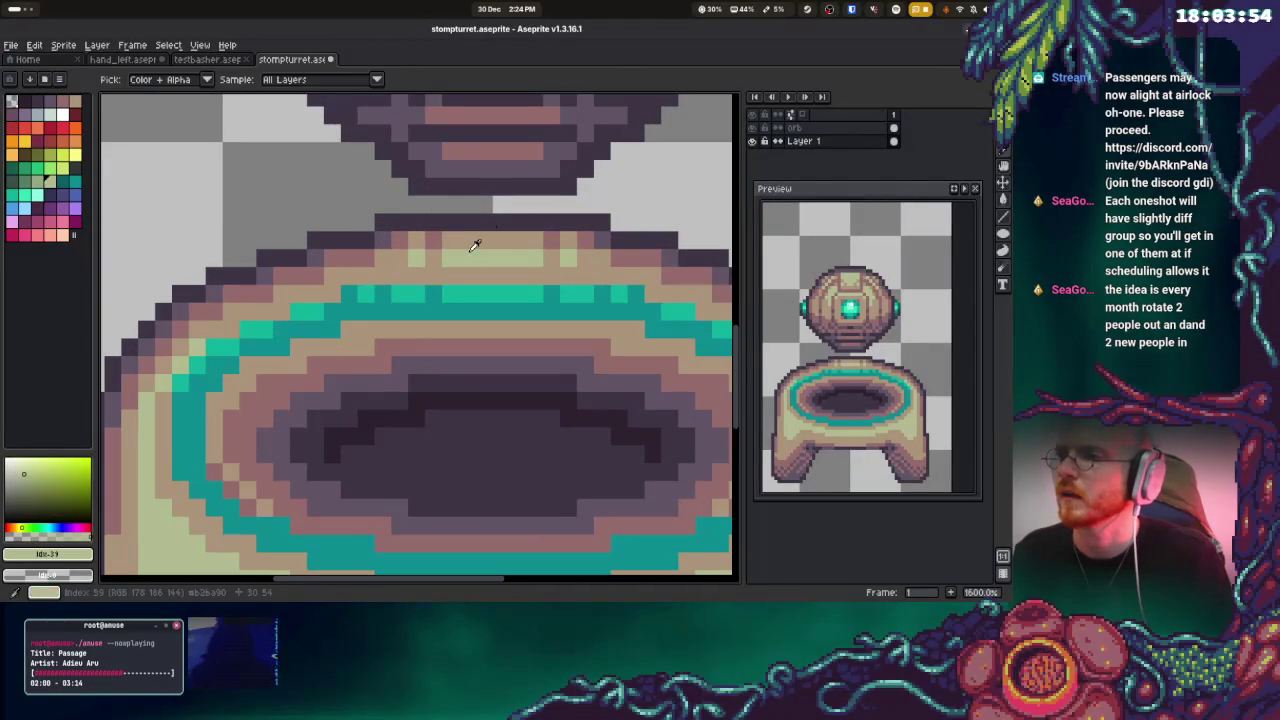
left_click(430, 241, "alt")
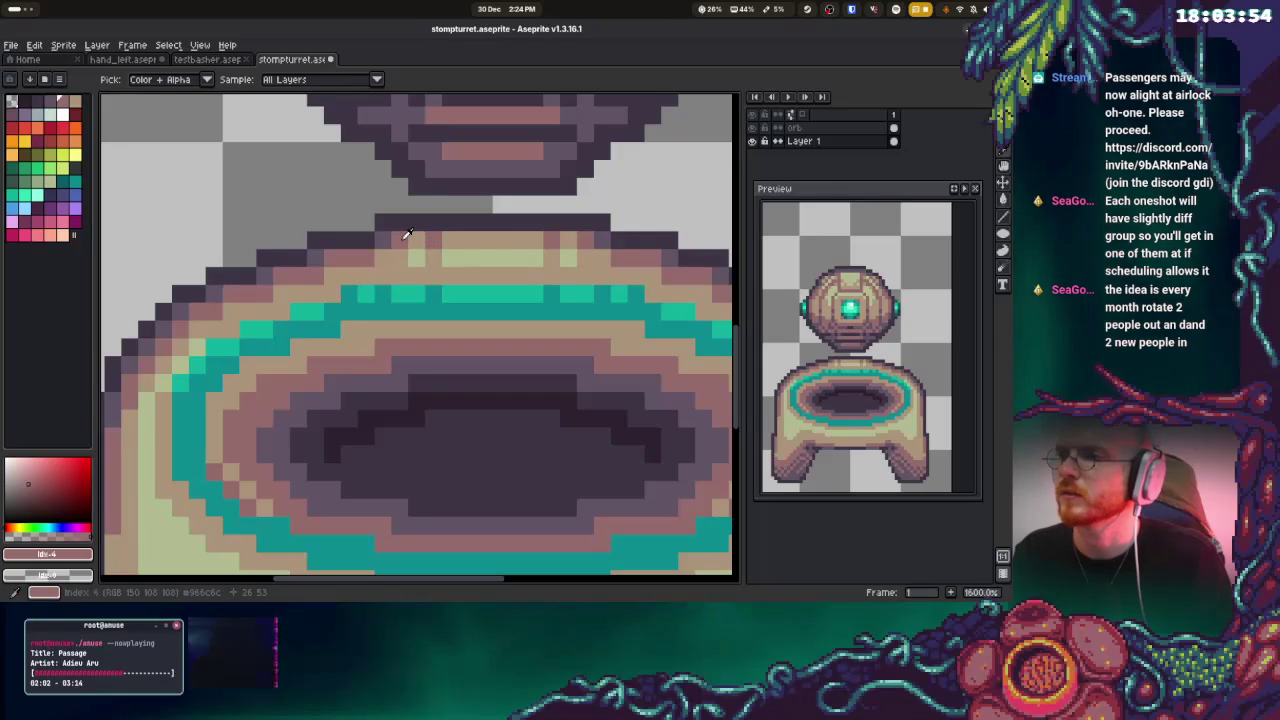
left_click(441, 256, "alt")
left_click(457, 258, "alt")
left_click(433, 258)
left_click(551, 258)
left_click(567, 258)
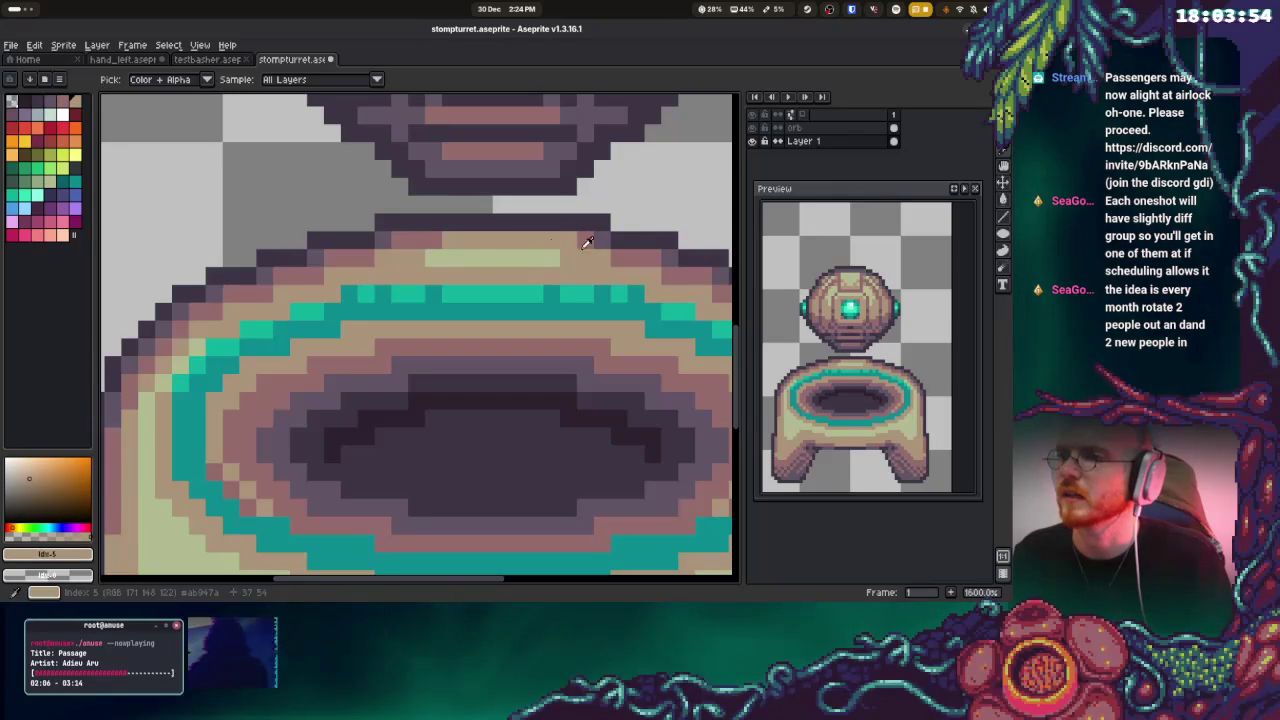
left_click(418, 237, "alt")
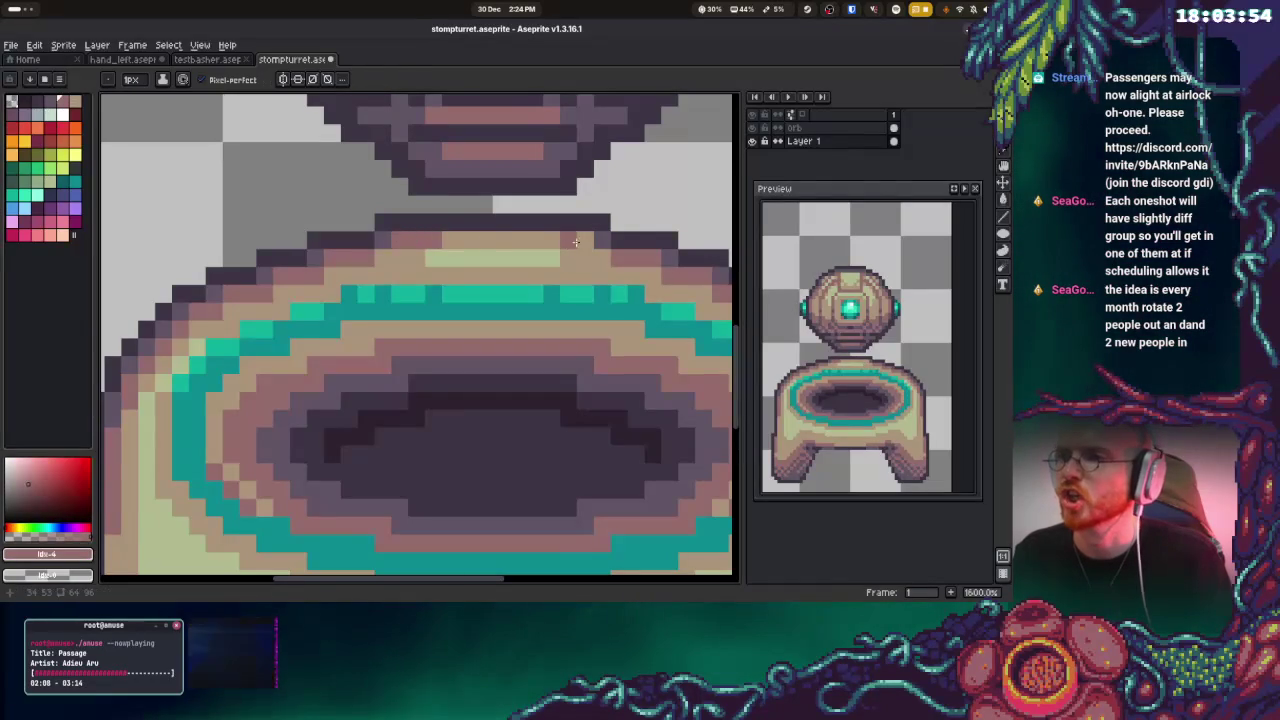
left_click(520, 242, "alt")
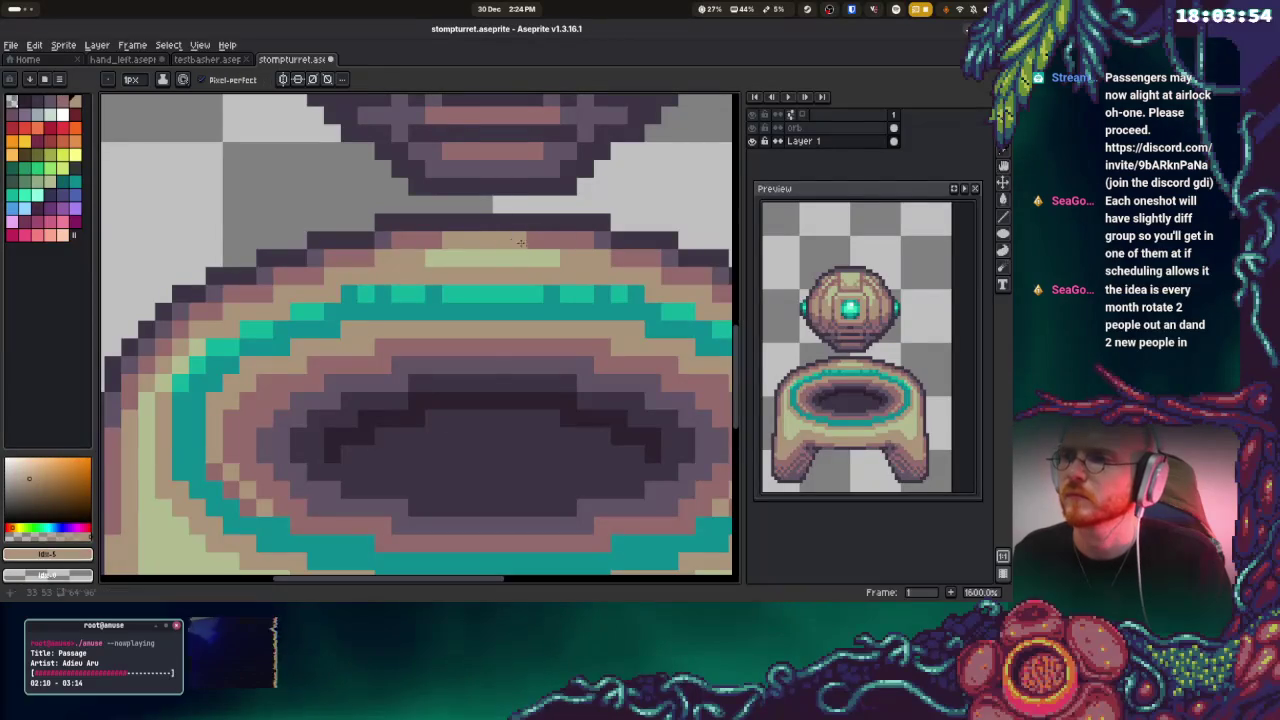
left_click(477, 253)
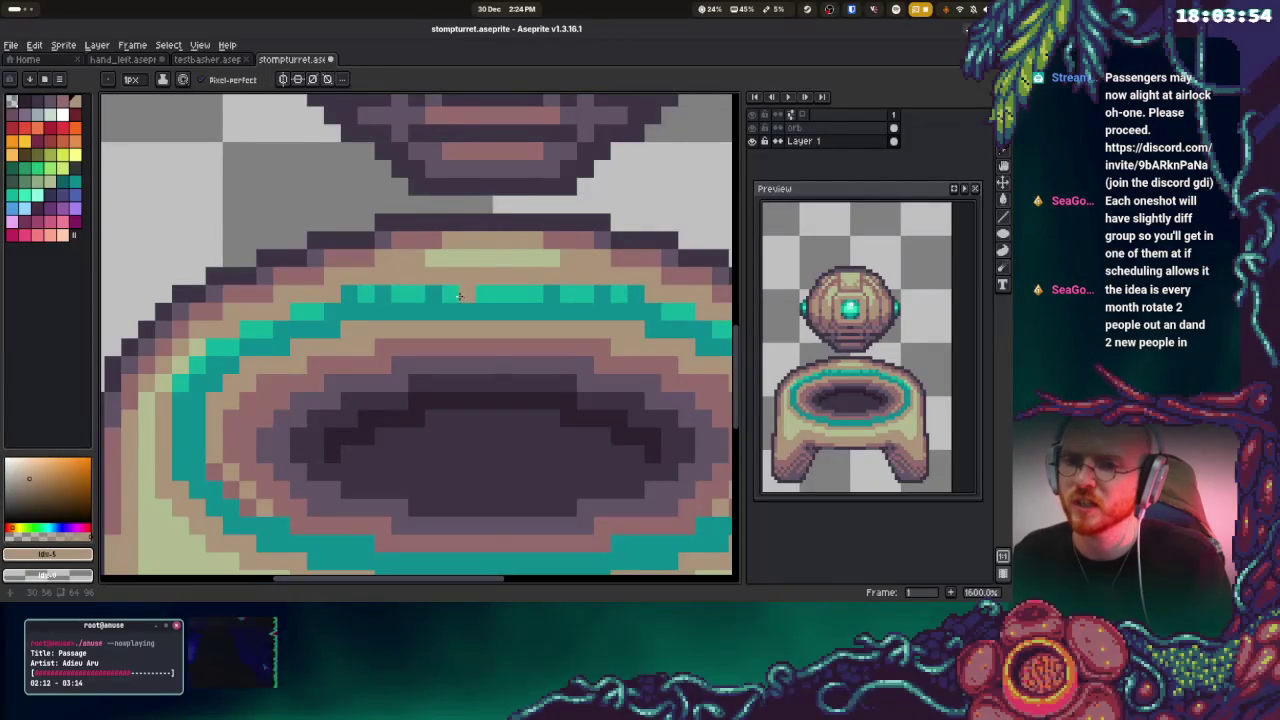
scroll(459, 290, "up", 1)
scroll(474, 263, "up", 1)
Draw a dark purple outline along the rim top with a pink row beneath
left_click(448, 247, "alt")
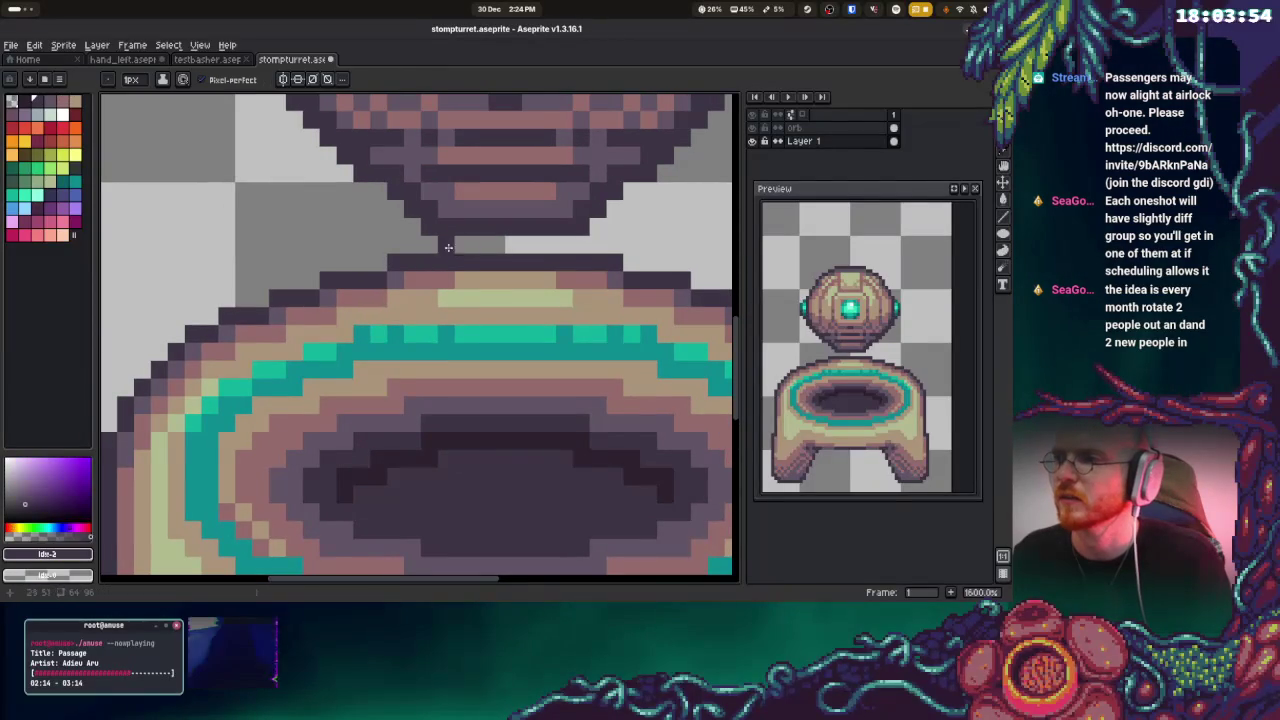
left_click_drag(448, 247, 538, 248)
left_click(480, 280, "alt")
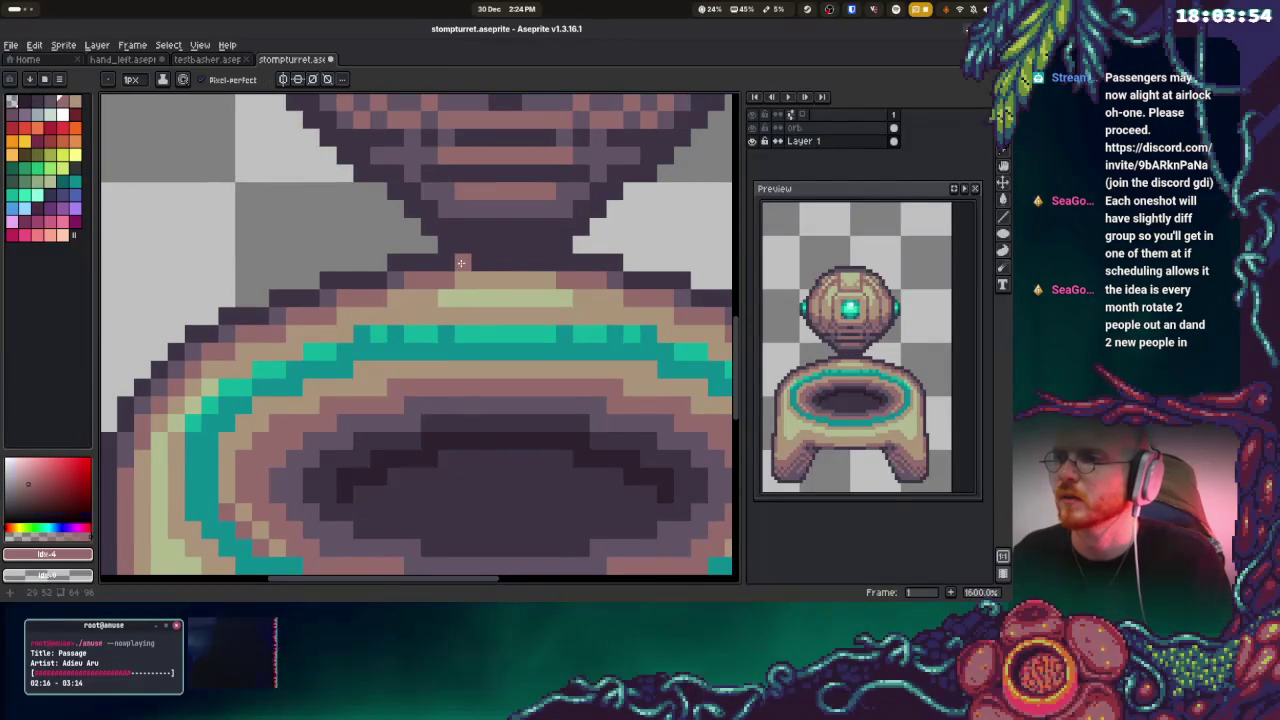
left_click_drag(462, 262, 542, 261)
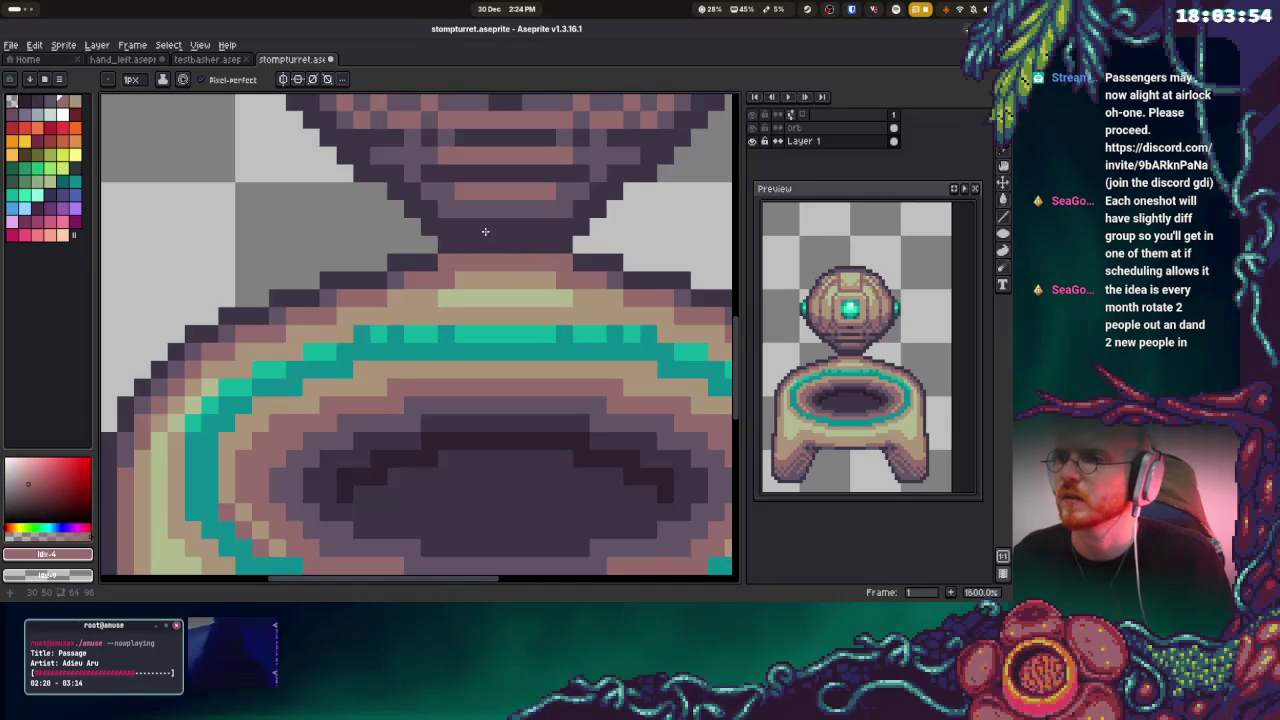
scroll(431, 338, "down", 5)
On the orb layer, marquee the orb and move it down toward the pedestal
left_click(794, 127)
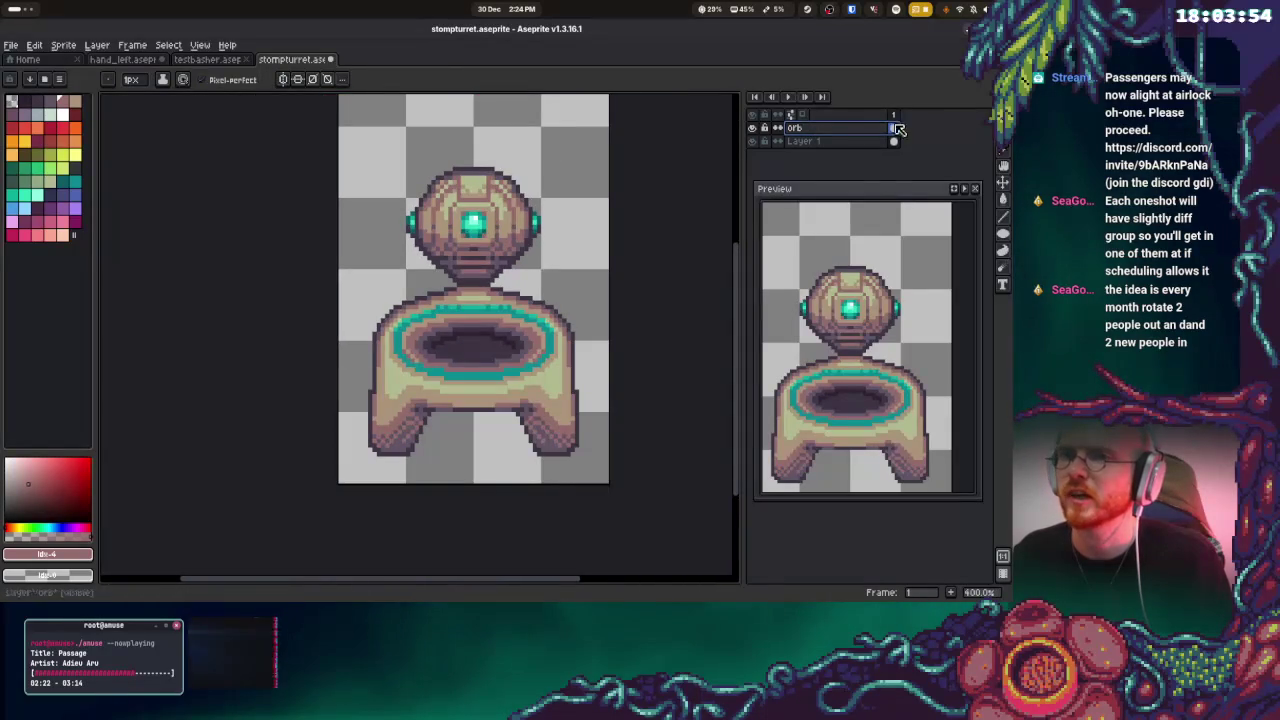
key("m")
left_click_drag(378, 137, 586, 338)
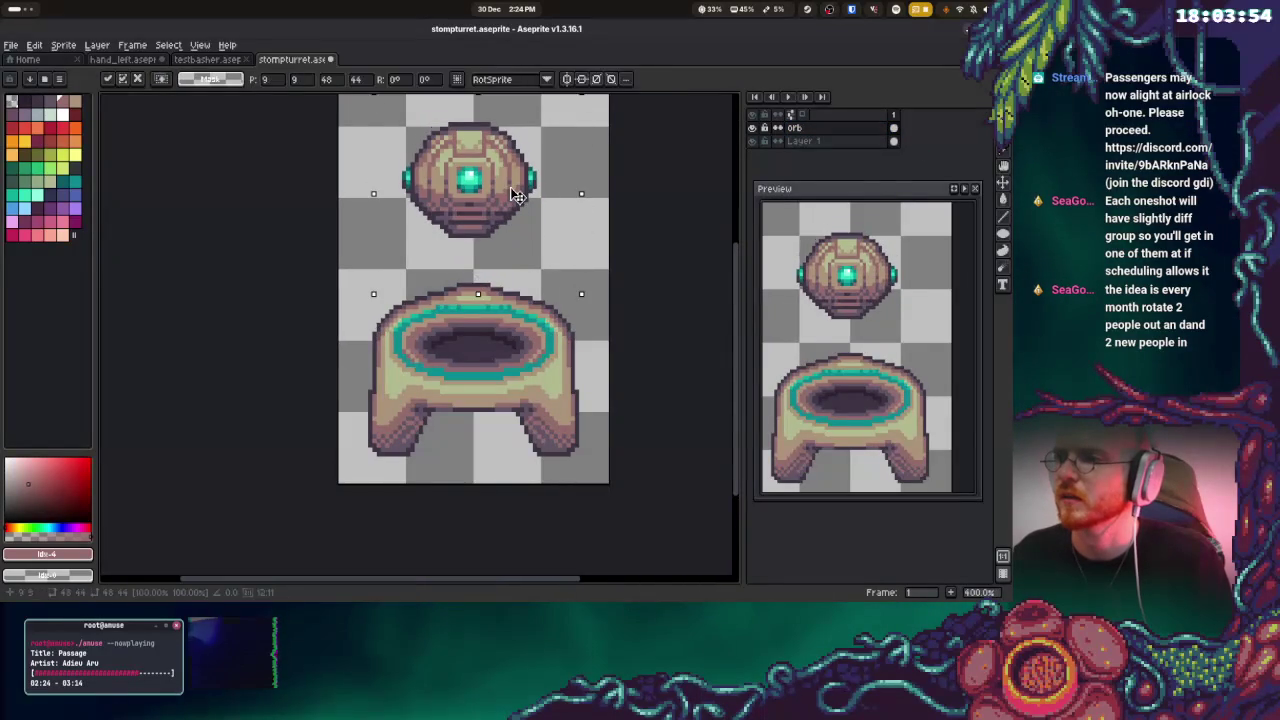
mouse_move(507, 203)
left_mouse_down()
mouse_move(497, 316)
mouse_move(489, 166)
mouse_move(490, 232)
left_mouse_up()
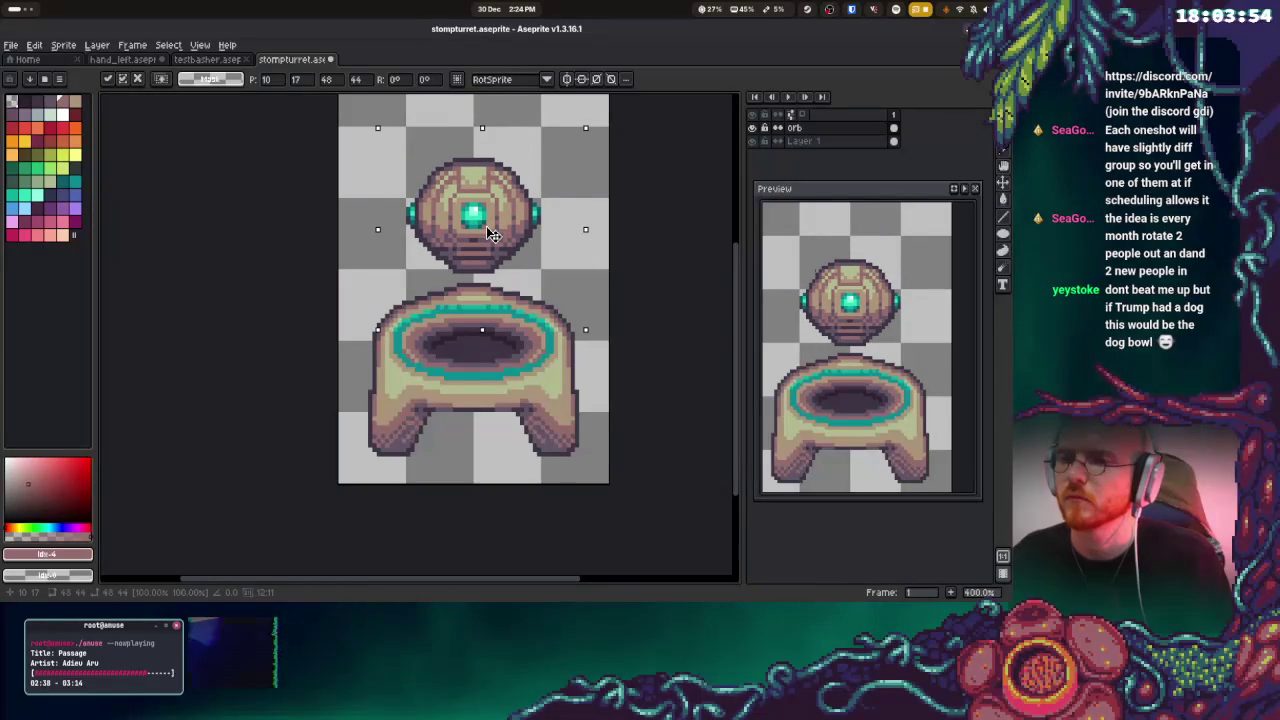
key("ctrl+d")
Reselect the orb, raise it slightly above the pedestal, and save the sprite
left_click_drag(380, 151, 588, 294)
left_click_drag(513, 248, 513, 230)
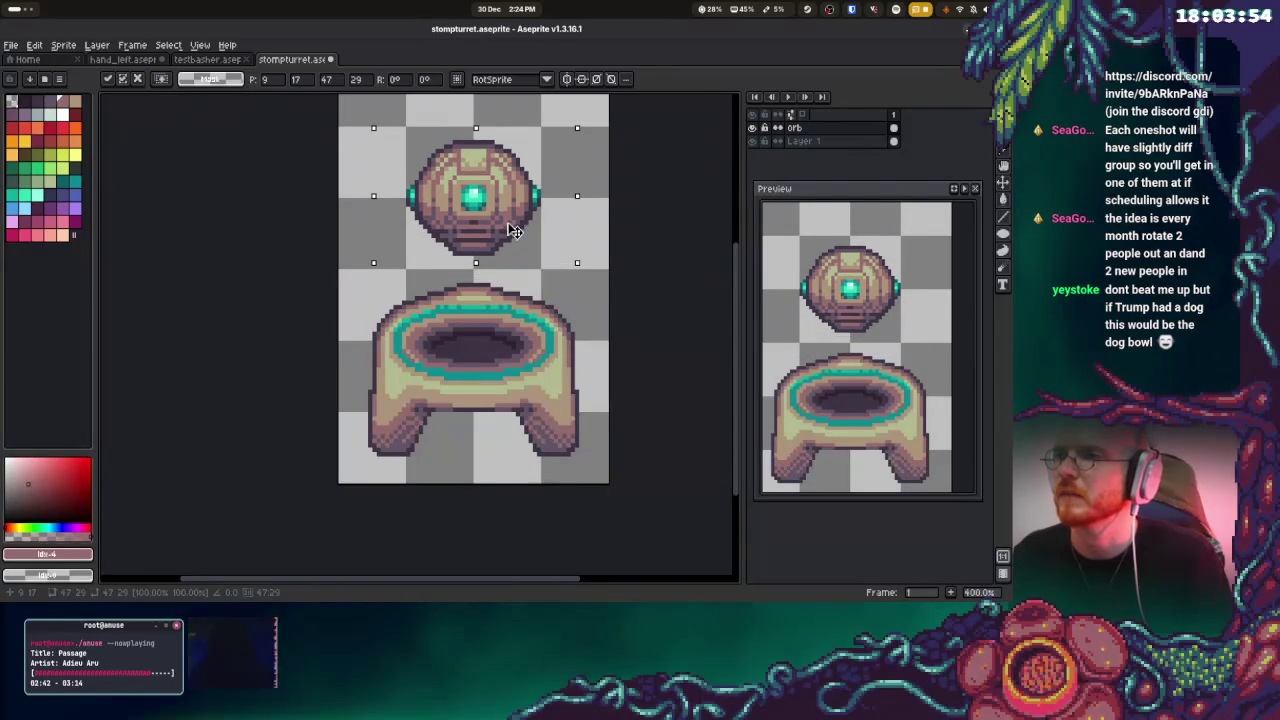
key("ctrl+d")
key("ctrl+s")
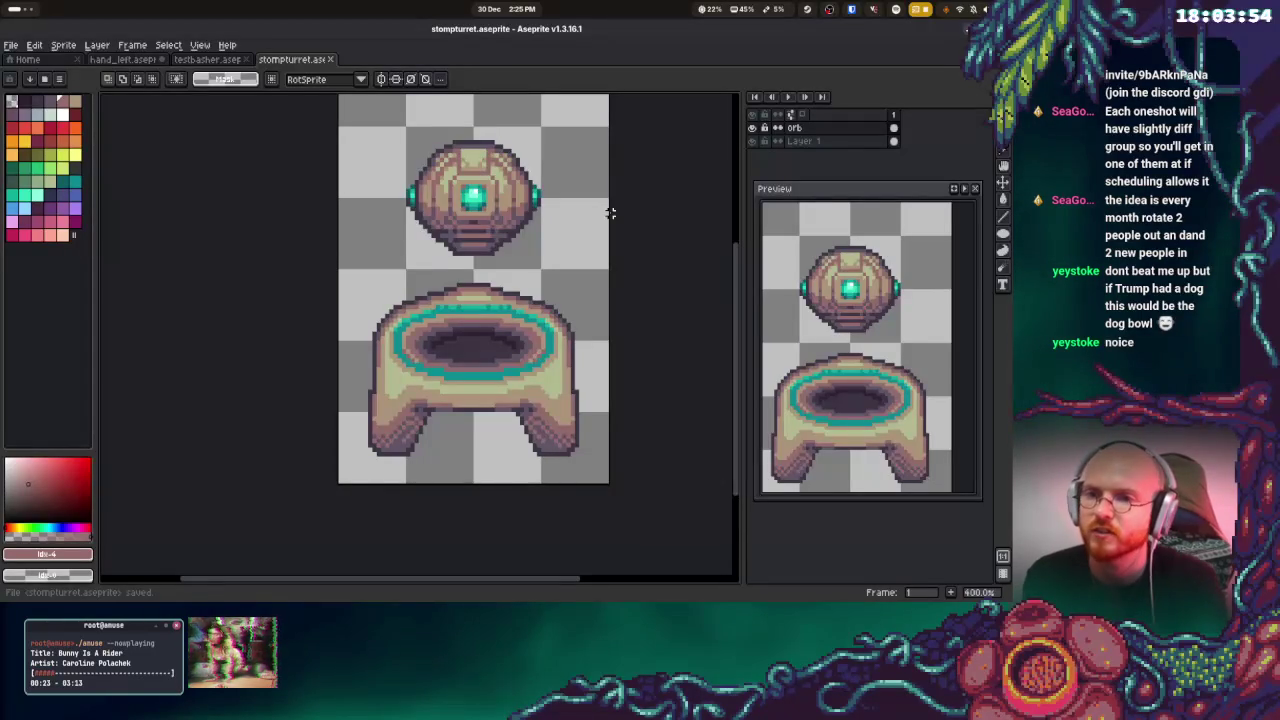
Undo the stray strokes and redraw the dark line under the pedestal's arch
scroll(610, 212, "down", 3)
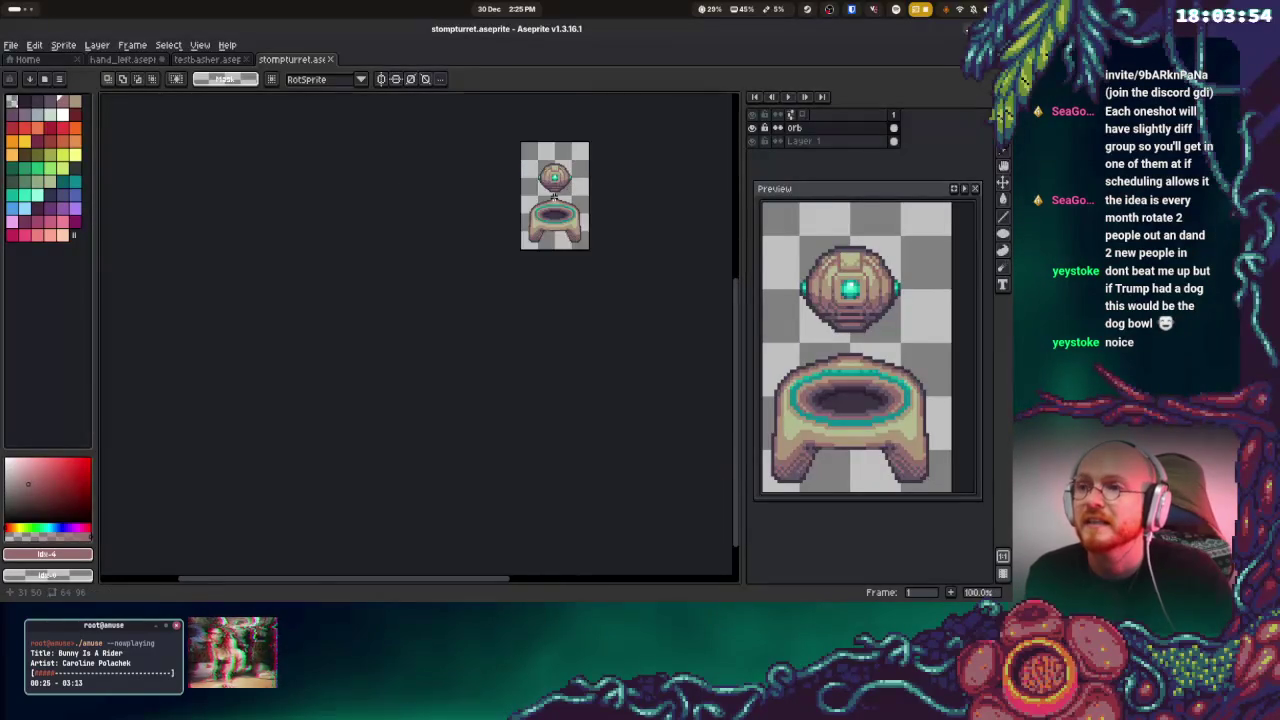
scroll(570, 215, "up", 1)
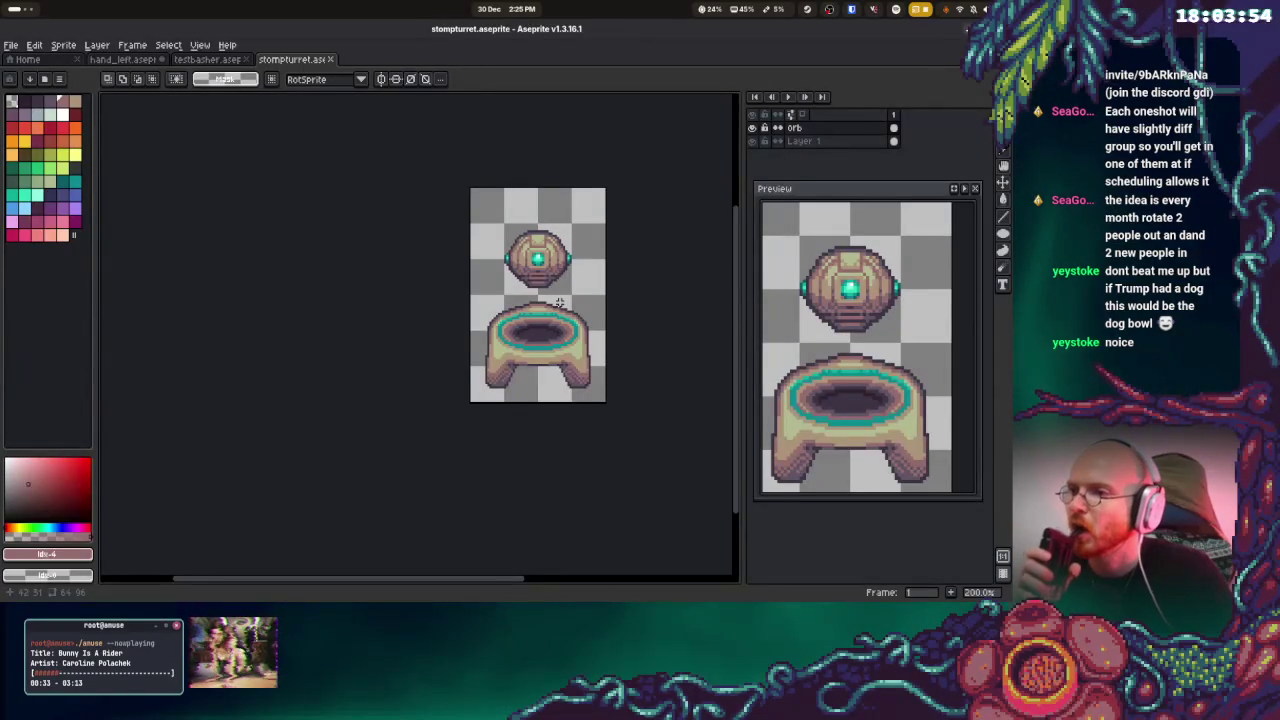
scroll(530, 360, "up", 2)
scroll(506, 321, "up", 1)
key("v")
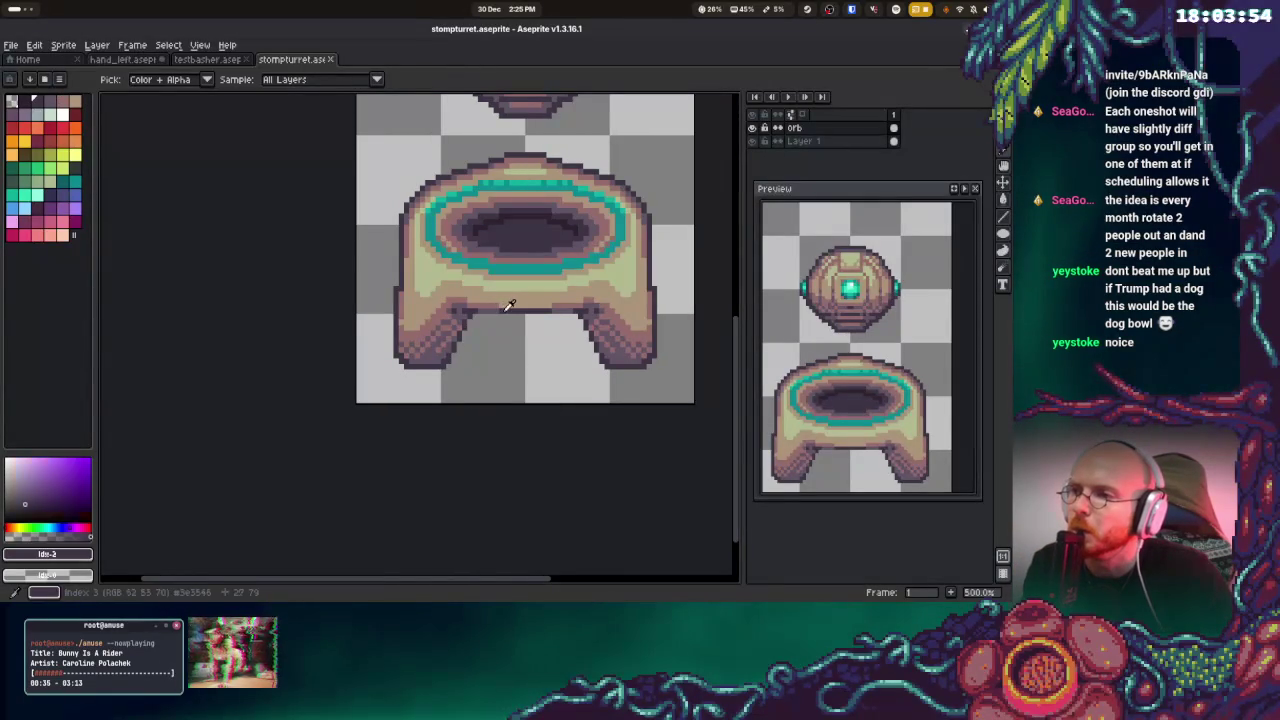
key("b")
left_click_drag(478, 316, 577, 315)
key("ctrl+z")
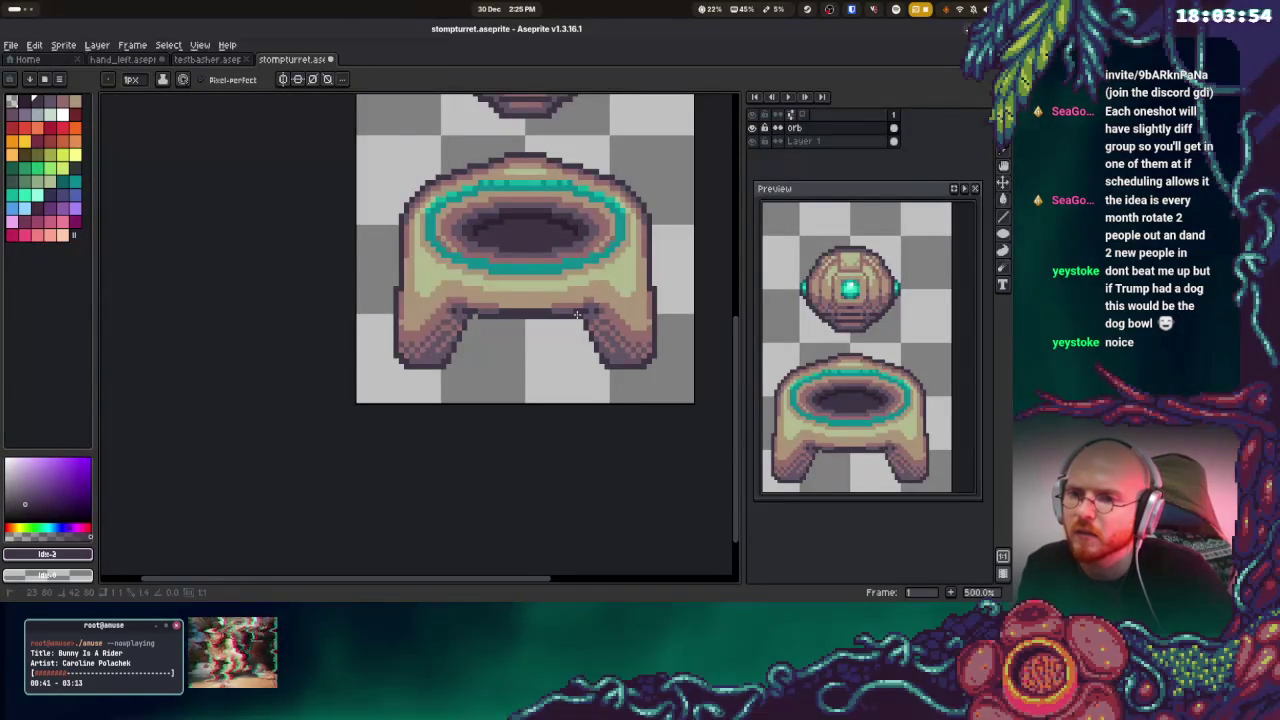
key("ctrl+z")
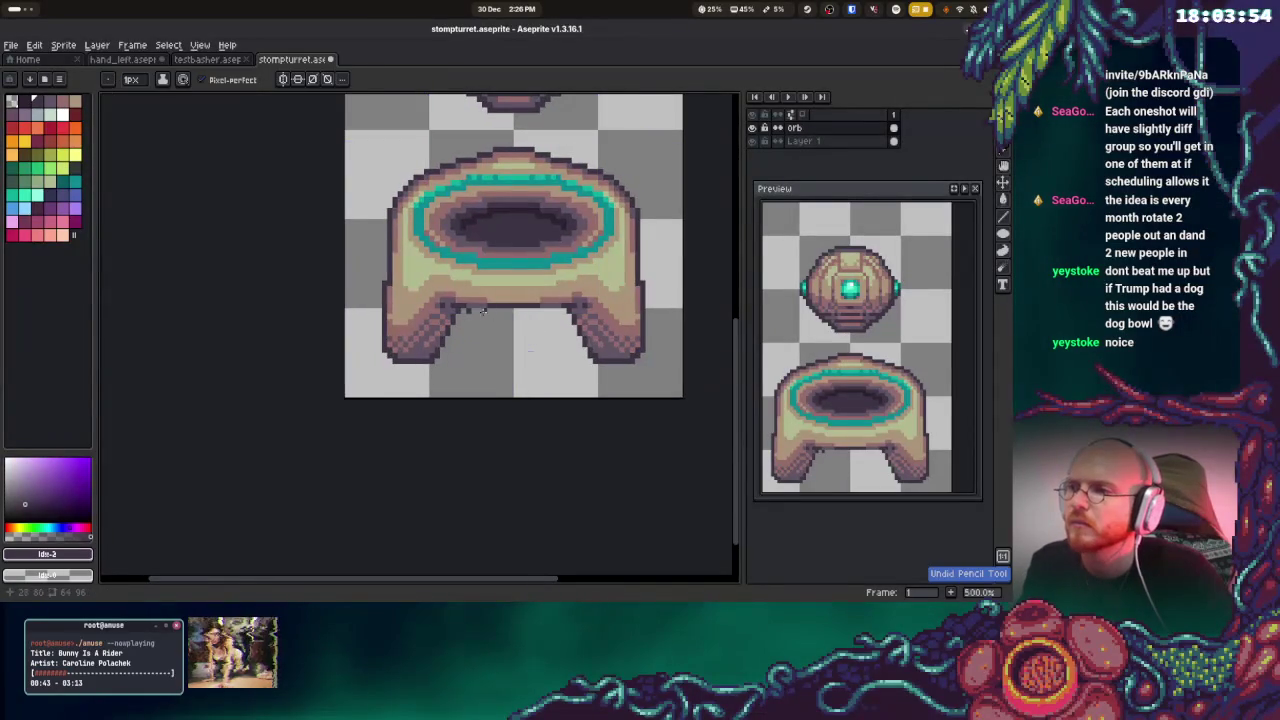
left_click_drag(463, 308, 556, 310)
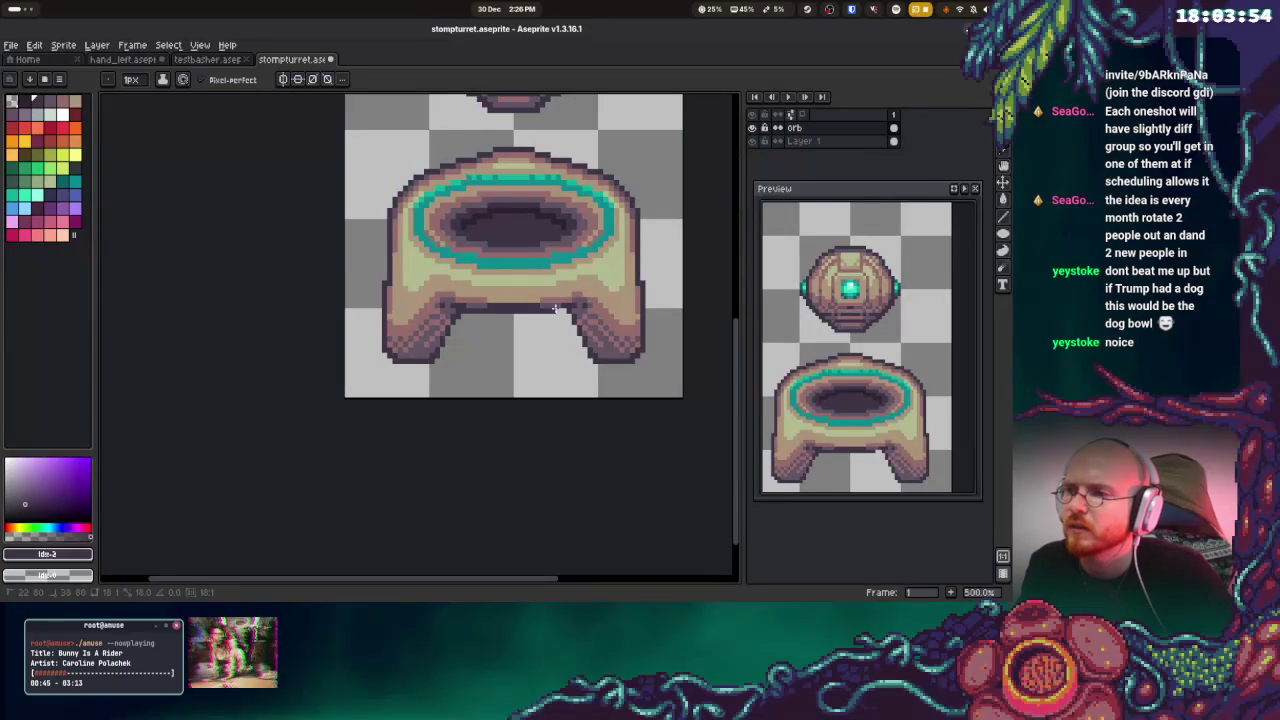
Add a reddish row and a lighter shading row along the pedestal underside
scroll(511, 340, "up", 2)
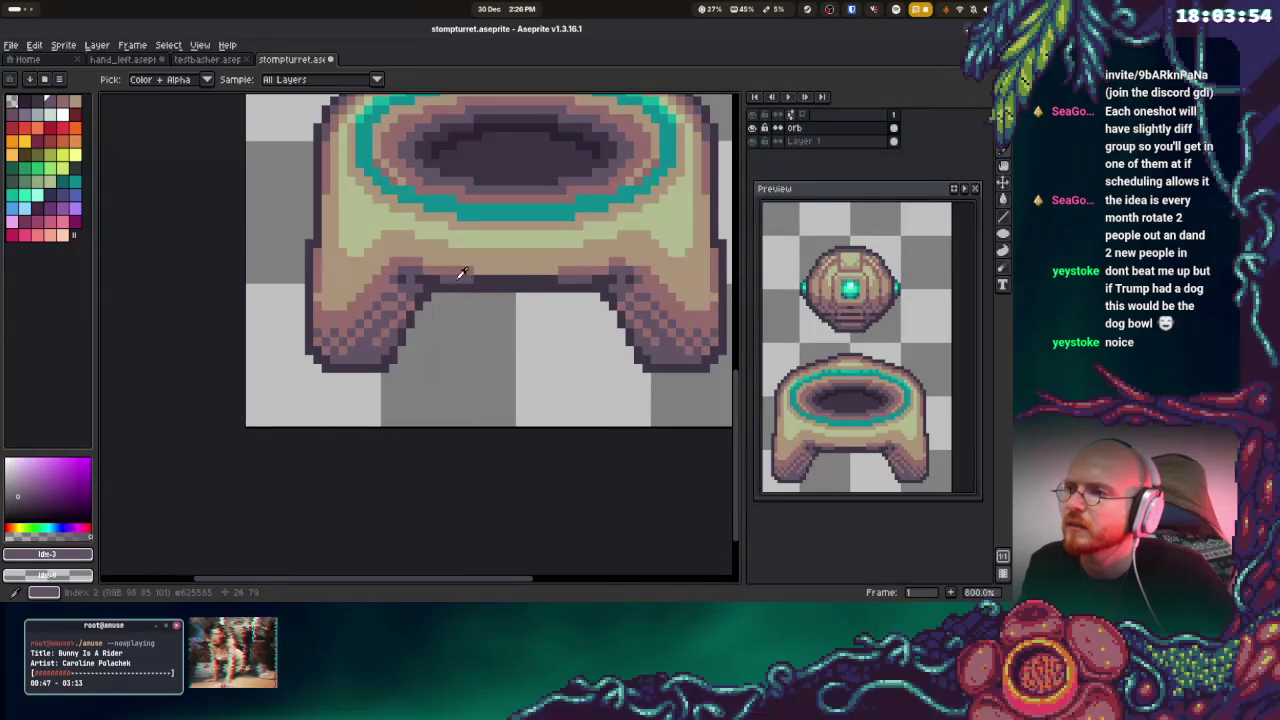
left_click(491, 273, "alt")
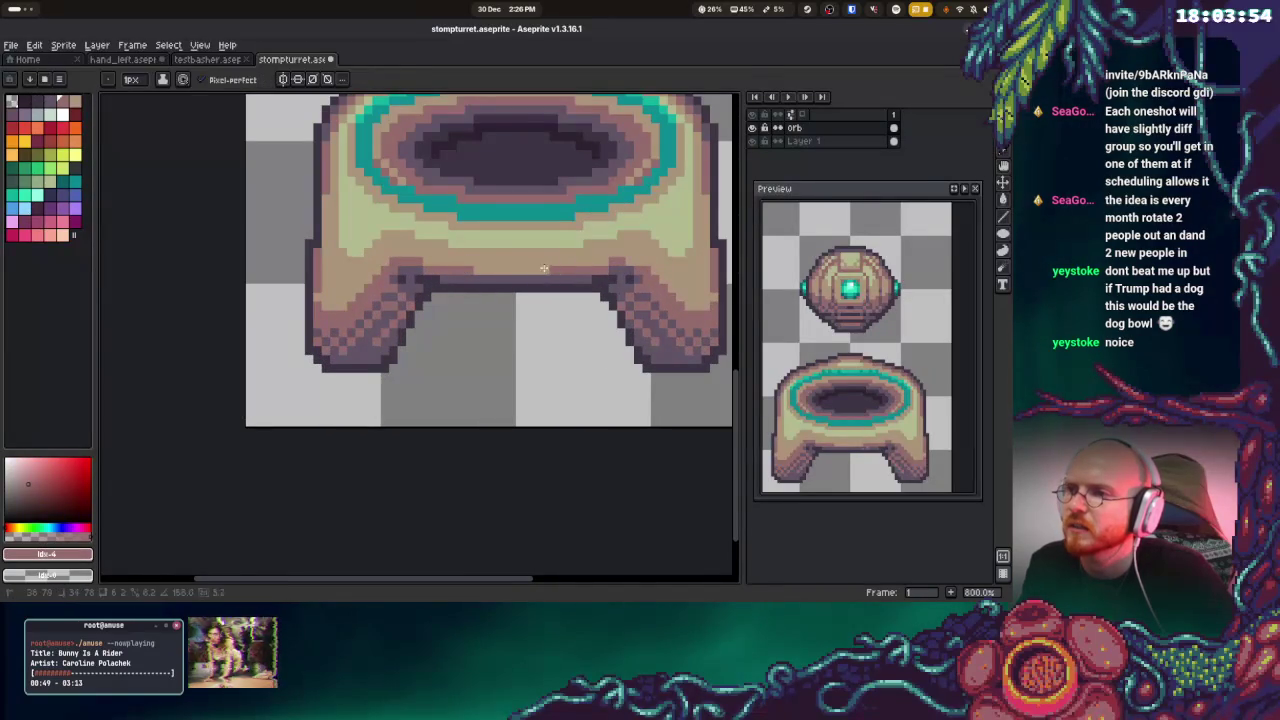
left_click_drag(540, 270, 489, 272)
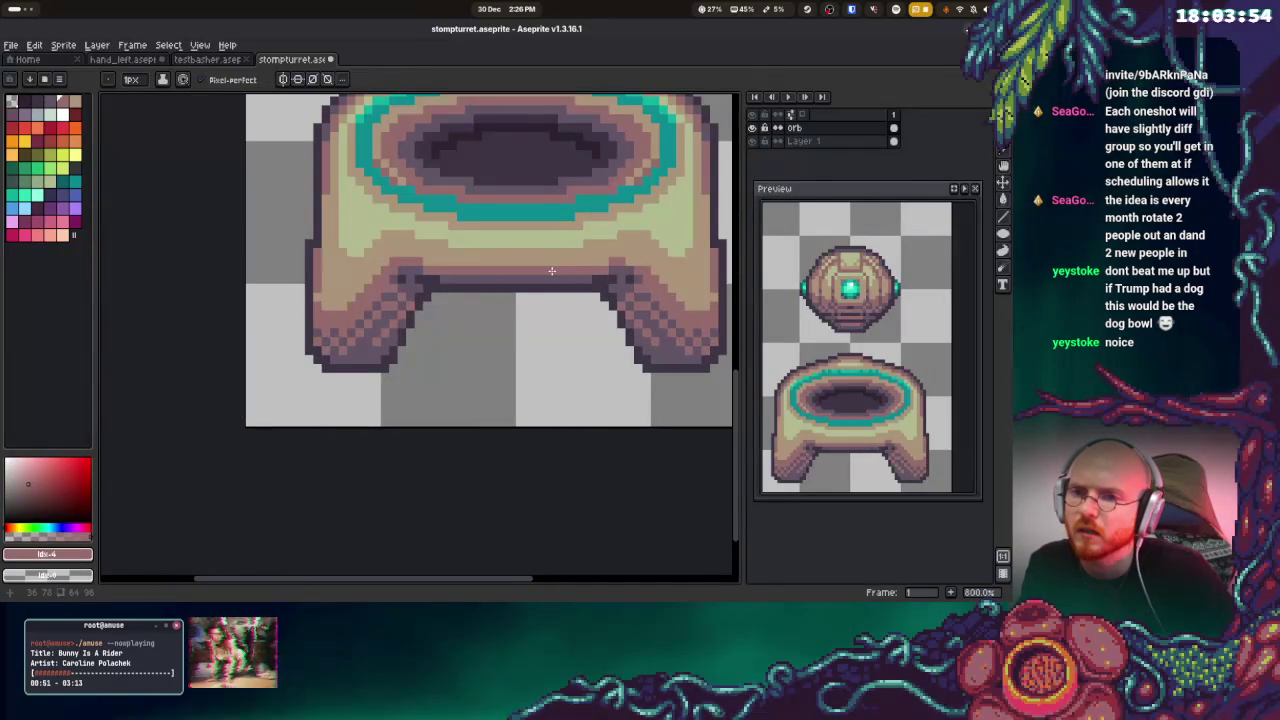
left_click_drag(465, 278, 553, 279)
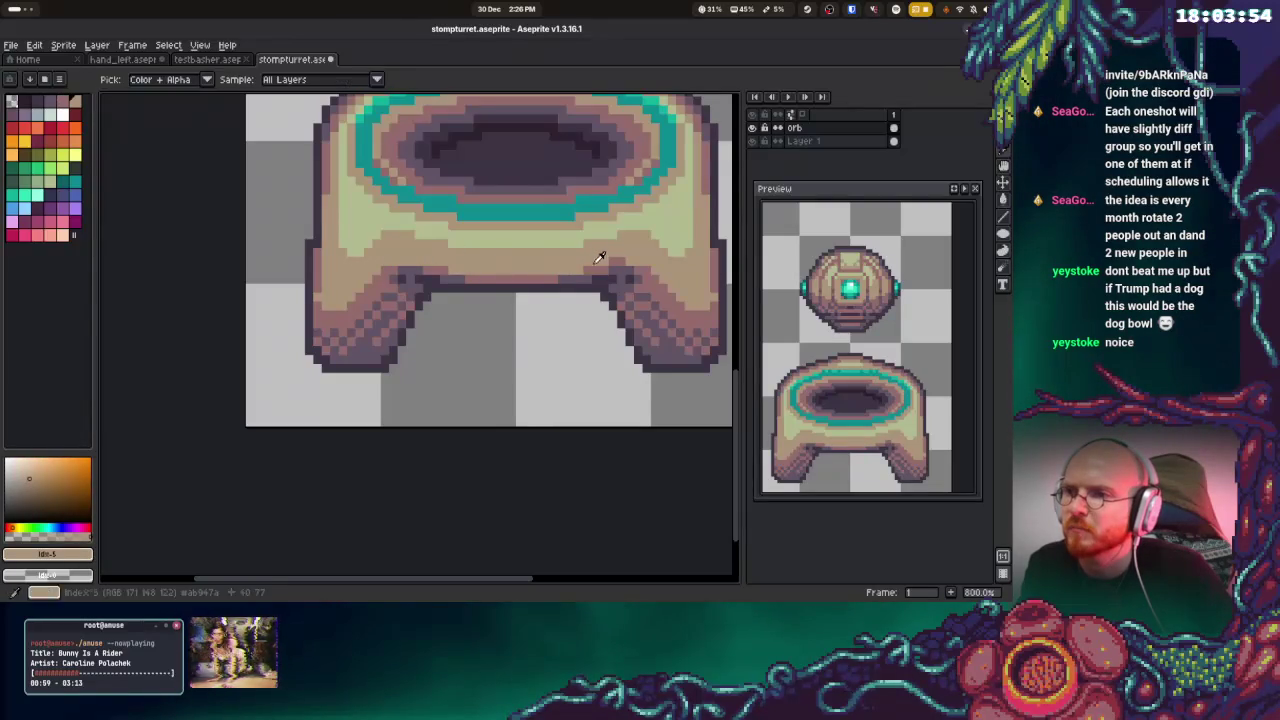
With vertical symmetry on, repaint the under-arch row in the orange shade
left_click(298, 80)
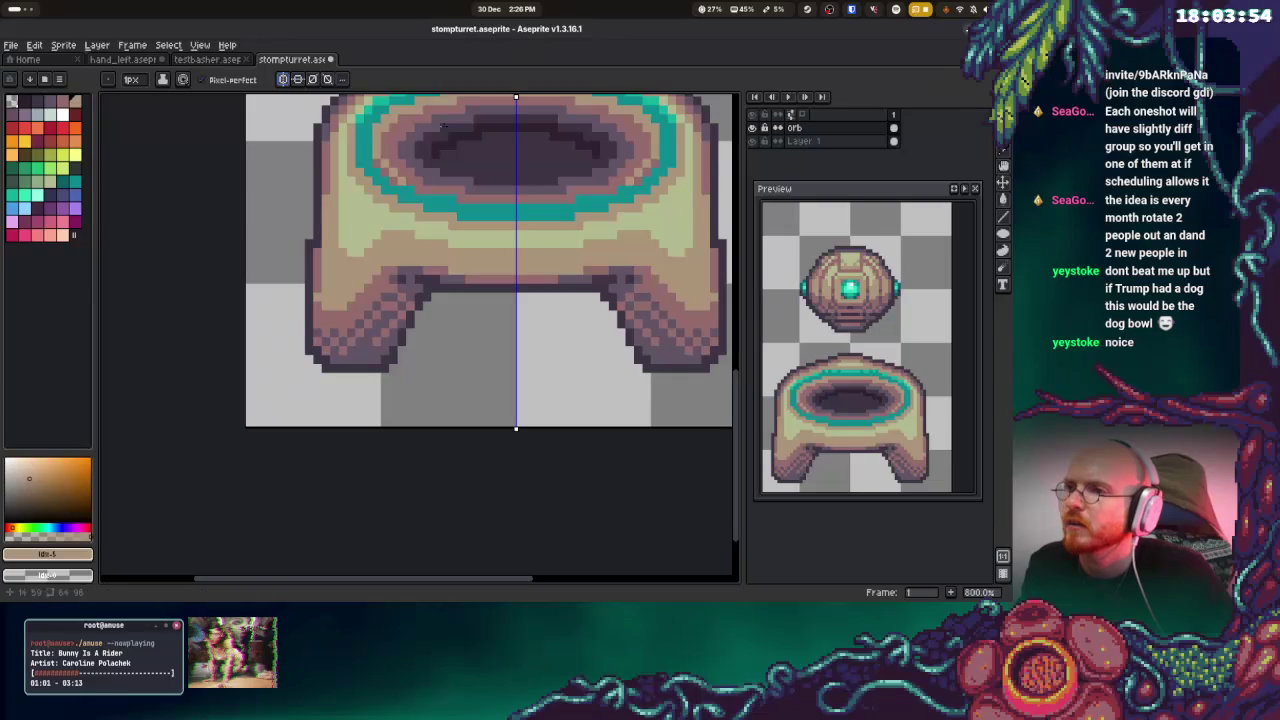
left_click(600, 270, "alt")
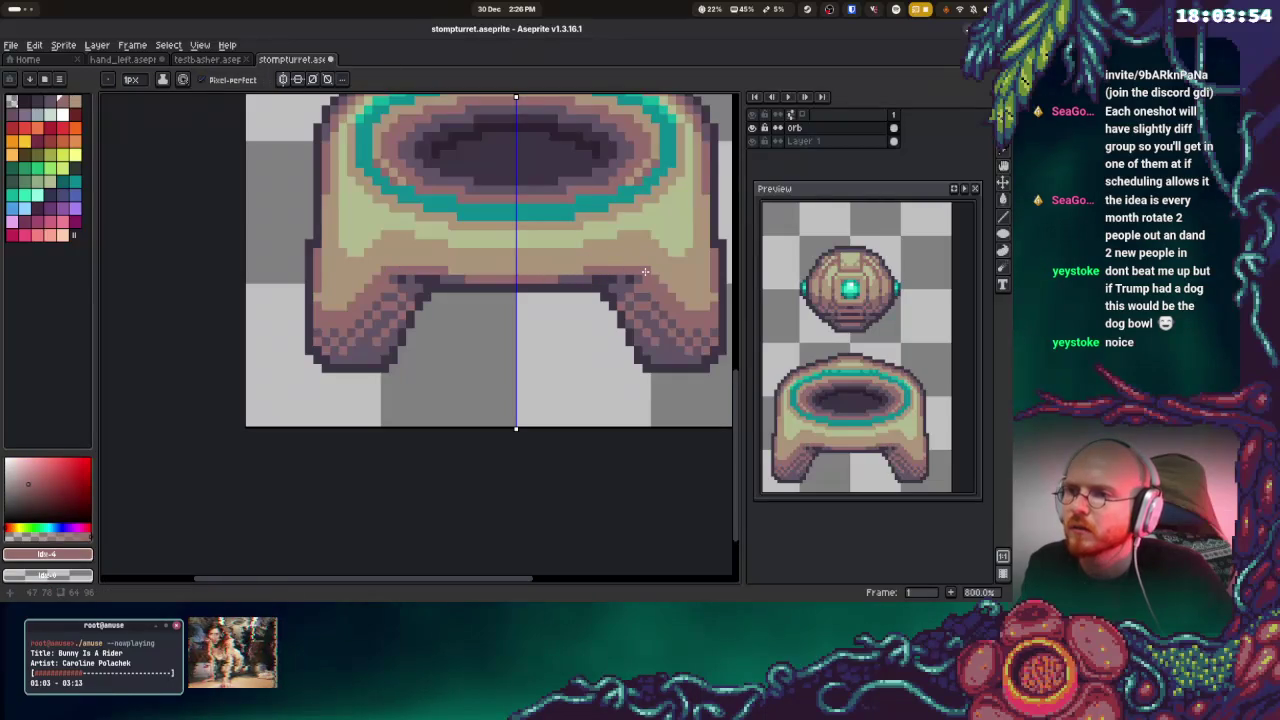
left_click(589, 271, "alt")
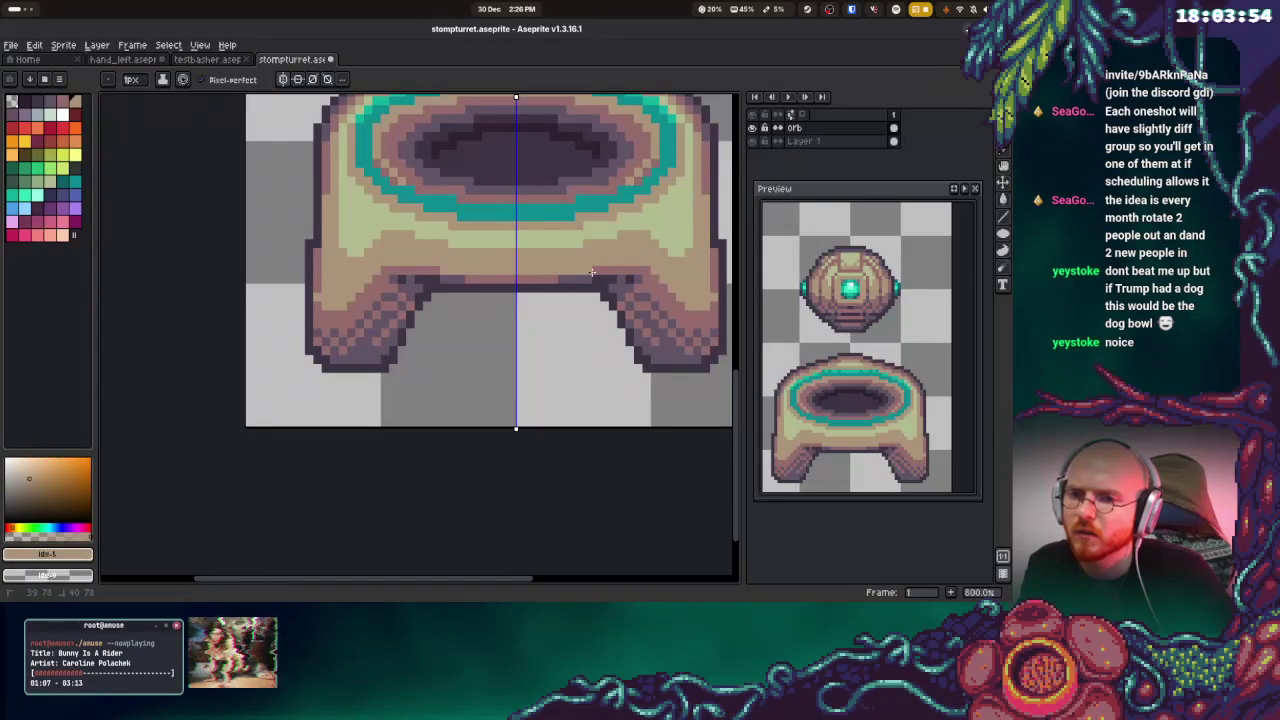
left_click(598, 270, "alt")
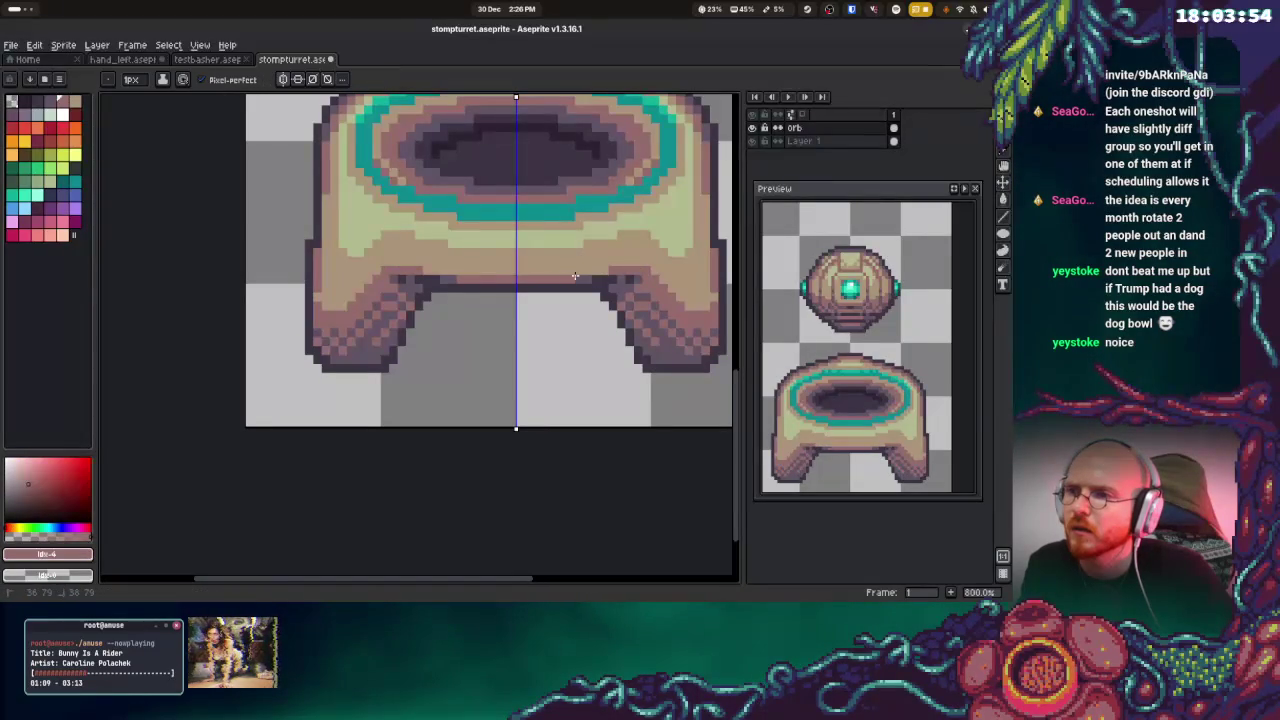
left_click(506, 271, "alt")
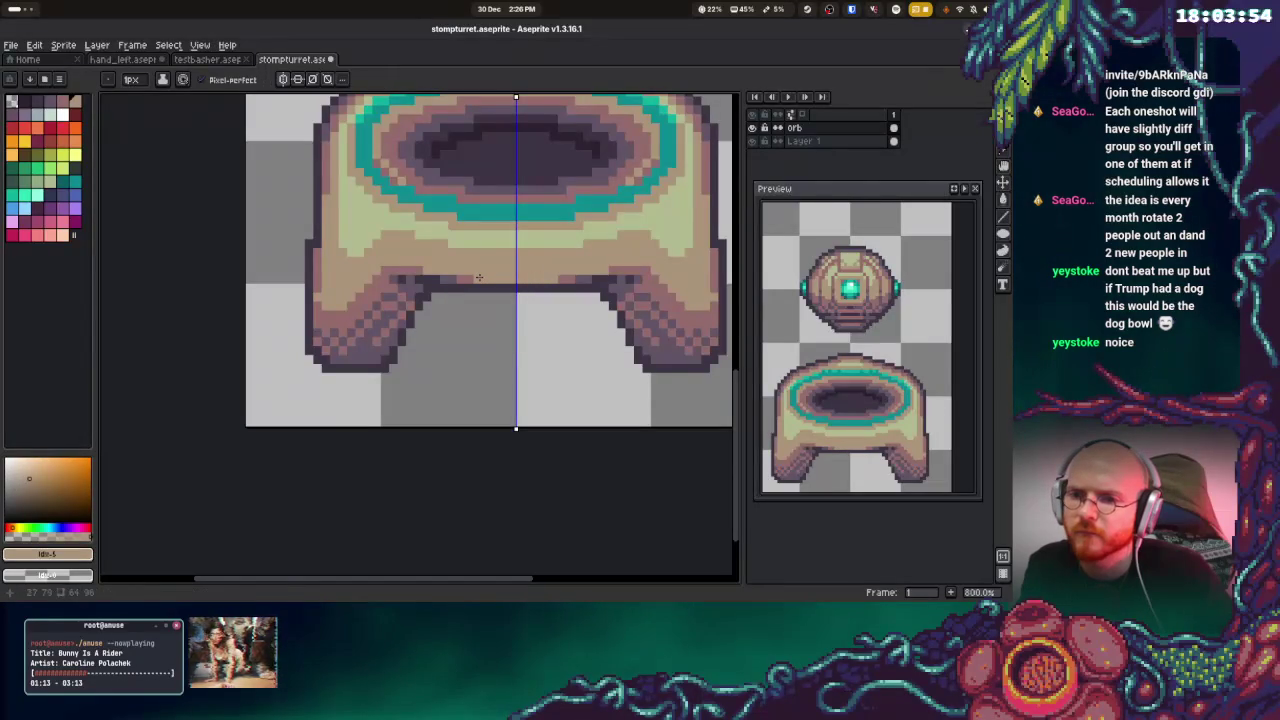
left_click_drag(479, 277, 508, 278)
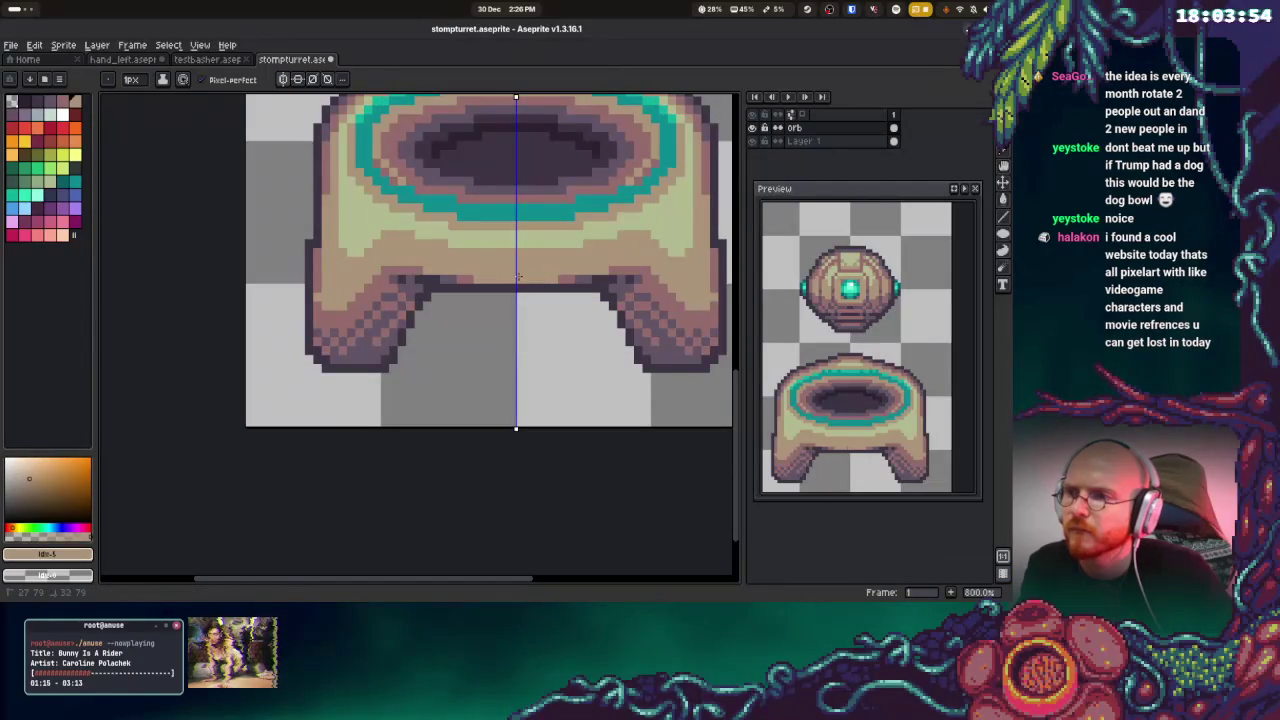
Paint the arch's underside edge dark purple, save stompturret.aseprite, and switch to the Floor796 browser
left_click(626, 276, "alt")
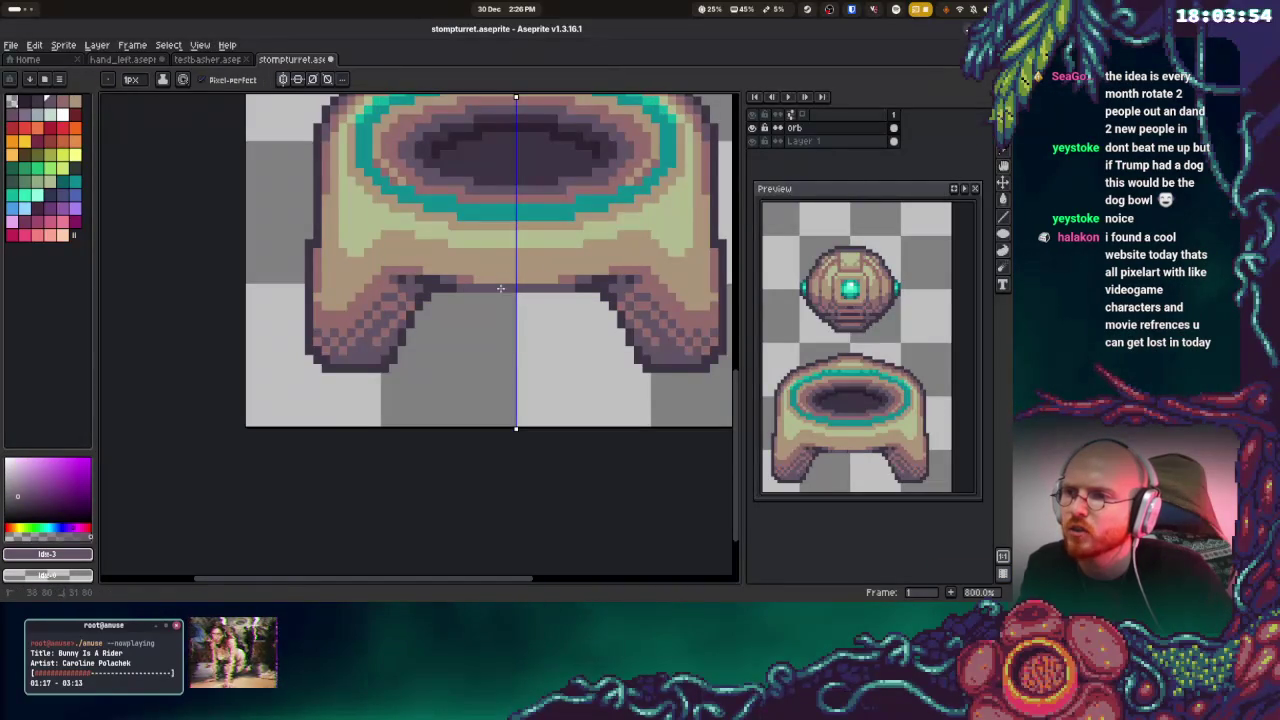
left_click_drag(484, 288, 543, 287)
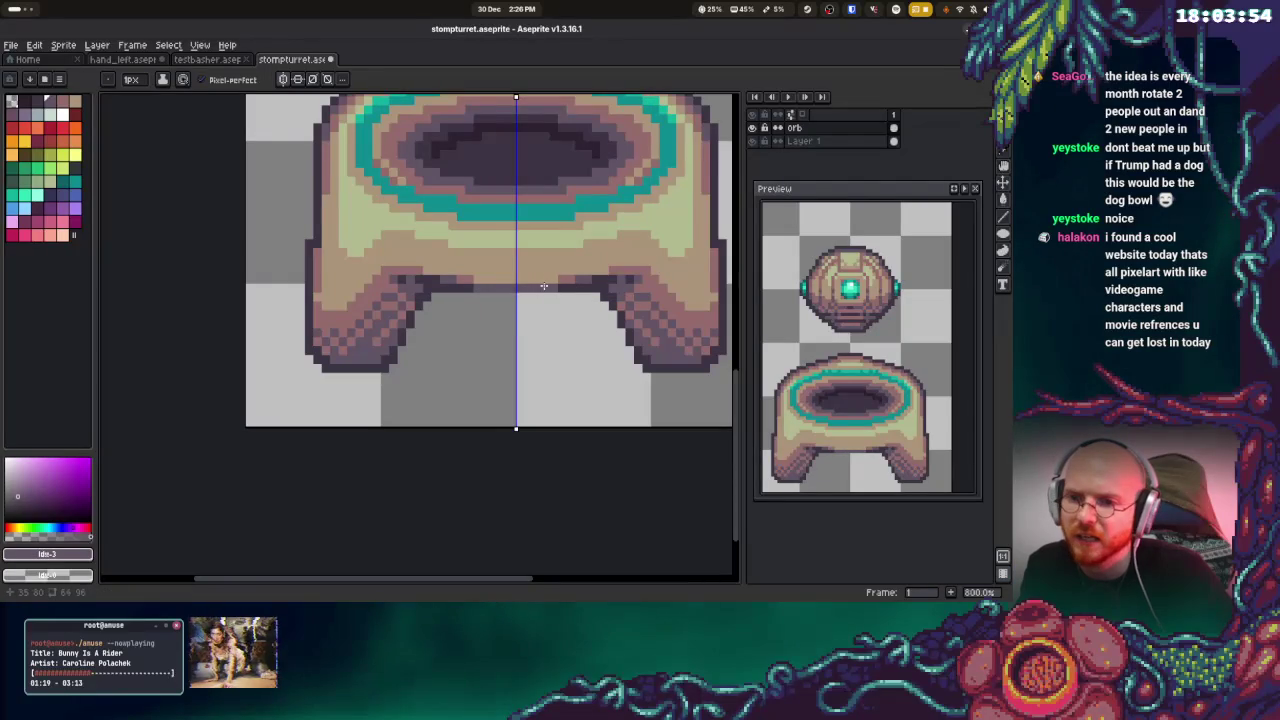
key("ctrl+s")
scroll(533, 285, "down", 5)
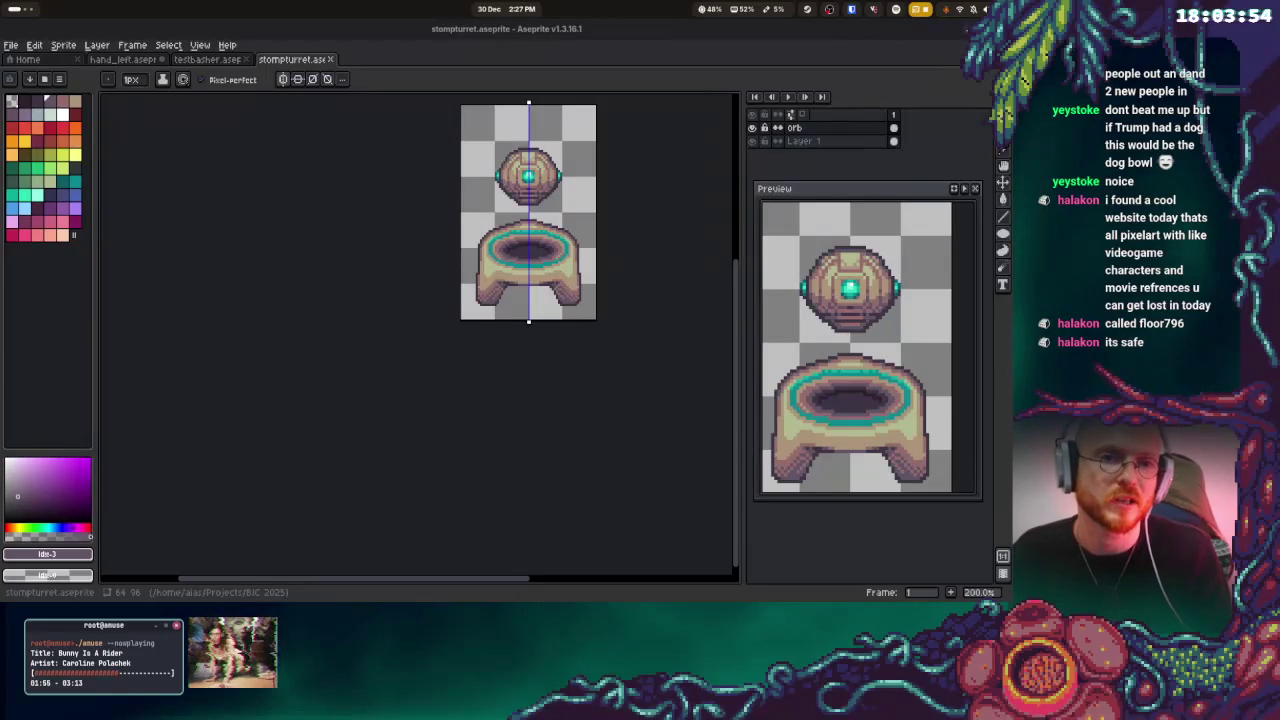
key("alt+Tab")
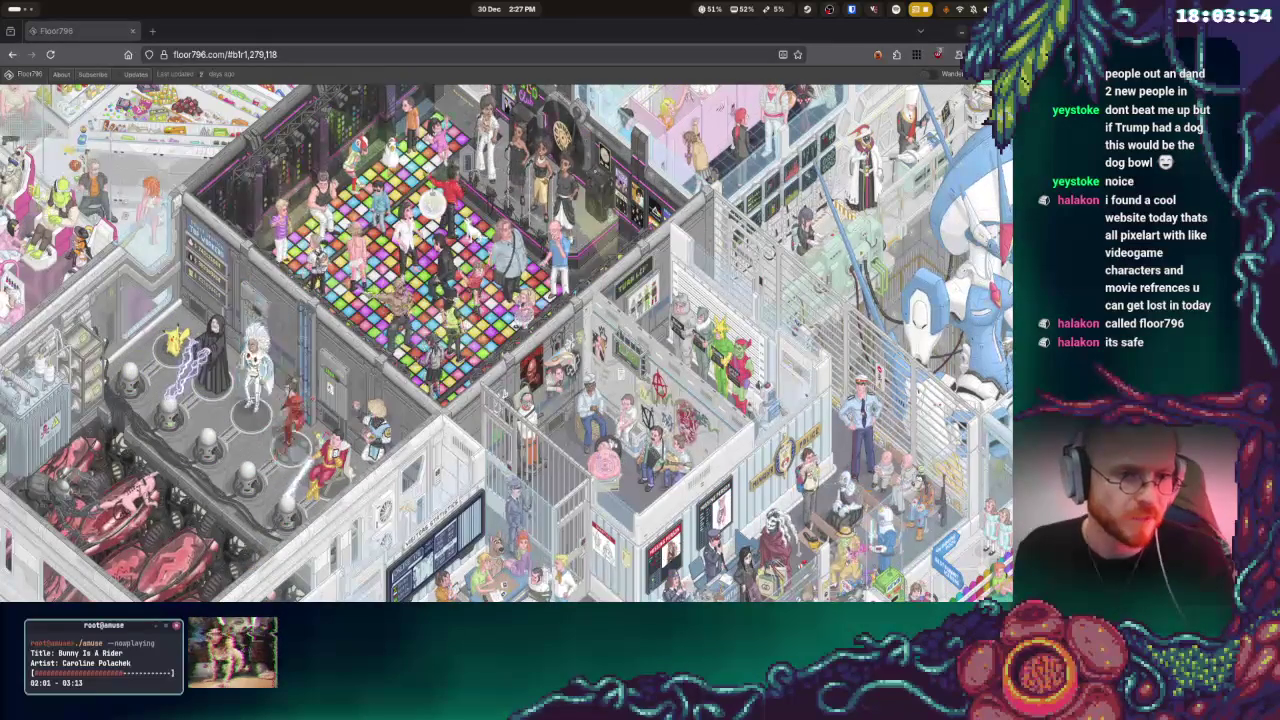
Pan and zoom the Floor796 map to show Mario and Luigi below King Kong
mouse_move(537, 289)
left_mouse_down()
mouse_move(537, 273)
mouse_move(717, 316)
mouse_move(685, 287)
left_mouse_up()
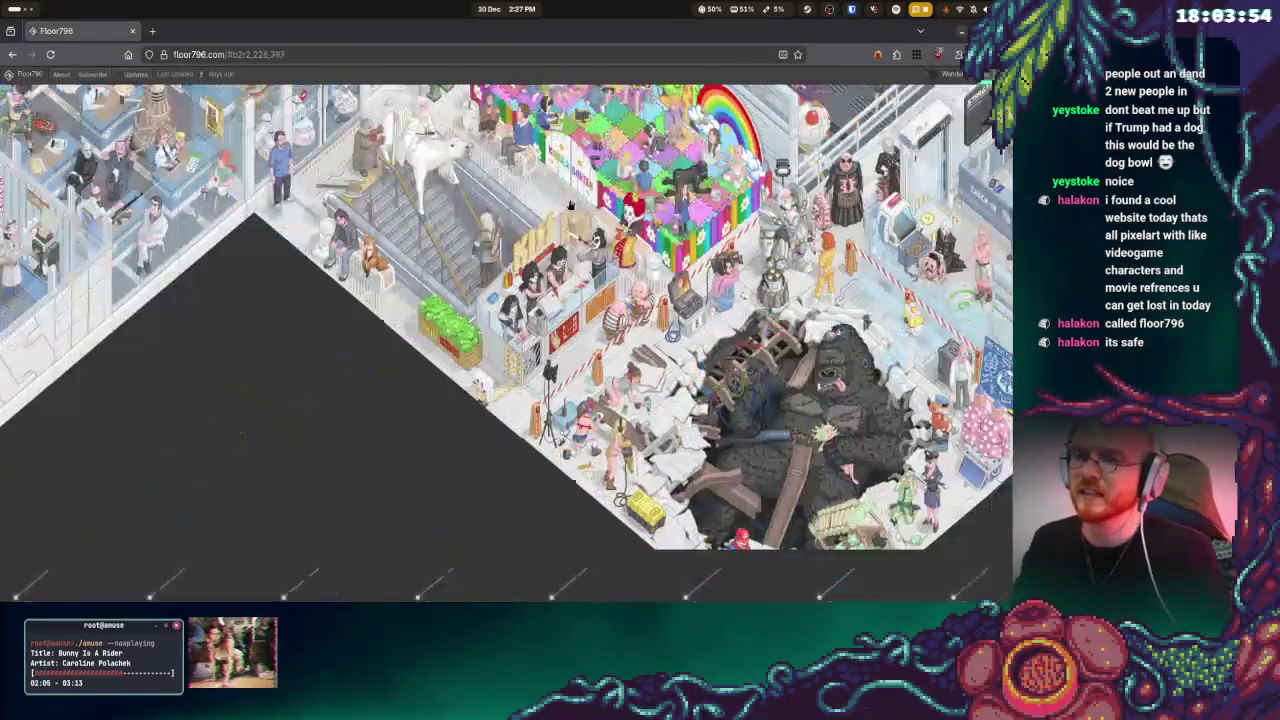
scroll(685, 287, "up", 2)
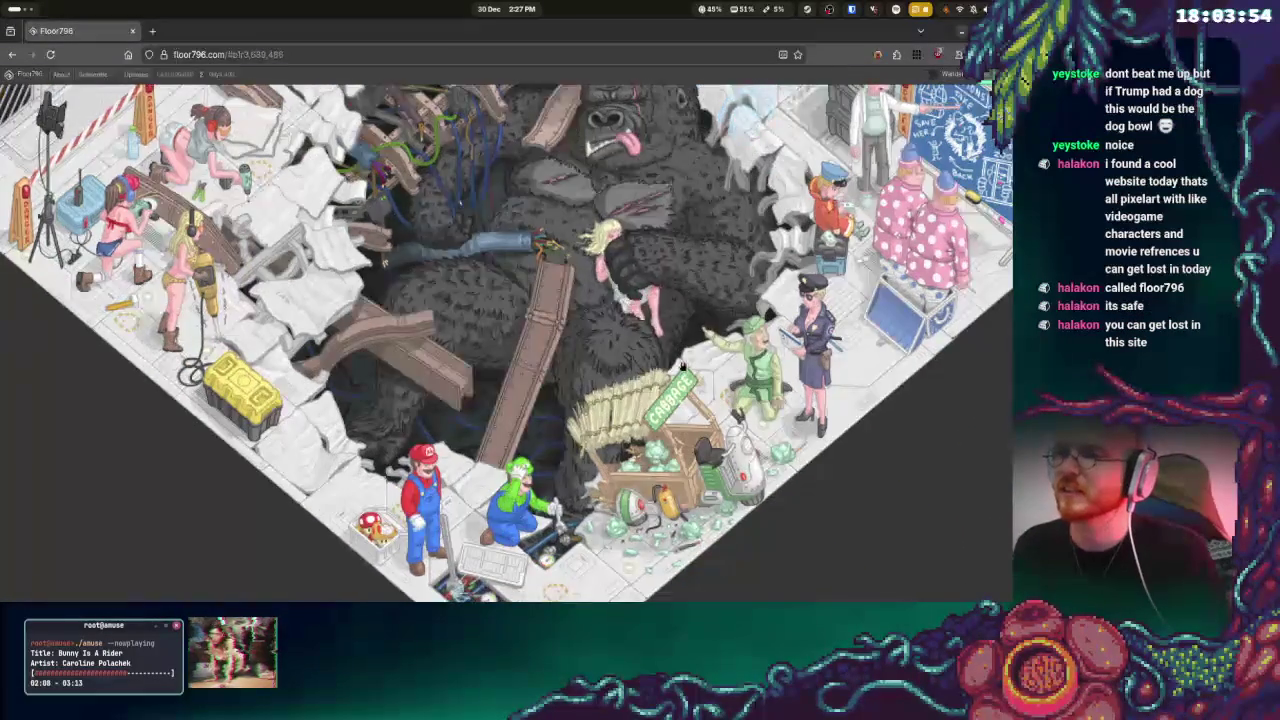
left_click_drag(640, 490, 720, 310)
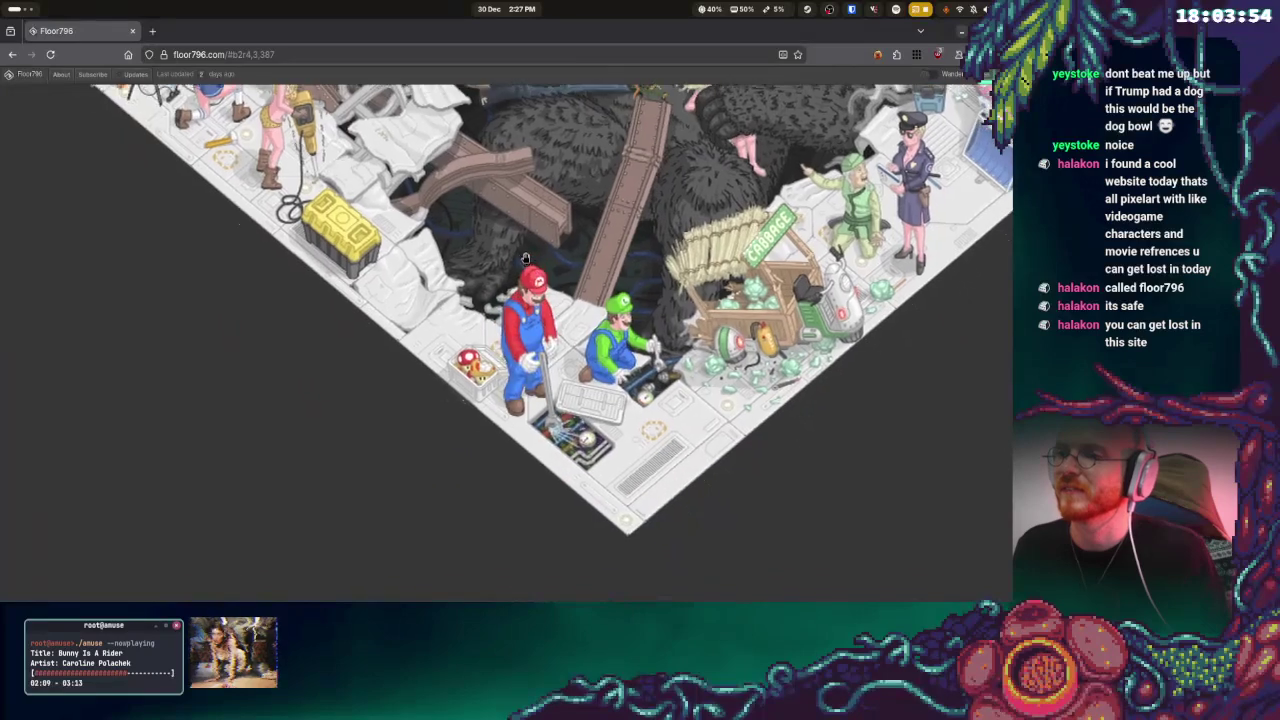
scroll(720, 310, "down", 2)
scroll(731, 340, "up", 1)
scroll(731, 340, "down", 1)
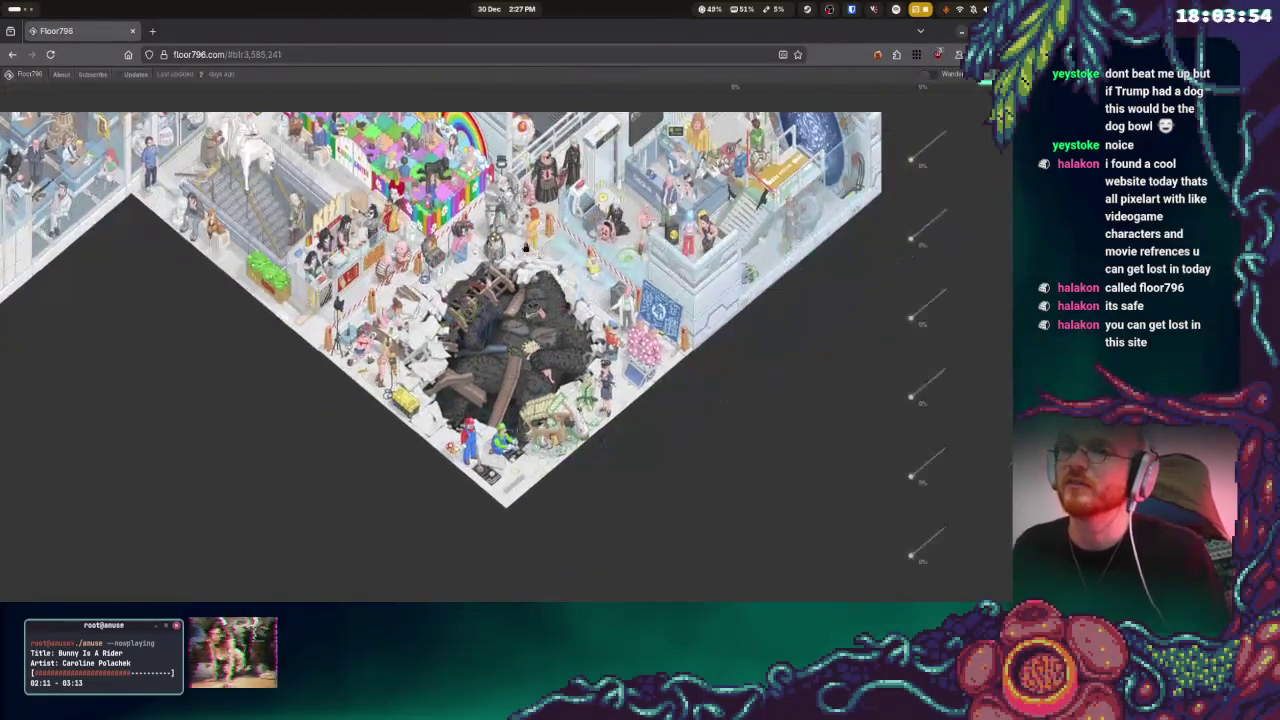
mouse_move(731, 340)
left_mouse_down()
mouse_move(718, 425)
mouse_move(713, 355)
left_mouse_up()
scroll(718, 425, "up", 1)
scroll(710, 360, "down", 1)
scroll(713, 355, "up", 1)
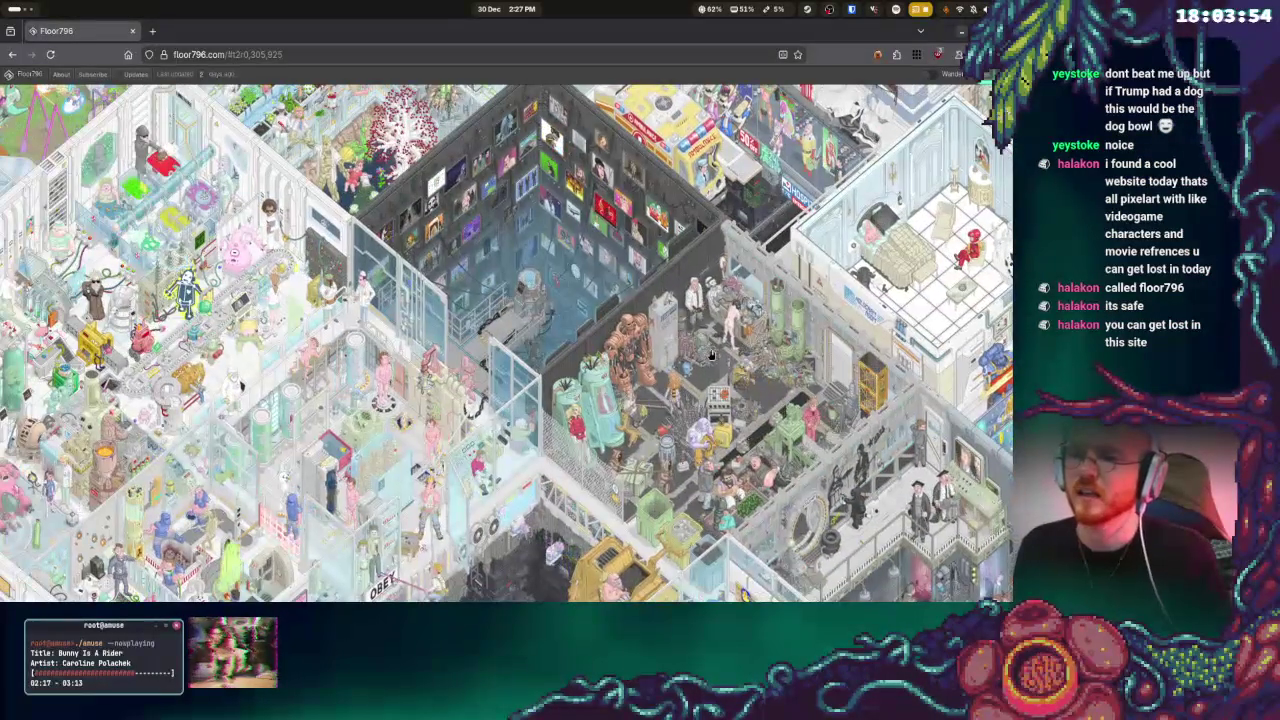
scroll(535, 295, "down", 1)
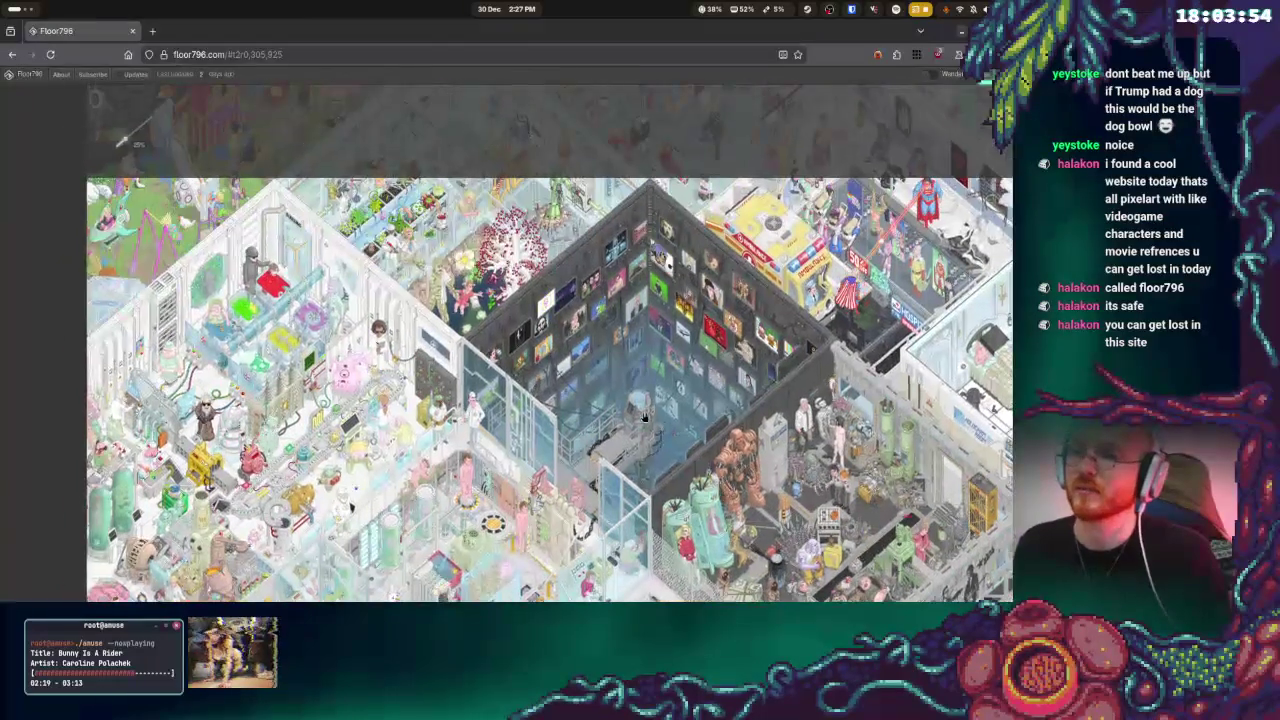
Pan across the map past the dark screen room and forest toward the pirate ship
left_click_drag(535, 295, 707, 377)
scroll(707, 377, "up", 1)
scroll(707, 377, "down", 1)
left_click_drag(450, 300, 755, 455)
scroll(755, 455, "up", 1)
scroll(755, 455, "down", 1)
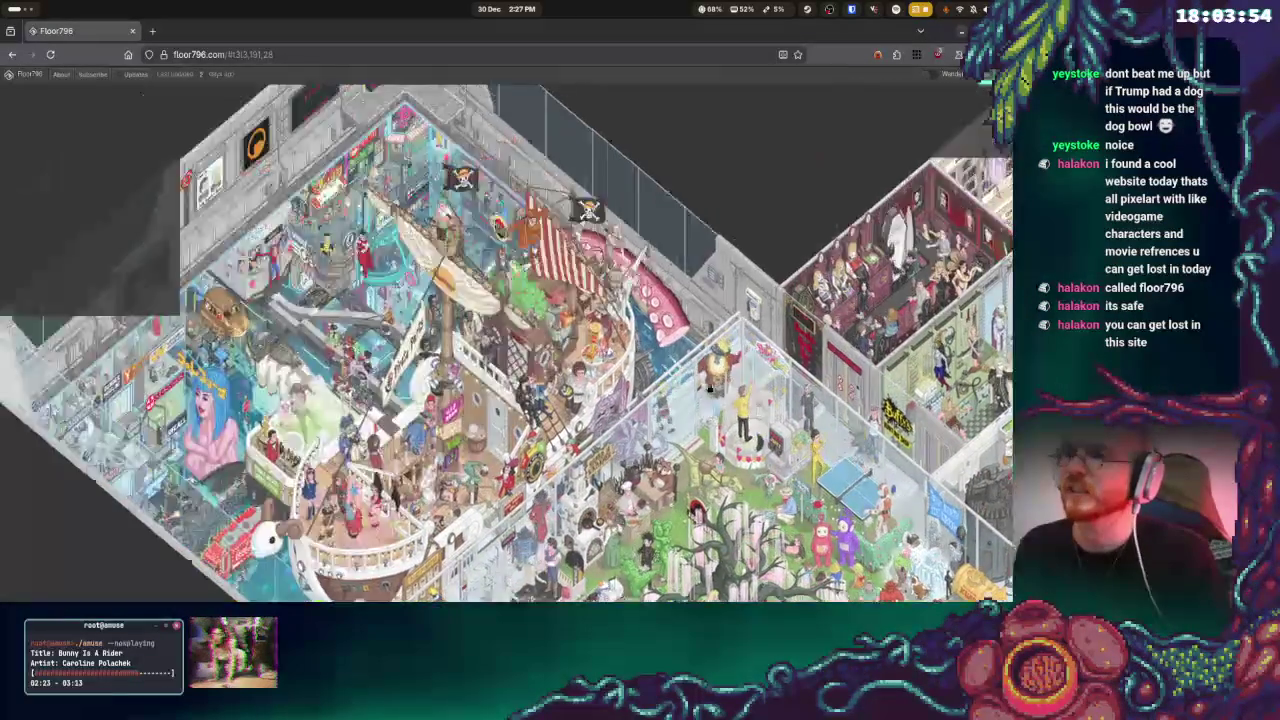
left_click_drag(424, 243, 567, 372)
scroll(567, 372, "up", 1)
scroll(566, 373, "down", 1)
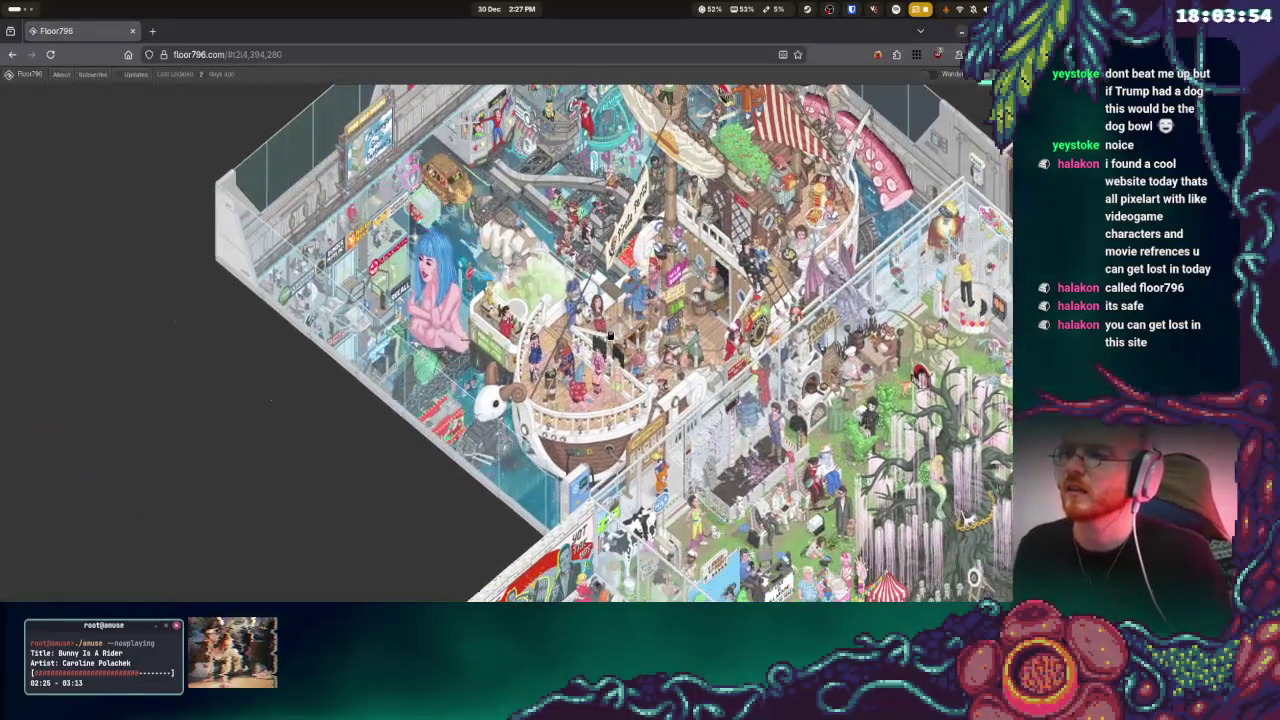
Move the view from the pirate ship to the crowded gym beside the Batman room
left_click_drag(420, 300, 527, 352)
scroll(527, 352, "up", 2)
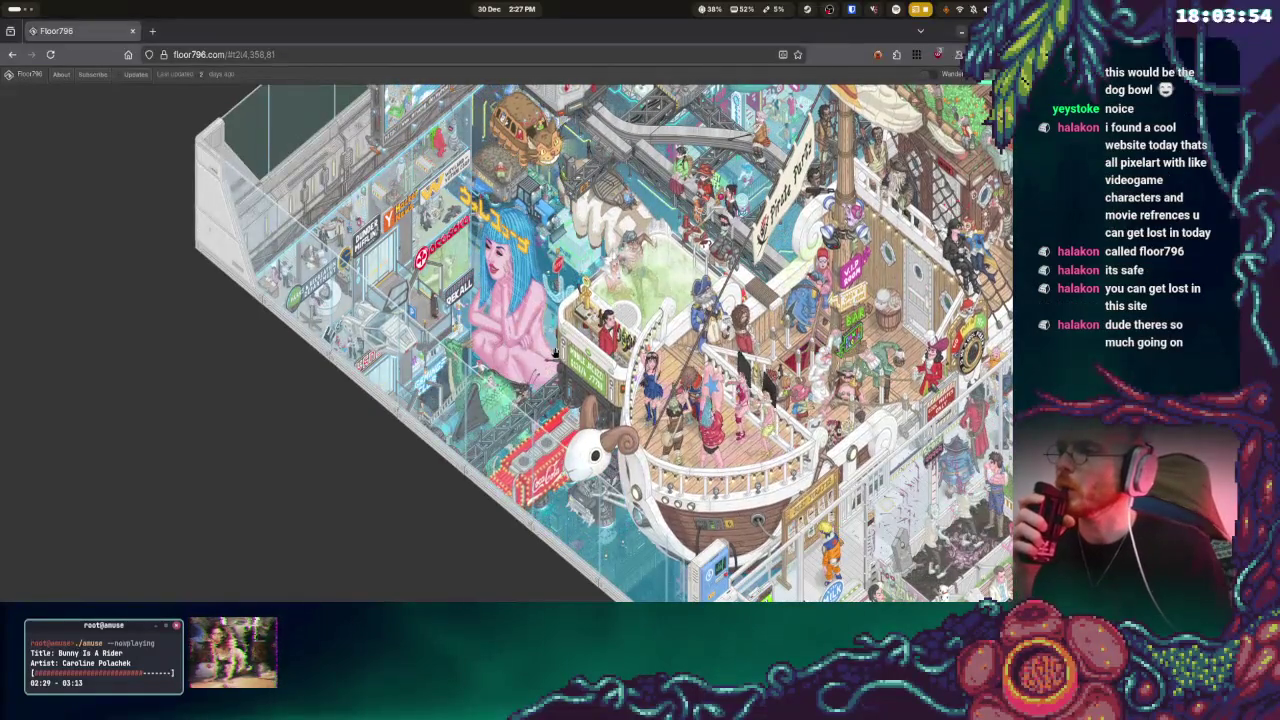
scroll(408, 265, "up", 2)
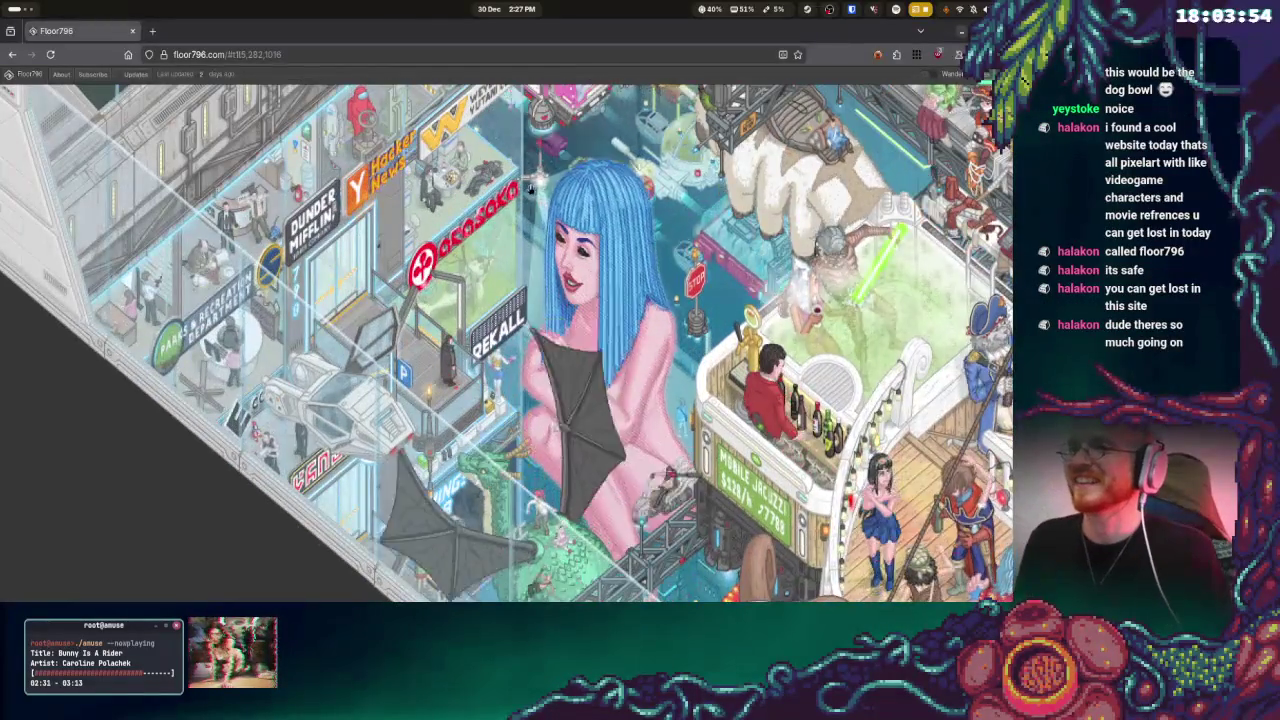
scroll(500, 190, "down", 1)
scroll(530, 225, "up", 1)
scroll(538, 237, "down", 3)
left_click_drag(538, 237, 420, 150)
scroll(420, 150, "up", 3)
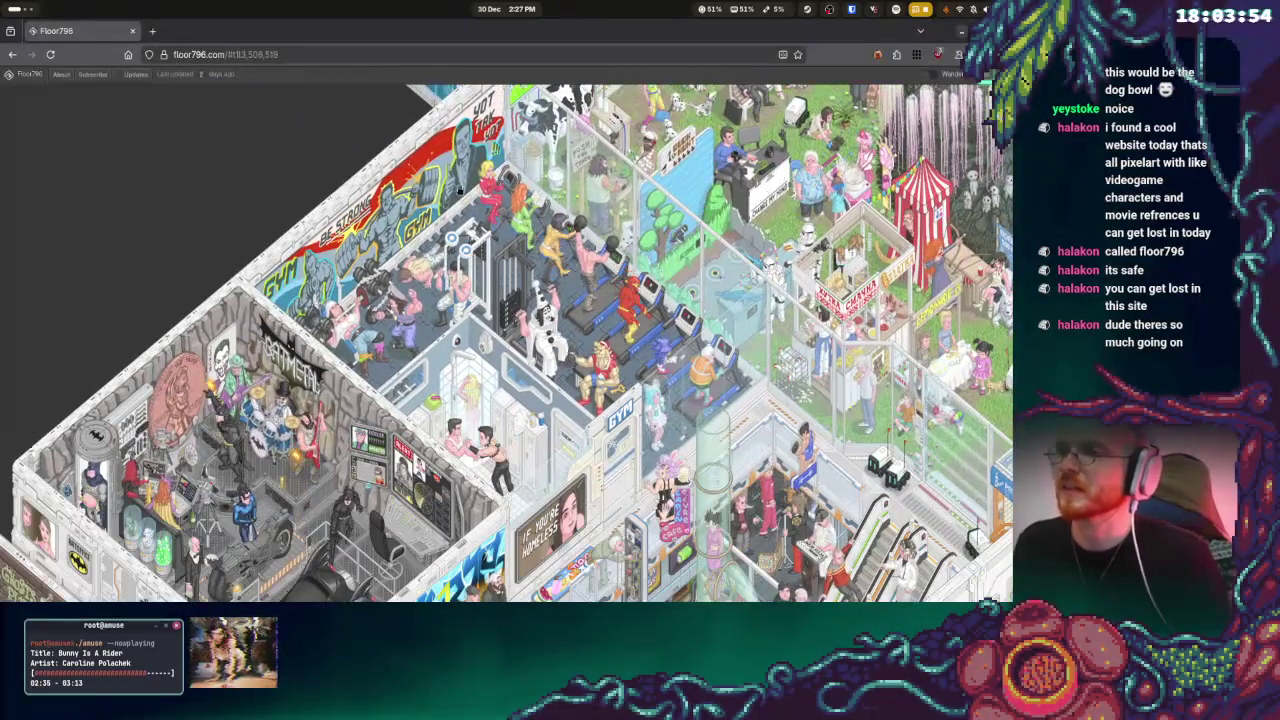
Bookmark the Floor796 page as 'Floor796' in the Bookmarks Toolbar
left_click(797, 54)
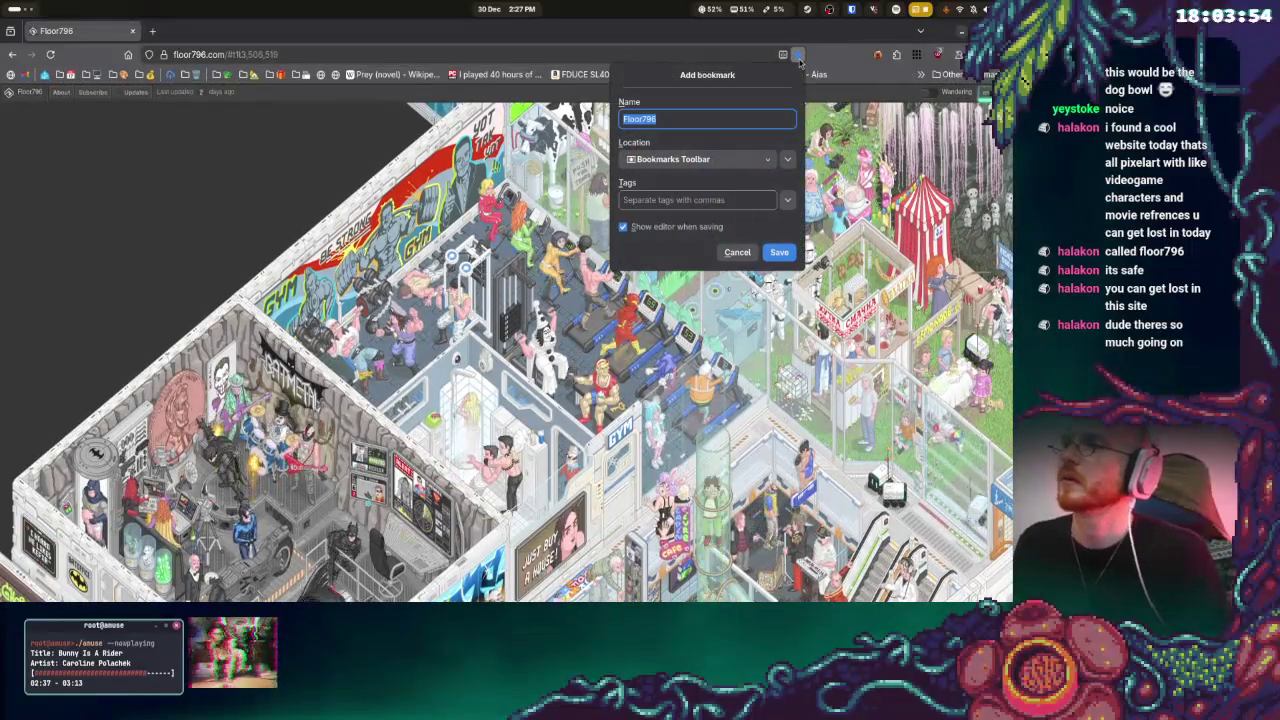
left_click(697, 159)
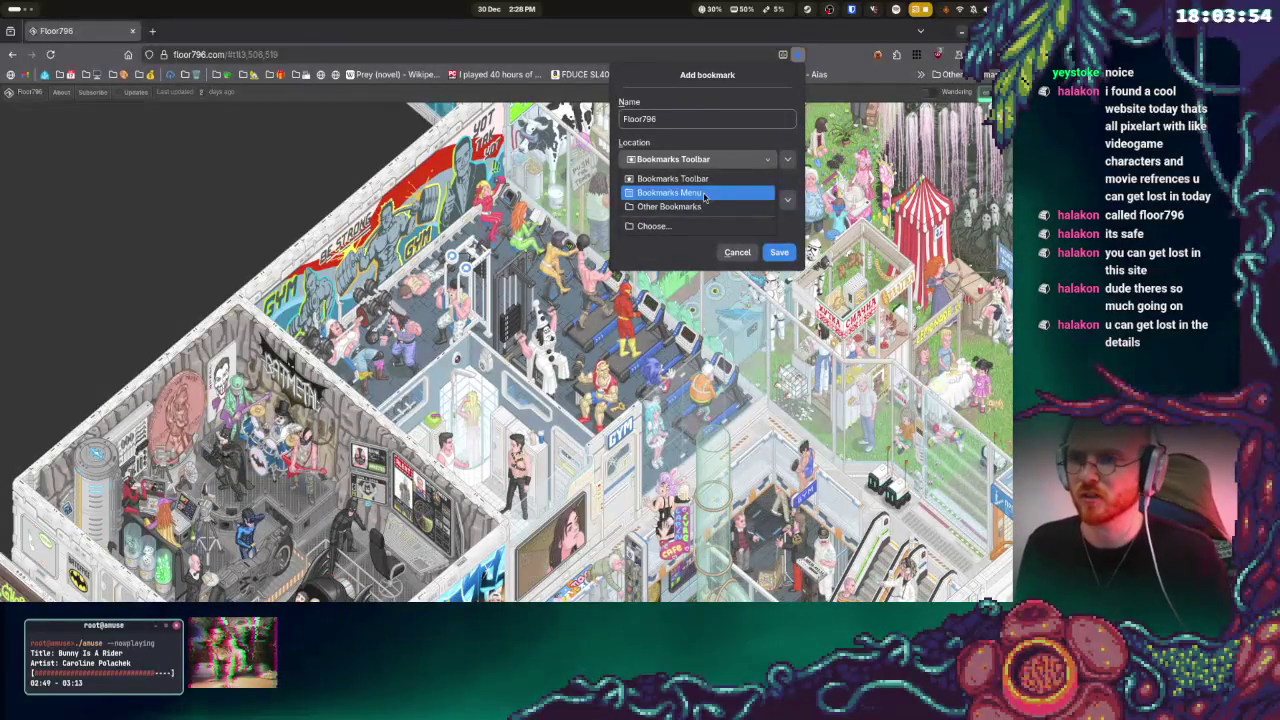
left_click(680, 178)
left_click(779, 252)
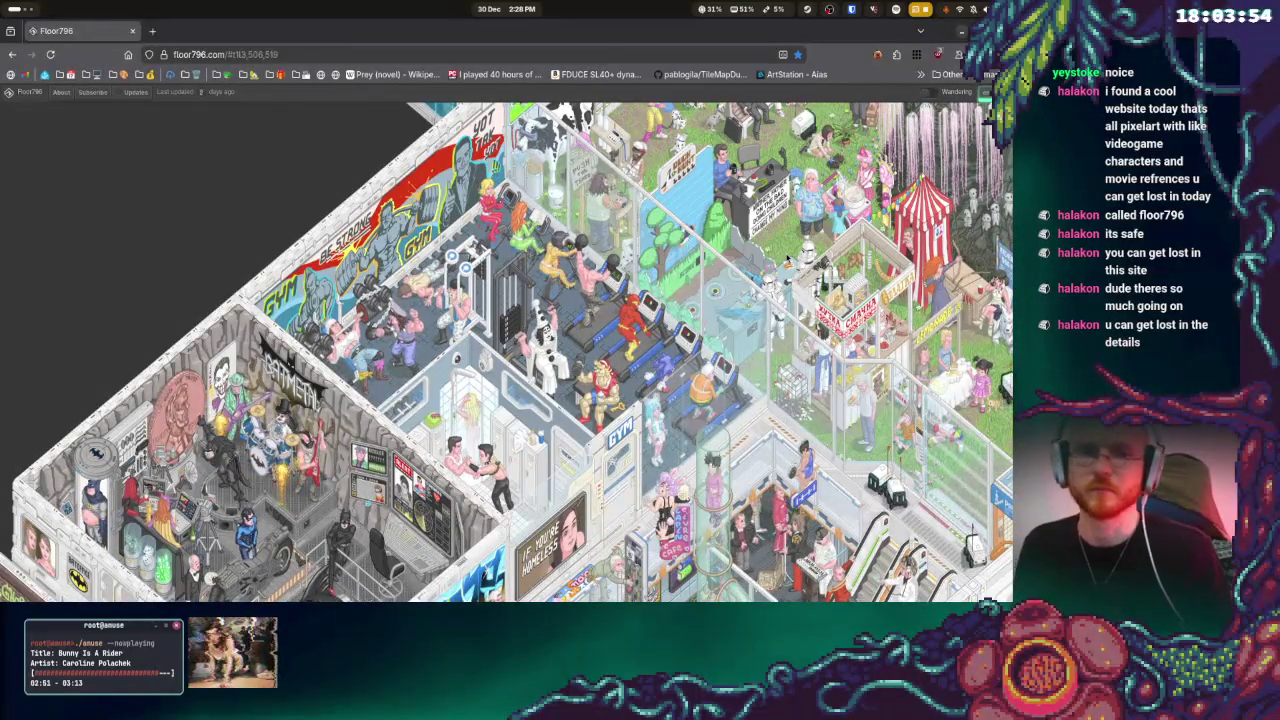
Pan the map away from the Ghosts Pub to Twin Pines Mall and Totoro
scroll(537, 395, "down", 5)
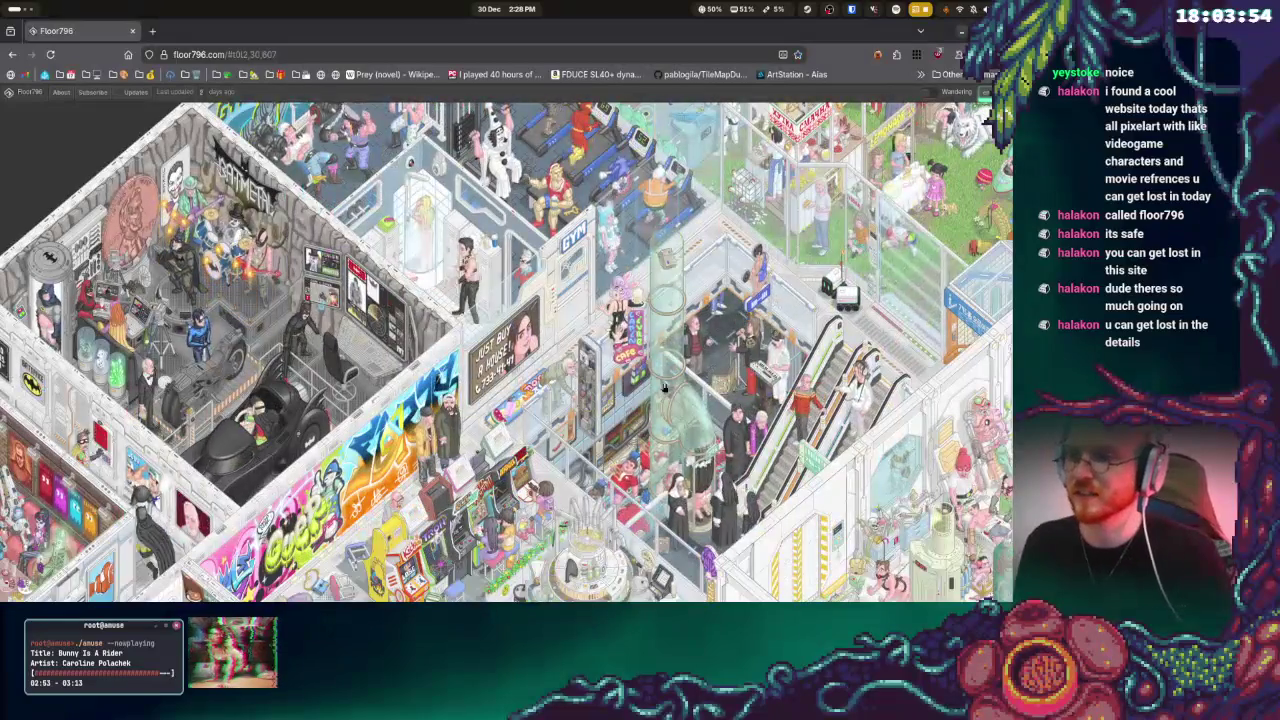
scroll(500, 380, "left", 2)
scroll(470, 370, "left", 2)
scroll(440, 362, "left", 2)
scroll(440, 352, "left", 2)
scroll(448, 346, "left", 2)
scroll(456, 340, "left", 2)
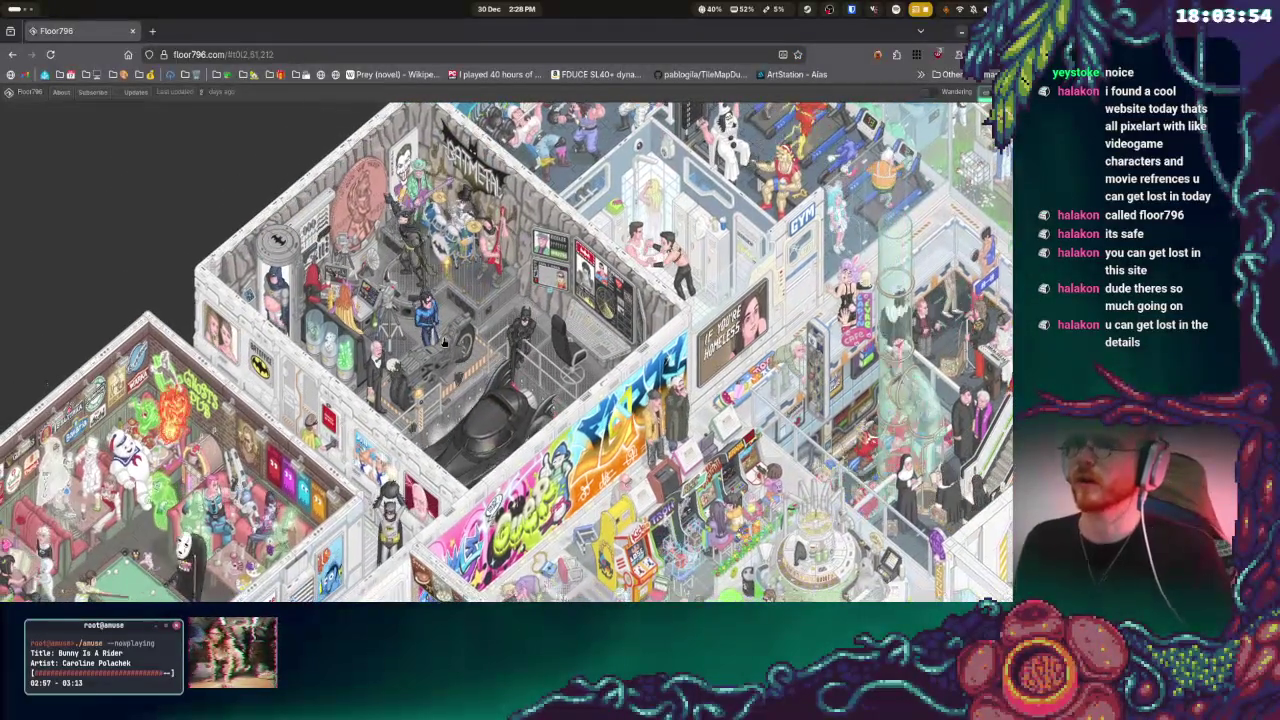
scroll(470, 337, "left", 2)
scroll(470, 337, "down", 1)
scroll(495, 330, "left", 3)
scroll(495, 330, "down", 3)
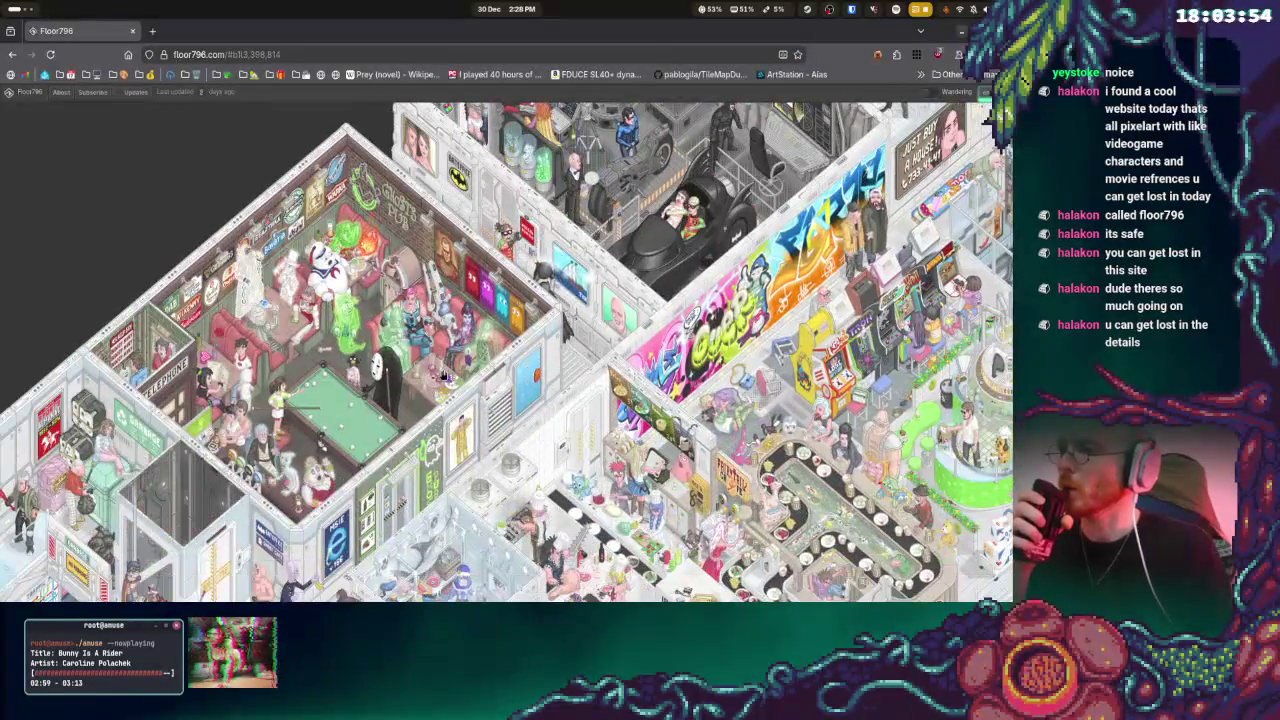
scroll(530, 320, "down", 1)
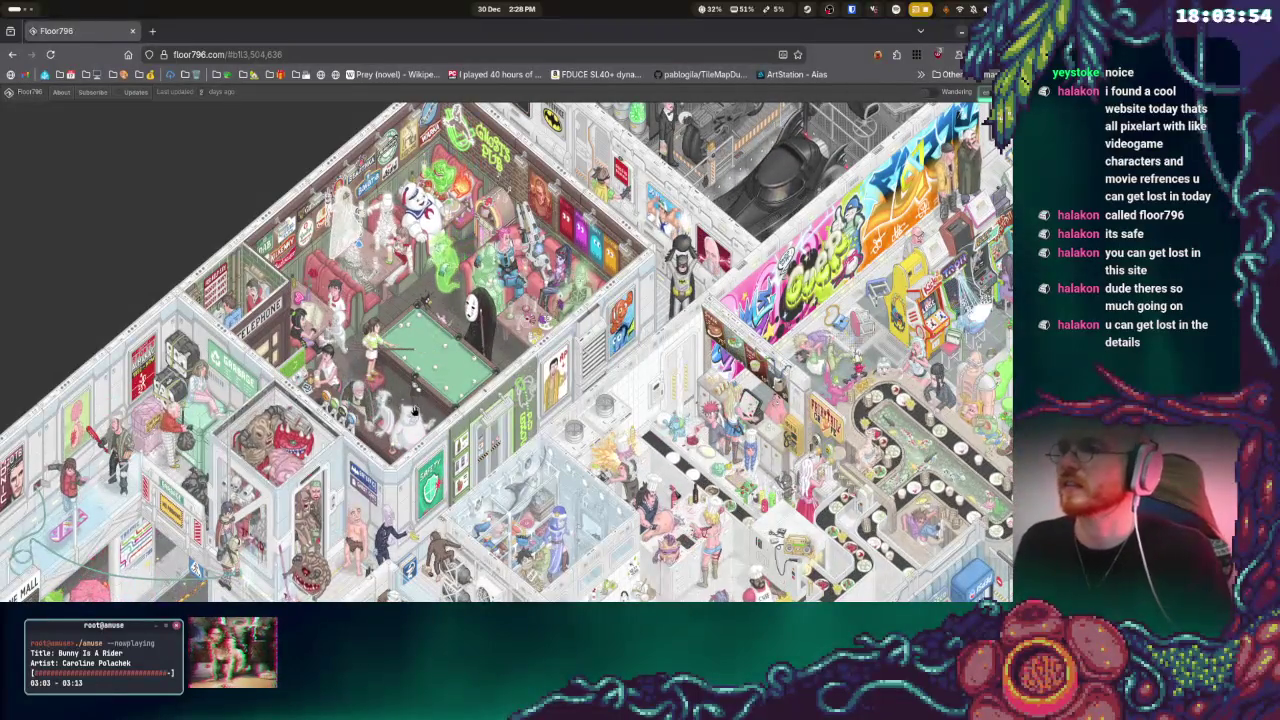
scroll(440, 203, "up", 3)
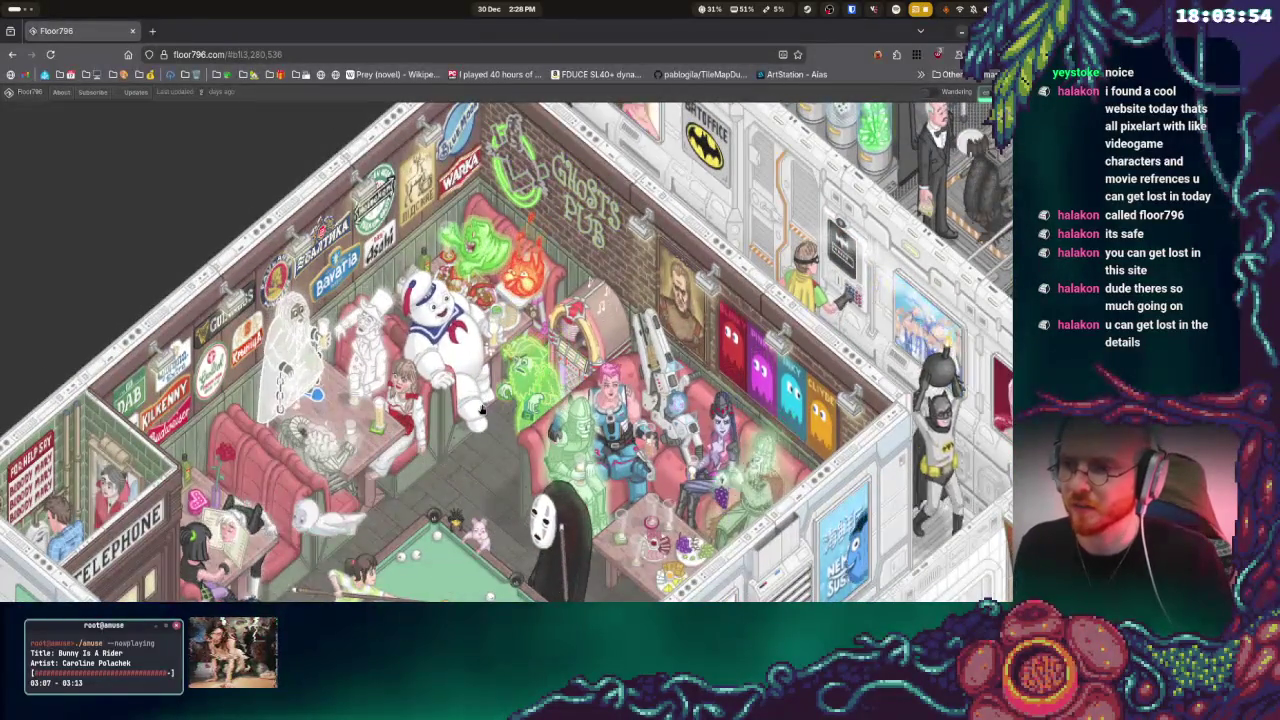
scroll(481, 410, "down", 3)
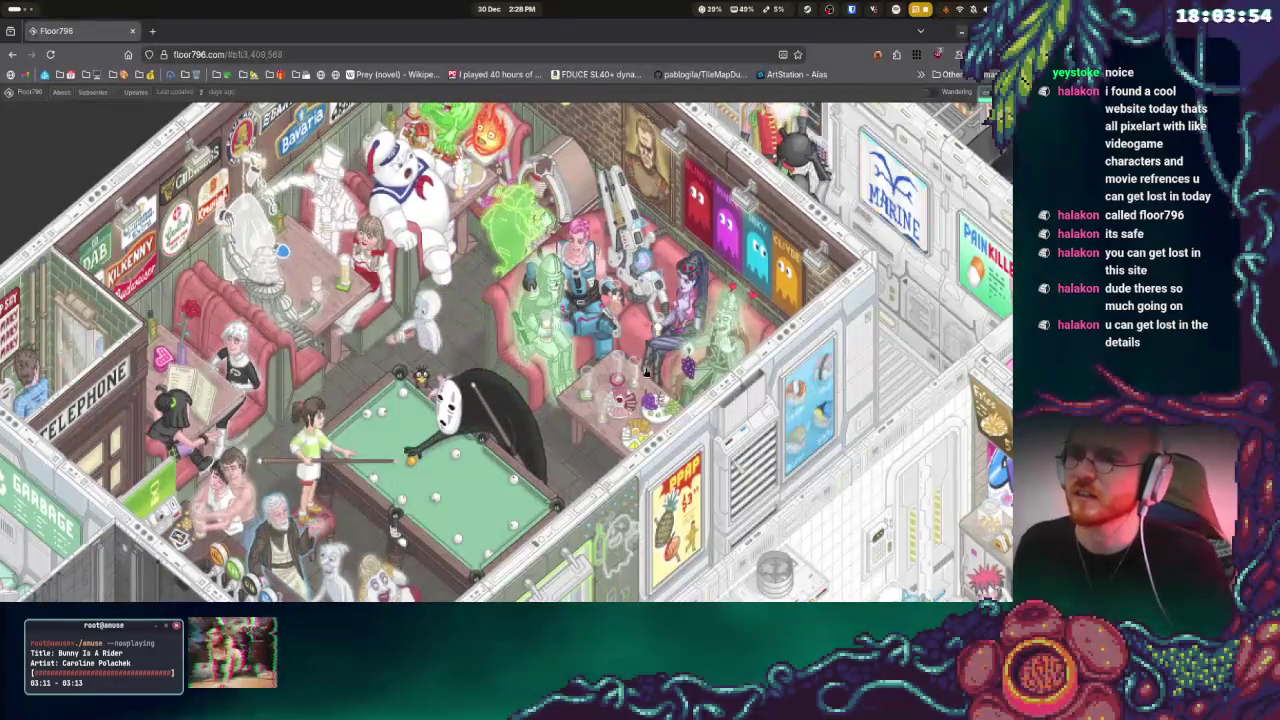
scroll(738, 347, "up", 2)
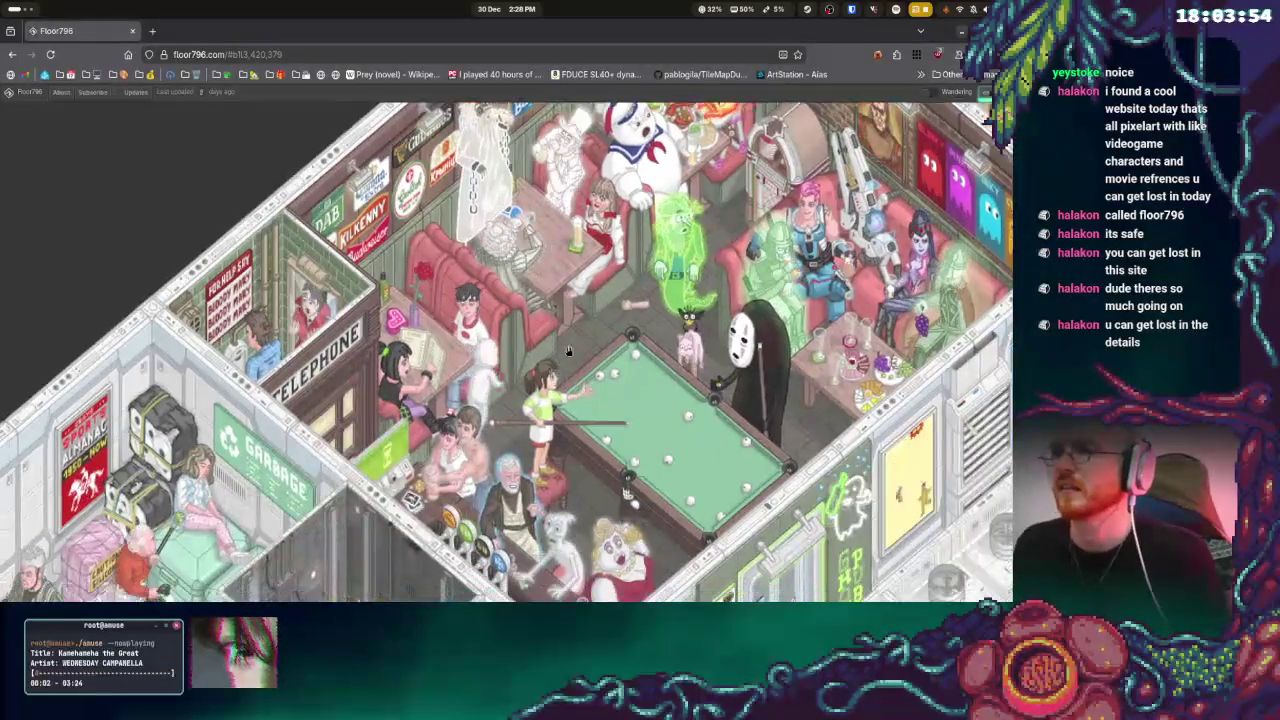
left_click_drag(595, 520, 682, 357)
mouse_move(449, 507)
left_mouse_down()
mouse_move(560, 420)
mouse_move(619, 337)
left_mouse_up()
mouse_move(344, 586)
left_mouse_down()
mouse_move(534, 511)
mouse_move(419, 357)
mouse_move(449, 242)
mouse_move(391, 185)
left_mouse_up()
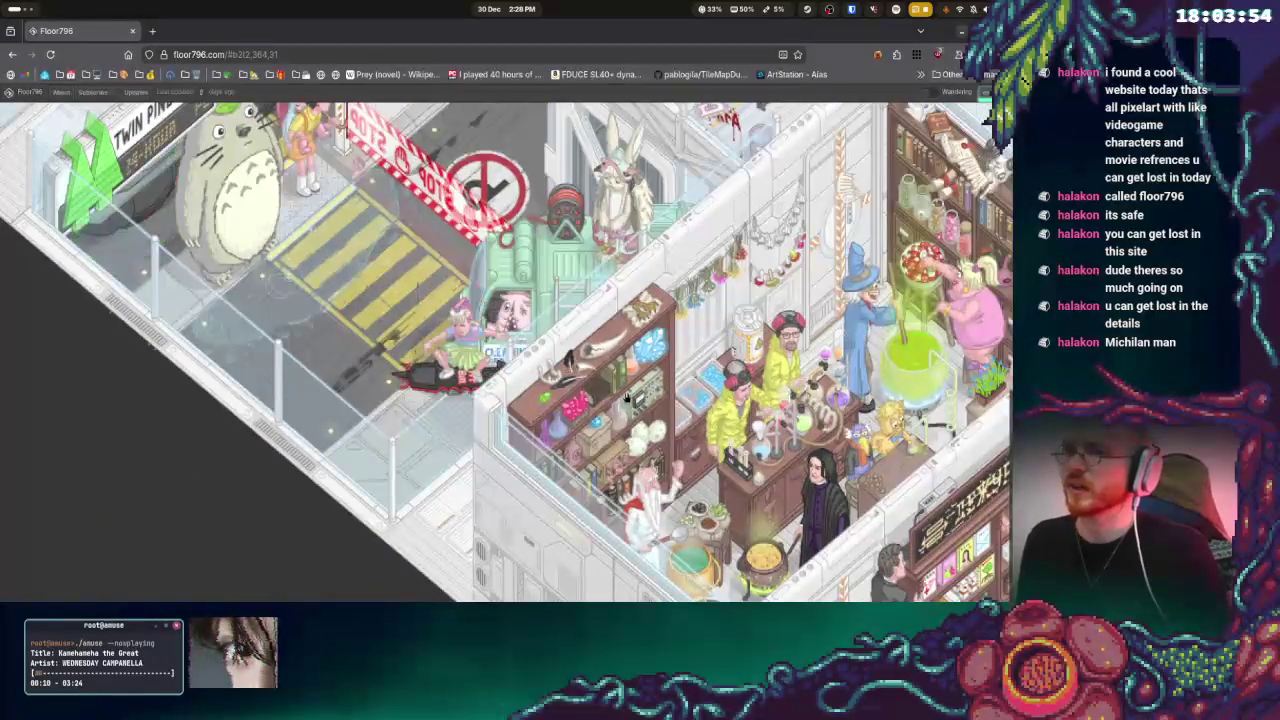
Move past the potion shop and DeLorean to the pharmacy and Beauty Room
left_click_drag(707, 459, 531, 393)
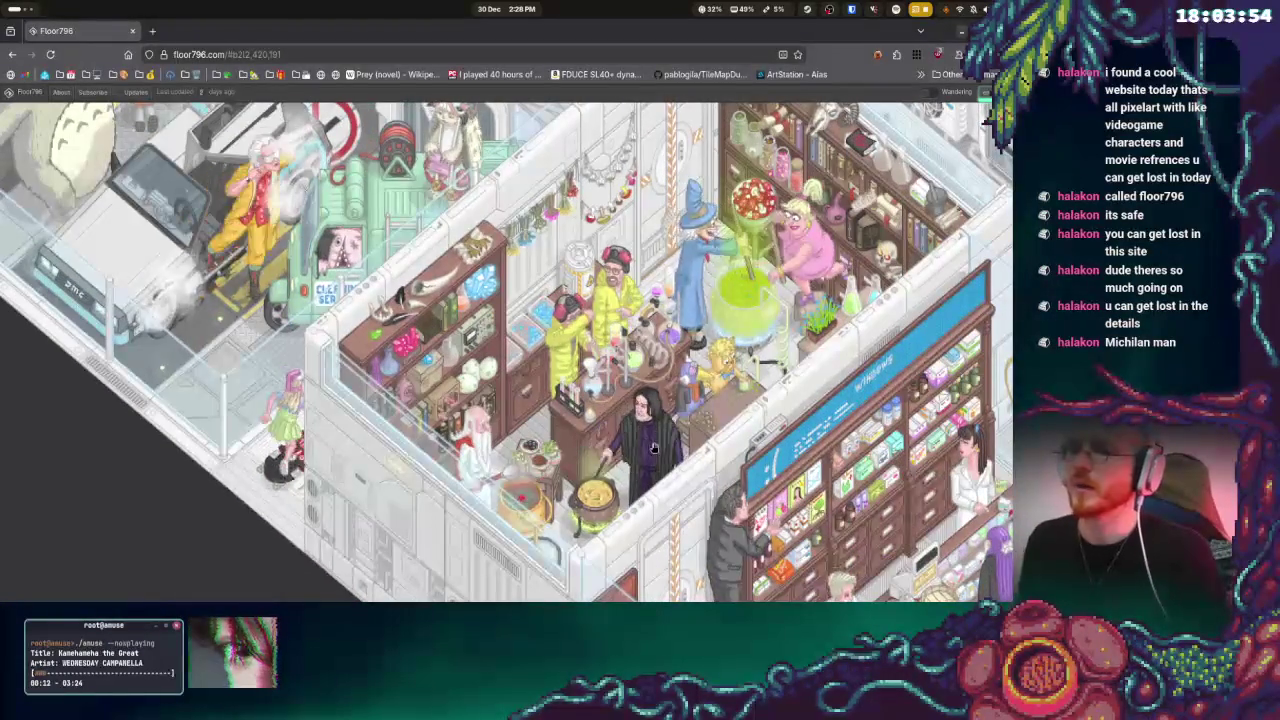
left_click_drag(747, 443, 702, 403)
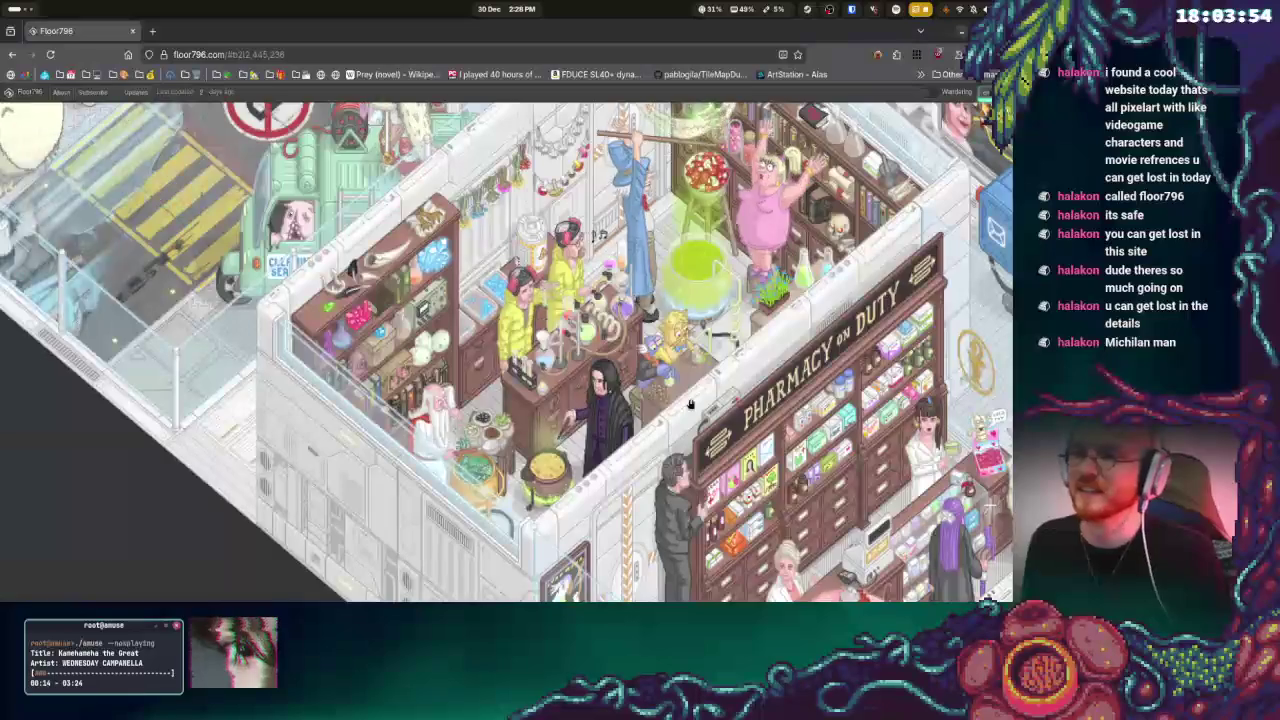
left_click_drag(558, 451, 534, 284)
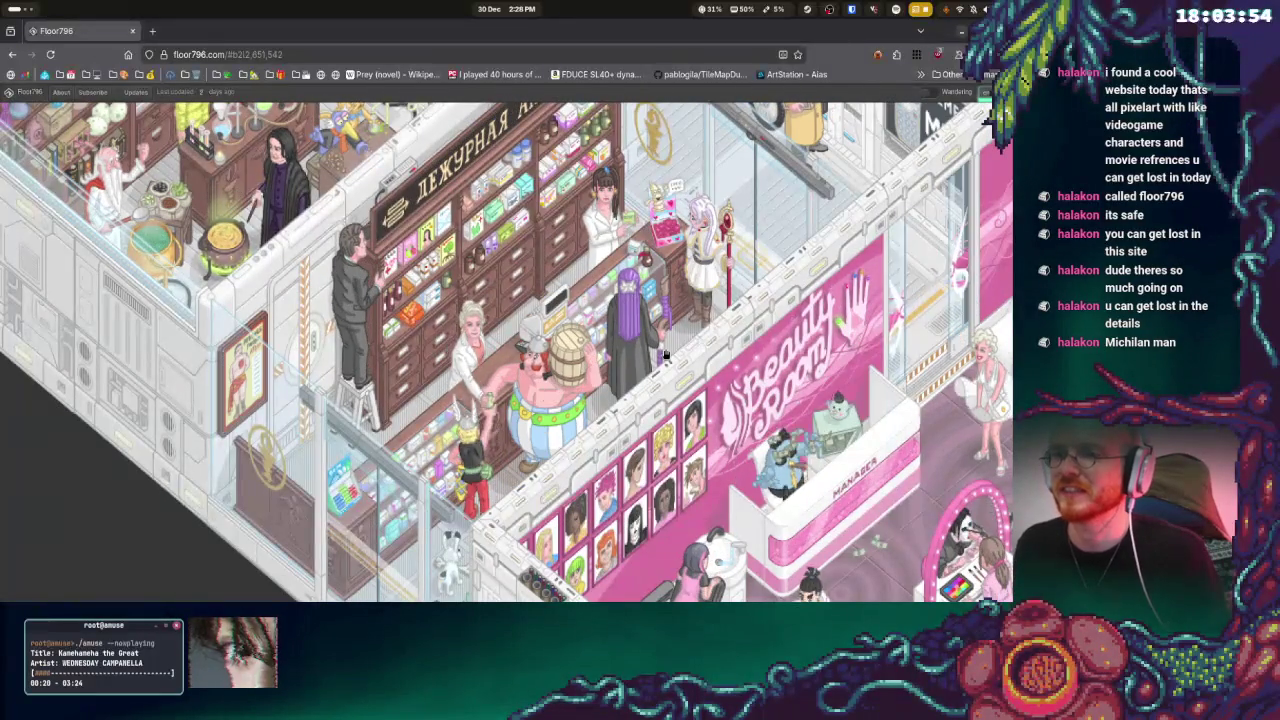
left_click_drag(632, 412, 684, 389)
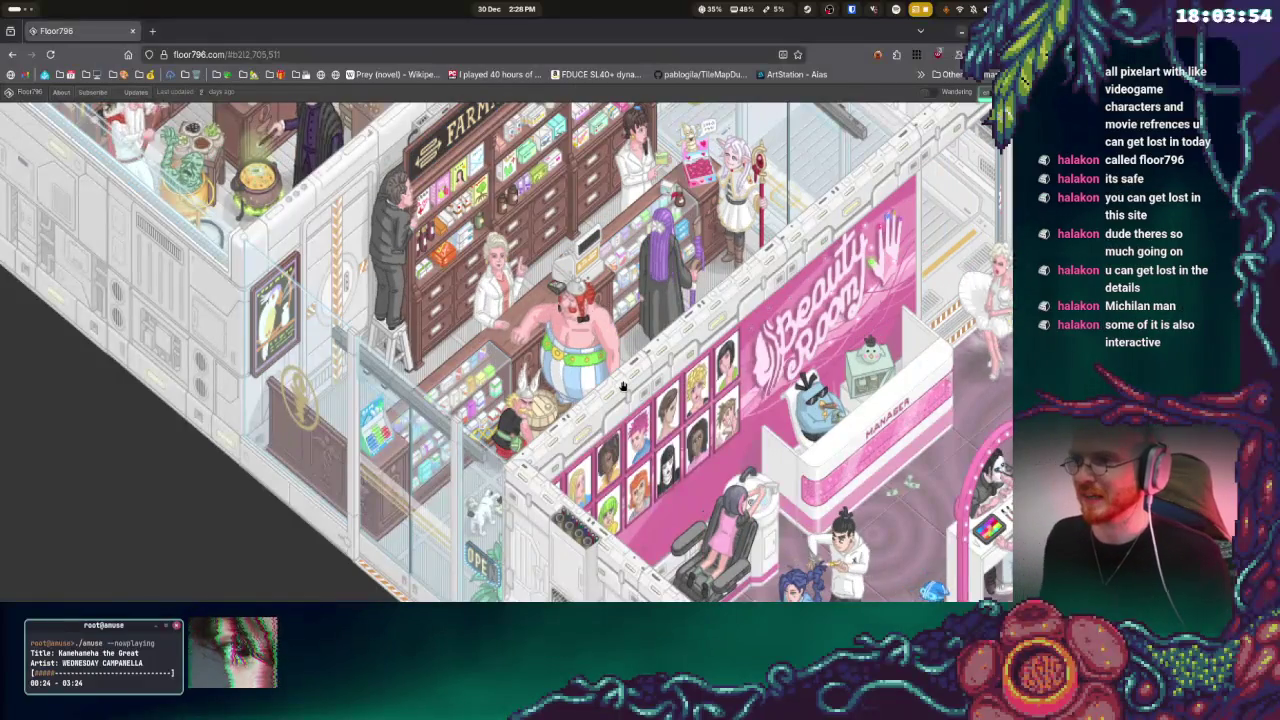
Move the view from the Beauty Room salon to the lab room with pods
left_click_drag(618, 386, 520, 350)
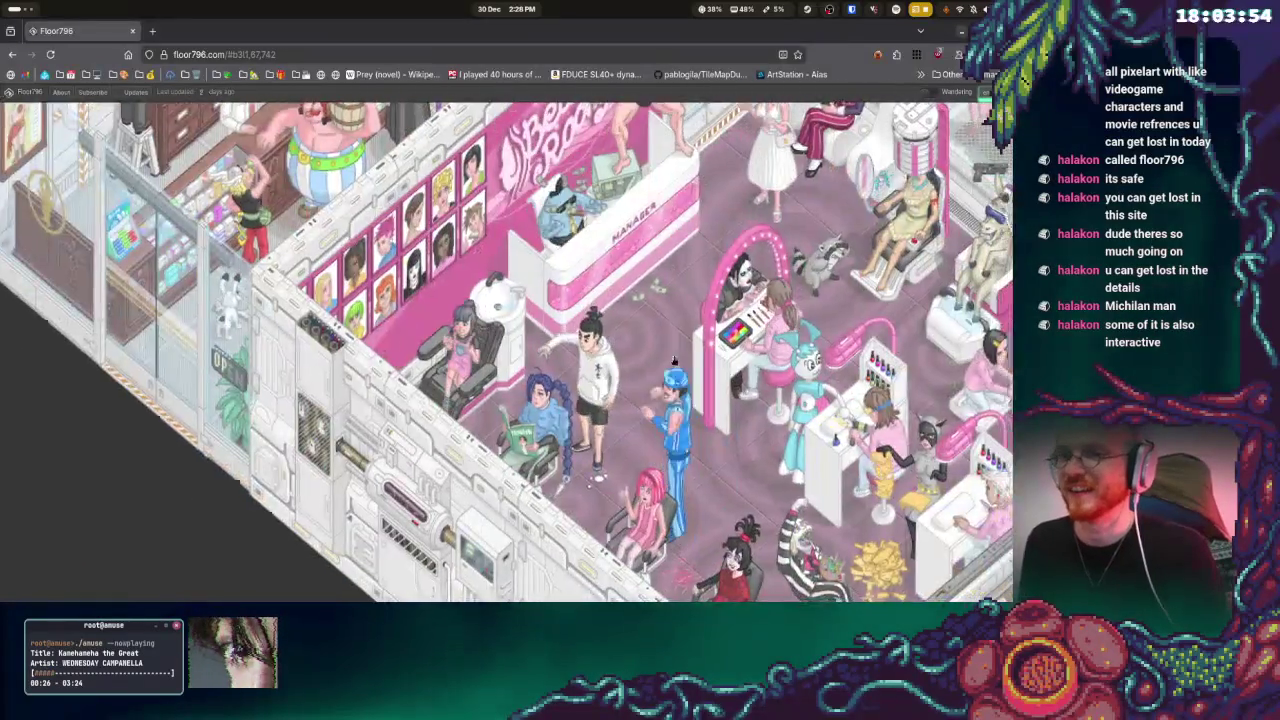
scroll(675, 318, "down", 2)
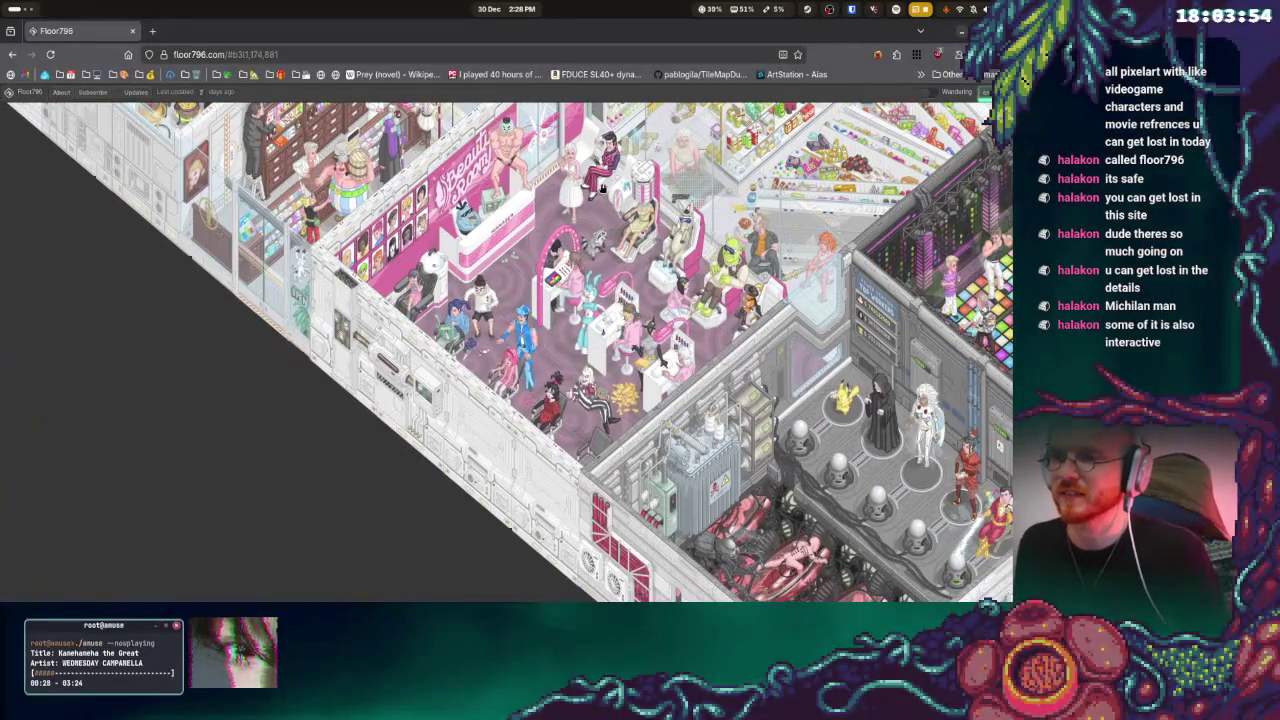
left_click_drag(815, 548, 615, 378)
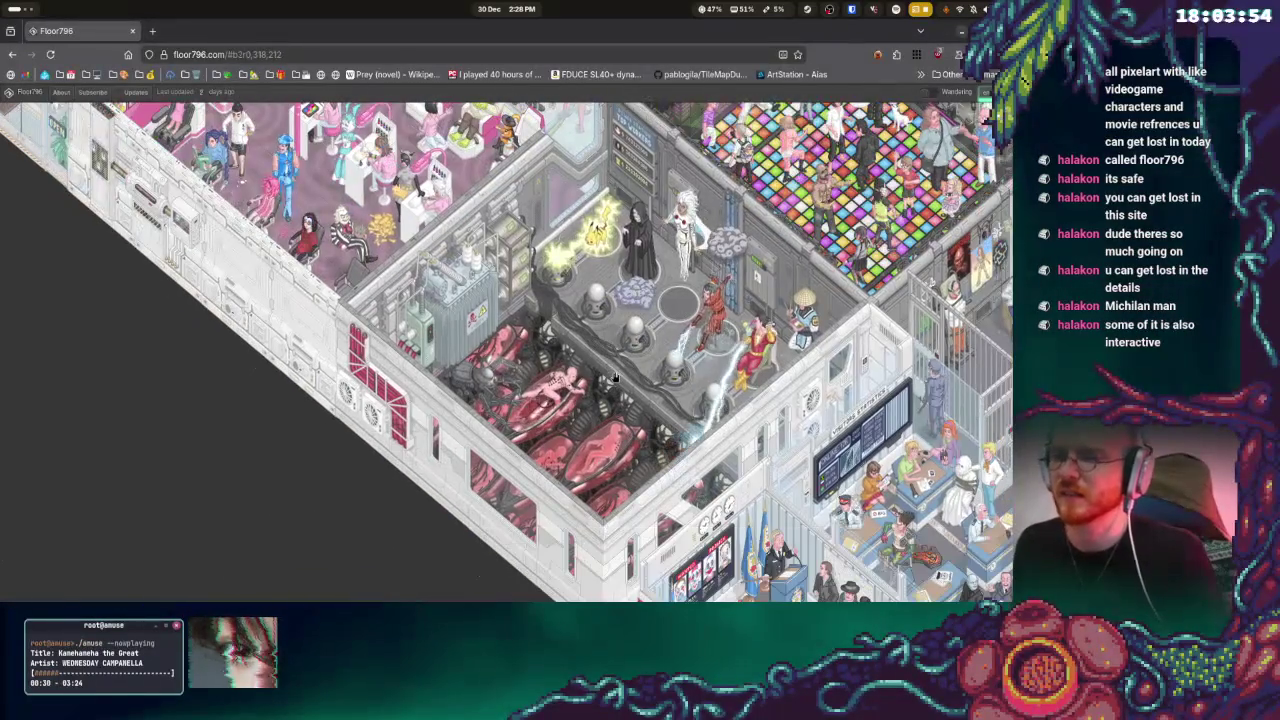
scroll(688, 453, "up", 2)
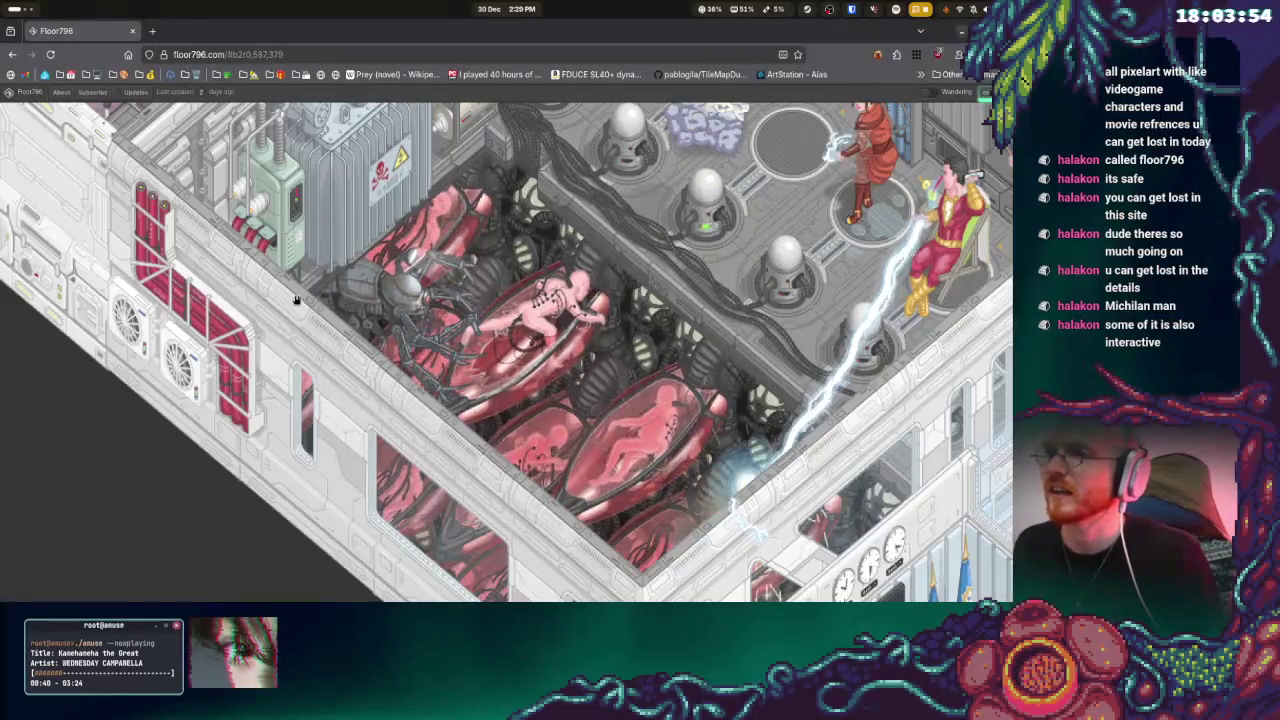
left_click_drag(296, 300, 471, 357)
Zoom and scroll across the map from the pod lab toward the disco floor
scroll(551, 318, "up", 5)
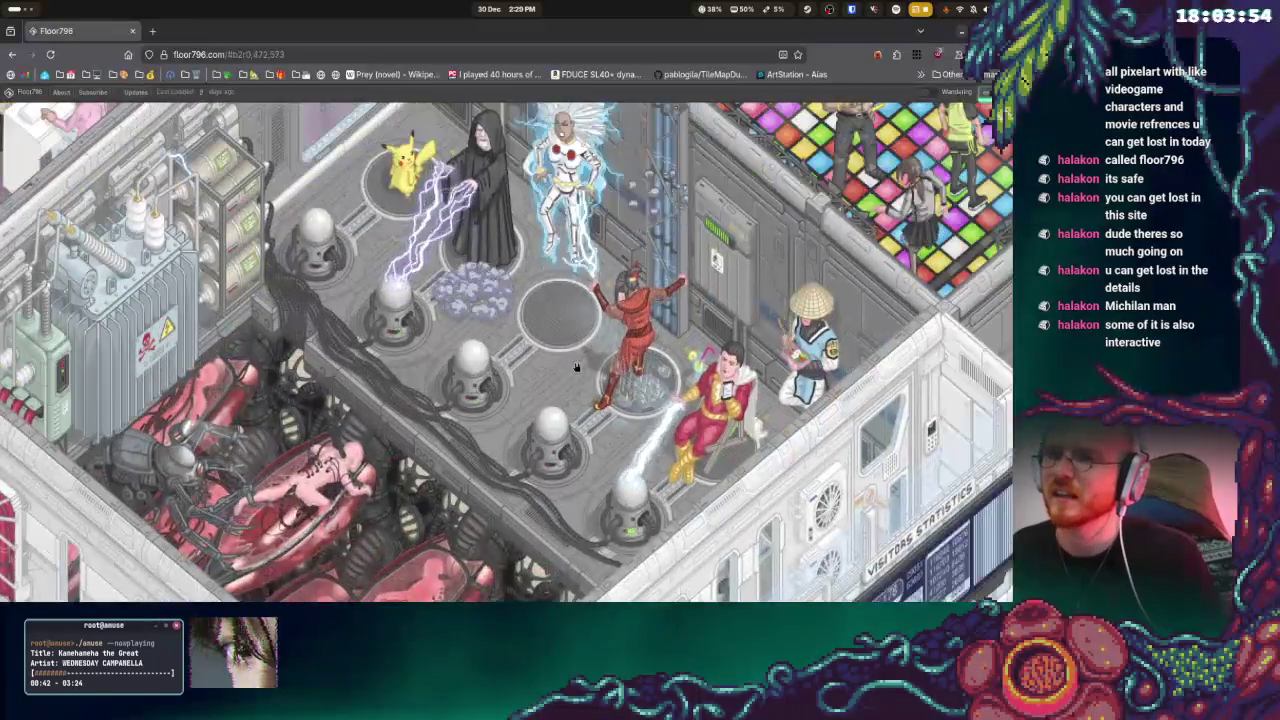
scroll(570, 340, "right", 8)
scroll(620, 330, "up", 2)
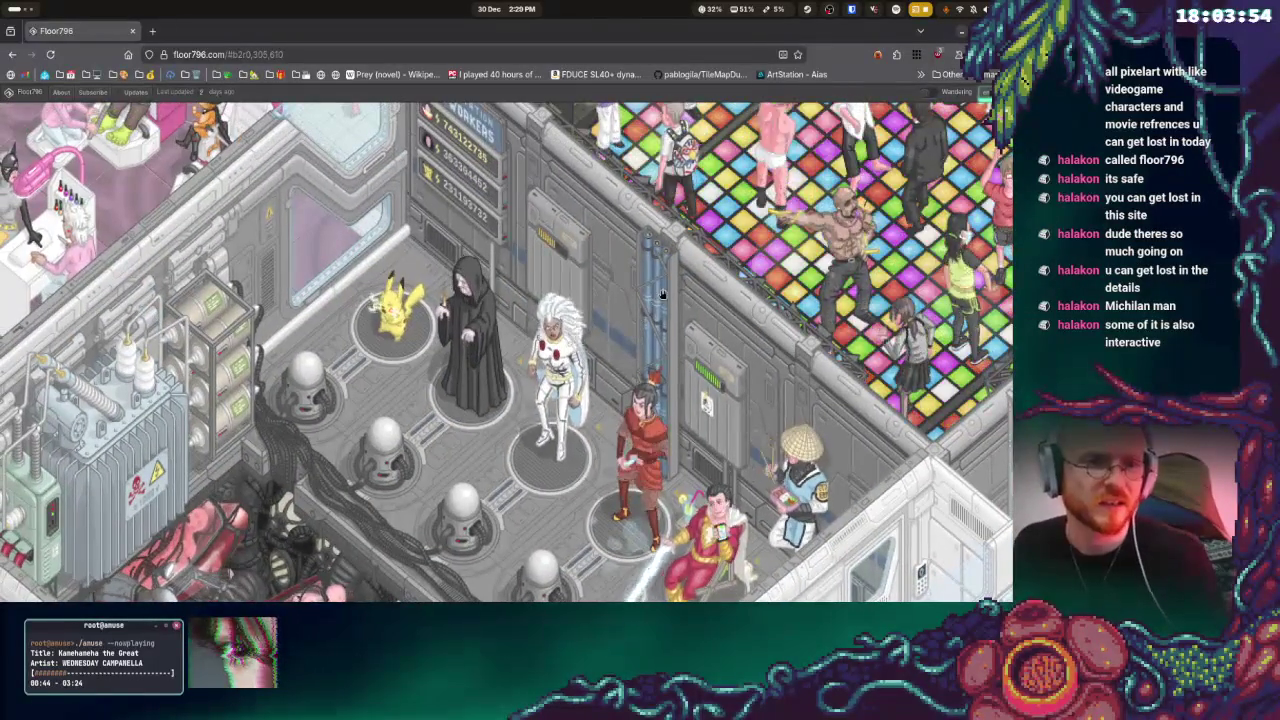
scroll(635, 327, "down", 1)
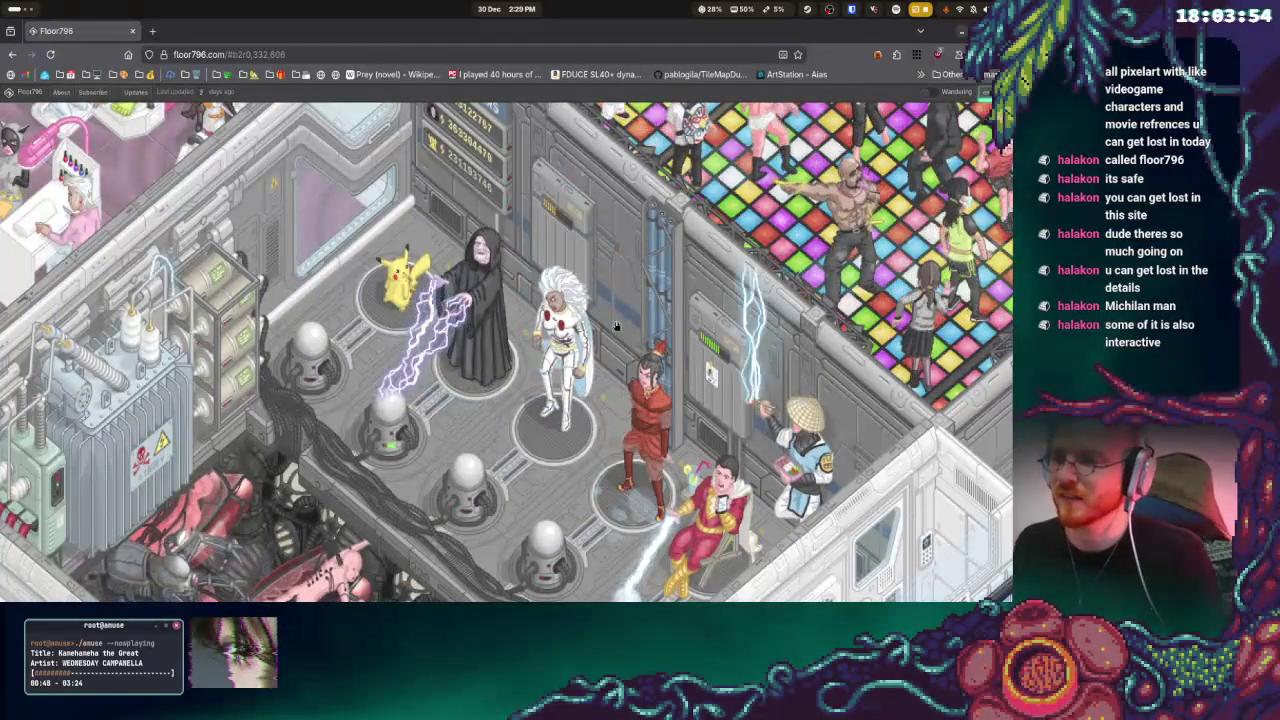
scroll(615, 340, "up", 5)
scroll(630, 360, "right", 5)
scroll(652, 386, "down", 2)
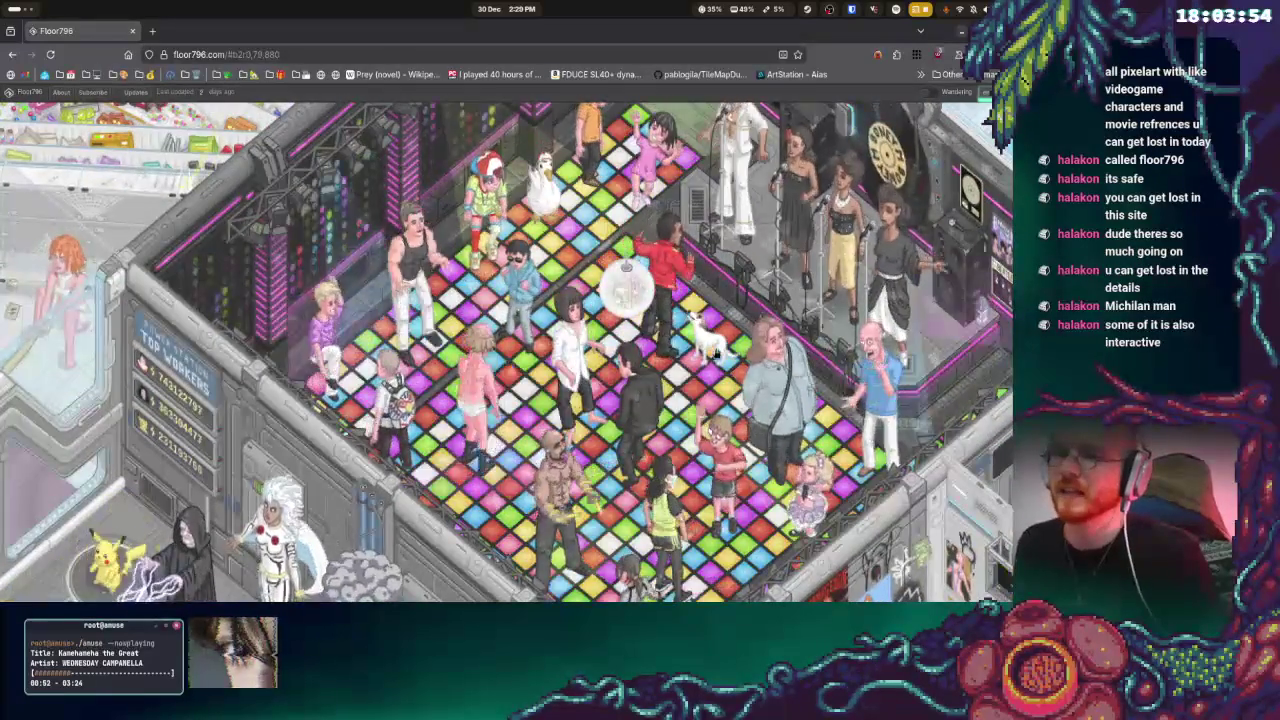
scroll(700, 350, "down", 1)
scroll(705, 345, "down", 1)
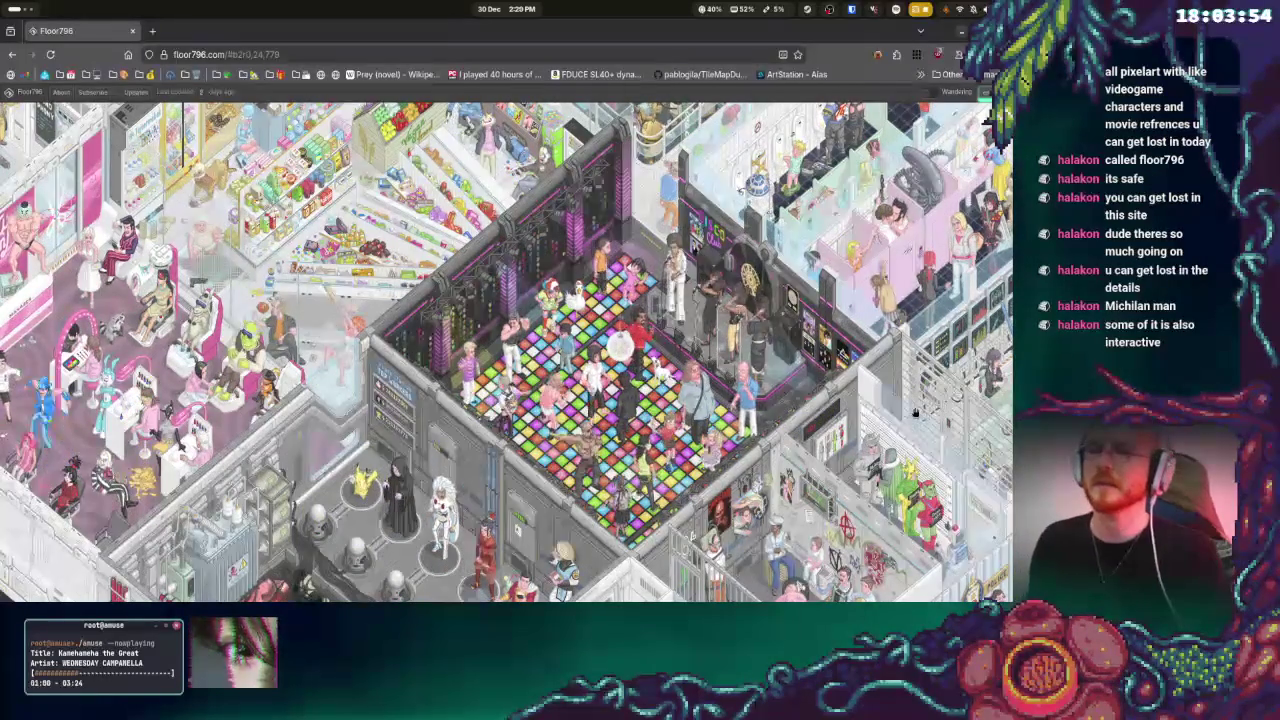
Pan past the disco and prison to the police station and spotlight the ghostbuster
left_click_drag(782, 426, 658, 459)
scroll(620, 403, "down", 3)
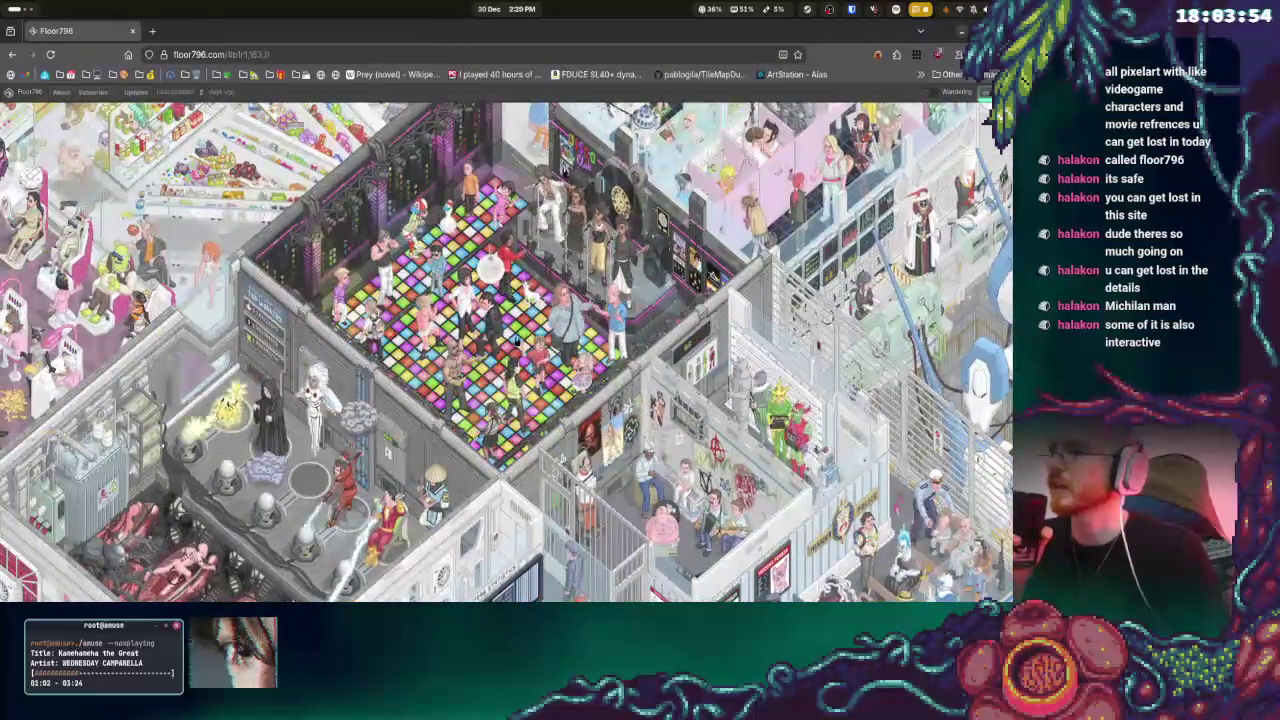
scroll(390, 240, "up", 3)
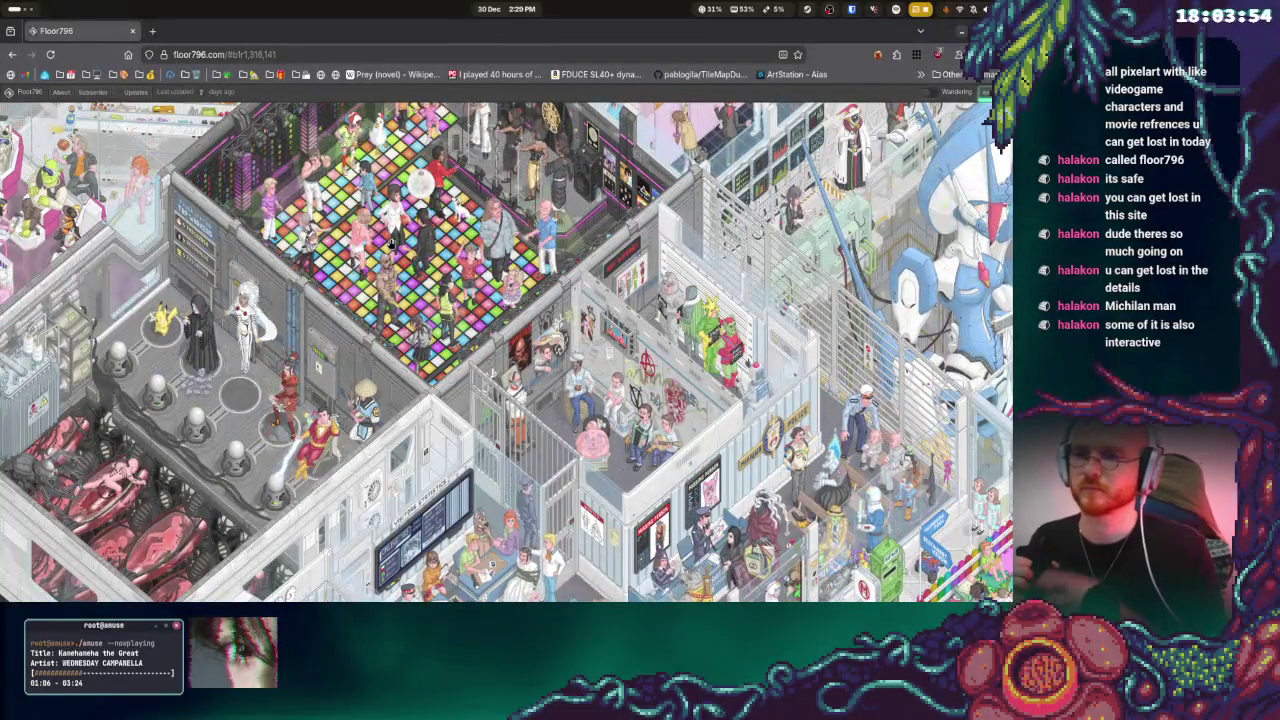
scroll(455, 398, "up", 3)
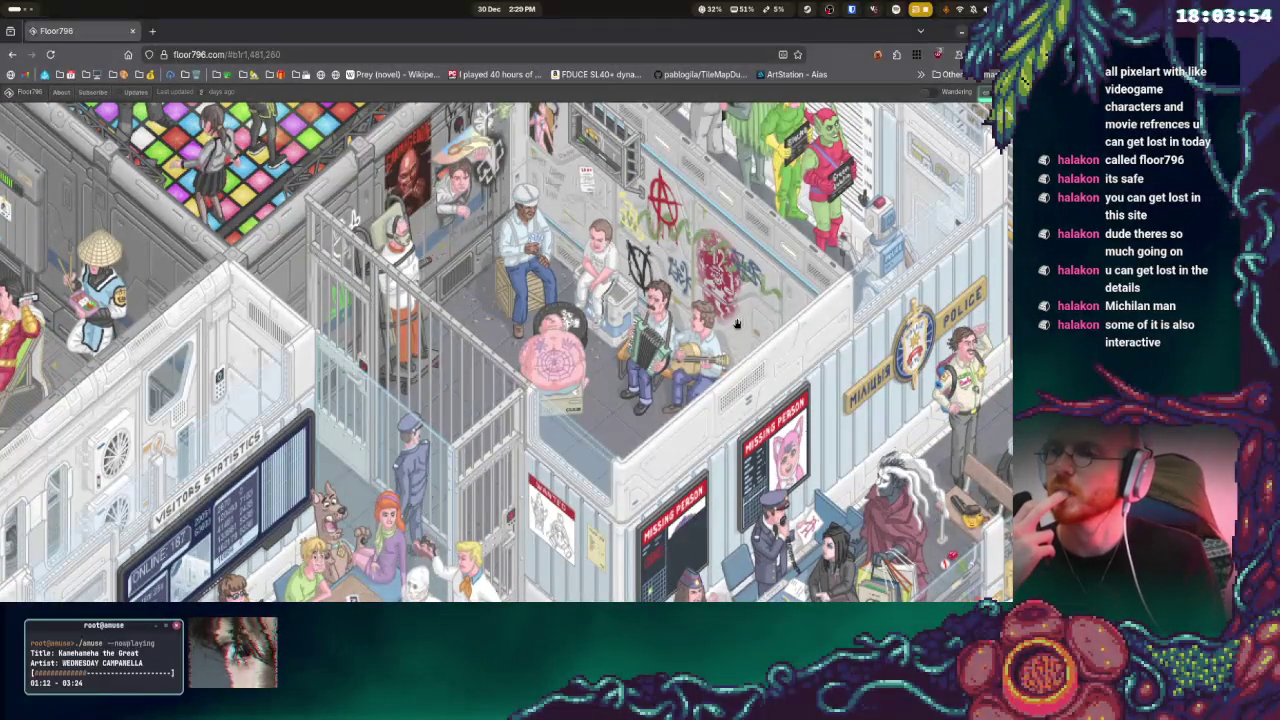
mouse_move(737, 325)
left_mouse_down()
mouse_move(452, 302)
mouse_move(409, 157)
left_mouse_up()
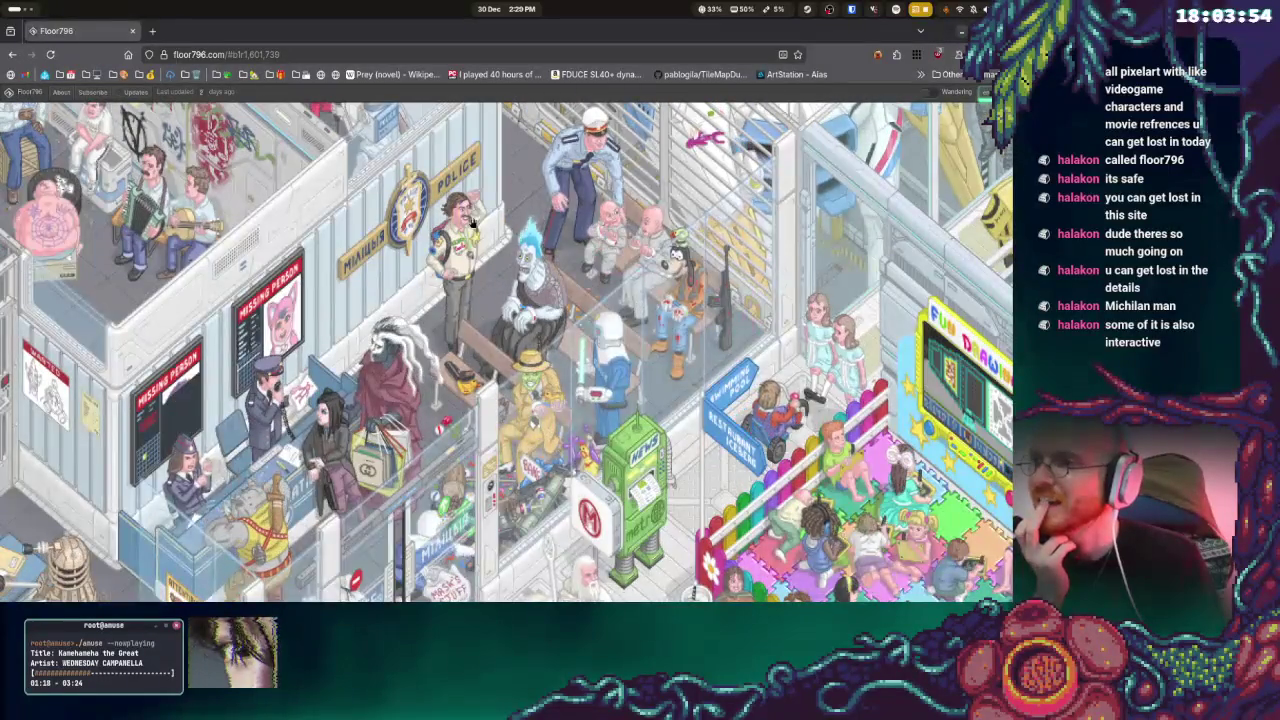
left_click(472, 225)
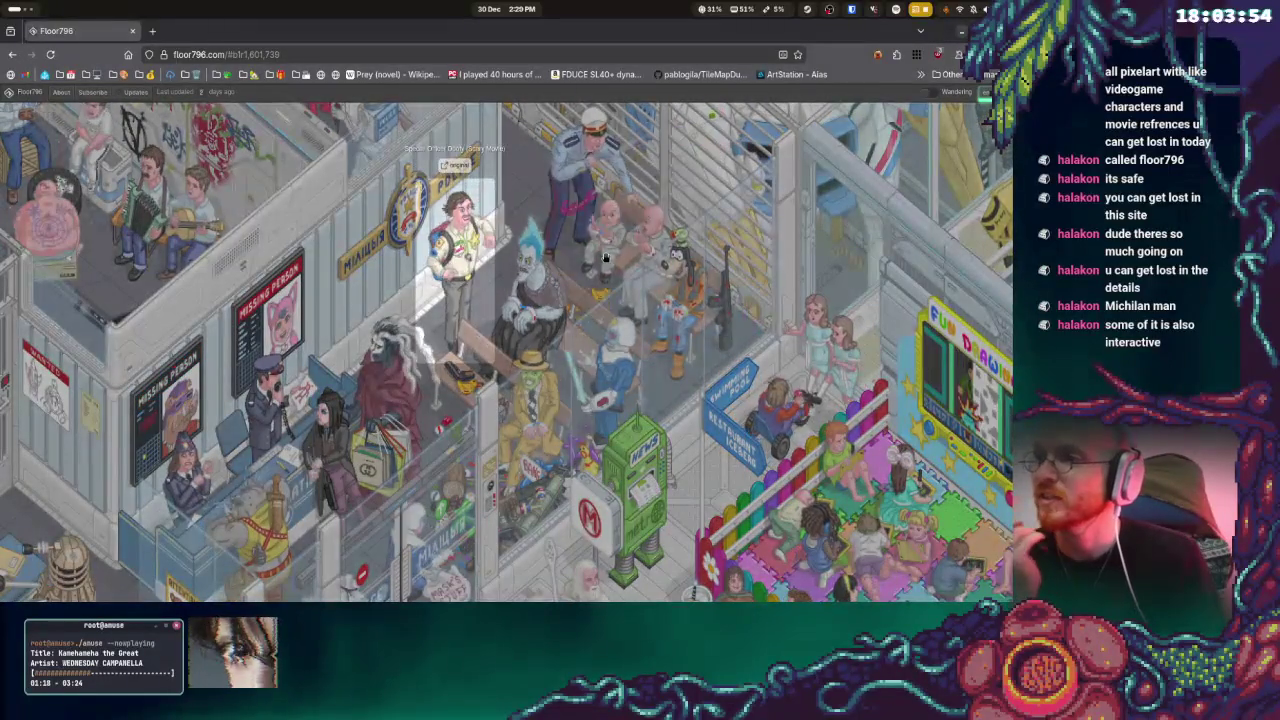